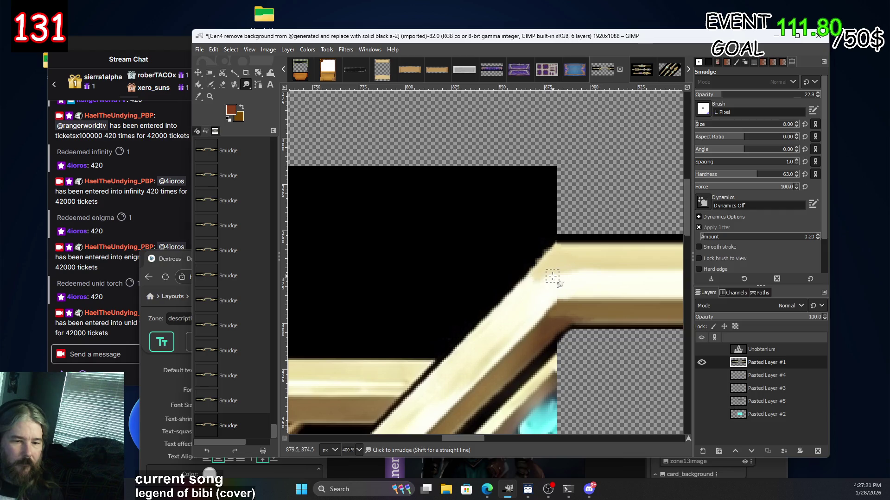
# Undo the last beam smudge, zoom in, and smudge the black area near the frame edge.
pyautogui.hotkey('ctrl', 'z')
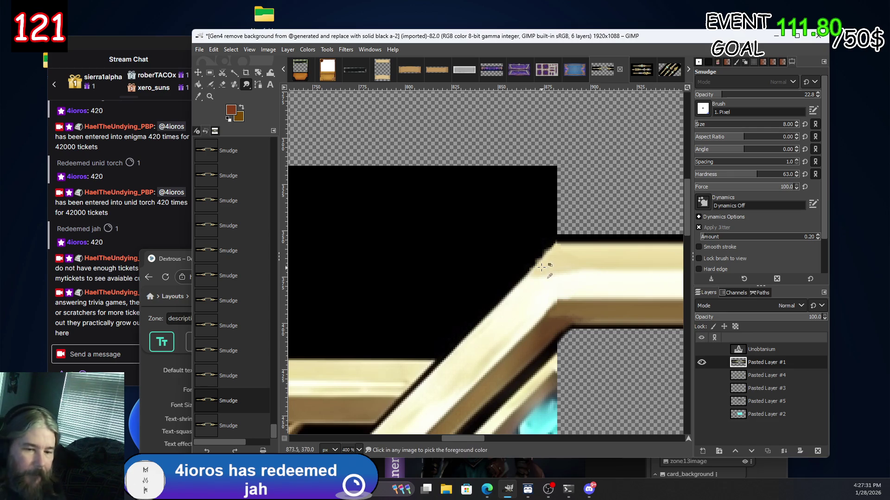
pyautogui.keyDown('ctrl'); pyautogui.scroll(3, 510, 254); pyautogui.keyUp('ctrl')
pyautogui.keyDown('ctrl'); pyautogui.scroll(2, 473, 249); pyautogui.keyUp('ctrl')
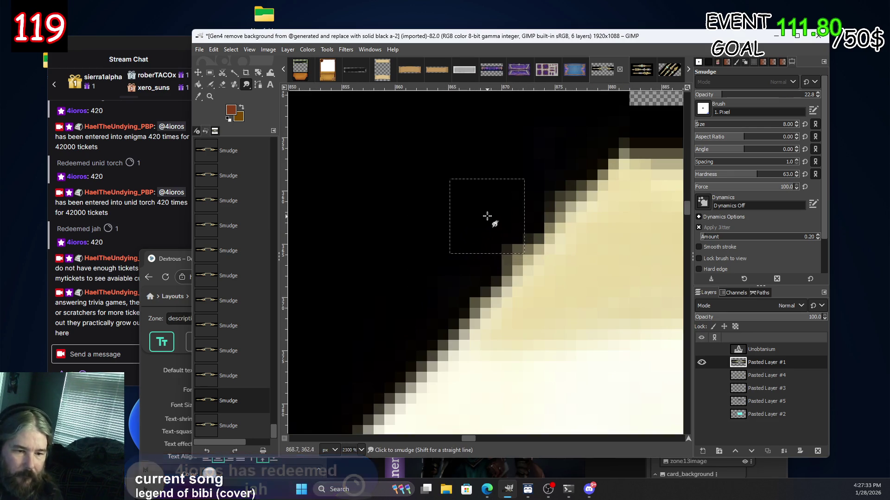
pyautogui.moveTo(487, 218); pyautogui.dragTo(426, 238)
# Show the Unobtanium and Pasted Layer #1 layers, then smudge the black-gold seam on Pasted Layer #1.
pyautogui.click(774, 350)
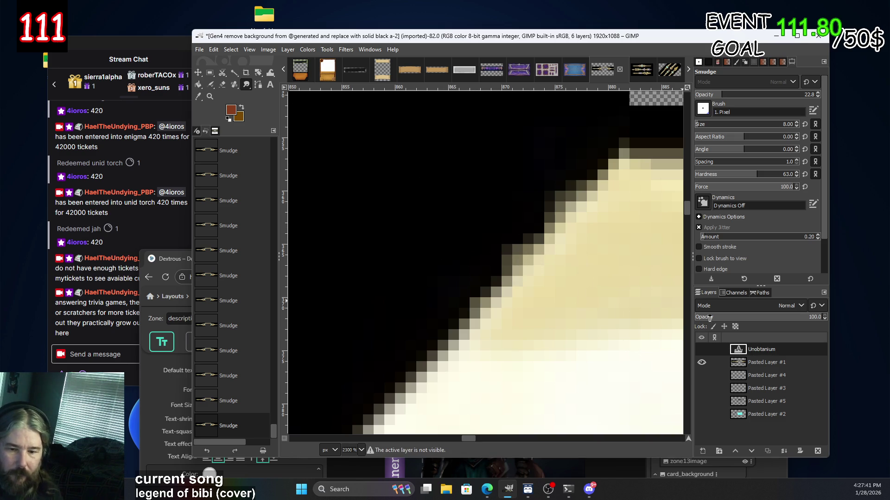
pyautogui.click(701, 349)
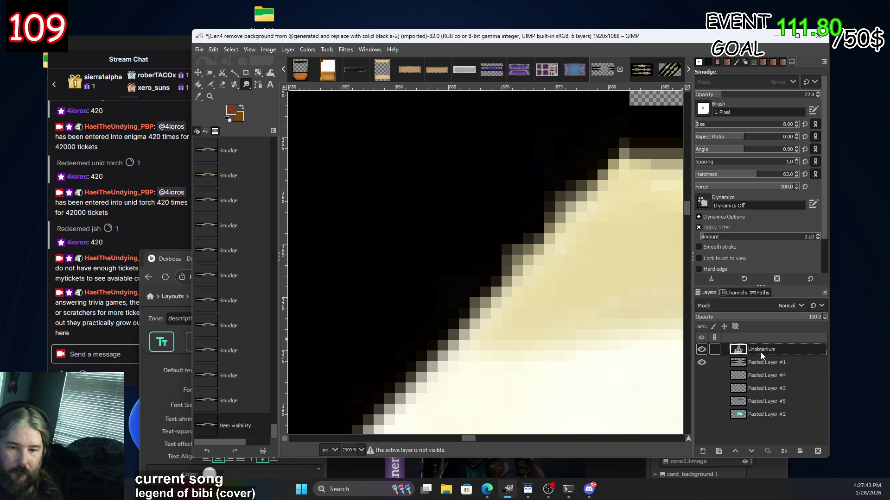
pyautogui.click(707, 363)
pyautogui.click(754, 365)
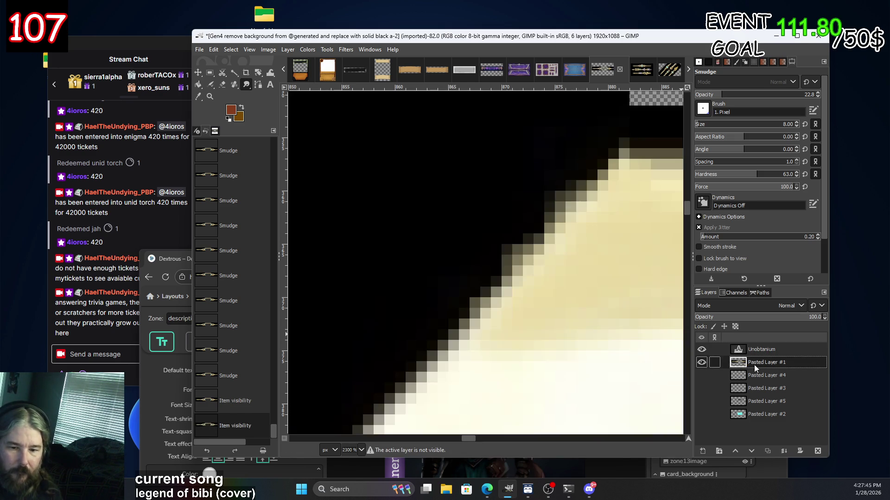
pyautogui.moveTo(473, 239)
pyautogui.mouseDown()
pyautogui.moveTo(447, 238)
pyautogui.moveTo(477, 238)
pyautogui.mouseUp()
pyautogui.click(738, 163)
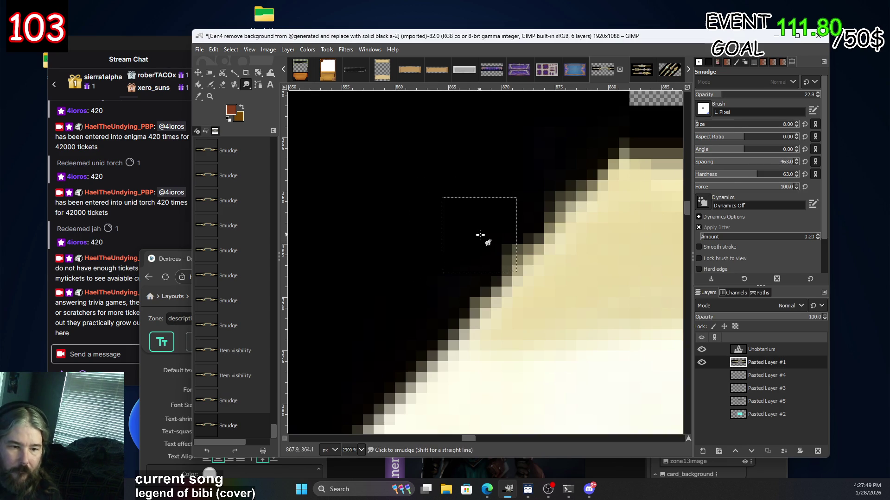
pyautogui.click(702, 363)
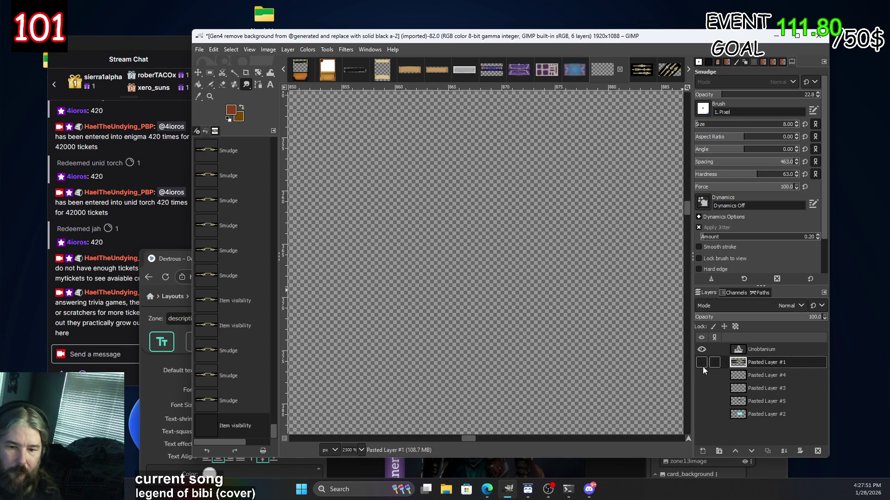
pyautogui.click(702, 362)
# With smudge spacing lowered to 1, smudge along the gold edge and corner, then zoom out.
pyautogui.click(244, 85)
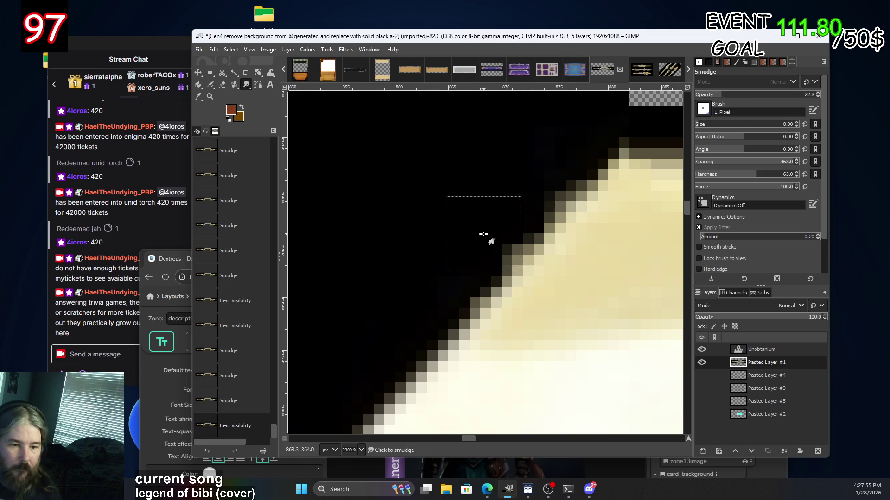
pyautogui.moveTo(445, 232)
pyautogui.mouseDown()
pyautogui.moveTo(484, 226)
pyautogui.moveTo(498, 237)
pyautogui.mouseUp()
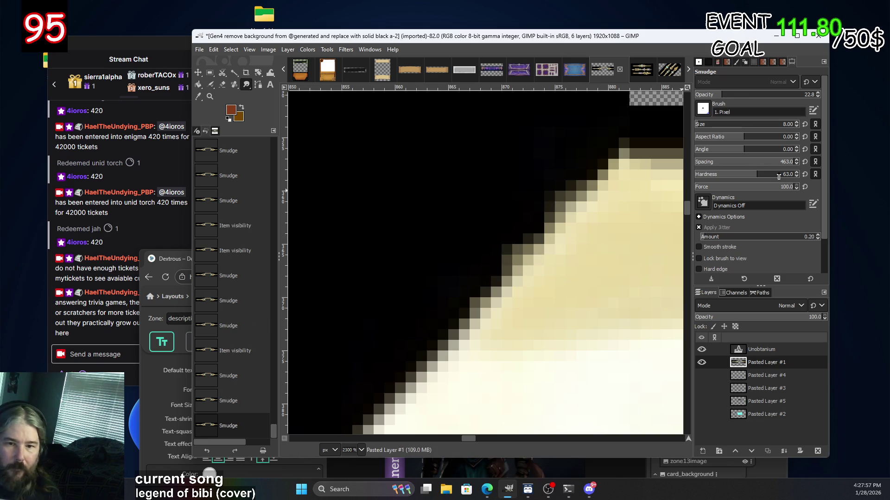
pyautogui.moveTo(772, 162); pyautogui.dragTo(697, 163)
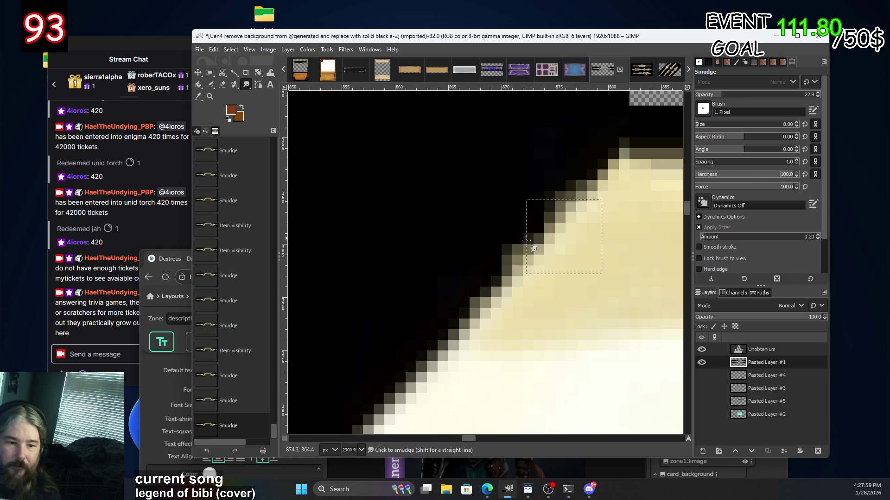
pyautogui.moveTo(444, 258)
pyautogui.mouseDown()
pyautogui.moveTo(482, 220)
pyautogui.moveTo(455, 249)
pyautogui.moveTo(496, 217)
pyautogui.mouseUp()
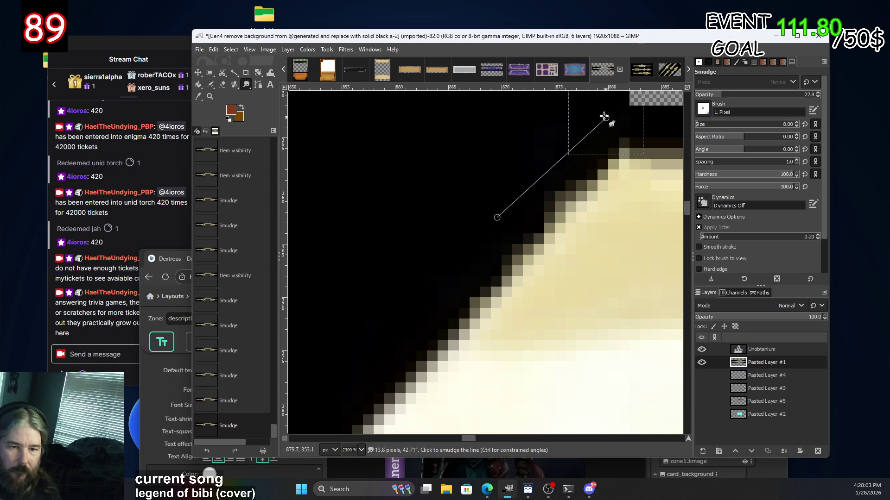
pyautogui.keyDown('shift'); pyautogui.click(606, 119); pyautogui.keyUp('shift')
pyautogui.scroll(-3, 516, 190)
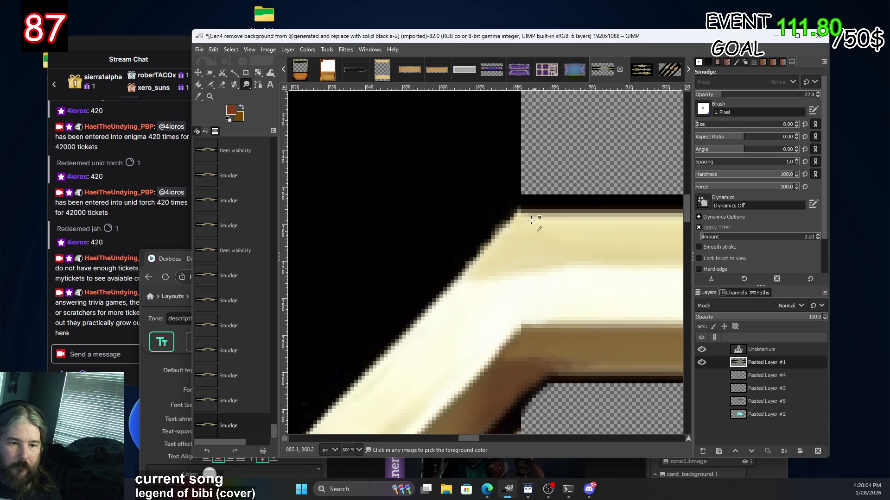
pyautogui.click(520, 194)
pyautogui.scroll(-1, 566, 253)
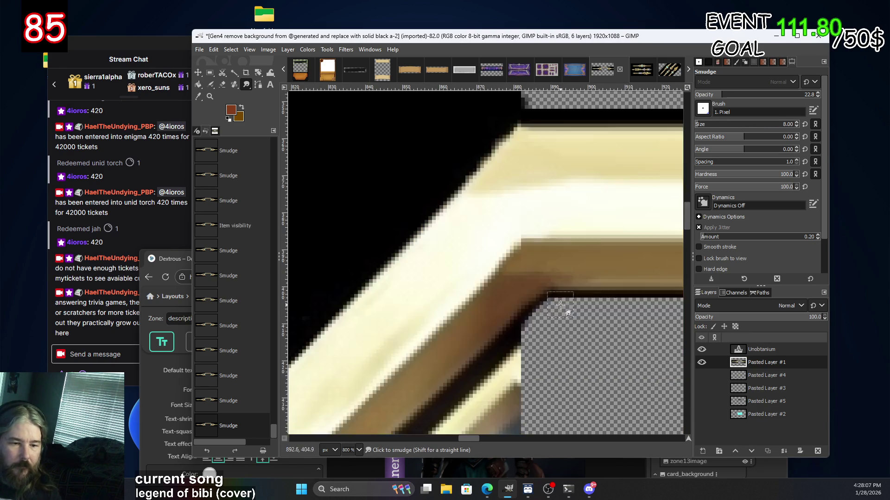
pyautogui.scroll(-2, 626, 313)
pyautogui.scroll(-1, 537, 276)
pyautogui.scroll(-2, 536, 277)
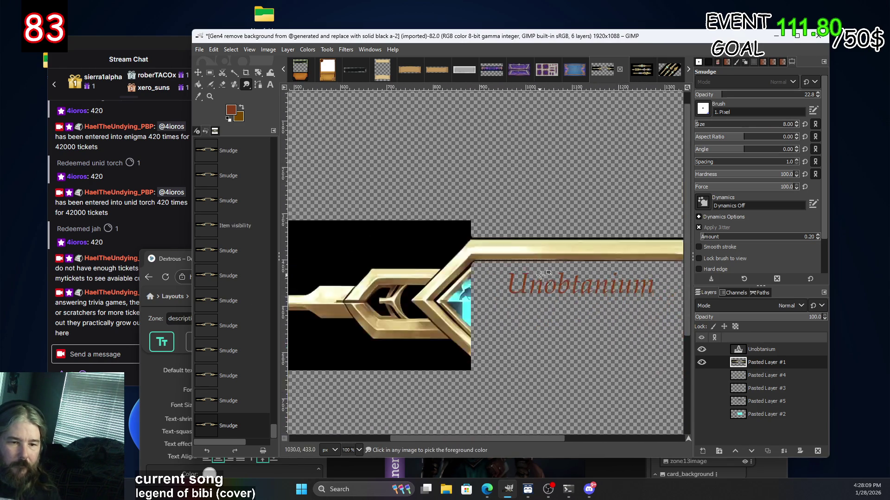
# Make Pasted Layer #2 visible so cyan fills the bar behind the Unobtanium text.
pyautogui.scroll(-1, 536, 277)
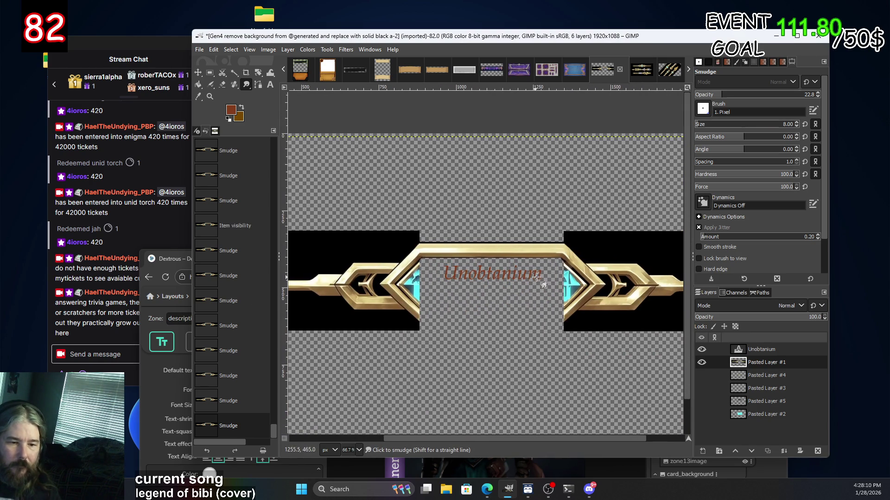
pyautogui.click(701, 414)
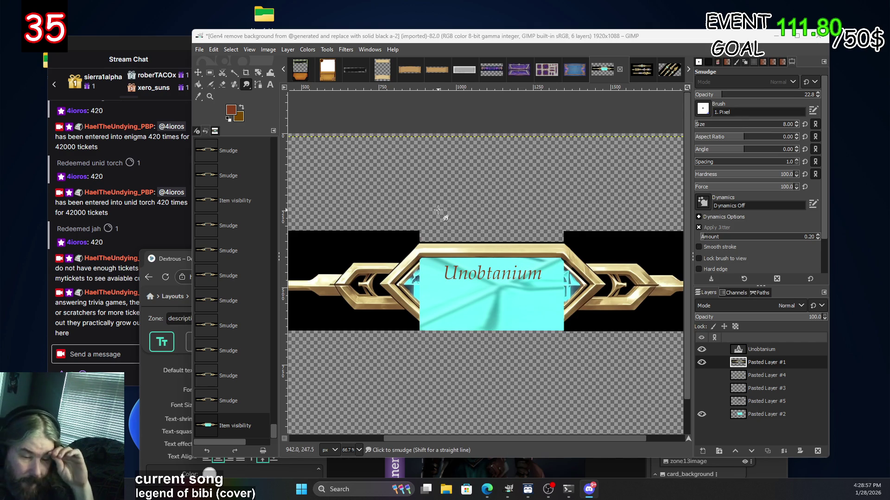
pyautogui.keyDown('ctrl'); pyautogui.scroll(2, 474, 316); pyautogui.keyUp('ctrl')
pyautogui.keyDown('ctrl'); pyautogui.scroll(-1, 475, 317); pyautogui.keyUp('ctrl')
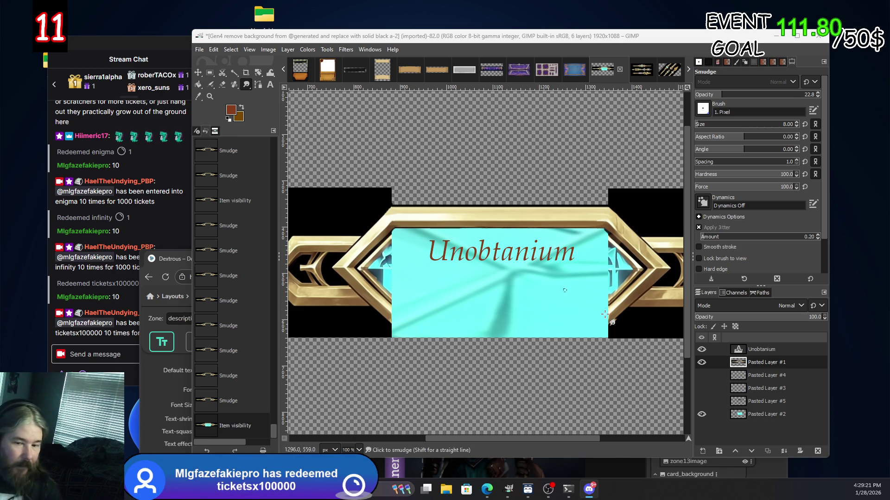
pyautogui.click(702, 415)
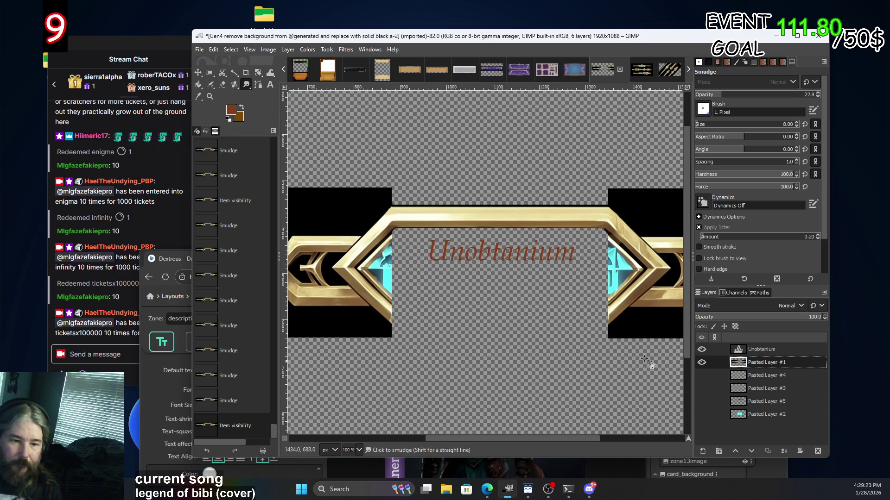
# Select the whole image and hide the Unobtanium text layer.
pyautogui.click(533, 330)
pyautogui.hotkey('ctrl', 'a')
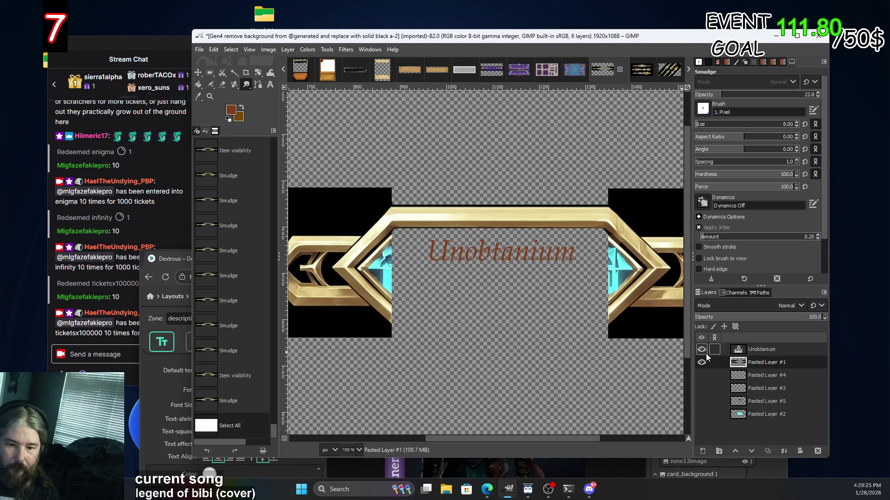
pyautogui.click(701, 350)
pyautogui.click(702, 349)
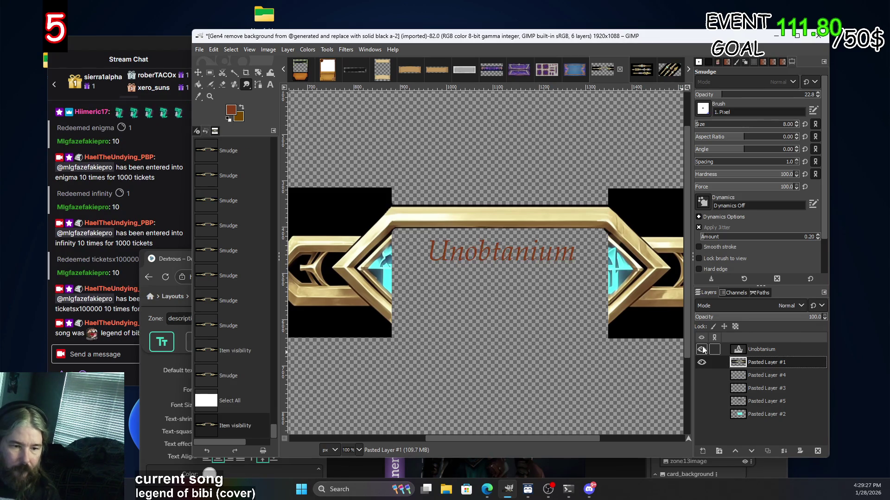
pyautogui.click(701, 349)
# Copy the gold frame and paste it as a new layer.
pyautogui.hotkey('ctrl', 'a')
pyautogui.hotkey('ctrl', 'c')
pyautogui.hotkey('ctrl', 'v')
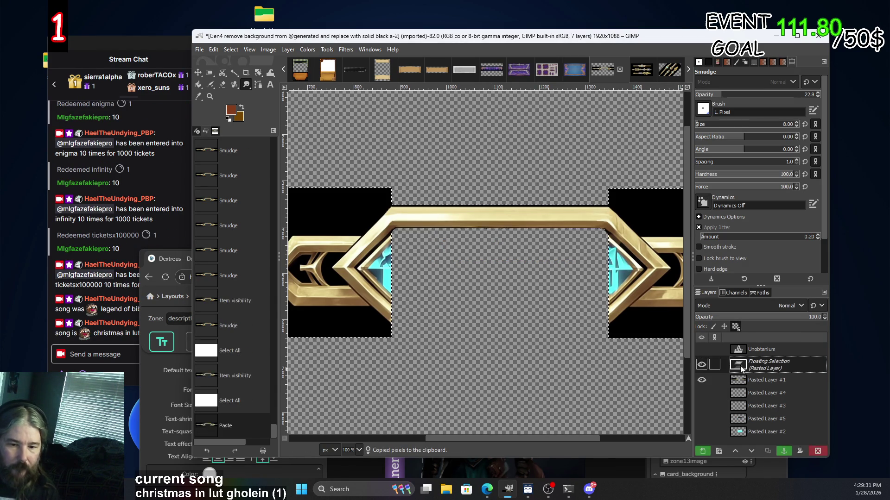
pyautogui.rightClick(766, 367)
pyautogui.click(784, 90)
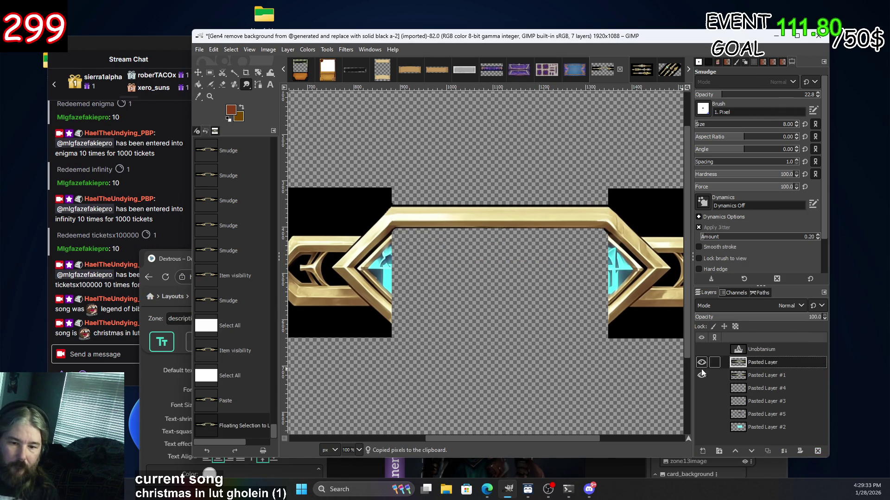
# Hide Pasted Layer #1 and check the new Pasted Layer by toggling its visibility.
pyautogui.click(701, 378)
pyautogui.click(702, 364)
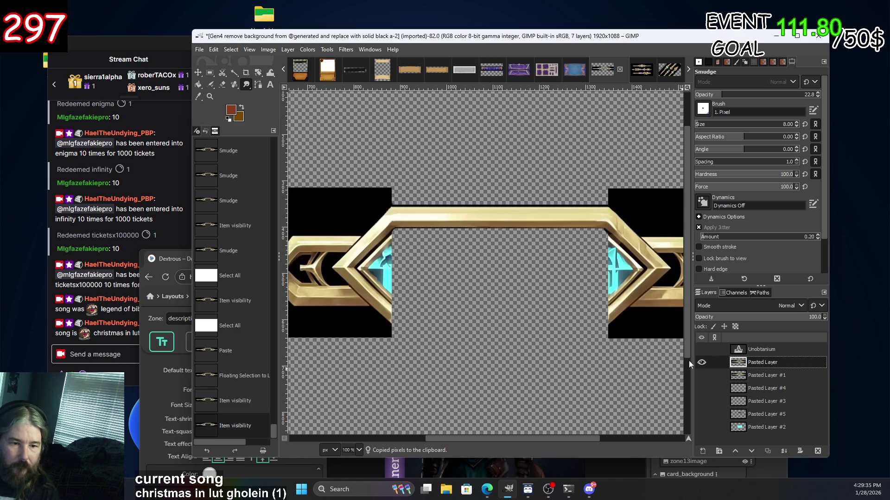
pyautogui.click(701, 363)
pyautogui.click(702, 364)
pyautogui.click(701, 364)
pyautogui.click(702, 363)
pyautogui.click(701, 364)
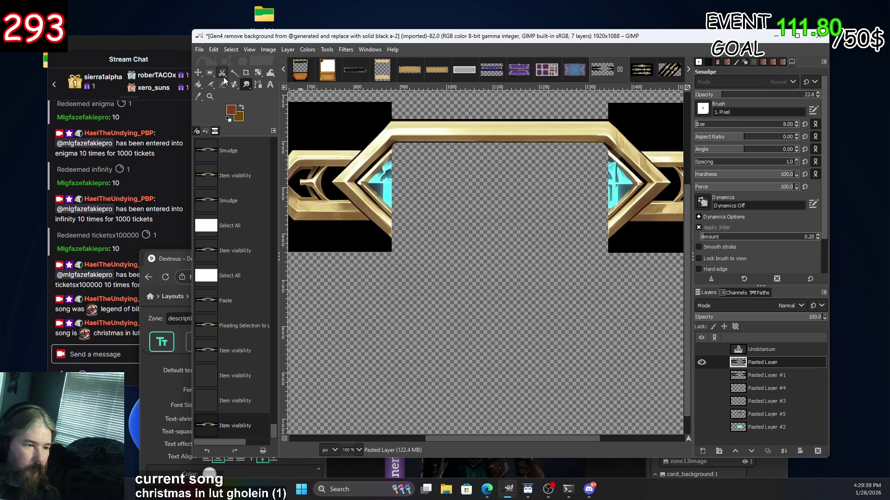
# With the Eraser, erase the cyan inside the frame and diamond.
pyautogui.hotkey('shift', 'e')
pyautogui.scroll(4, 385, 267)
pyautogui.scroll(1, 406, 211)
pyautogui.moveTo(381, 232); pyautogui.dragTo(492, 164)
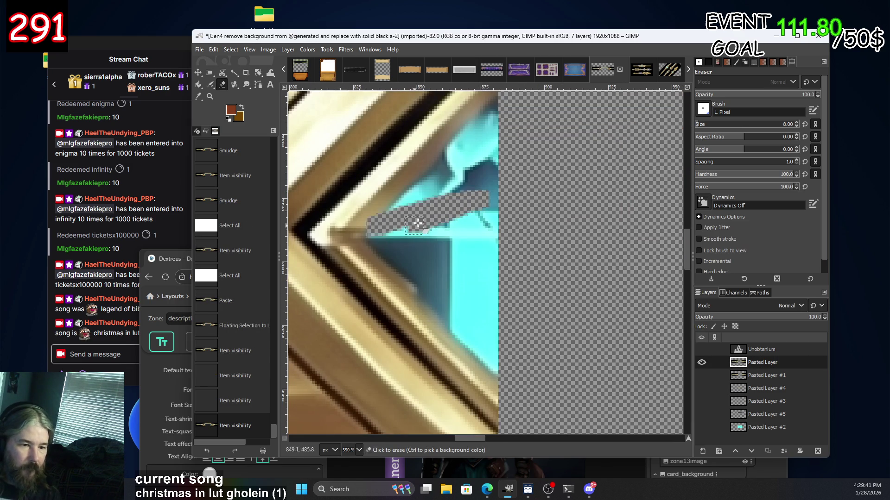
pyautogui.scroll(3, 492, 164)
pyautogui.hscroll(-3, 492, 164)
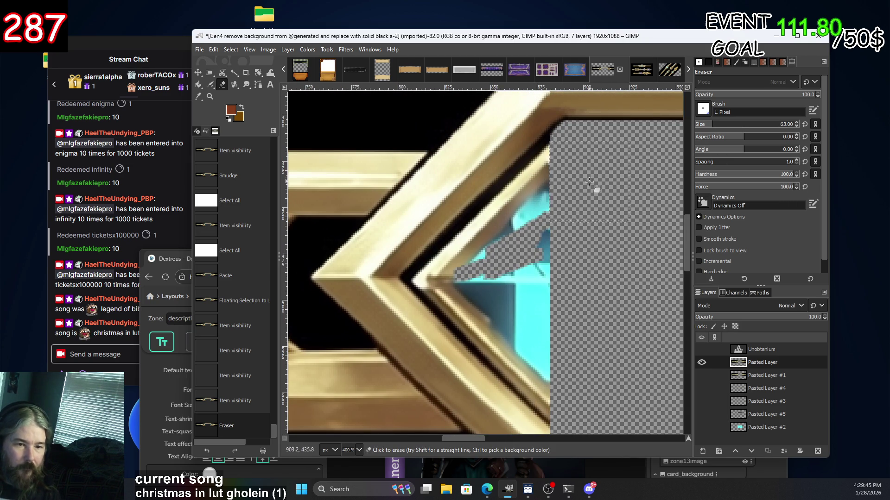
pyautogui.moveTo(589, 181); pyautogui.dragTo(583, 194)
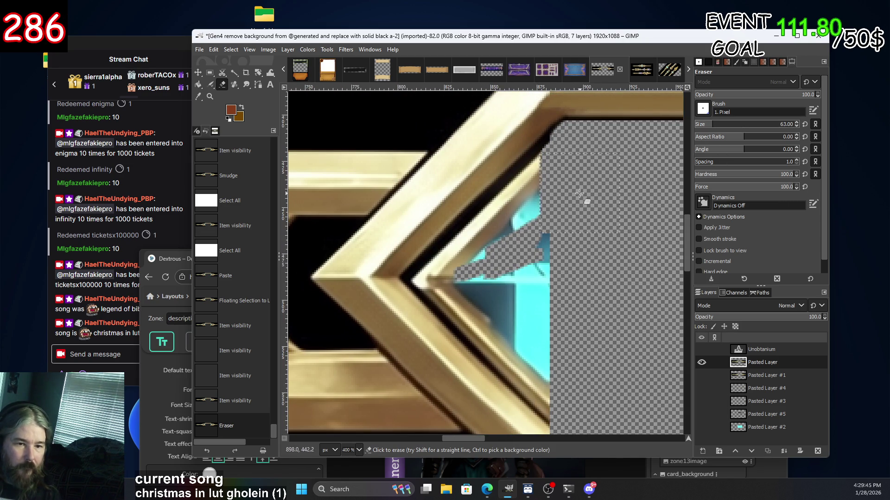
# At eraser size 13, remove dark inner-corner pixels, the edge band, and a straight line of leftovers.
pyautogui.click(705, 124)
pyautogui.click(552, 142)
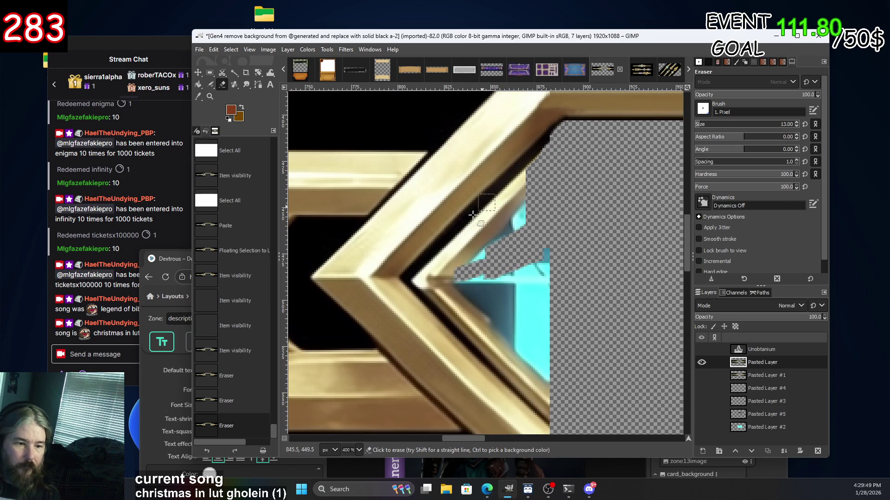
pyautogui.keyDown('shift'); pyautogui.click(420, 280); pyautogui.keyUp('shift')
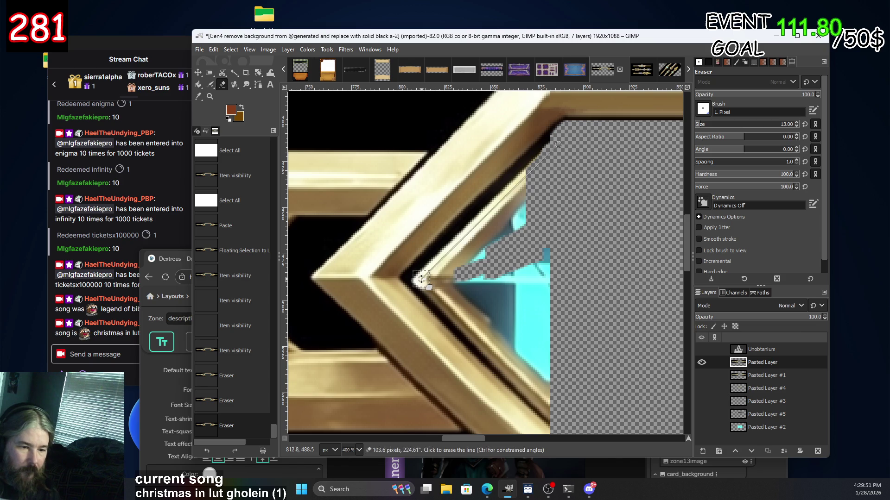
pyautogui.moveTo(525, 206); pyautogui.dragTo(492, 232)
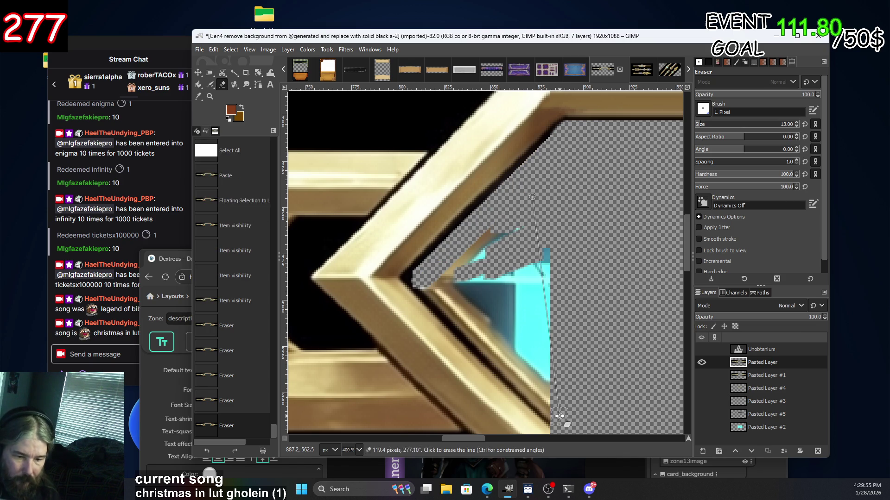
pyautogui.click(422, 279)
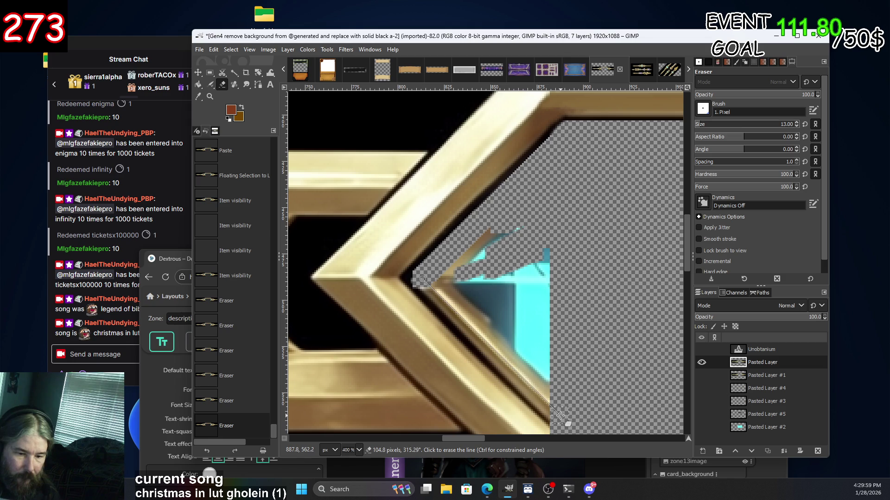
pyautogui.keyDown('shift'); pyautogui.click(560, 415); pyautogui.keyUp('shift')
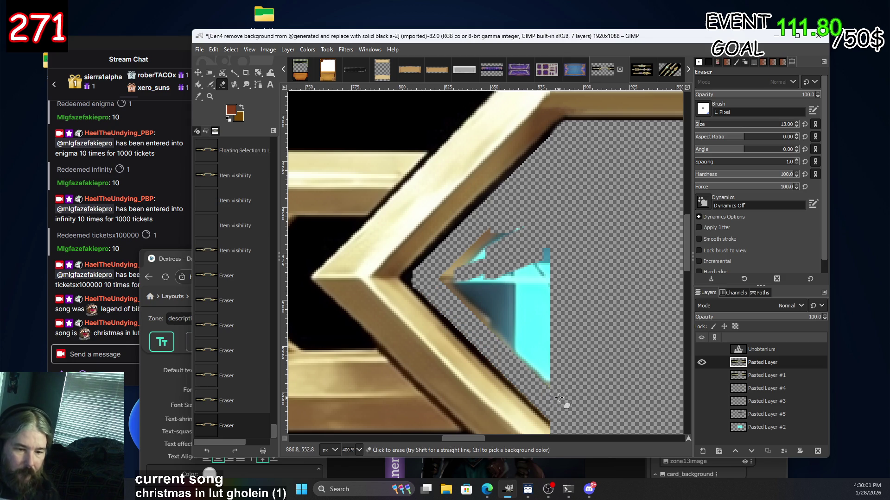
# Erase the remaining lower, upper and tip parts of the stray cyan fragment.
pyautogui.moveTo(558, 399); pyautogui.dragTo(515, 346)
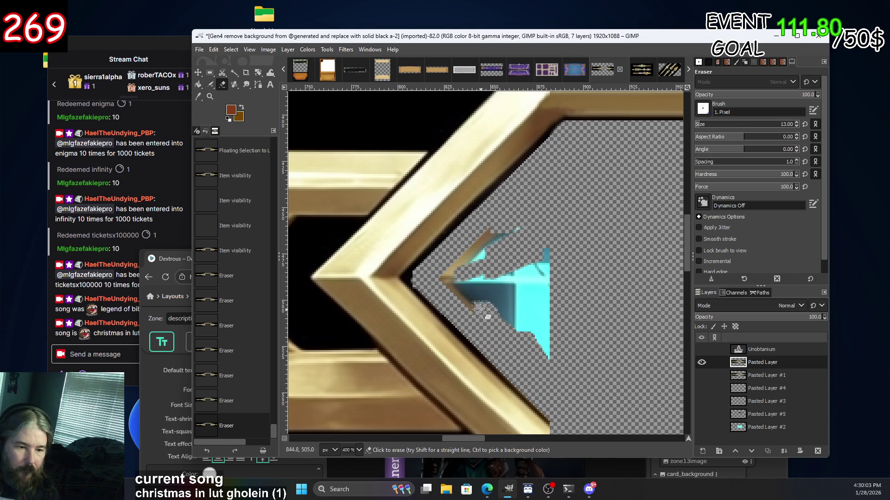
pyautogui.moveTo(482, 312); pyautogui.dragTo(473, 240)
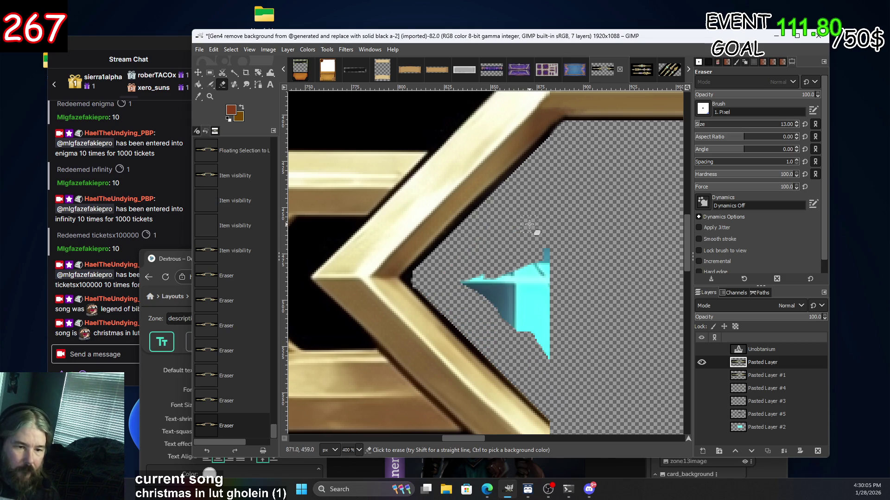
pyautogui.moveTo(508, 264); pyautogui.dragTo(533, 262)
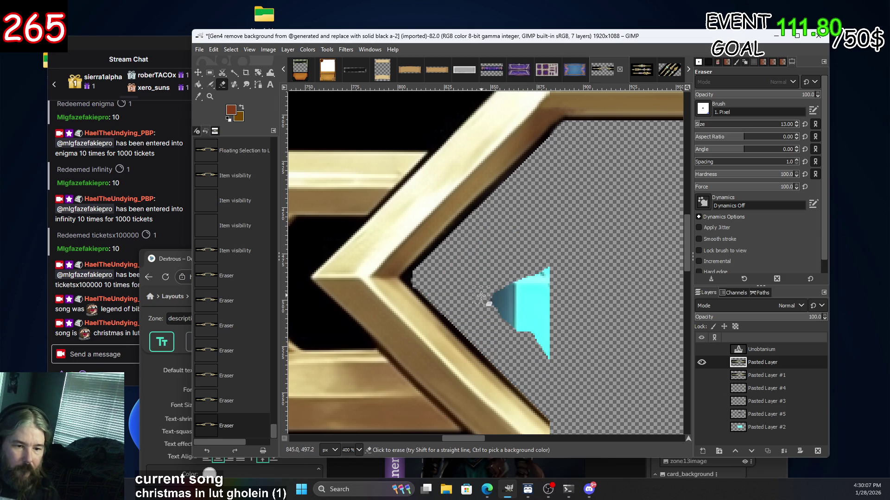
pyautogui.moveTo(481, 294); pyautogui.dragTo(554, 267)
pyautogui.moveTo(505, 304); pyautogui.dragTo(553, 339)
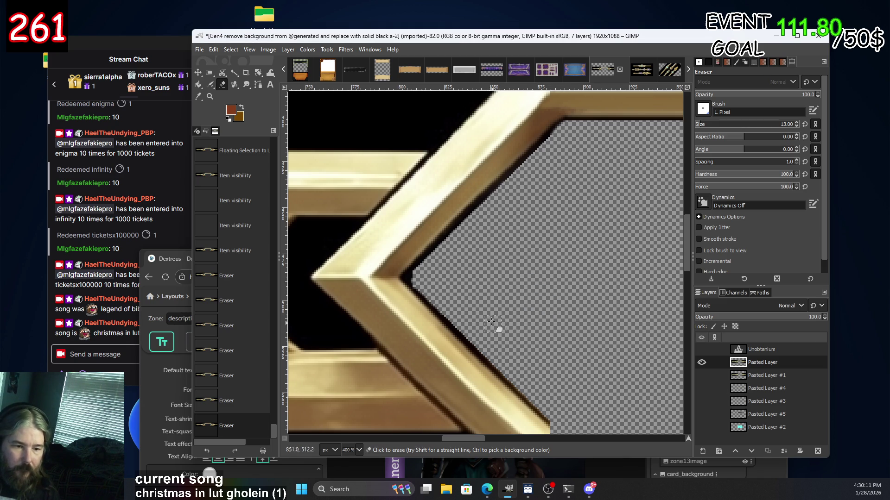
pyautogui.tripleClick(783, 124)
# Set the eraser size to 1 and erase three stray dark pixels on the edge.
pyautogui.write('1')
pyautogui.press('Return')
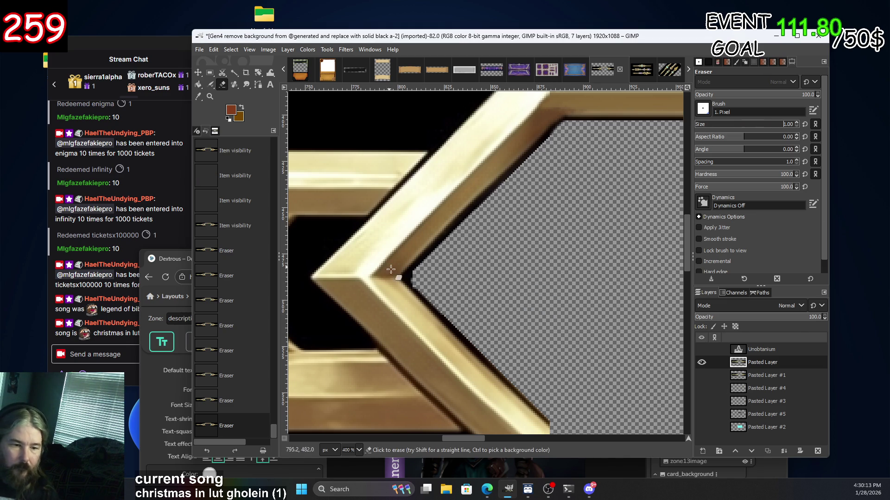
pyautogui.keyDown('ctrl'); pyautogui.scroll(2, 381, 258); pyautogui.keyUp('ctrl')
pyautogui.keyDown('ctrl'); pyautogui.scroll(2, 381, 257); pyautogui.keyUp('ctrl')
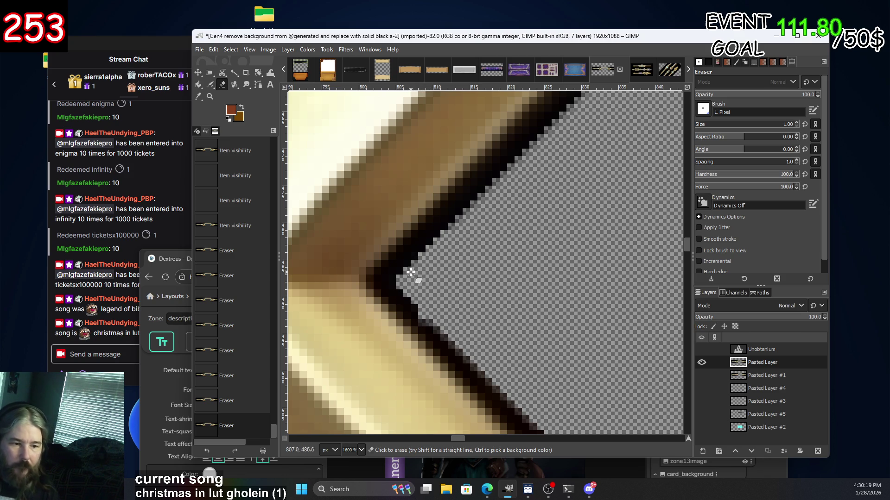
pyautogui.click(411, 271)
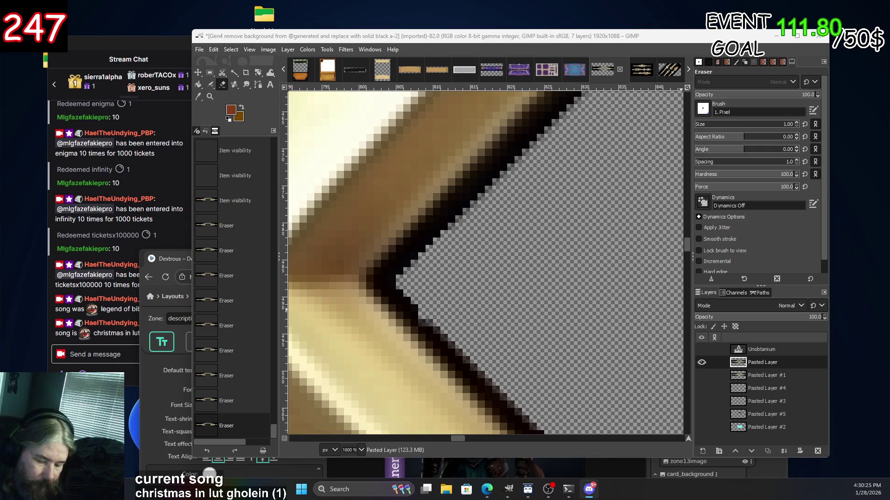
pyautogui.click(417, 269)
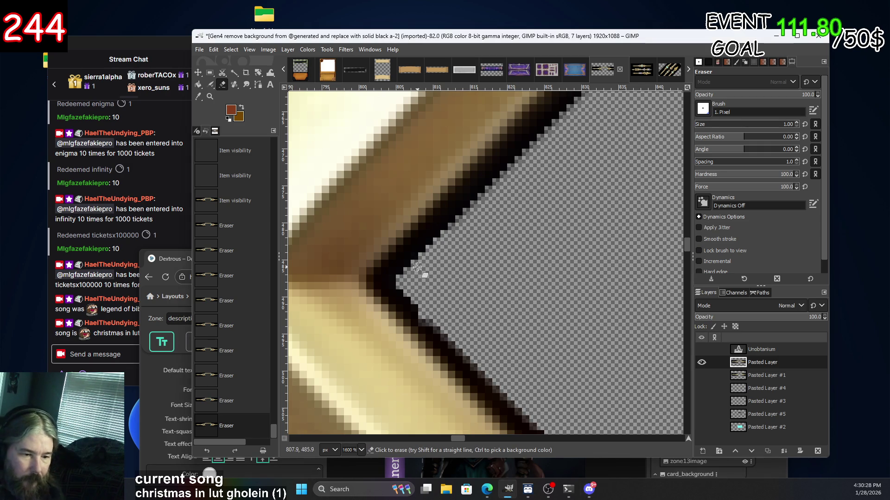
pyautogui.click(431, 318)
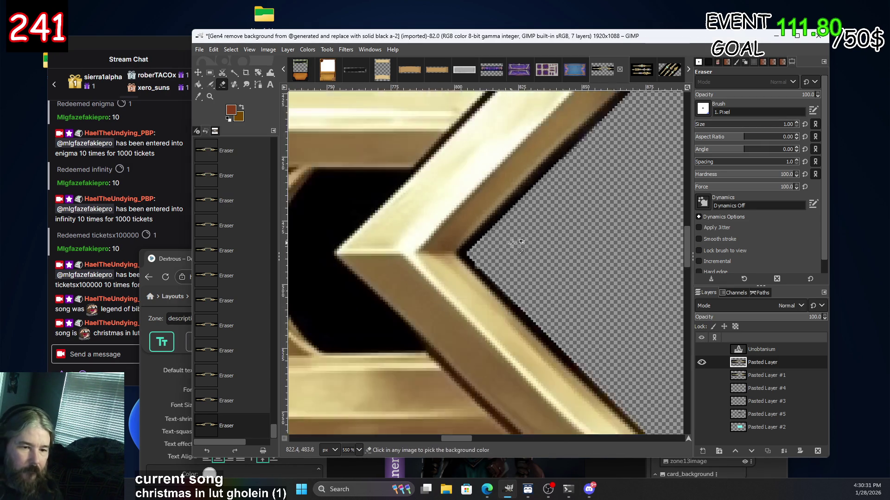
# Set the eraser size to 4 and erase a straight strip along the chevron's inner edge.
pyautogui.scroll(-4, 426, 320)
pyautogui.hscroll(3, 407, 319)
pyautogui.hscroll(3, 398, 319)
pyautogui.hscroll(3, 389, 318)
pyautogui.hscroll(3, 390, 318)
pyautogui.scroll(2, 522, 225)
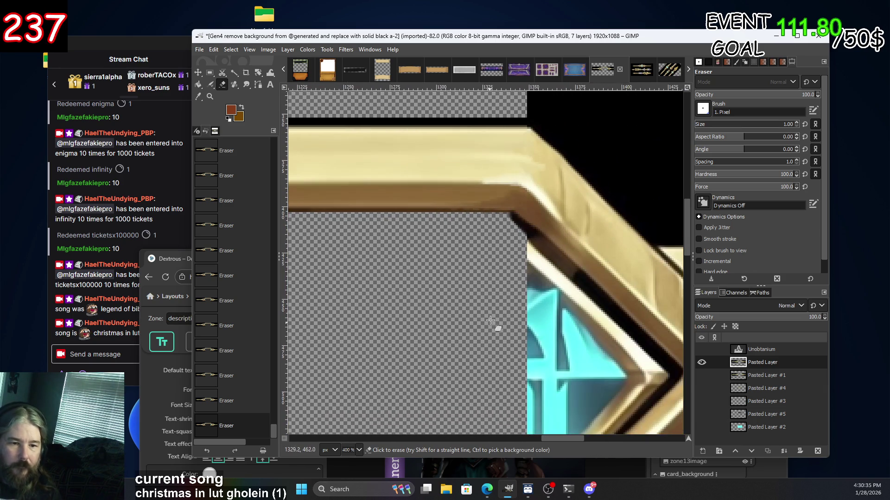
pyautogui.scroll(1, 521, 225)
pyautogui.scroll(-5, 466, 246)
pyautogui.hscroll(-3, 407, 314)
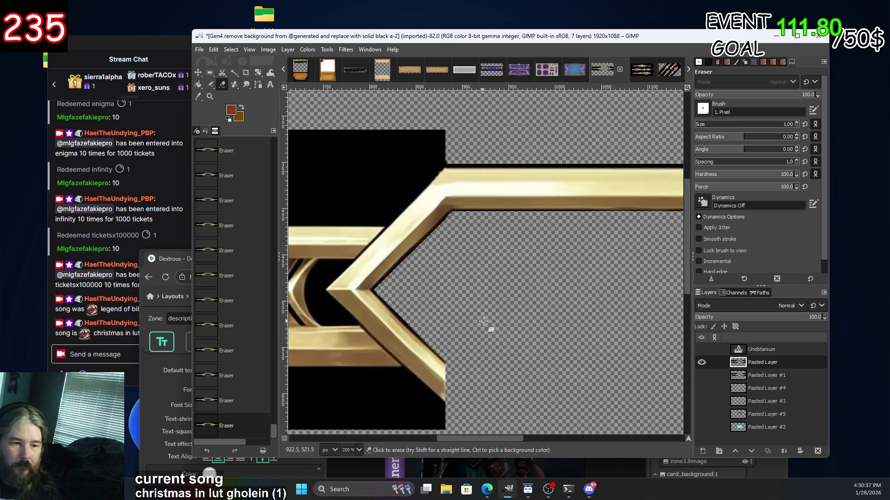
pyautogui.hscroll(3, 499, 355)
pyautogui.hscroll(3, 499, 355)
pyautogui.scroll(2, 536, 238)
pyautogui.scroll(1, 392, 268)
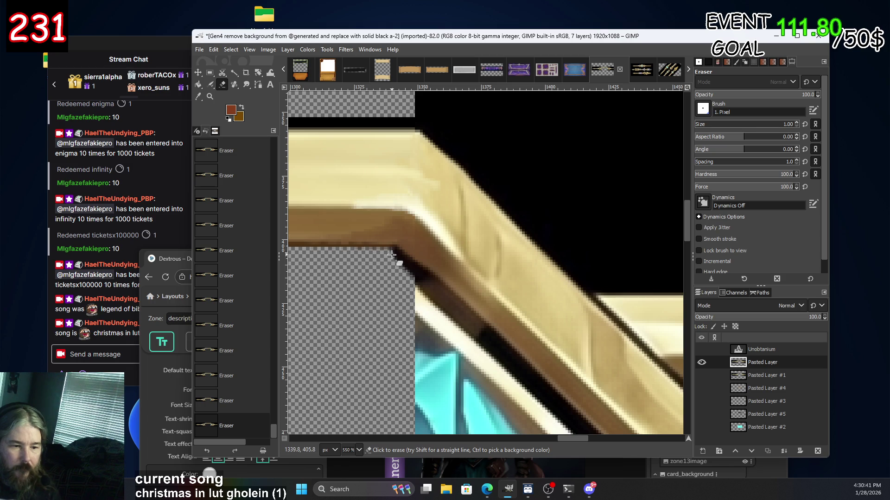
pyautogui.scroll(5, 392, 255)
pyautogui.scroll(2, 386, 304)
pyautogui.scroll(-3, 394, 278)
pyautogui.scroll(-3, 402, 261)
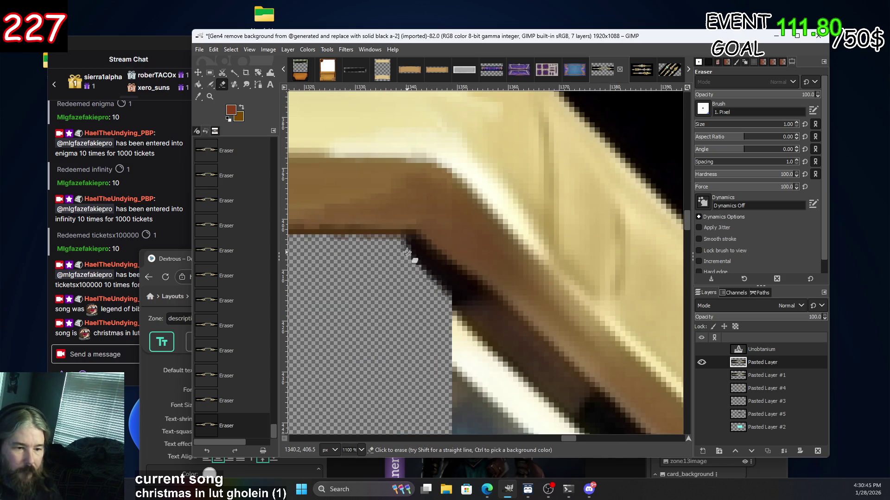
pyautogui.scroll(4, 406, 252)
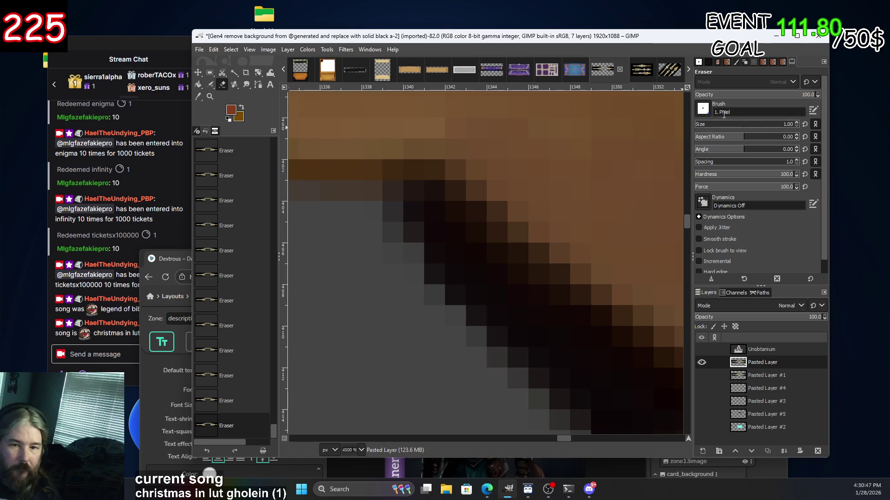
pyautogui.click(797, 122)
pyautogui.scroll(-2, 520, 265)
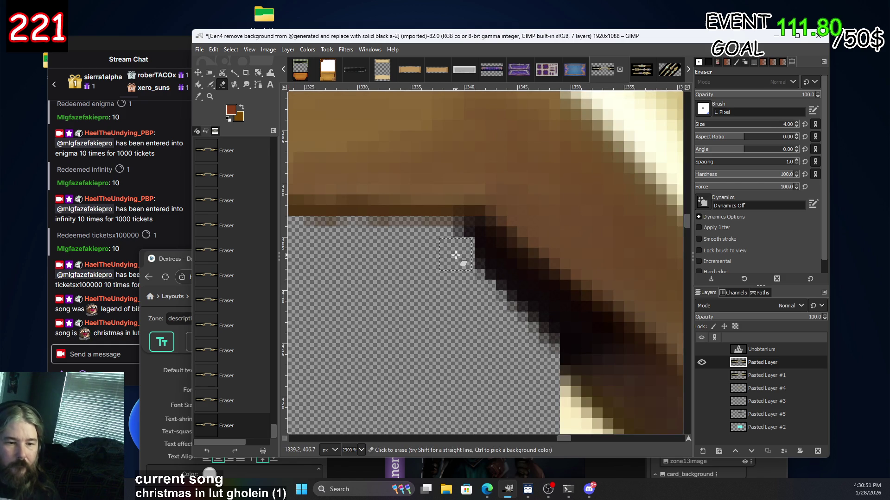
pyautogui.scroll(-2, 565, 357)
pyautogui.scroll(-1, 621, 351)
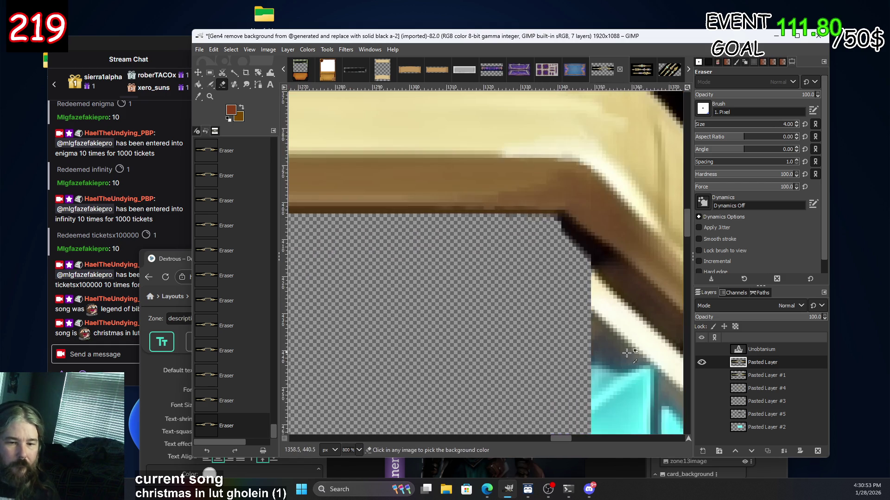
pyautogui.hscroll(5, 621, 351)
pyautogui.scroll(-3, 463, 324)
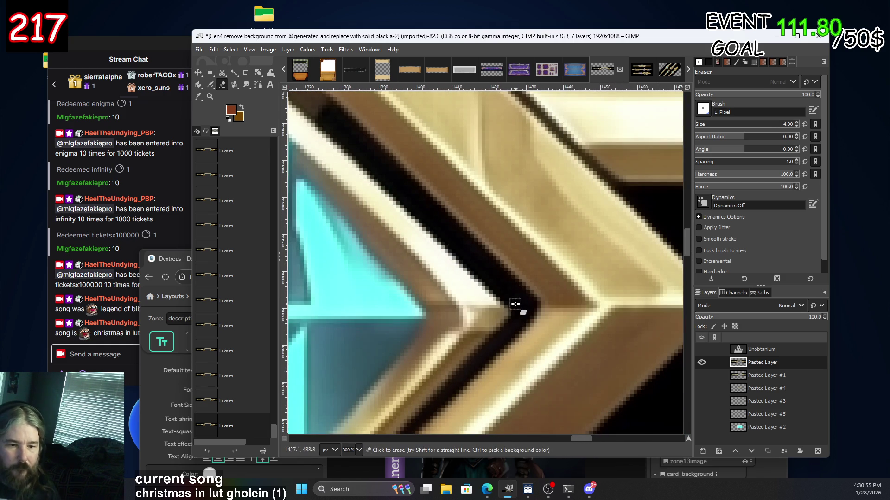
pyautogui.press('shift')
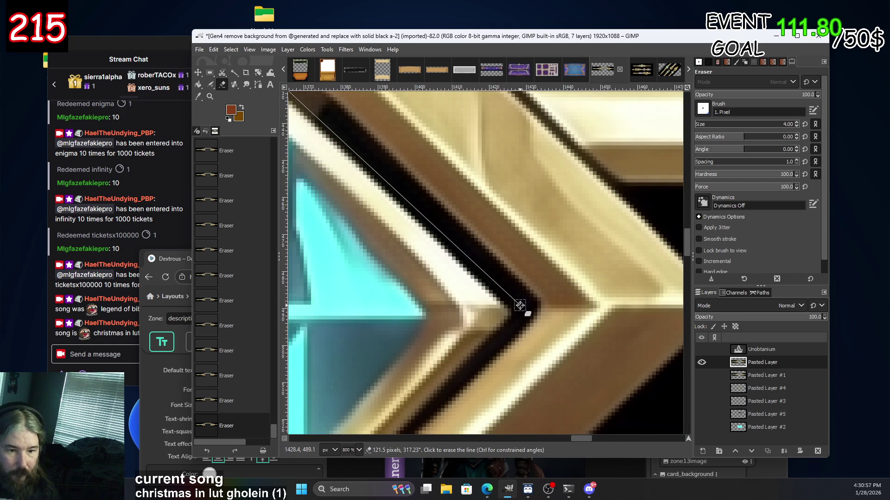
pyautogui.click(520, 305)
# Erase a second straight strip along the chevron's other inner diagonal edge.
pyautogui.scroll(-3, 341, 232)
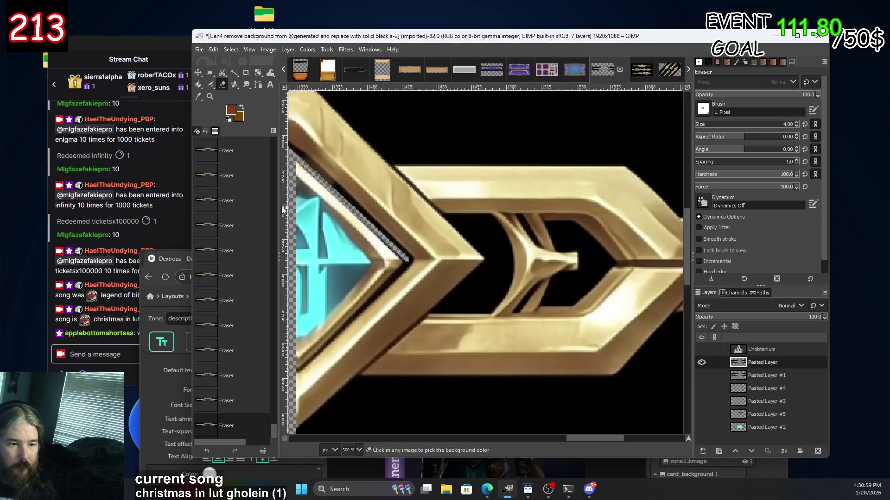
pyautogui.hscroll(-3, 293, 212)
pyautogui.scroll(2, 491, 301)
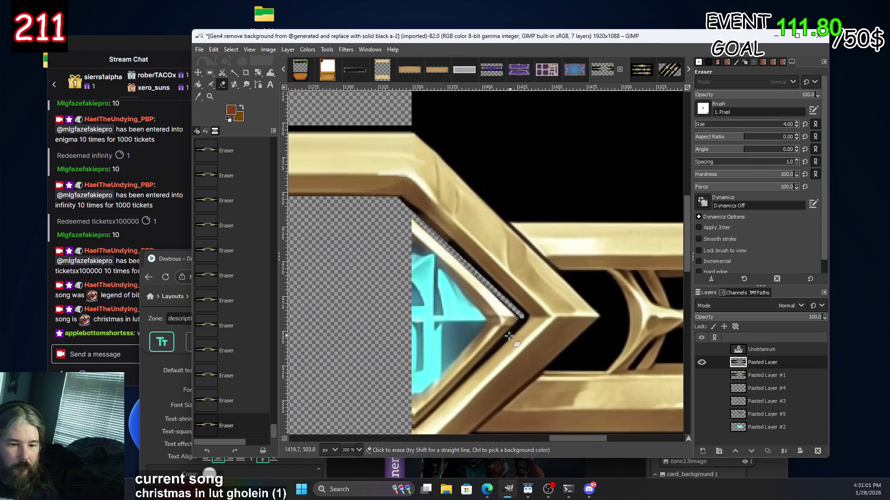
pyautogui.scroll(-3, 505, 324)
pyautogui.hscroll(-3, 496, 315)
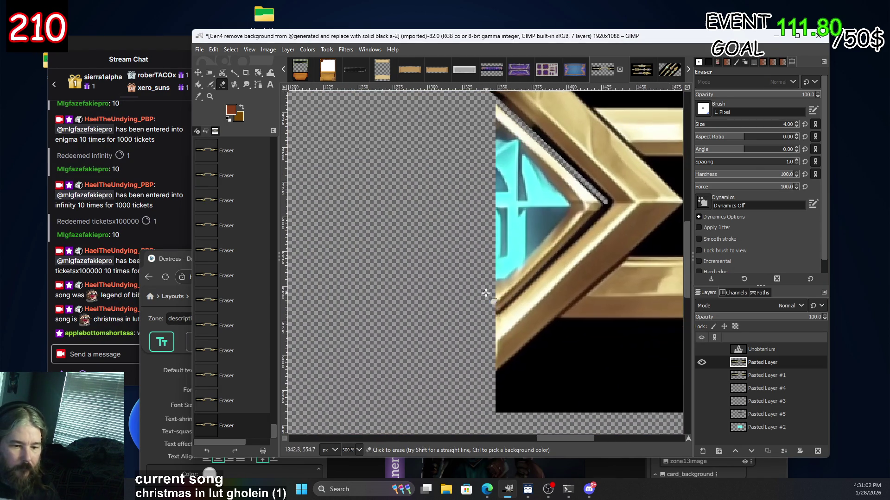
pyautogui.keyDown('shift'); pyautogui.click(488, 317); pyautogui.keyUp('shift')
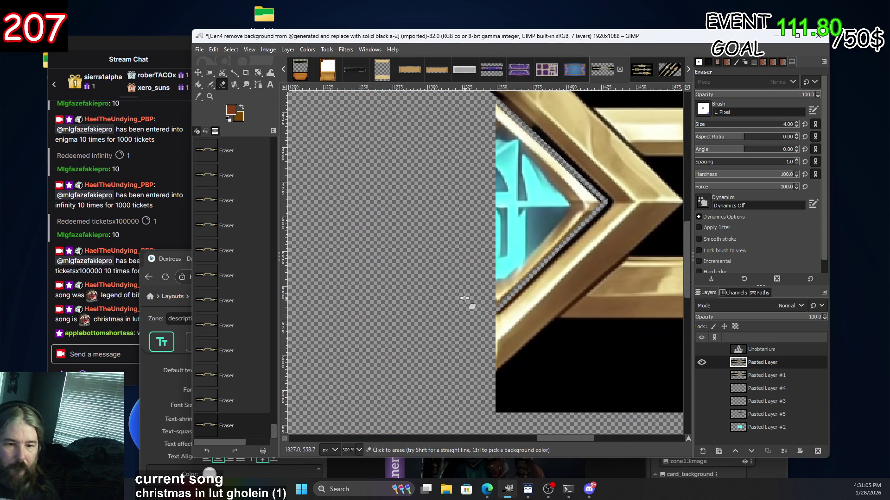
pyautogui.scroll(3, 580, 171)
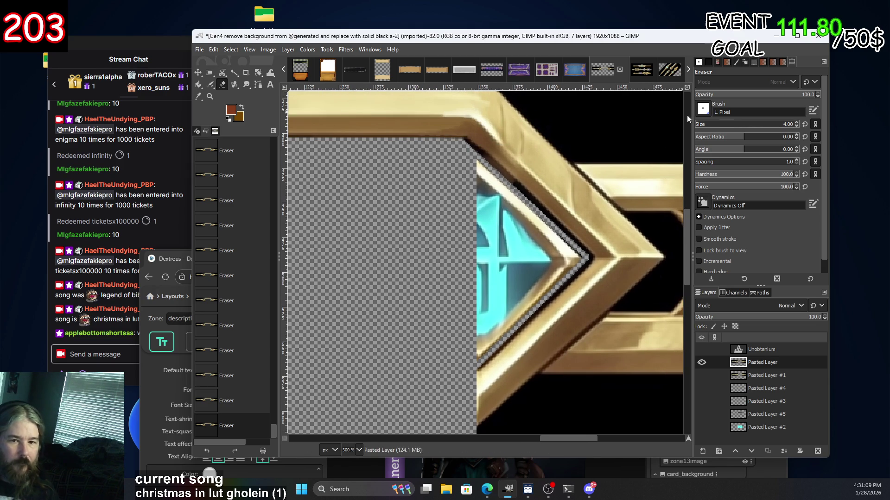
# Erase the cyan gem area, then at eraser size 9 remove leftover gold and cyan streaks.
pyautogui.moveTo(511, 170)
pyautogui.mouseDown()
pyautogui.moveTo(538, 252)
pyautogui.moveTo(496, 308)
pyautogui.mouseUp()
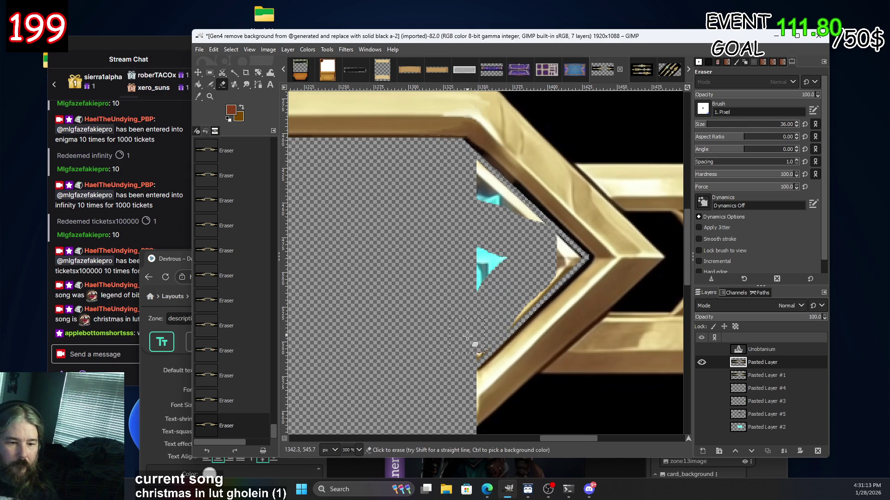
pyautogui.click(703, 131)
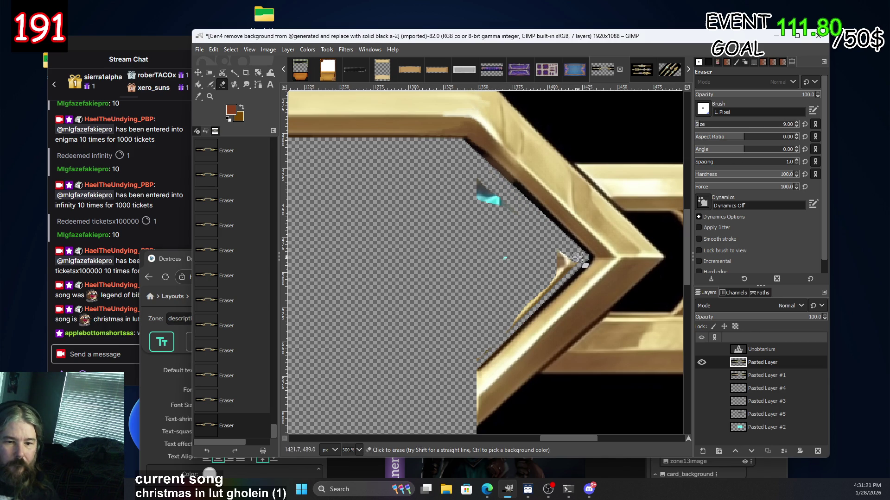
pyautogui.moveTo(567, 270); pyautogui.dragTo(468, 366)
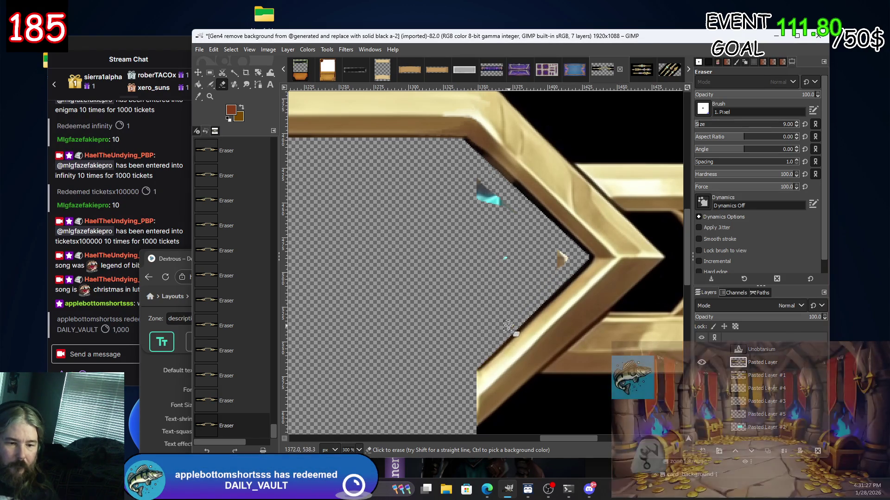
pyautogui.moveTo(564, 254); pyautogui.dragTo(558, 268)
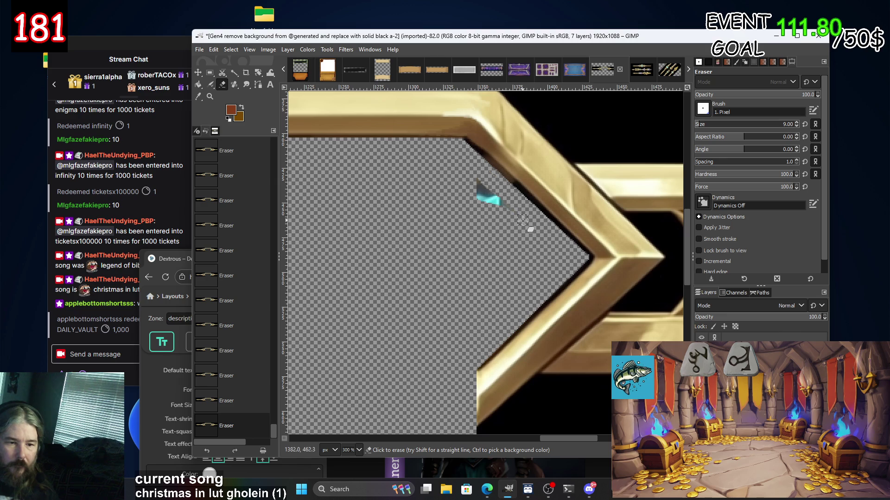
pyautogui.moveTo(477, 186); pyautogui.dragTo(500, 204)
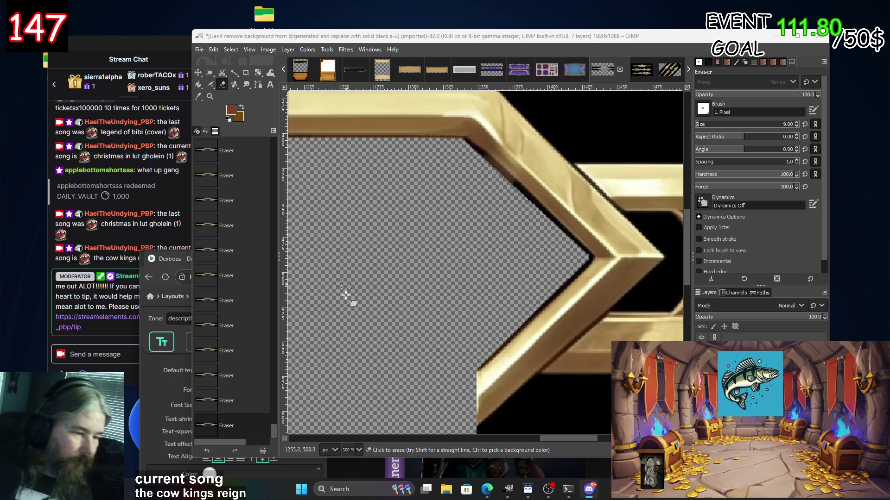
pyautogui.scroll(-3, 403, 278)
pyautogui.scroll(-2, 366, 244)
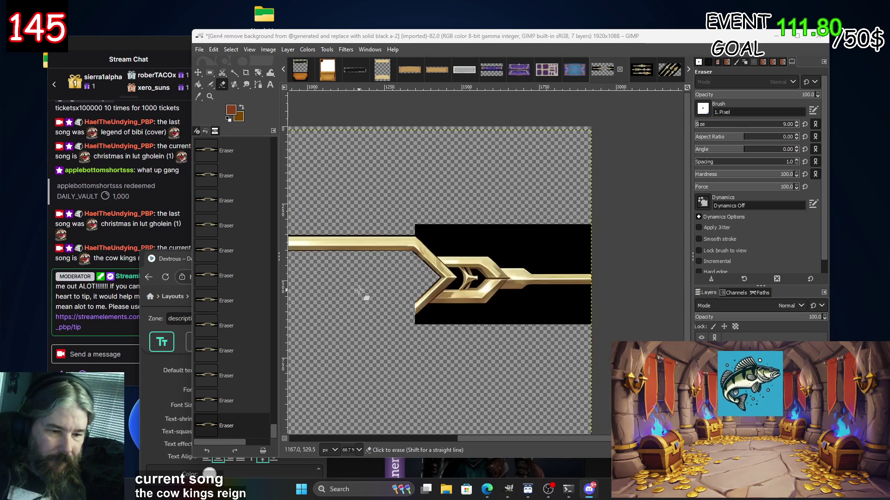
# Show Pasted Layer #2's cyan panel inside the frame and erase a small spot of it.
pyautogui.scroll(2, 417, 278)
pyautogui.scroll(-1, 477, 277)
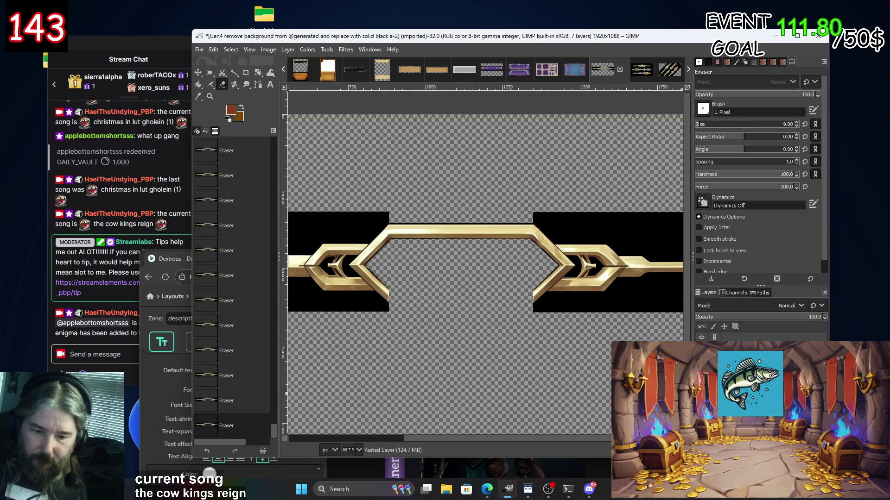
pyautogui.click(700, 352)
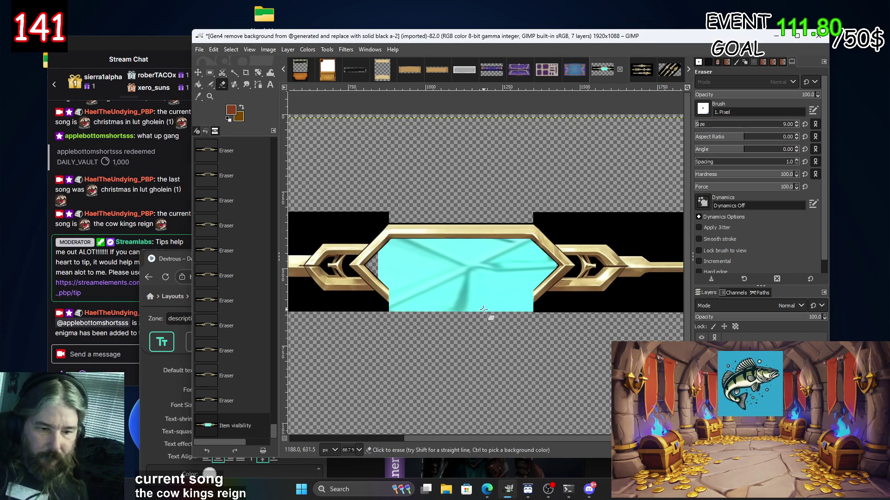
pyautogui.click(450, 298)
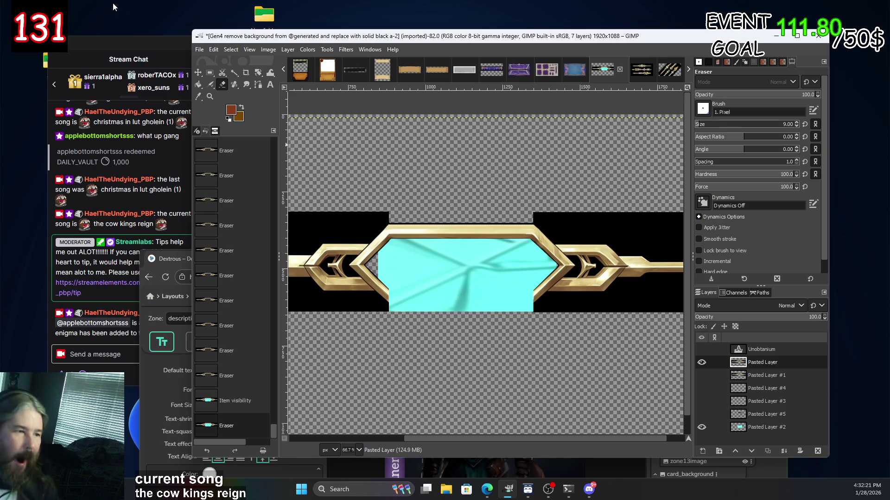
pyautogui.click(198, 72)
# Shift the cyan panel layer left with the Move tool and reselect Pasted Layer #2.
pyautogui.moveTo(473, 294)
pyautogui.mouseDown()
pyautogui.moveTo(465, 295)
pyautogui.moveTo(481, 299)
pyautogui.mouseUp()
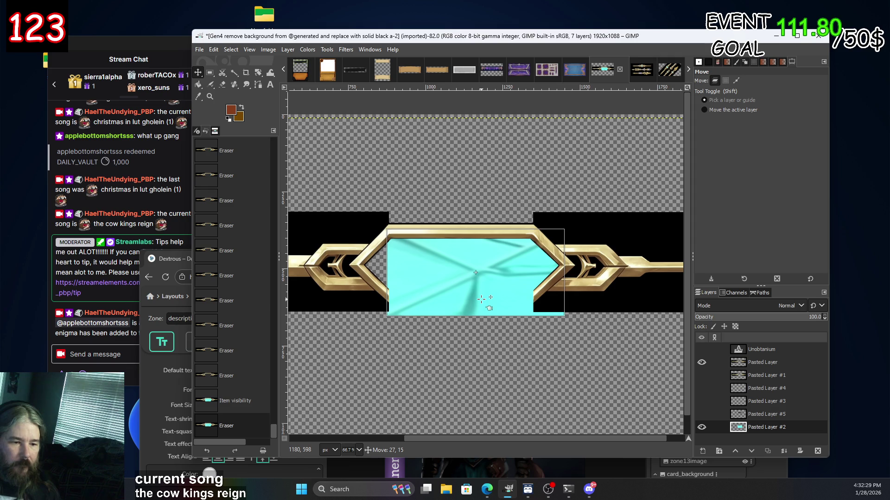
pyautogui.moveTo(481, 298); pyautogui.dragTo(481, 298)
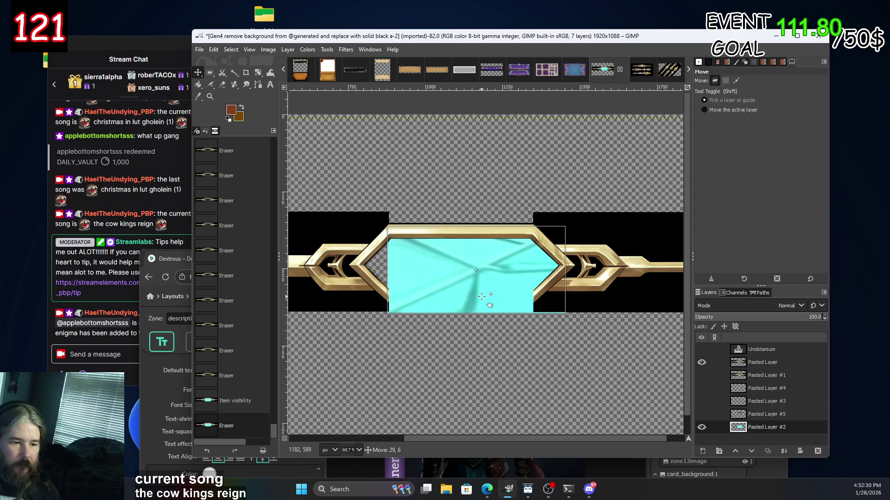
pyautogui.click(482, 296)
pyautogui.click(774, 427)
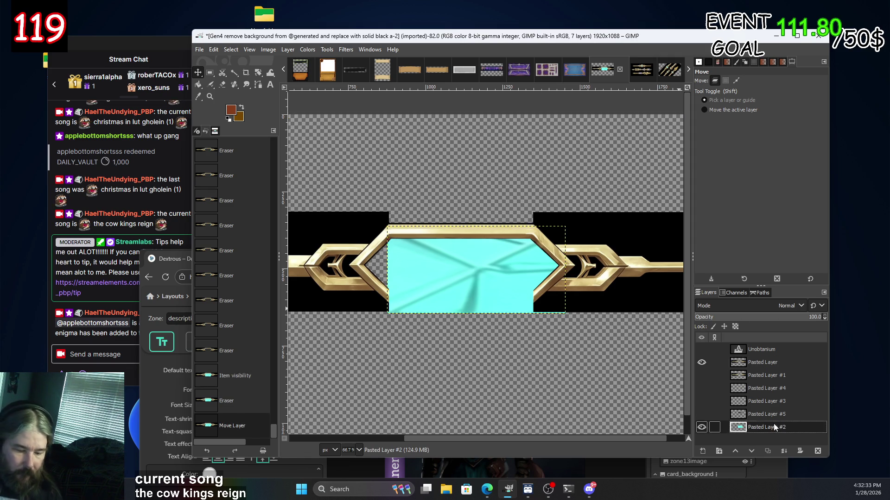
# Paste a cyan copy about 57 px left as Pasted Layer #6 below Pasted Layer #2.
pyautogui.hotkey('ctrl', 'v')
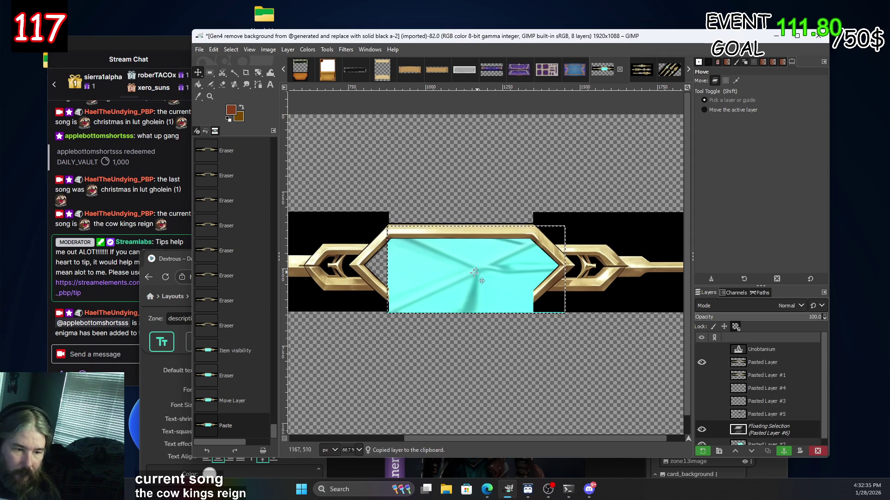
pyautogui.moveTo(476, 272); pyautogui.dragTo(450, 273)
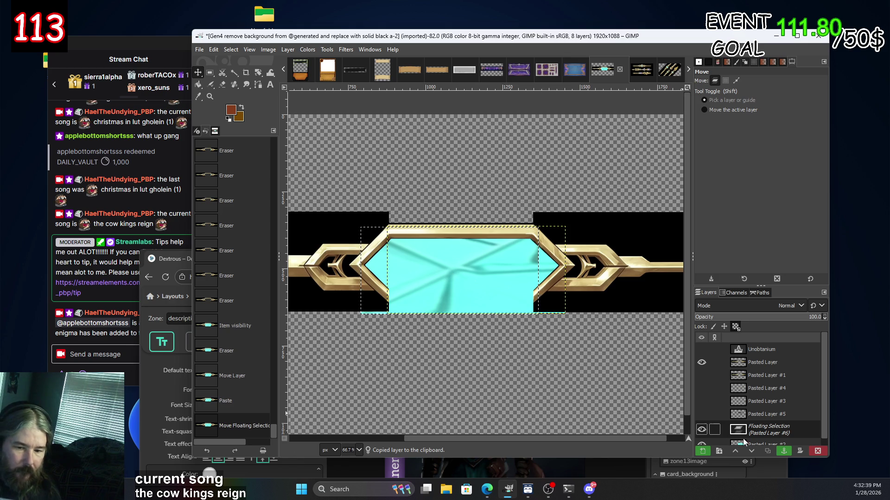
pyautogui.rightClick(765, 424)
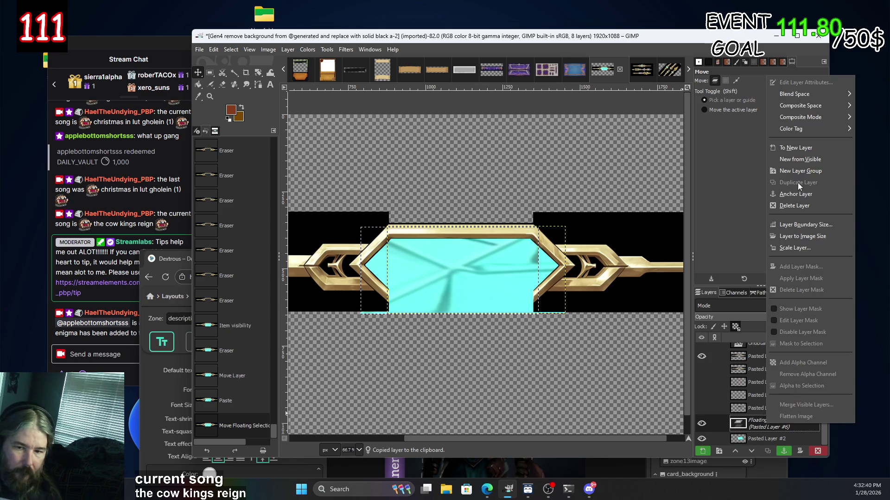
pyautogui.click(797, 148)
pyautogui.click(751, 451)
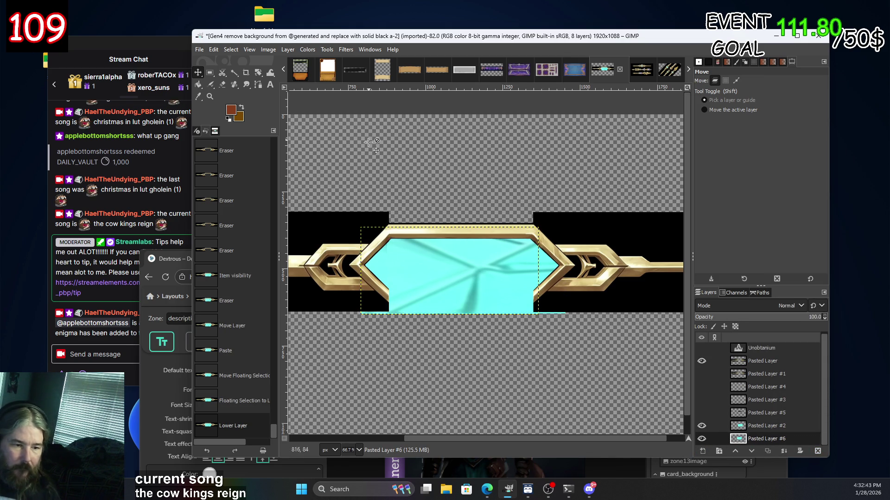
# Make Pasted Layer #6 visible and merge Pasted Layer #2 down into it.
pyautogui.scroll(4, 395, 259)
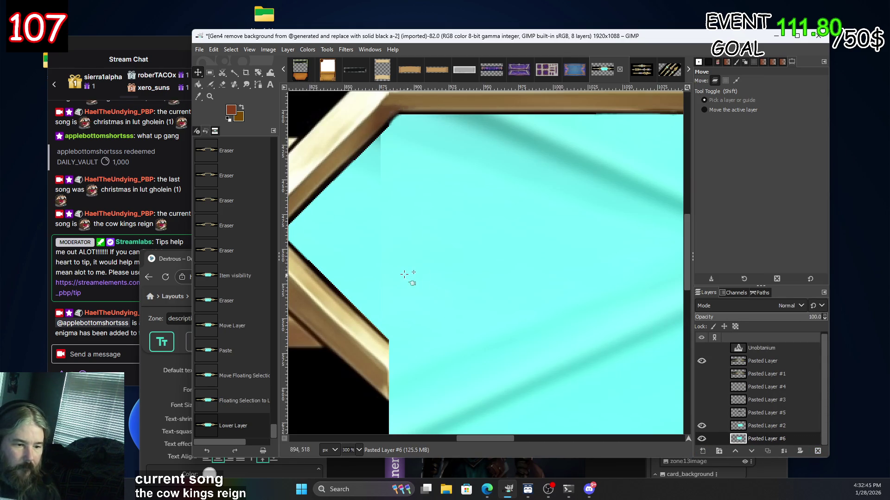
pyautogui.hscroll(-2, 398, 271)
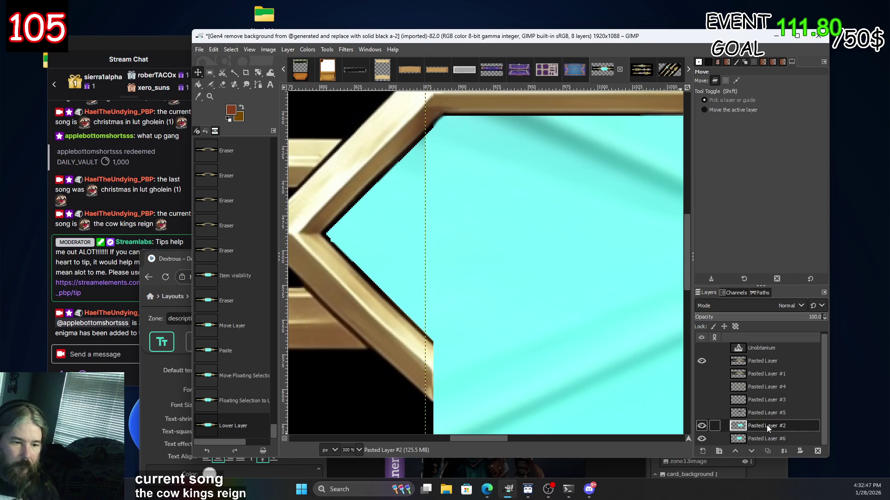
pyautogui.click(763, 439)
pyautogui.click(701, 439)
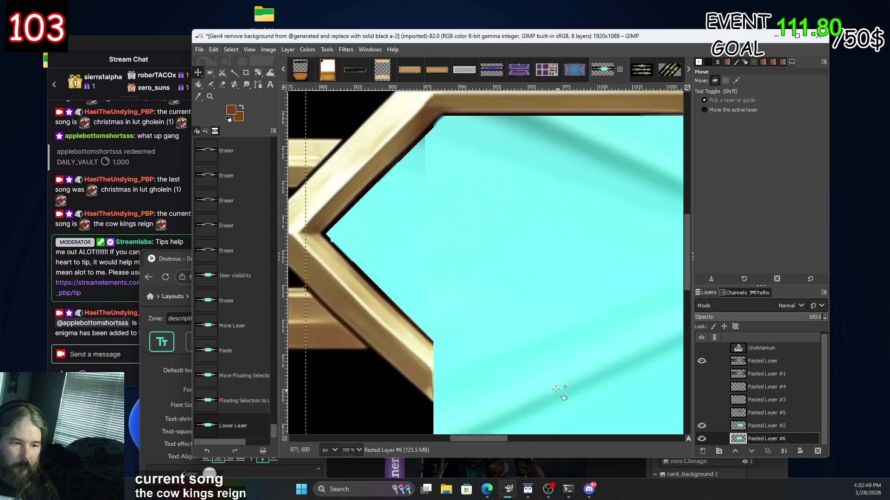
pyautogui.scroll(-2, 559, 392)
pyautogui.click(767, 427)
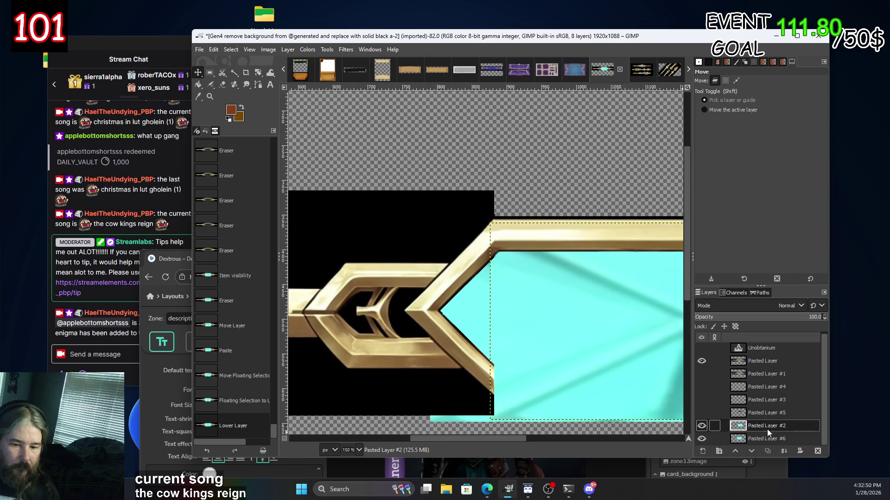
pyautogui.click(783, 452)
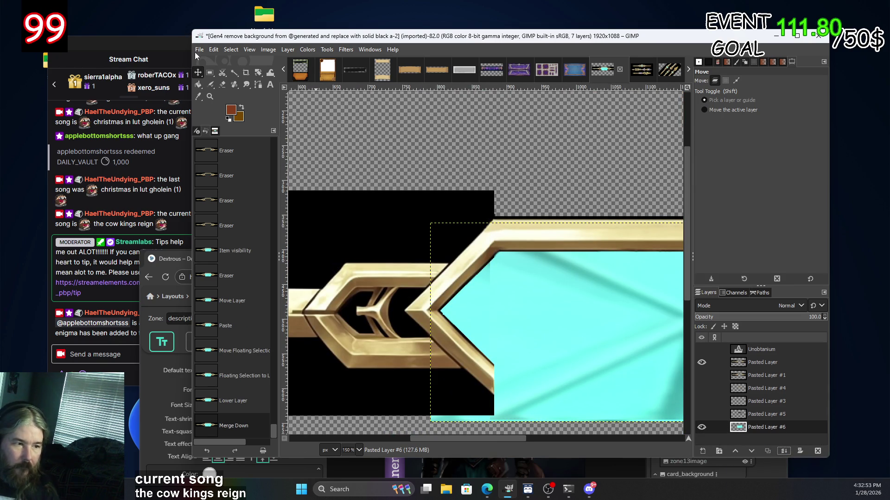
pyautogui.click(247, 85)
pyautogui.scroll(1, 507, 277)
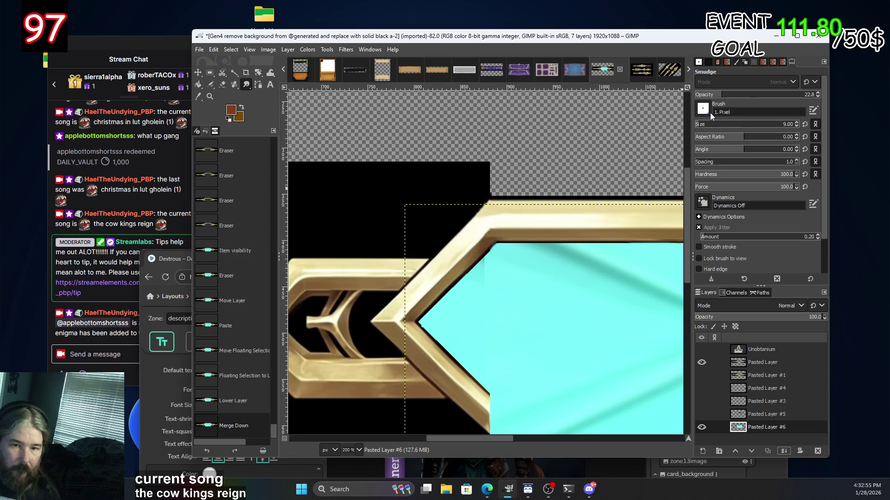
# Smudge four strokes along the cyan panel's seam with the gold frame's left diagonal edge.
pyautogui.moveTo(495, 277)
pyautogui.mouseDown()
pyautogui.moveTo(475, 268)
pyautogui.moveTo(459, 291)
pyautogui.mouseUp()
pyautogui.moveTo(453, 296); pyautogui.dragTo(436, 317)
pyautogui.moveTo(478, 345); pyautogui.dragTo(487, 361)
pyautogui.moveTo(484, 359)
pyautogui.mouseDown()
pyautogui.moveTo(493, 377)
pyautogui.moveTo(516, 380)
pyautogui.mouseUp()
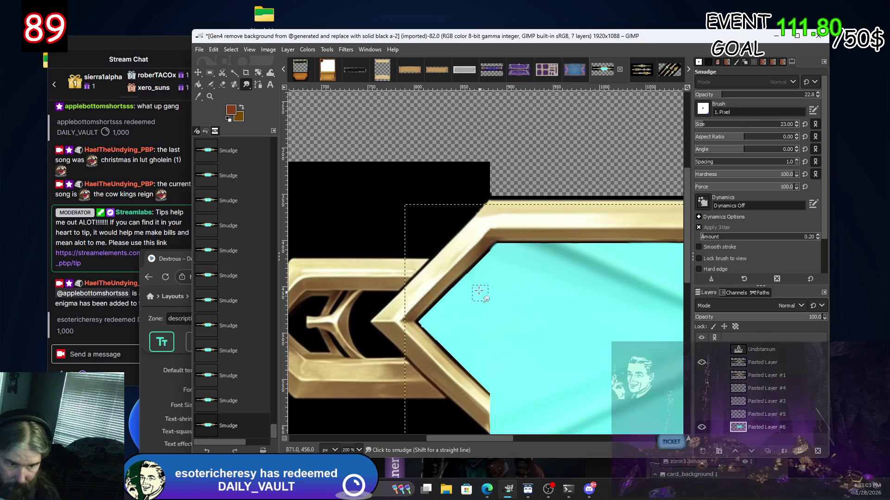
pyautogui.scroll(-2, 569, 313)
pyautogui.scroll(2, 510, 334)
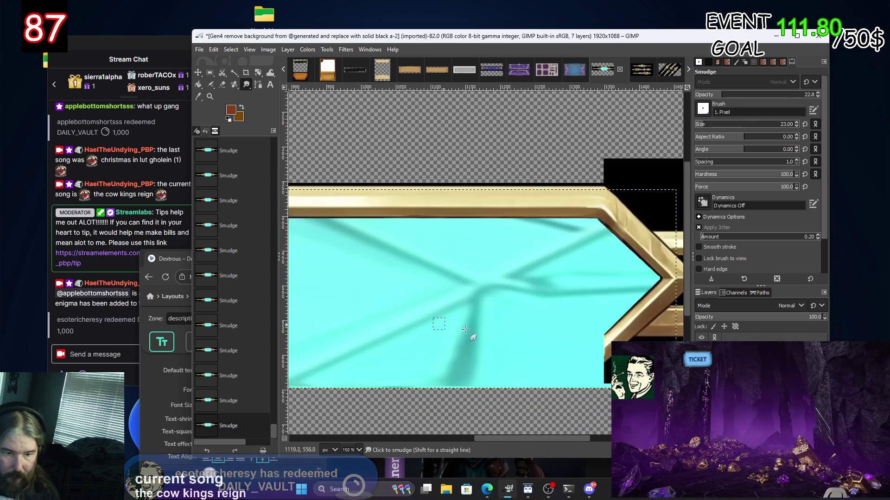
pyautogui.scroll(-2, 520, 341)
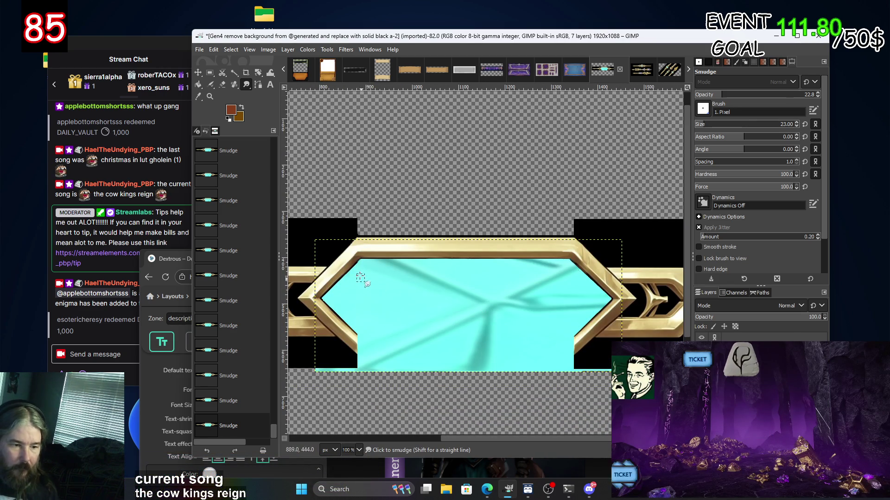
pyautogui.scroll(1, 362, 280)
pyautogui.scroll(3, 355, 283)
pyautogui.scroll(2, 351, 283)
pyautogui.scroll(1, 351, 283)
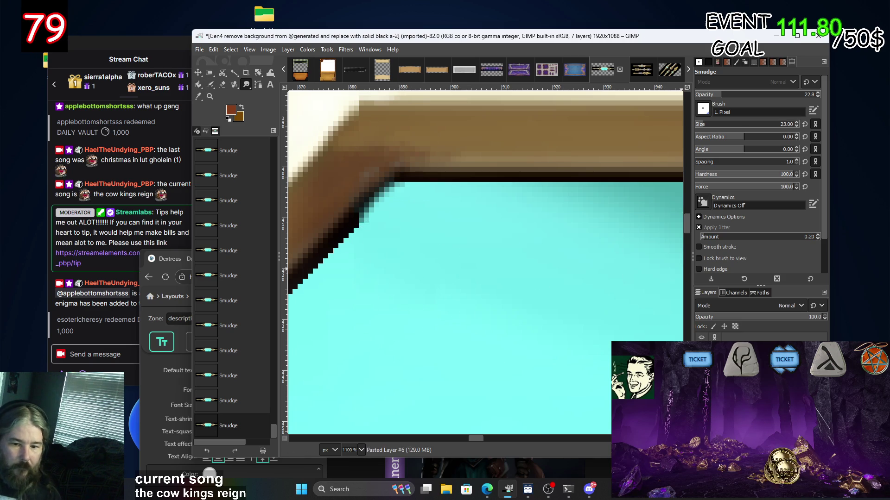
# Toggle the frame layer's visibility to inspect the panel, then return to the Smudge tool.
pyautogui.click(701, 354)
pyautogui.click(701, 354)
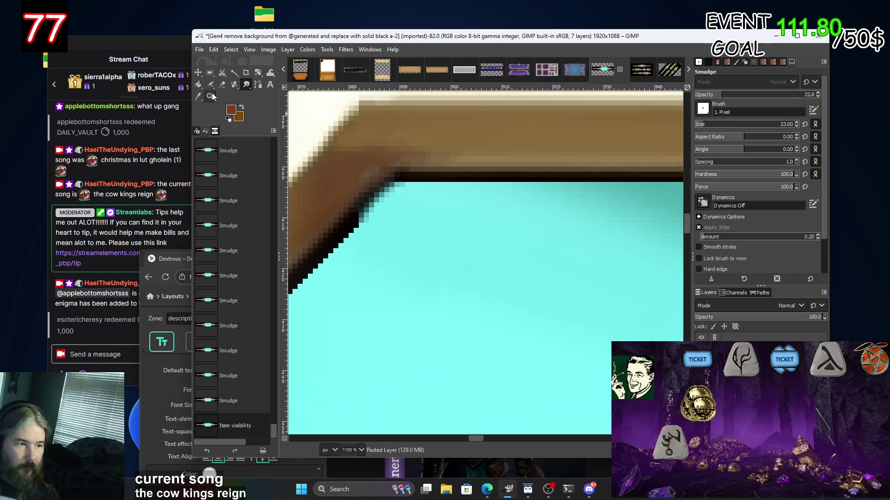
pyautogui.click(223, 85)
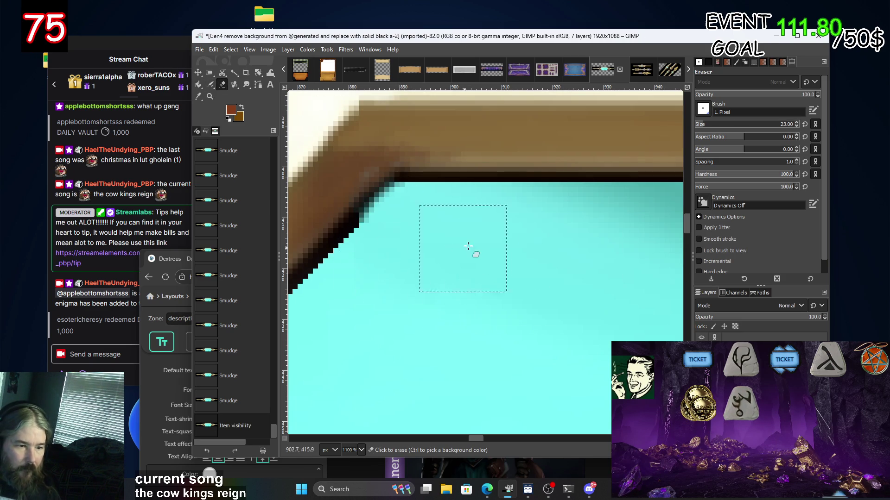
pyautogui.click(246, 85)
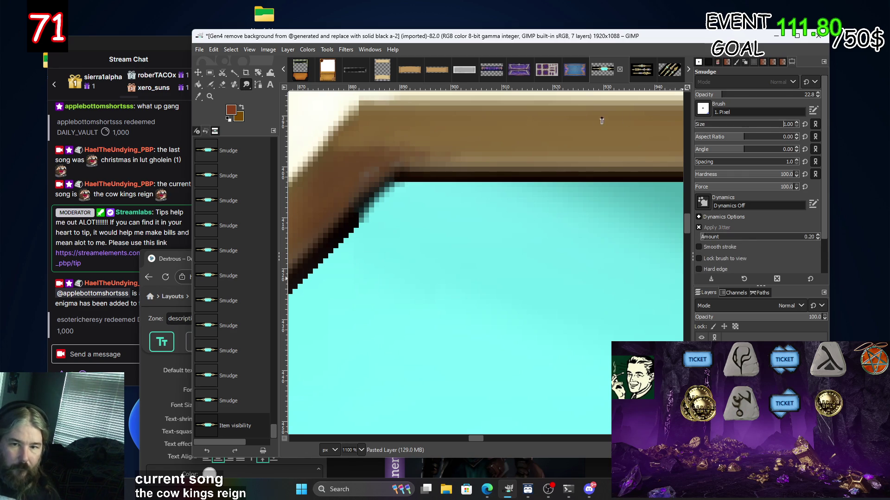
# Zoom in closely, smudge one staircase-edge pixel at size 1, and switch to the Pencil.
pyautogui.scroll(2, 394, 241)
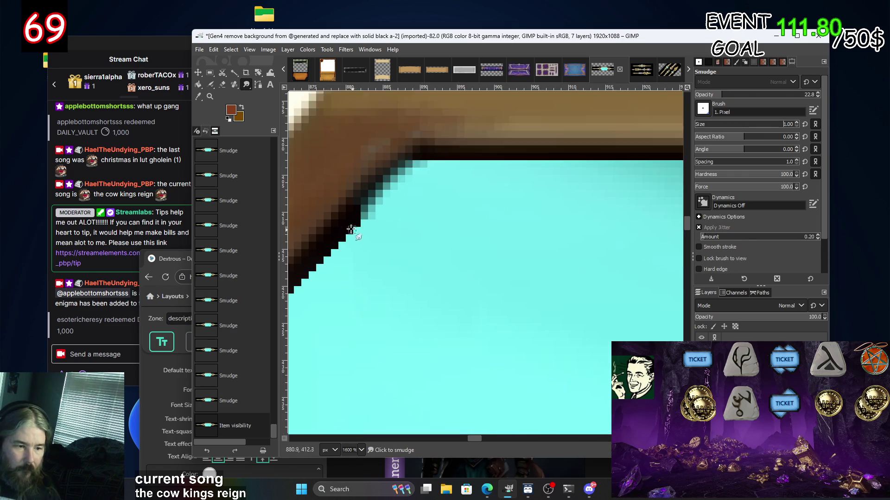
pyautogui.scroll(1, 343, 206)
pyautogui.scroll(3, 364, 204)
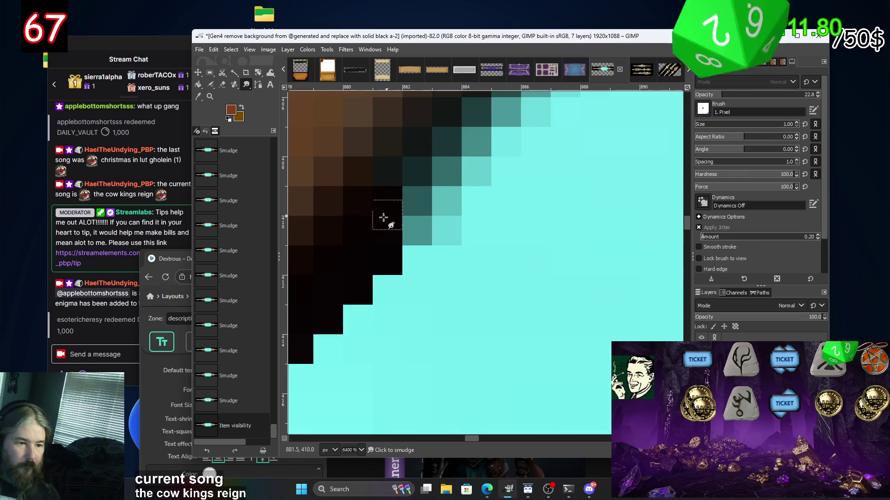
pyautogui.click(387, 232)
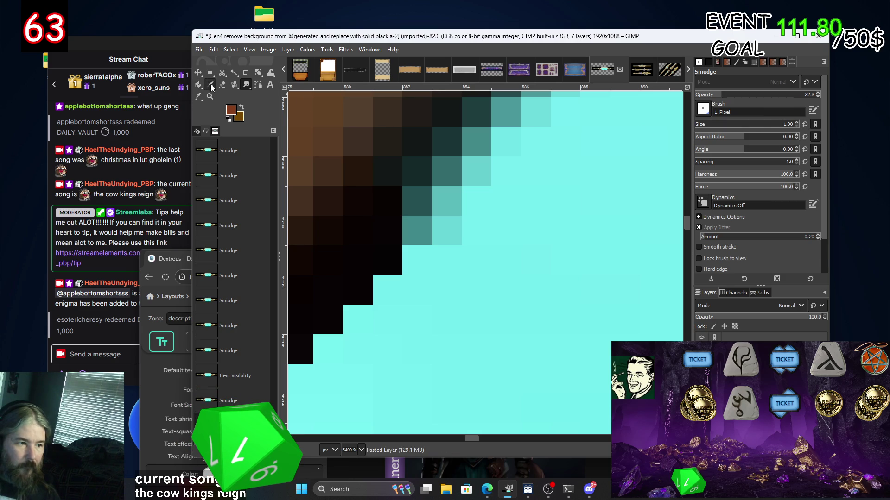
pyautogui.moveTo(211, 87); pyautogui.dragTo(243, 100)
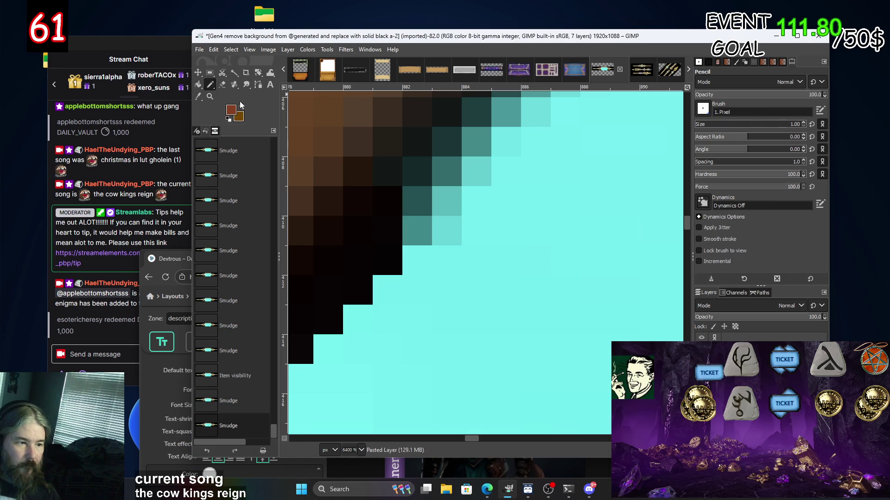
# Reset colours to black and pencil black pixels along the jagged frame-panel edge.
pyautogui.click(228, 118)
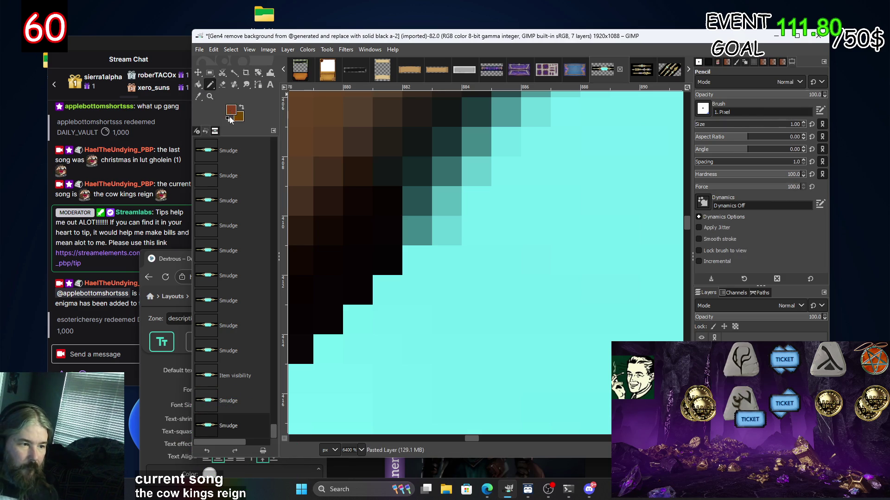
pyautogui.click(417, 179)
pyautogui.click(447, 141)
pyautogui.scroll(3, 486, 167)
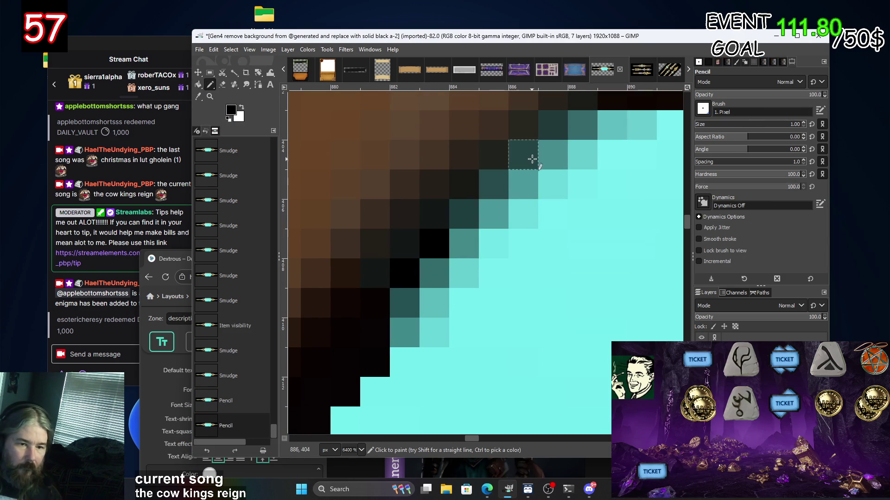
pyautogui.moveTo(552, 125); pyautogui.dragTo(524, 154)
pyautogui.click(498, 192)
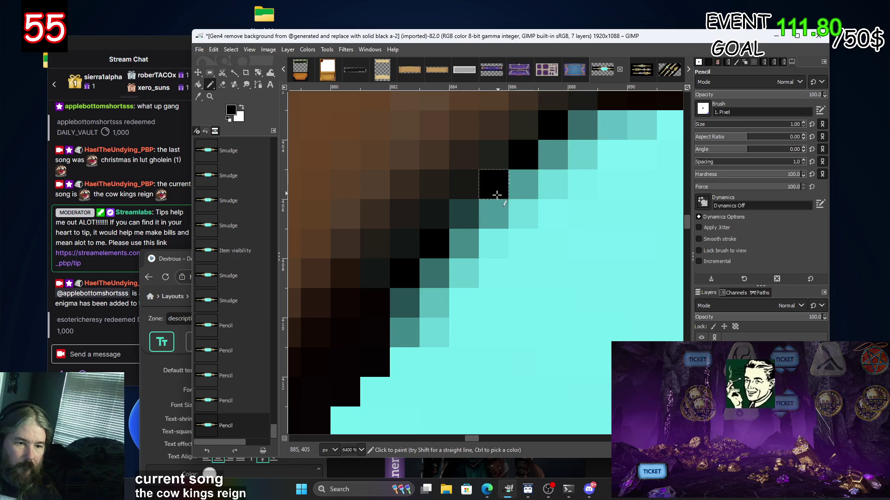
pyautogui.click(464, 214)
pyautogui.click(413, 301)
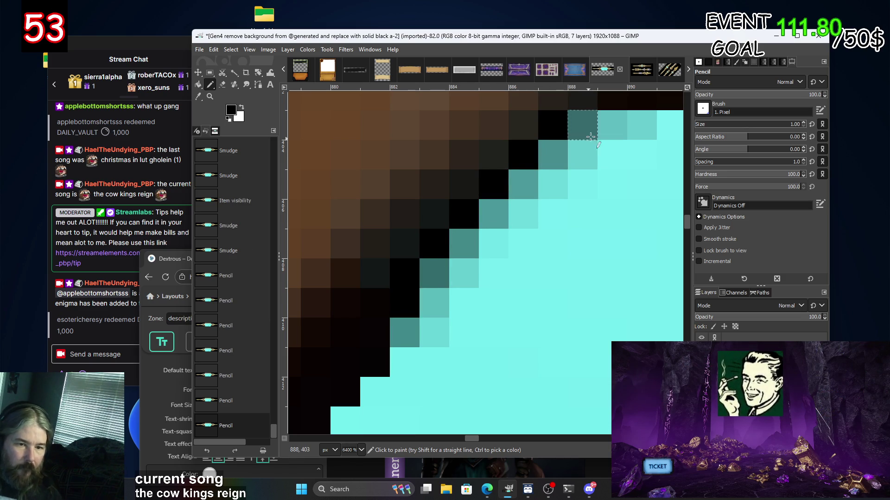
pyautogui.keyDown('shift'); pyautogui.click(580, 125); pyautogui.keyUp('shift')
pyautogui.scroll(-2, 582, 252)
pyautogui.scroll(-2, 586, 319)
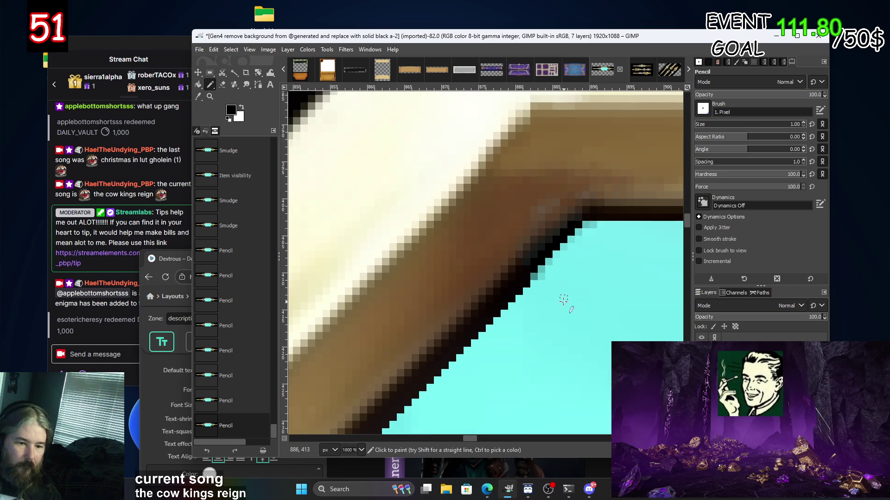
pyautogui.scroll(2, 546, 292)
pyautogui.scroll(2, 533, 287)
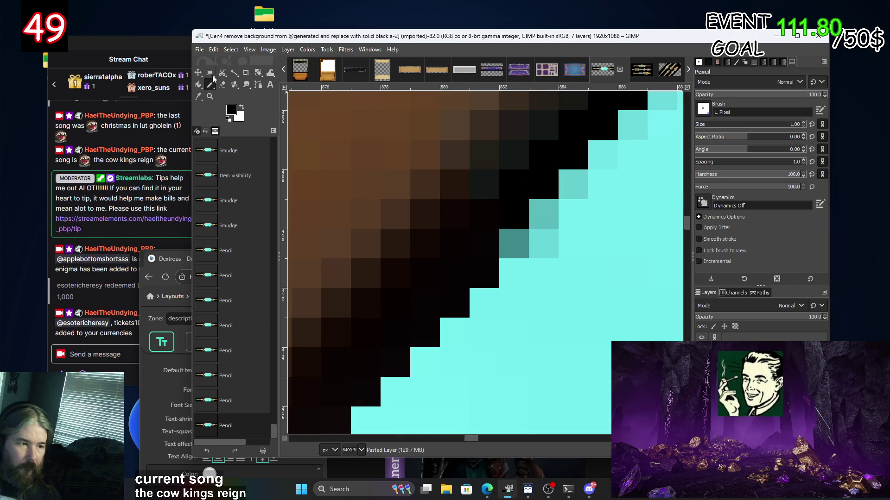
# Sample cyan from the panel, then black from the frame border, with the Color Picker.
pyautogui.click(197, 97)
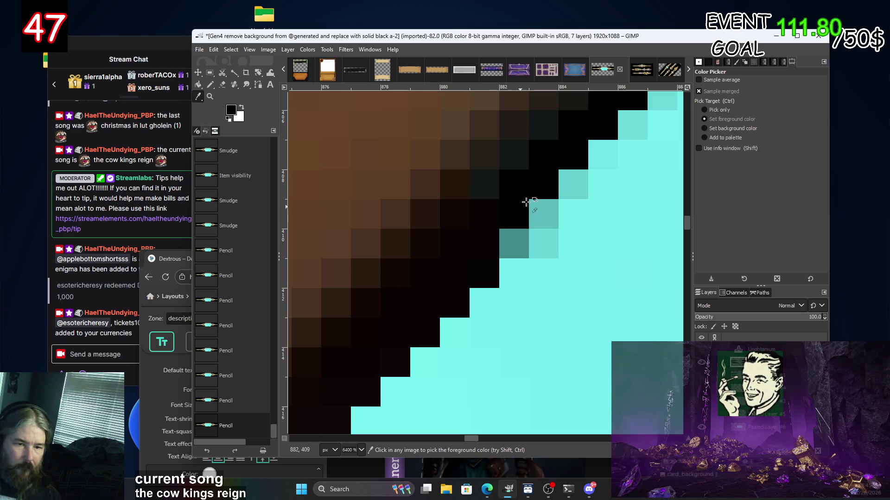
pyautogui.scroll(-3, 532, 241)
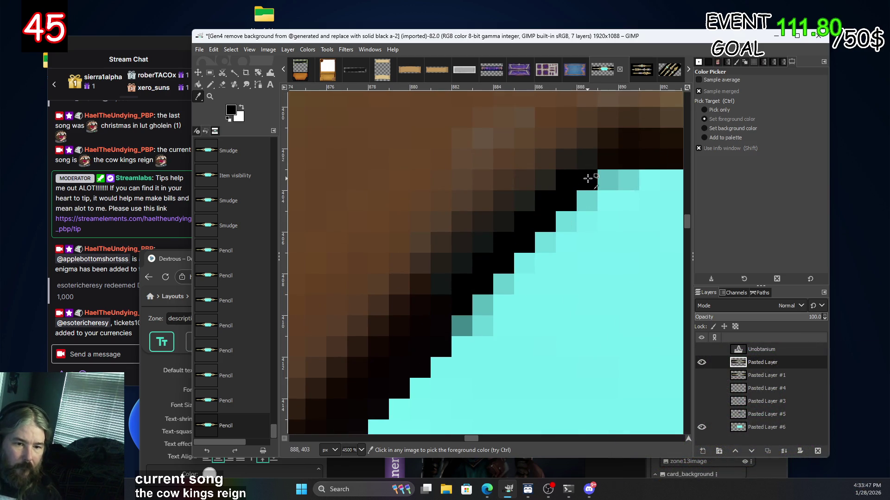
pyautogui.click(567, 241)
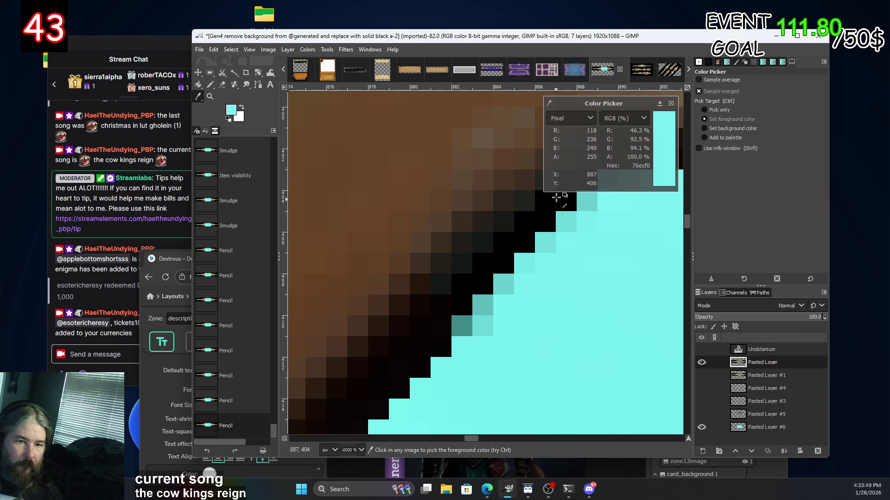
pyautogui.click(671, 104)
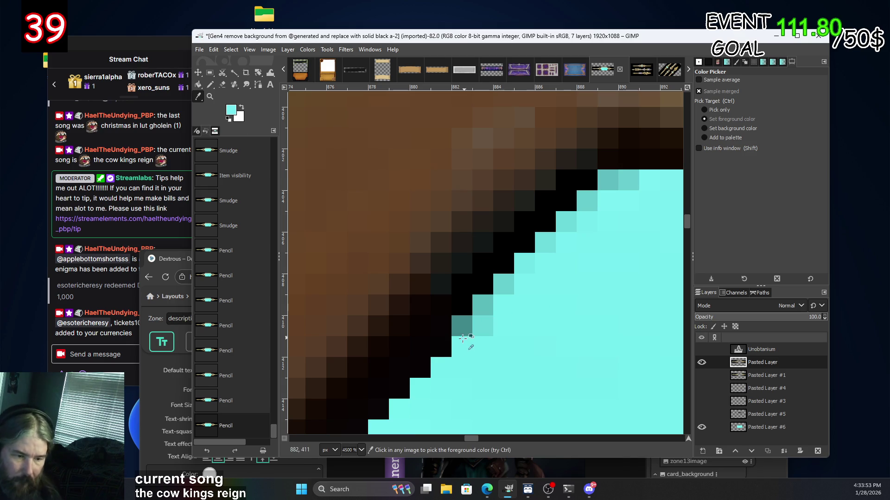
pyautogui.scroll(4, 462, 352)
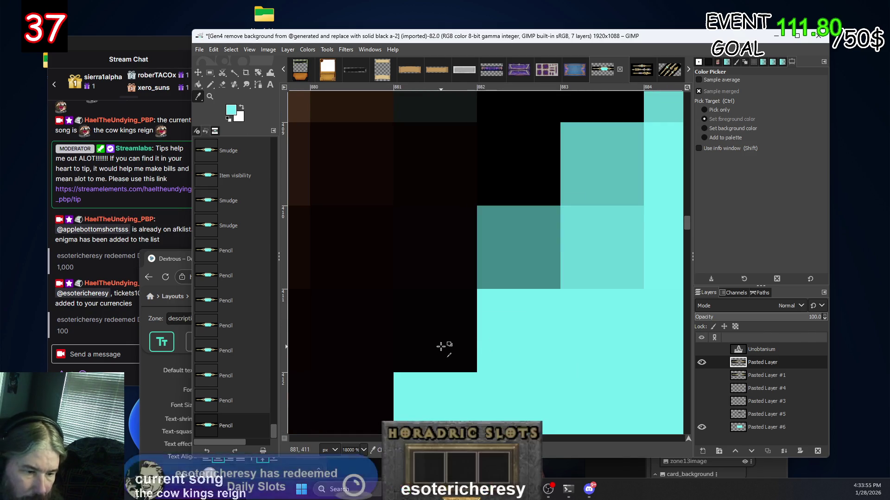
pyautogui.click(538, 174)
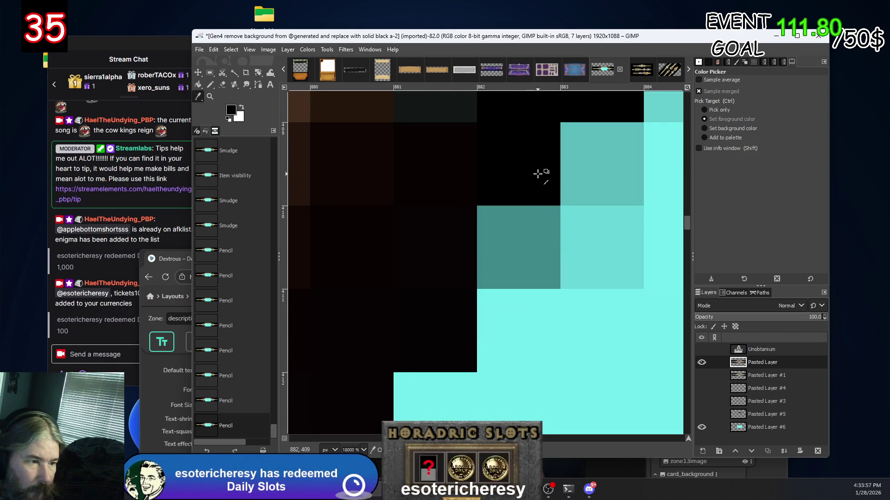
pyautogui.press('space')
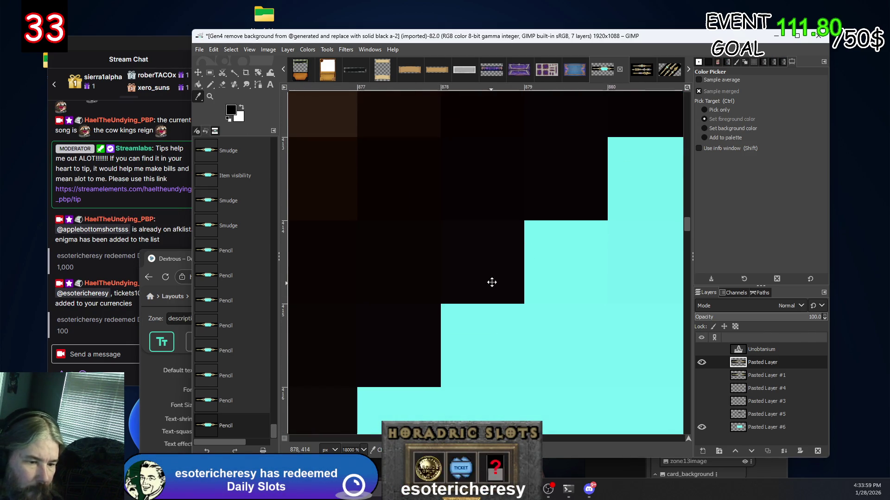
pyautogui.scroll(-2, 563, 212)
pyautogui.hscroll(5, 540, 203)
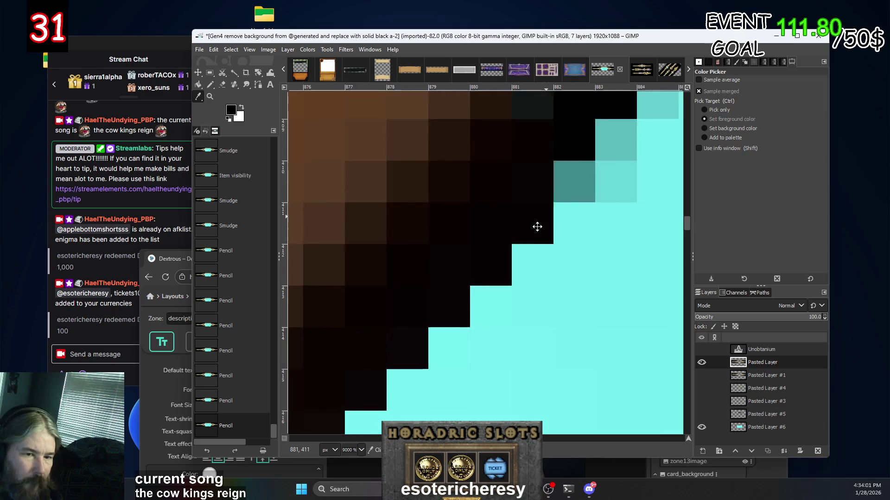
pyautogui.scroll(5, 428, 319)
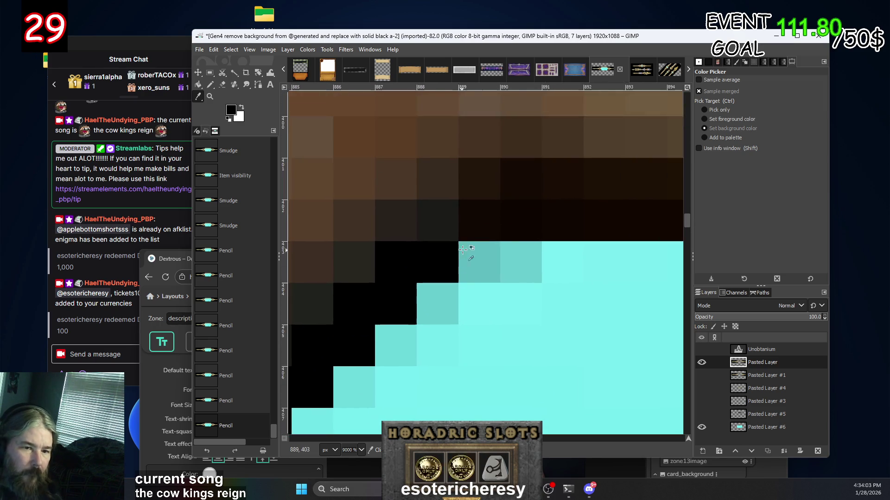
pyautogui.scroll(-3, 538, 180)
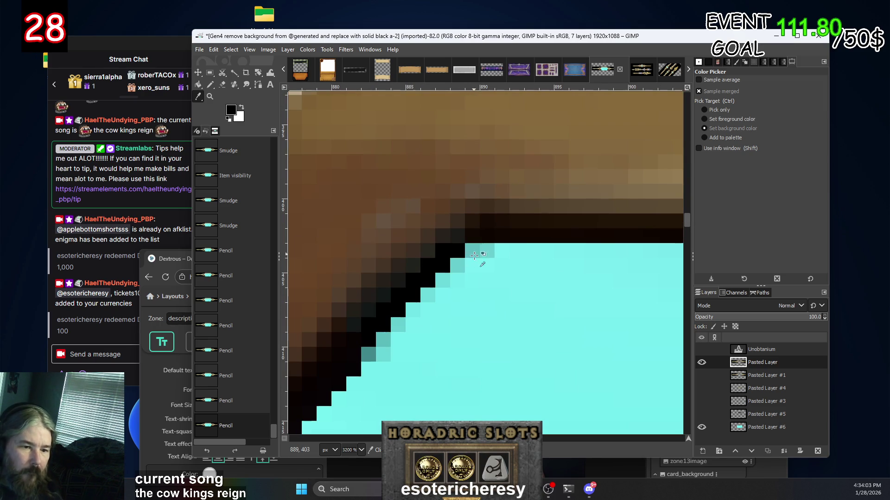
pyautogui.click(210, 84)
pyautogui.scroll(-1, 523, 353)
pyautogui.scroll(-6, 522, 353)
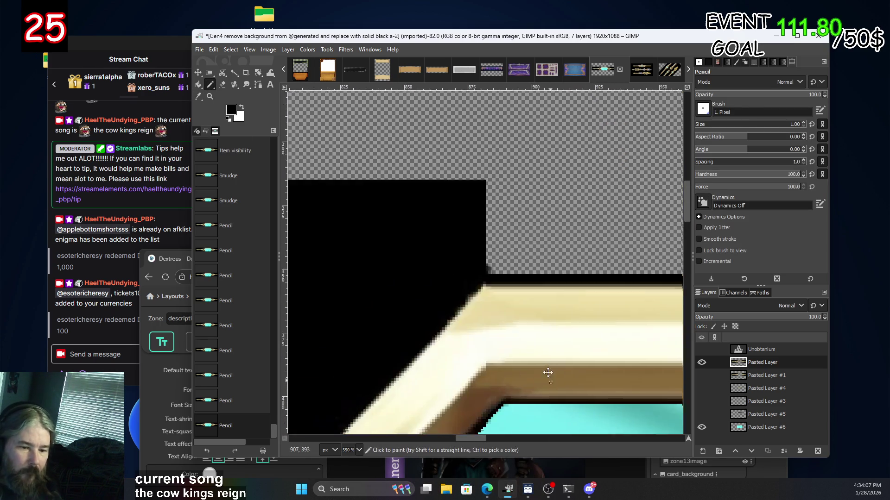
pyautogui.scroll(2, 500, 278)
pyautogui.scroll(-2, 477, 199)
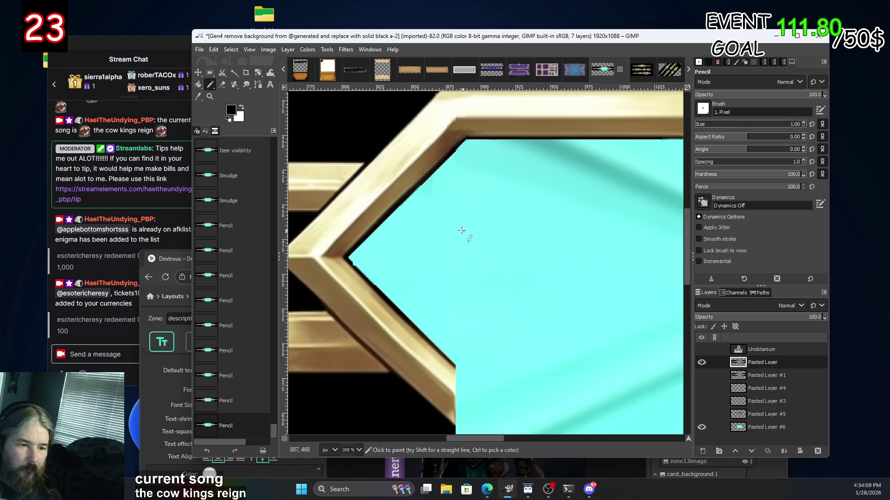
pyautogui.scroll(-4, 510, 208)
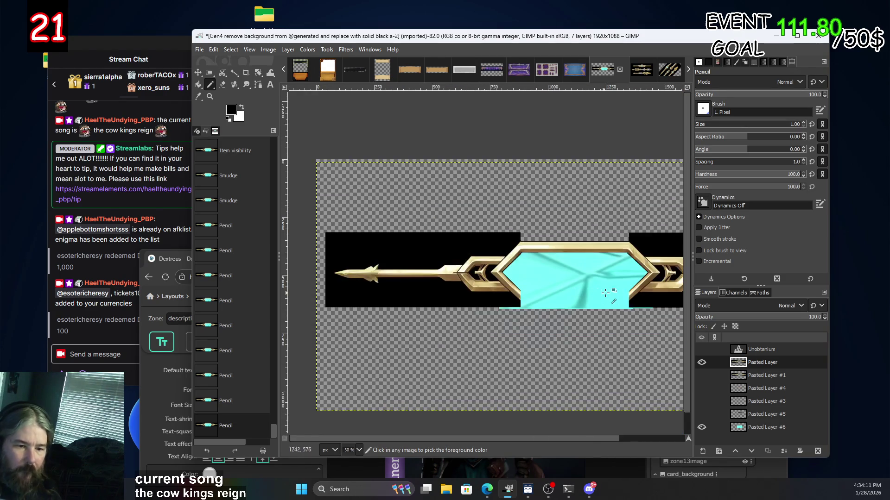
pyautogui.scroll(3, 626, 306)
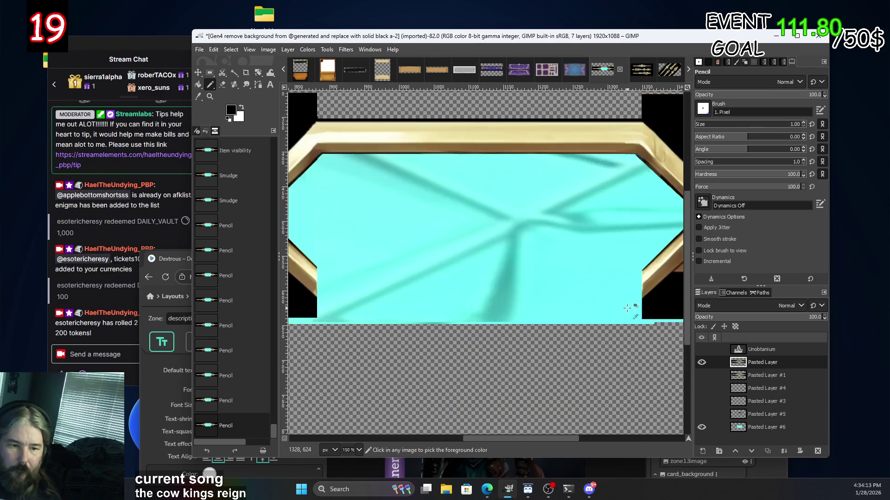
pyautogui.scroll(-2, 626, 307)
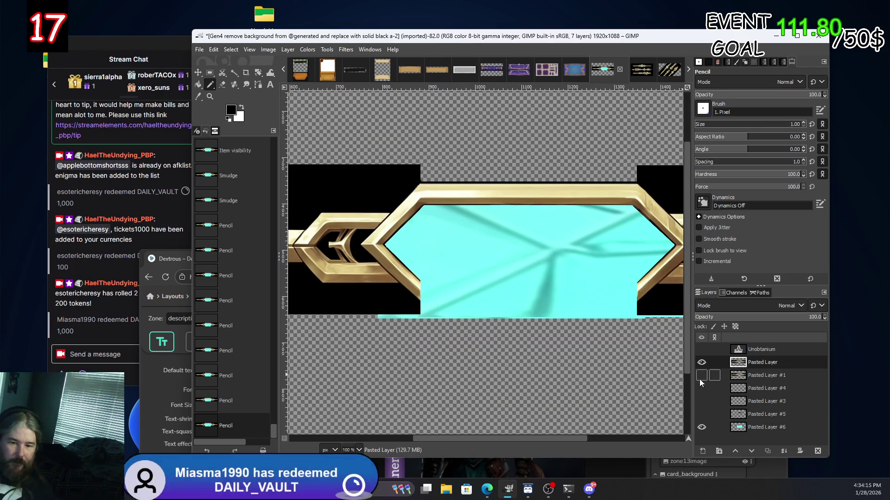
pyautogui.click(702, 362)
pyautogui.click(702, 363)
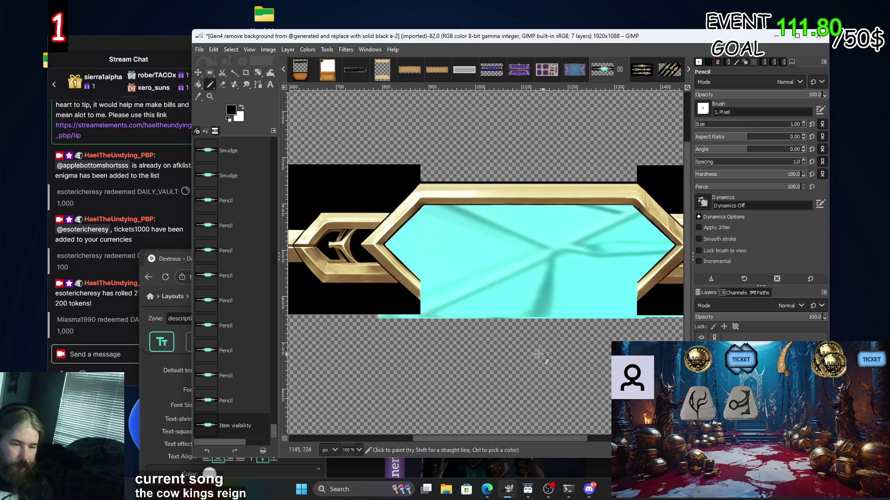
pyautogui.scroll(-5, 521, 354)
pyautogui.scroll(2, 521, 353)
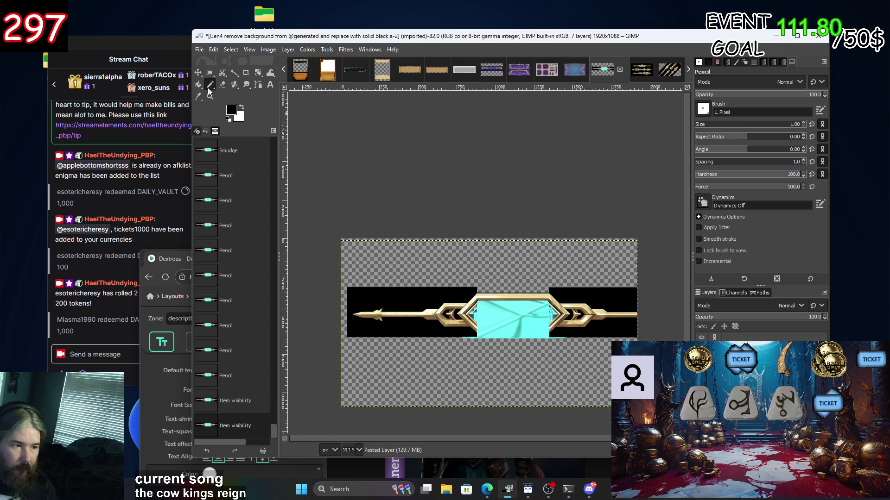
pyautogui.click(199, 73)
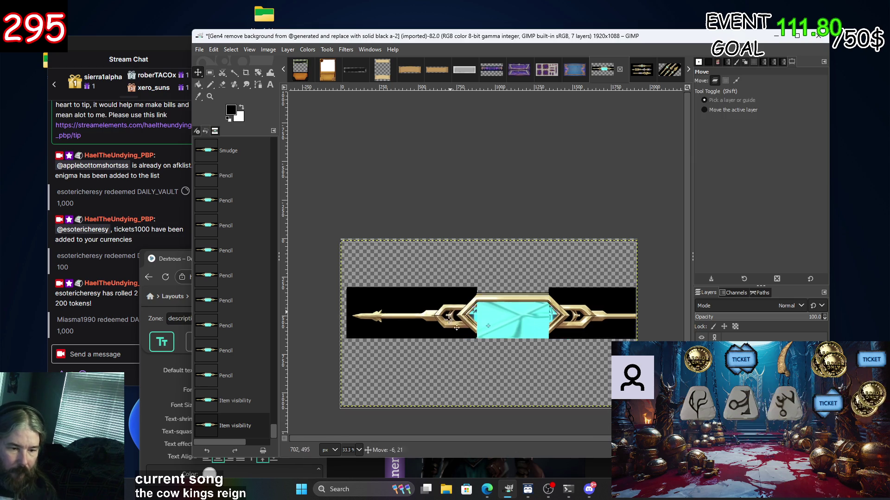
# Shift the pasted layer down and lift the frame layer up to expose the cyan panel.
pyautogui.moveTo(480, 313); pyautogui.dragTo(446, 360)
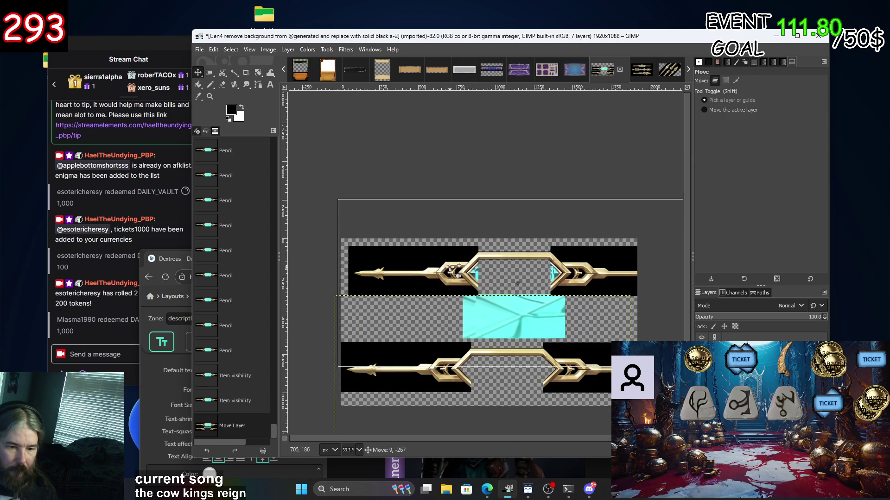
pyautogui.moveTo(448, 309); pyautogui.dragTo(443, 268)
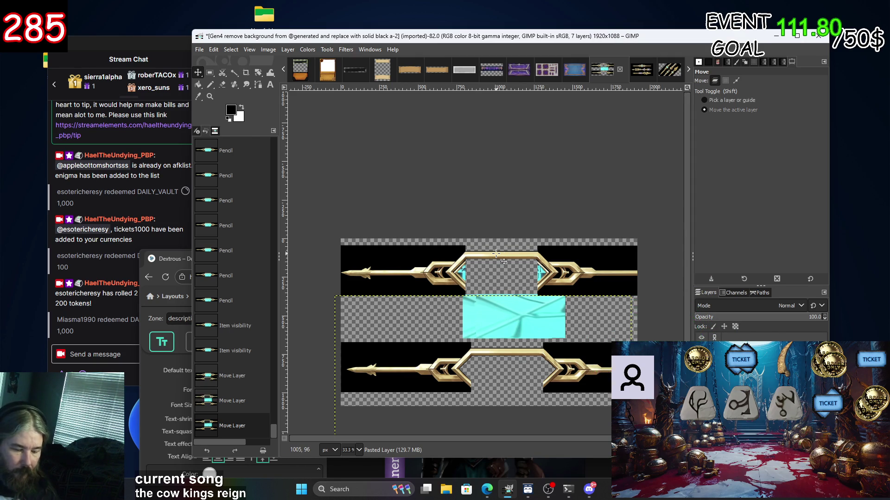
pyautogui.hotkey('shift', 'r')
pyautogui.click(414, 254)
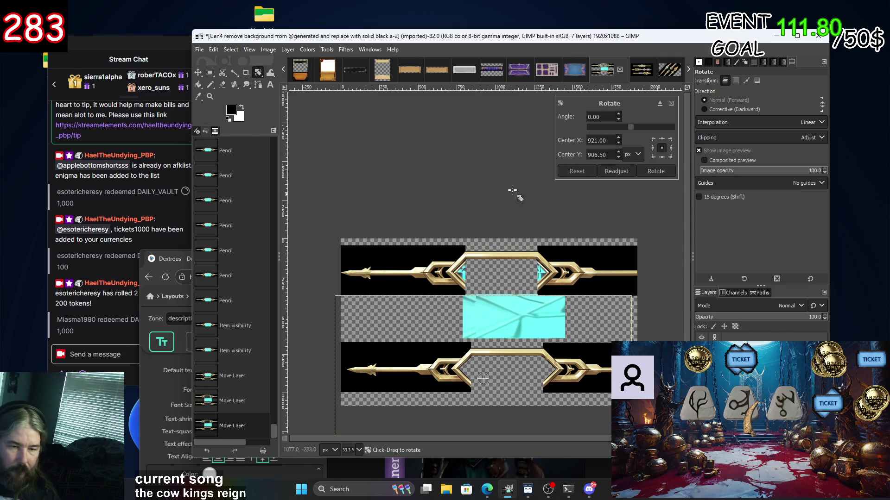
pyautogui.press('Escape')
# Rotate the lower frame copy 180° via Layer > Transform.
pyautogui.rightClick(433, 272)
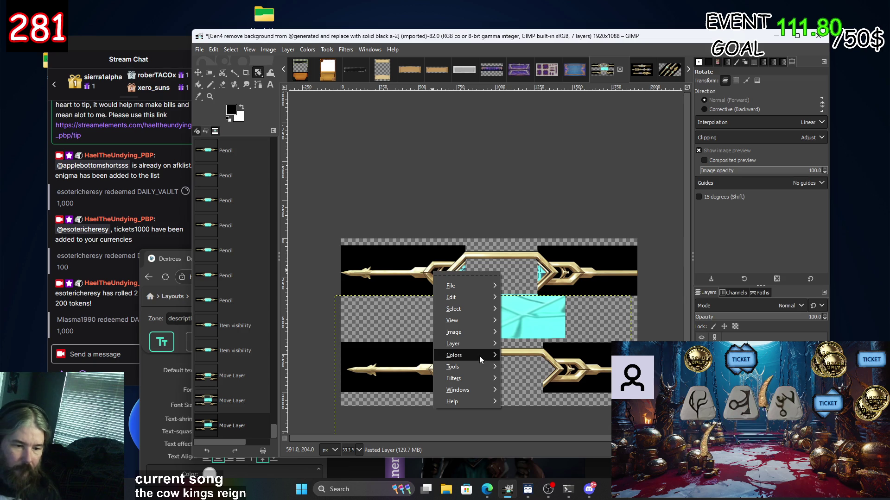
pyautogui.moveTo(477, 345)
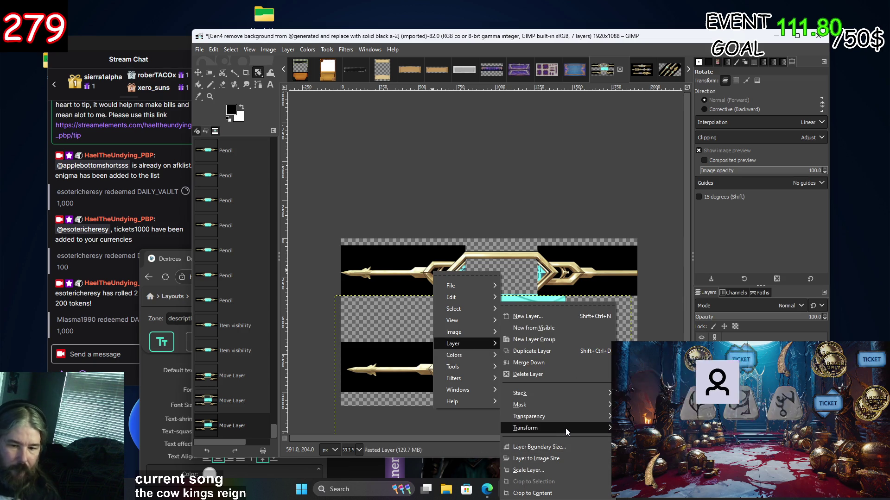
pyautogui.moveTo(565, 428)
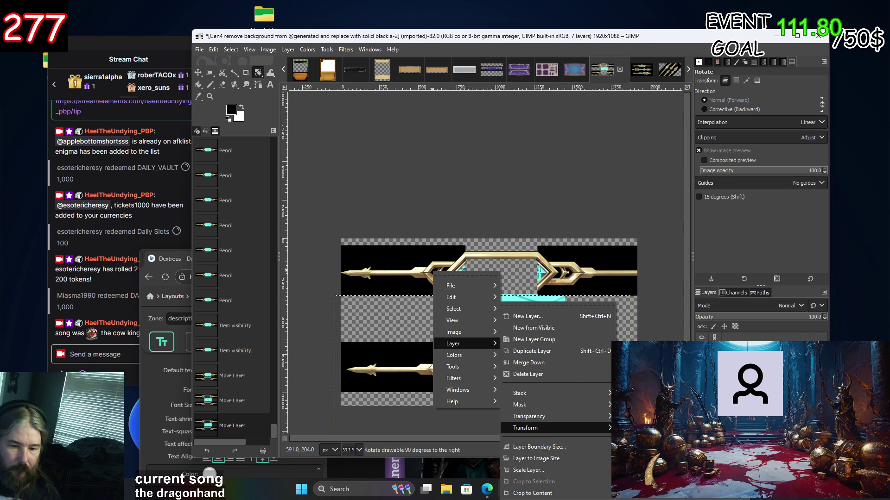
pyautogui.click(649, 482)
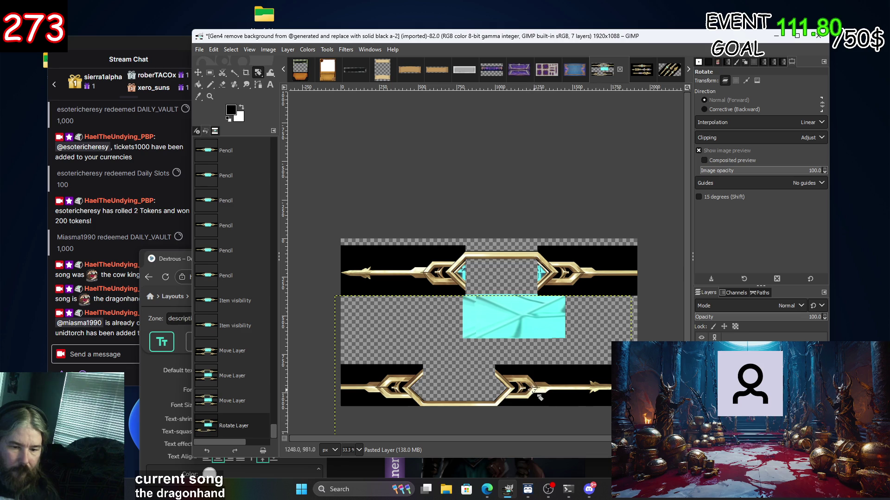
# Stack the frame copies, move the cyan panel out, and raise the gold frame about 260 px.
pyautogui.click(198, 73)
pyautogui.moveTo(521, 379)
pyautogui.mouseDown()
pyautogui.moveTo(574, 310)
pyautogui.moveTo(513, 248)
pyautogui.mouseUp()
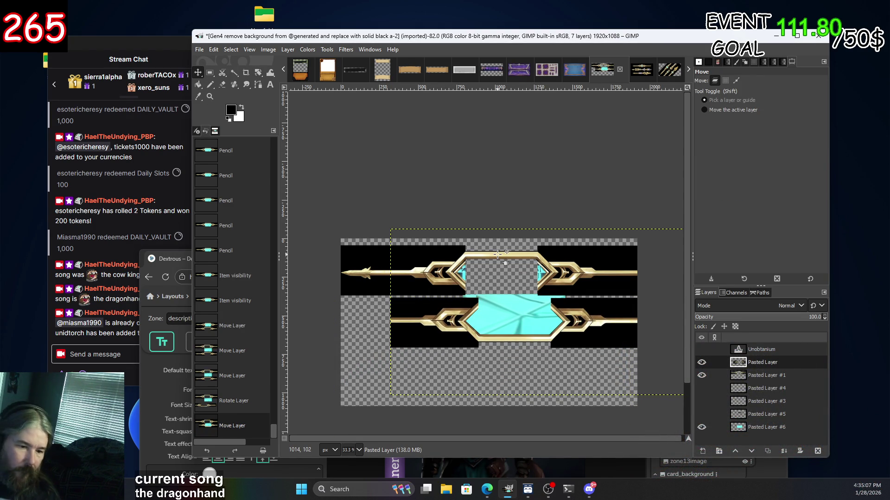
pyautogui.moveTo(518, 258); pyautogui.dragTo(547, 308)
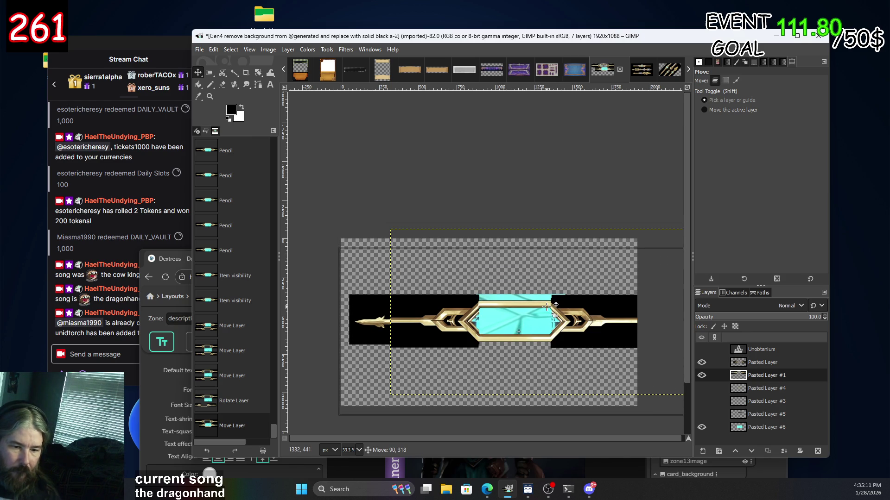
pyautogui.moveTo(545, 307); pyautogui.dragTo(545, 308)
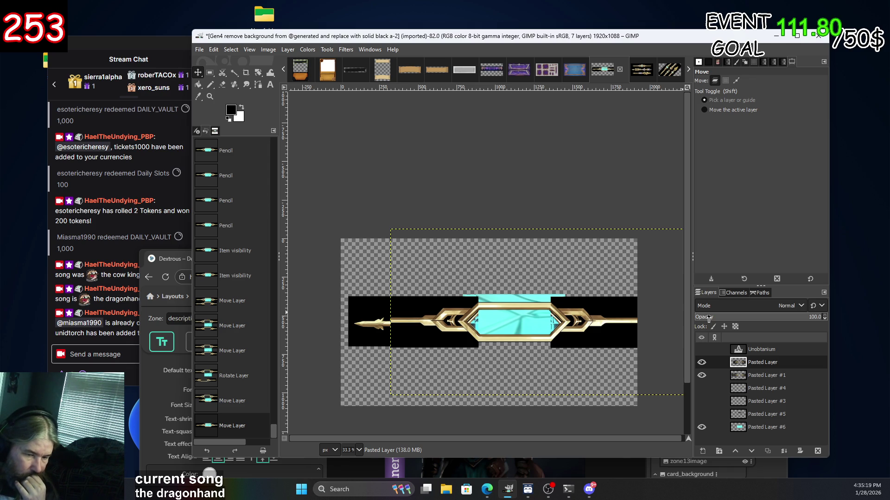
pyautogui.moveTo(510, 327); pyautogui.dragTo(421, 251)
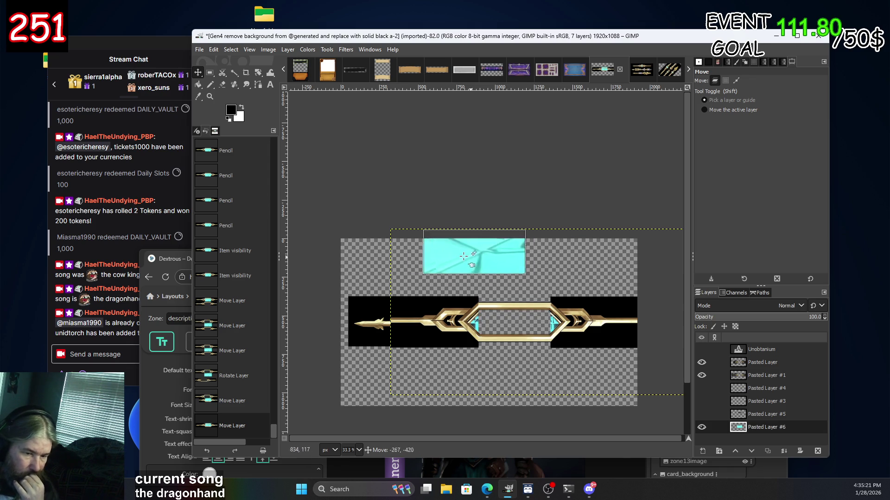
pyautogui.scroll(3, 517, 315)
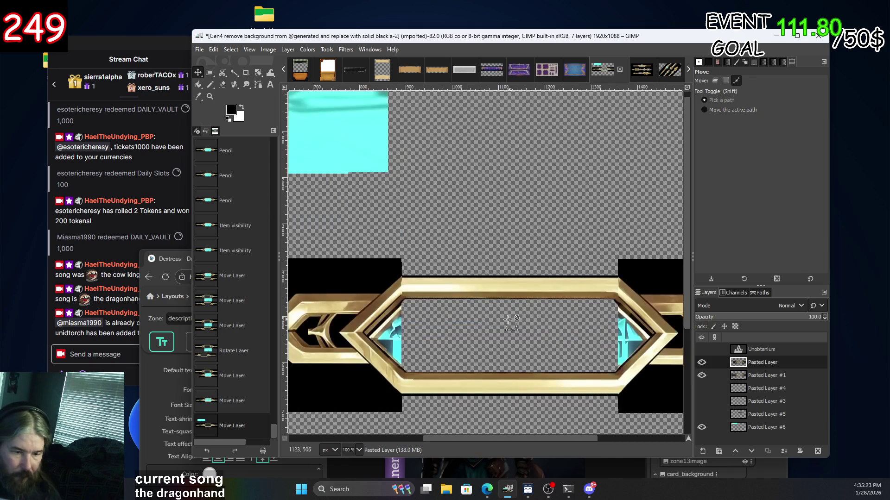
pyautogui.moveTo(517, 293); pyautogui.dragTo(300, 173)
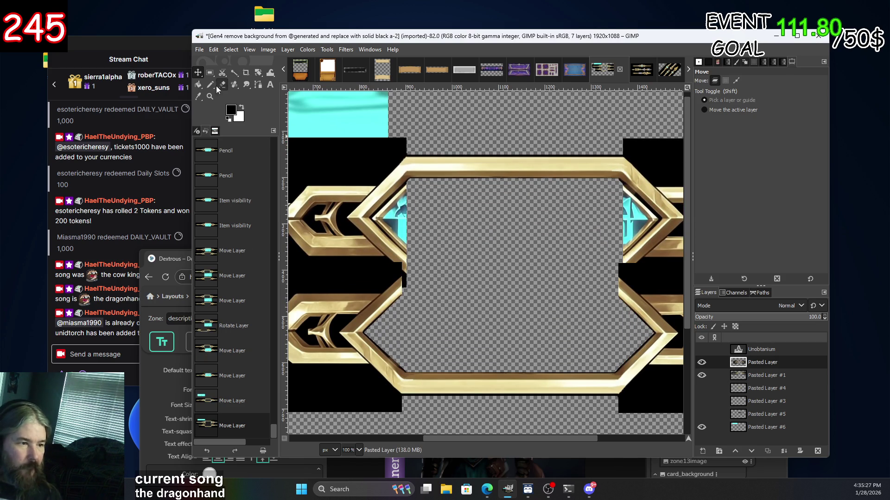
# Select a rectangle over the frame overlap and delete it from the upper frame layer.
pyautogui.press('r')
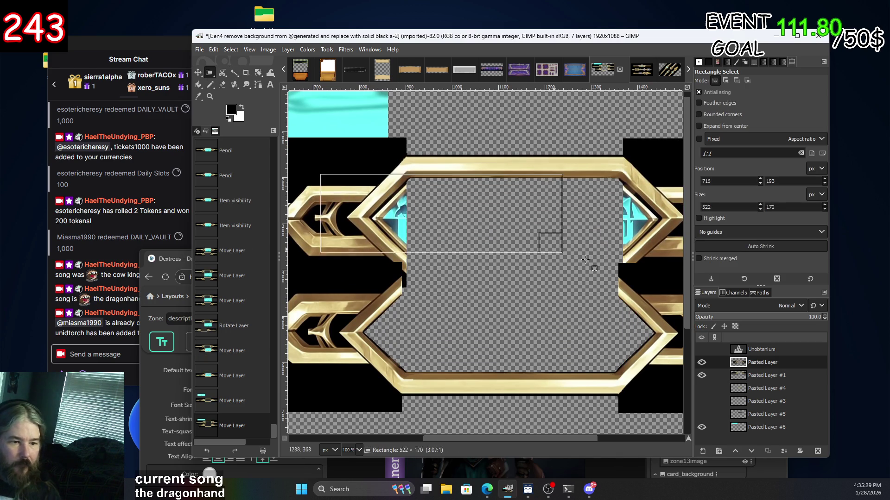
pyautogui.moveTo(320, 189); pyautogui.dragTo(669, 331)
pyautogui.moveTo(466, 204); pyautogui.dragTo(469, 199)
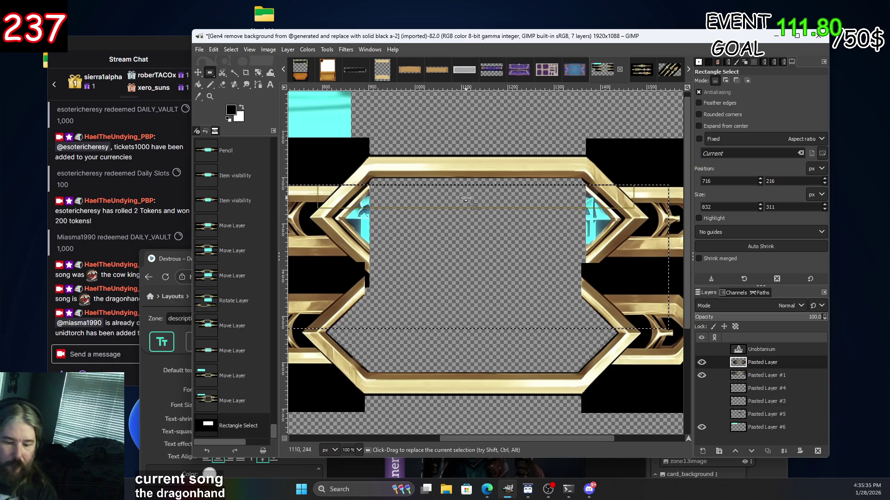
pyautogui.press('Delete')
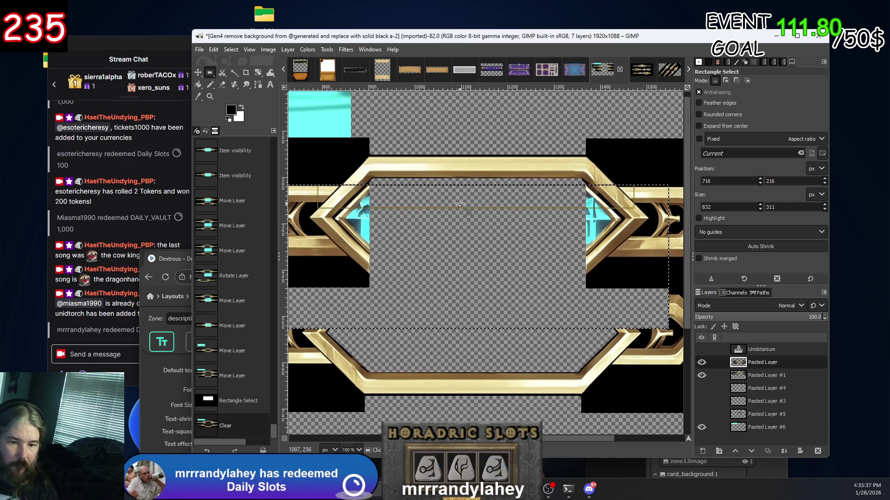
pyautogui.hotkey('ctrl', 'x')
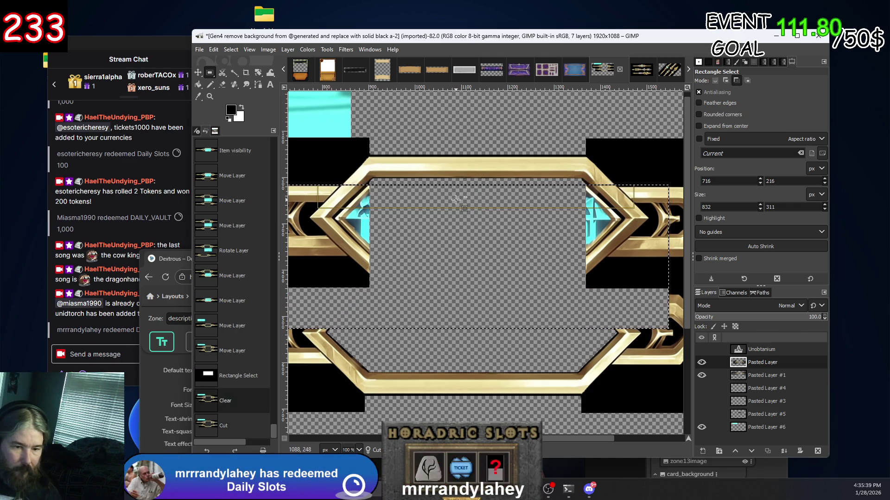
pyautogui.hotkey('ctrl', 'z')
# Clear the same region from Pasted Layer #1 and move it down about 230 px.
pyautogui.click(768, 376)
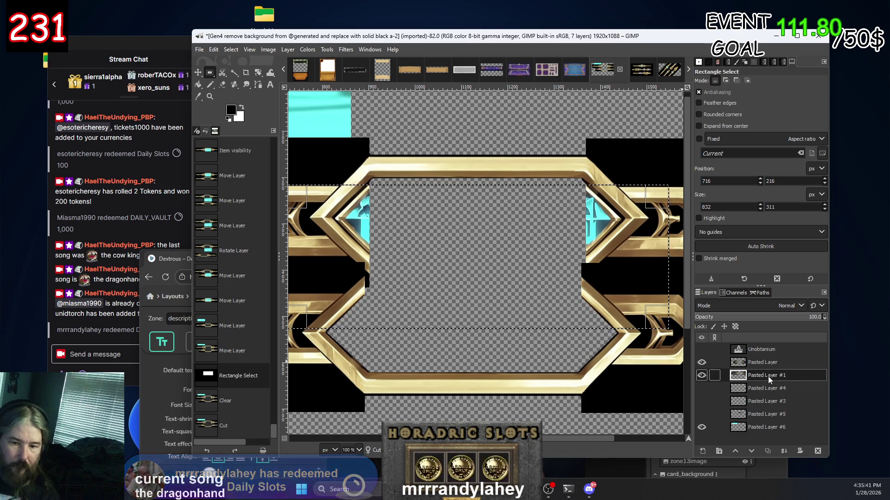
pyautogui.press('Delete')
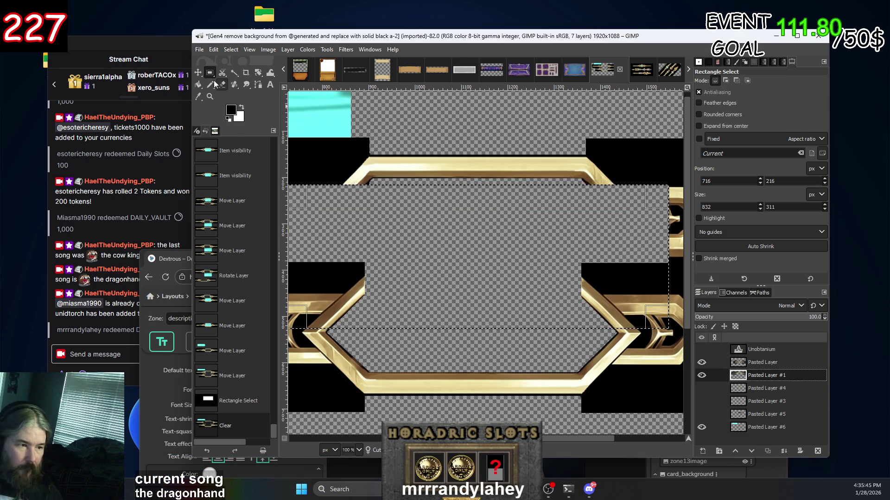
pyautogui.press('m')
pyautogui.moveTo(452, 168)
pyautogui.mouseDown()
pyautogui.moveTo(459, 275)
pyautogui.moveTo(447, 288)
pyautogui.mouseUp()
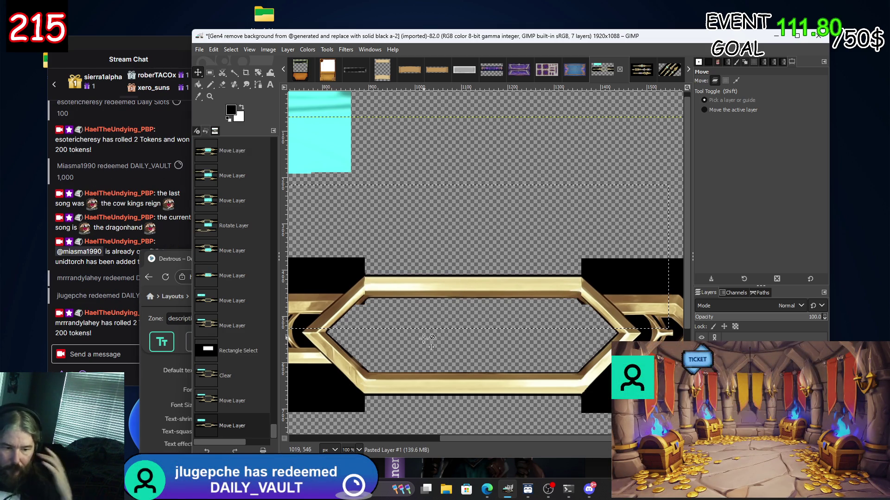
# Undo the last three frame moves and rotation so the halves sit apart again.
pyautogui.keyDown('ctrl'); pyautogui.scroll(-3, 357, 291); pyautogui.keyUp('ctrl')
pyautogui.keyDown('ctrl'); pyautogui.scroll(2, 355, 290); pyautogui.keyUp('ctrl')
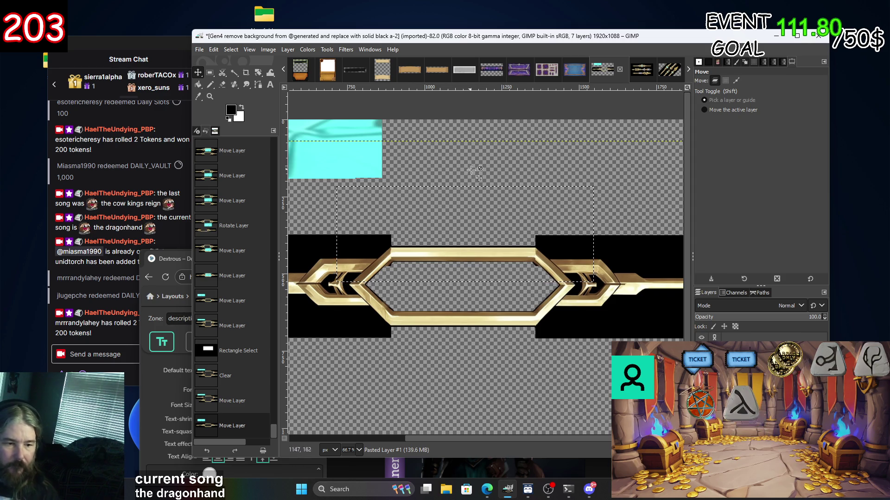
pyautogui.hotkey('ctrl', 'z')
pyautogui.hotkey('ctrl', 'z')
pyautogui.hotkey('ctrl', 'z')
pyautogui.hotkey('ctrl', 'z')
pyautogui.hotkey('ctrl', 'z')
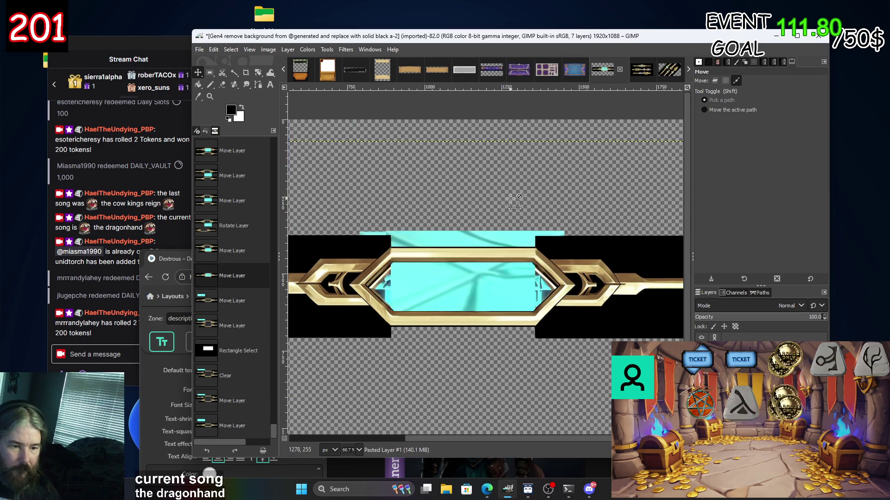
pyautogui.hotkey('ctrl', 'z')
pyautogui.hotkey('ctrl', 'z')
pyautogui.hotkey('ctrl', 'z')
pyautogui.scroll(-1, 483, 291)
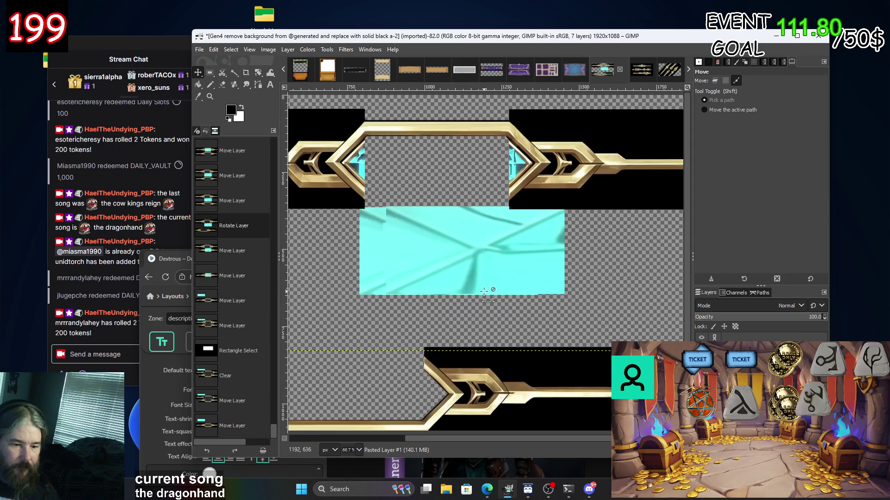
pyautogui.hotkey('ctrl', 'z')
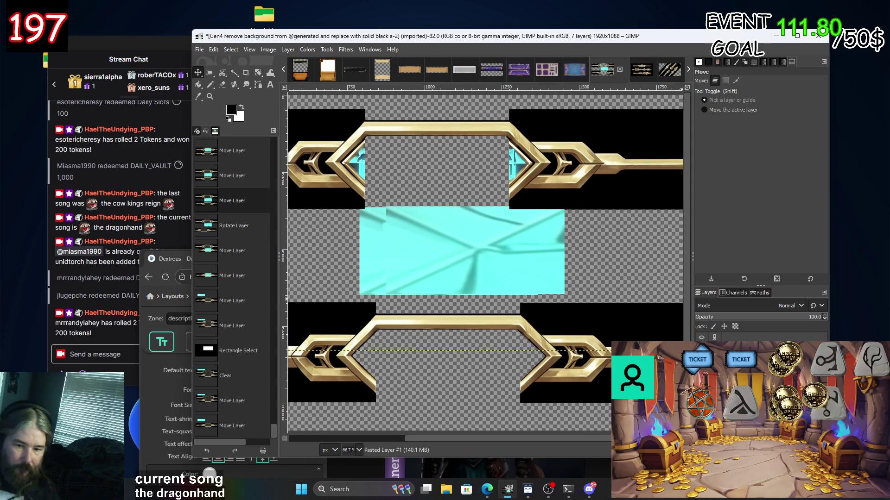
# Nudge the upper frame layer slightly with the Move tool.
pyautogui.rightClick(763, 353)
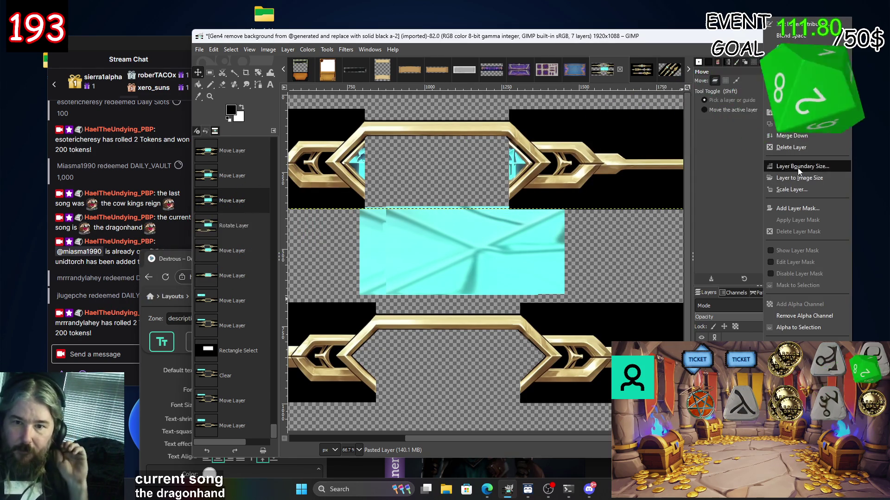
pyautogui.click(441, 157)
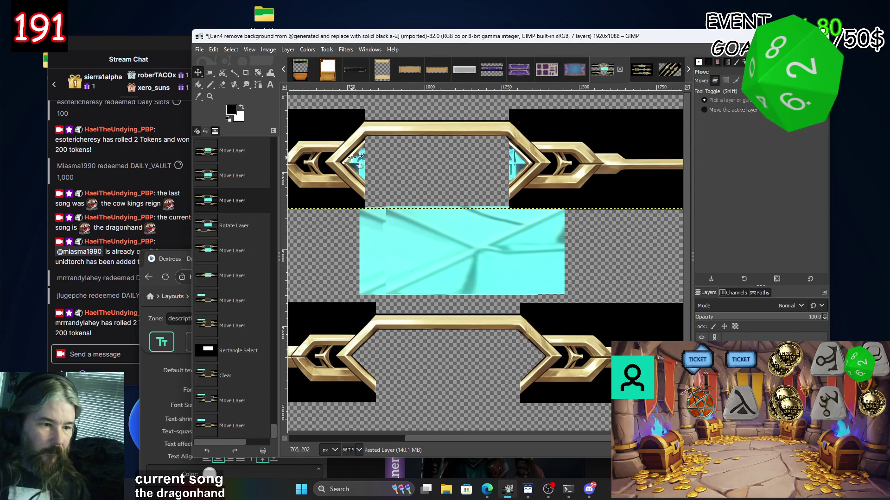
pyautogui.moveTo(347, 157)
pyautogui.mouseDown()
pyautogui.moveTo(352, 168)
pyautogui.moveTo(345, 141)
pyautogui.mouseUp()
pyautogui.rightClick(351, 151)
pyautogui.press('Escape')
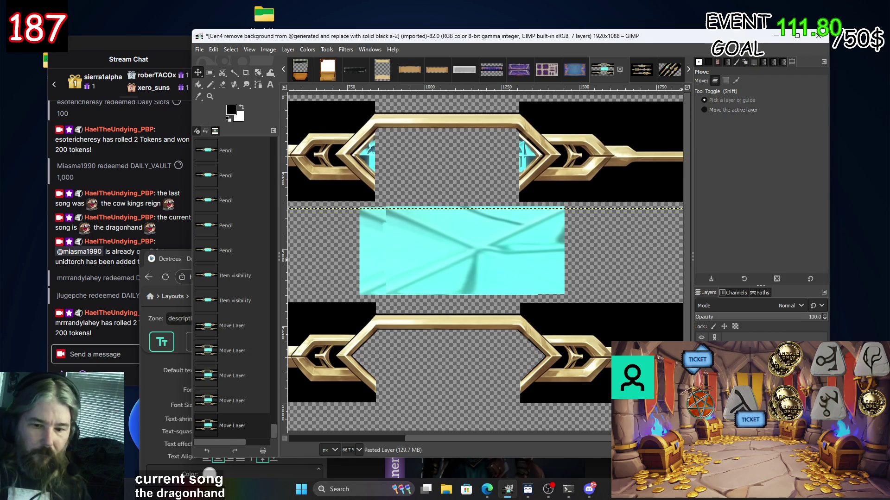
# Rotate the upper frame layer 180° and place it just above the cyan panel.
pyautogui.rightClick(570, 148)
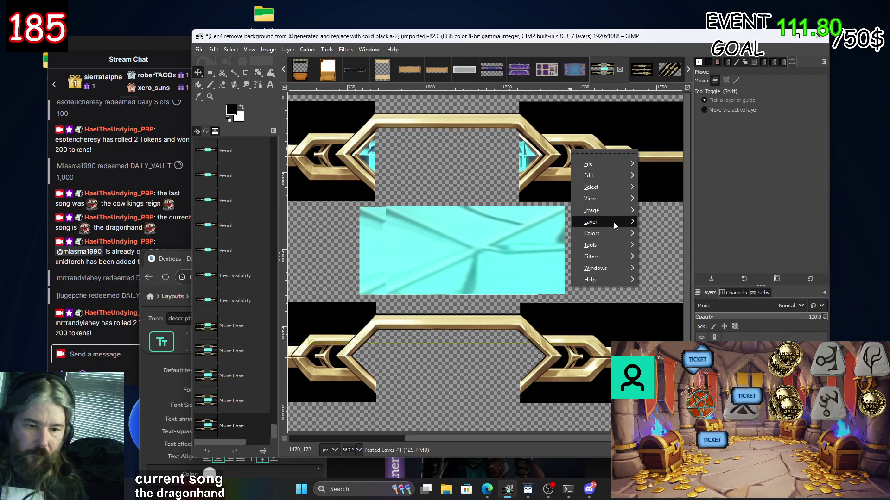
pyautogui.moveTo(614, 221)
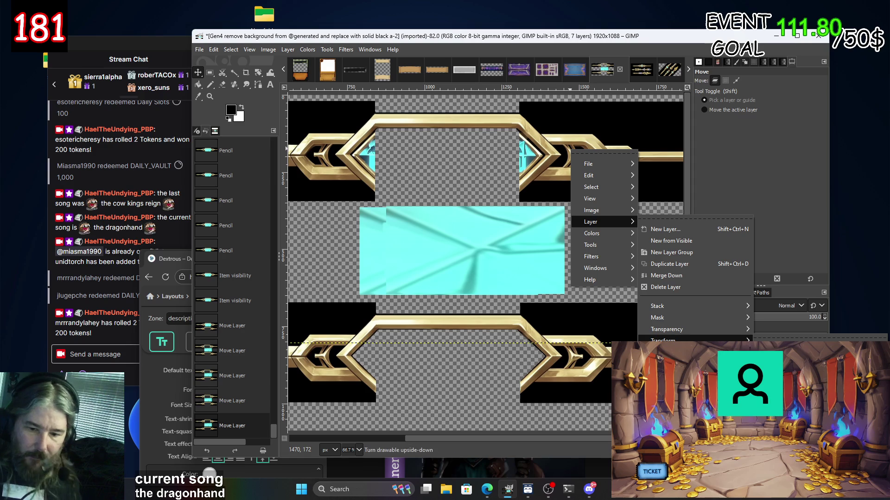
pyautogui.click(788, 393)
pyautogui.moveTo(547, 238); pyautogui.dragTo(535, 391)
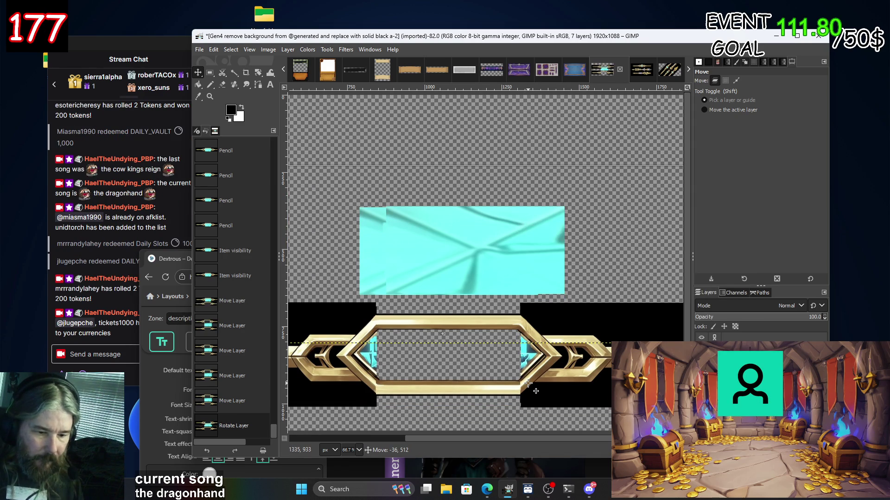
pyautogui.moveTo(536, 392); pyautogui.dragTo(536, 391)
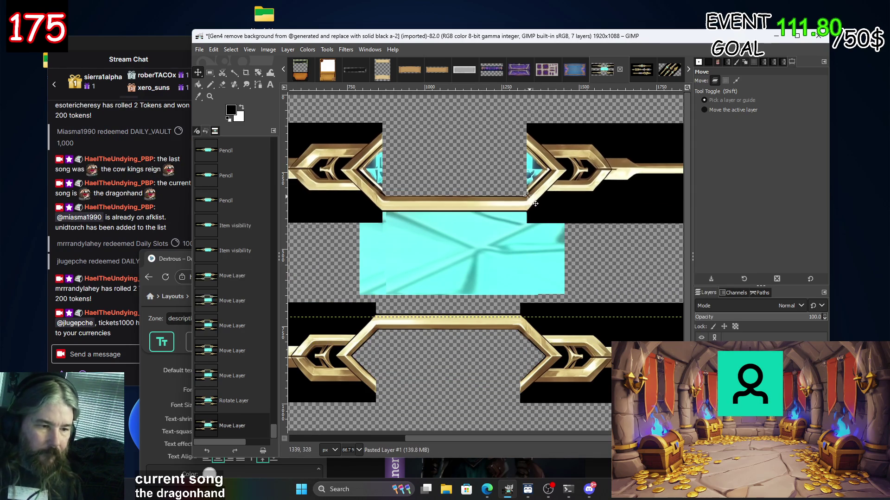
# Erase a 766×286 rectangle from the top of the flipped frame.
pyautogui.press('r')
pyautogui.moveTo(331, 106); pyautogui.dragTo(567, 195)
pyautogui.press('Delete')
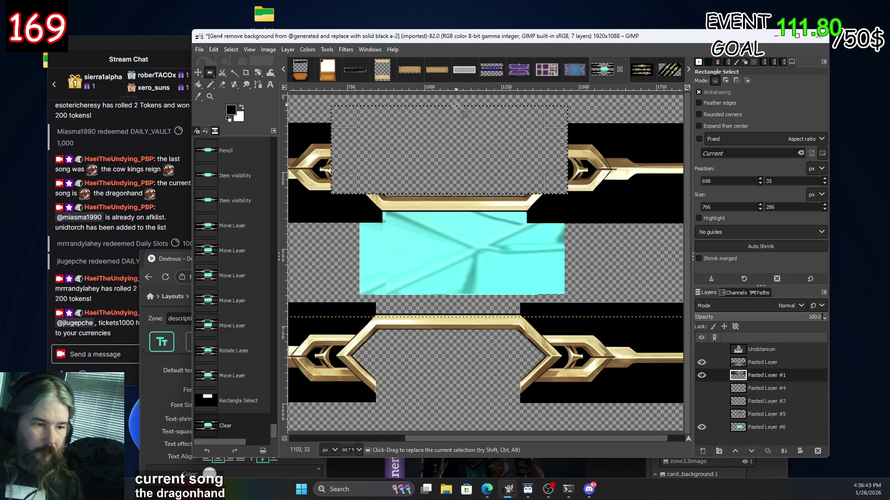
# Clear the selection and drag the top frame piece down onto the bottom frame.
pyautogui.click(610, 137)
pyautogui.click(204, 74)
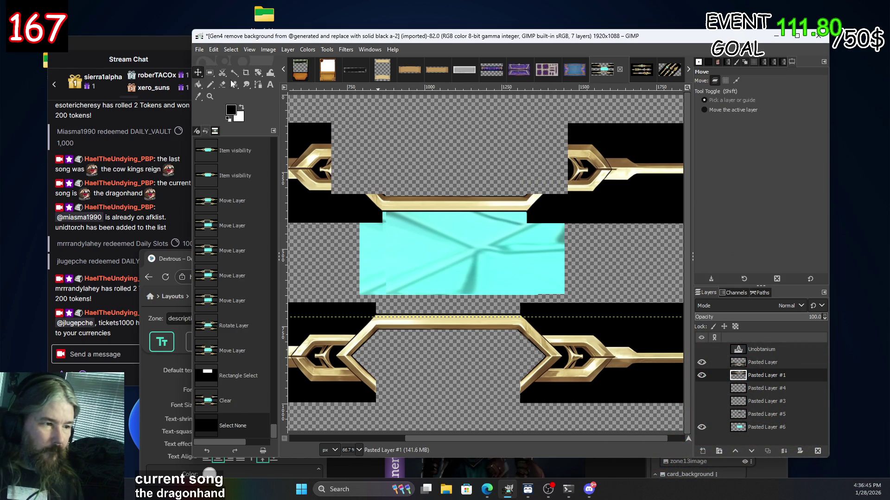
pyautogui.moveTo(601, 188); pyautogui.dragTo(599, 377)
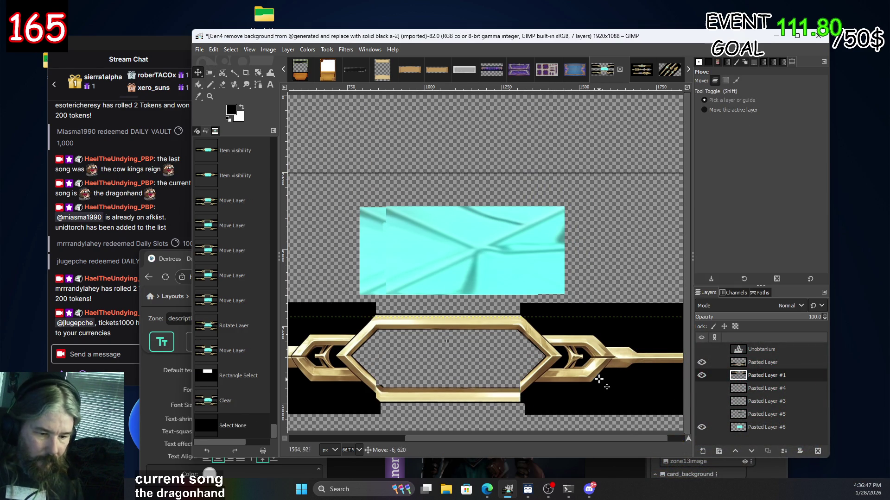
pyautogui.moveTo(600, 377); pyautogui.dragTo(599, 379)
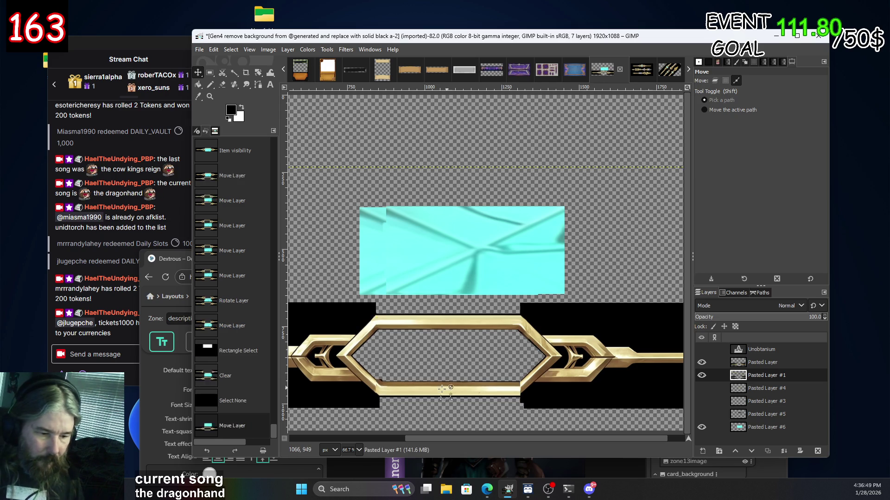
# At 200% zoom, nudge the bottom gold bar a few pixels until the frame edges line up.
pyautogui.press('2')
pyautogui.hscroll(-2, 371, 403)
pyautogui.scroll(-1, 452, 357)
pyautogui.moveTo(487, 350); pyautogui.dragTo(475, 351)
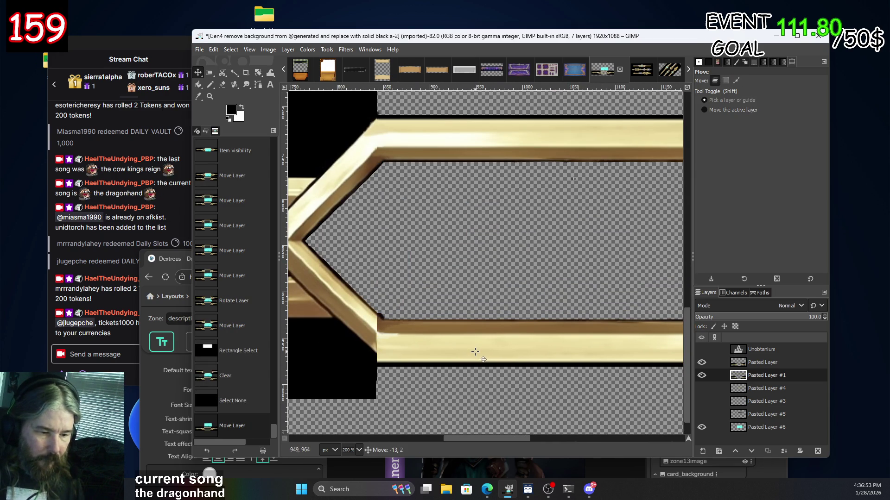
pyautogui.hscroll(1, 458, 371)
pyautogui.hscroll(5, 451, 378)
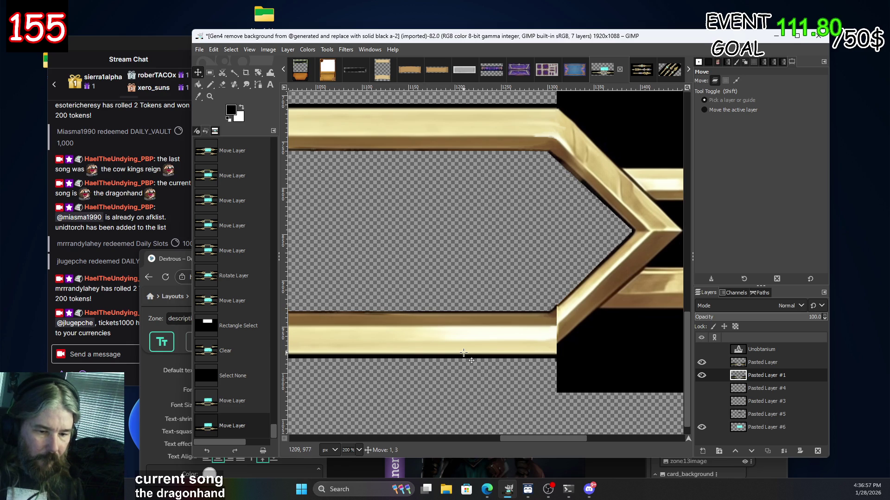
pyautogui.moveTo(462, 351); pyautogui.dragTo(462, 353)
pyautogui.hscroll(-1, 452, 354)
pyautogui.hscroll(-1, 468, 355)
pyautogui.hscroll(-1, 491, 354)
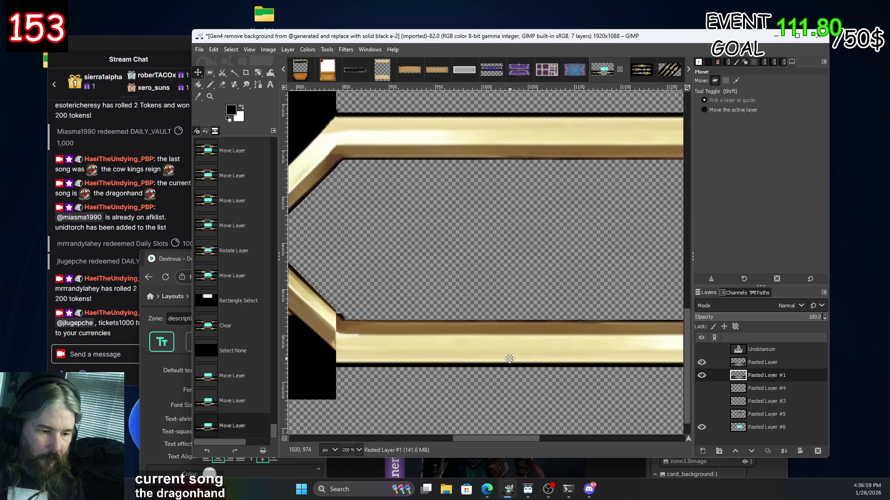
pyautogui.hscroll(-1, 510, 355)
pyautogui.scroll(1, 510, 355)
pyautogui.moveTo(509, 363); pyautogui.dragTo(510, 361)
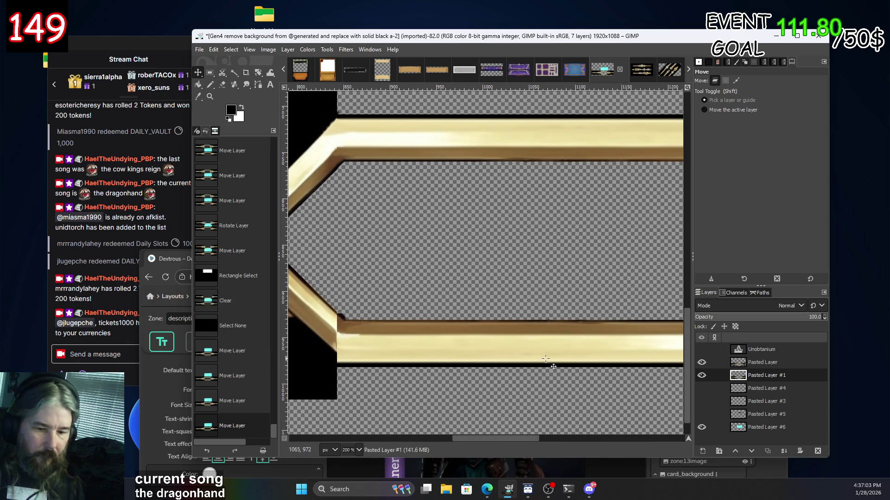
pyautogui.scroll(-2, 620, 401)
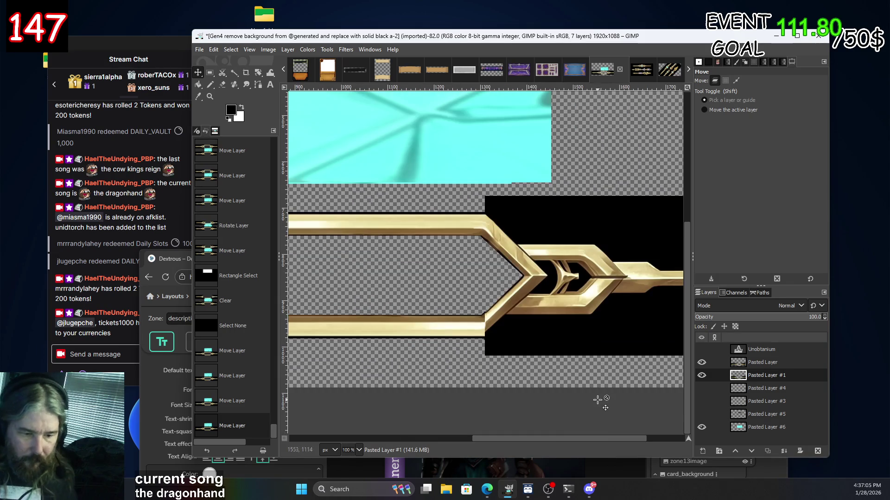
pyautogui.click(758, 364)
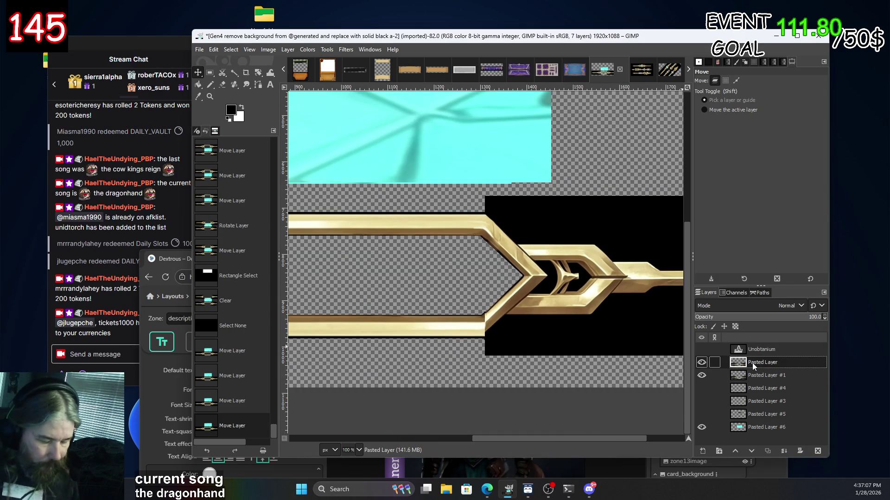
# Copy and paste the active layer as a new layer, then hide that copy.
pyautogui.hotkey('ctrl', 'c')
pyautogui.hotkey('ctrl', 'v')
pyautogui.rightClick(755, 367)
pyautogui.click(795, 90)
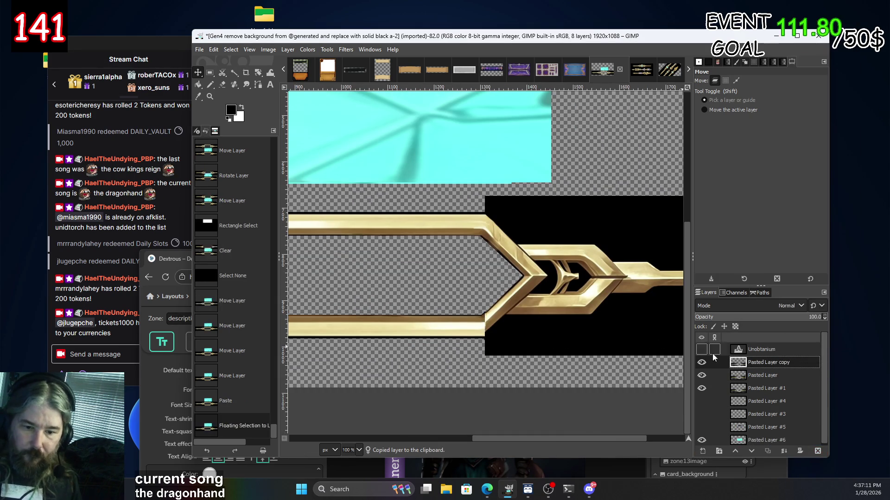
pyautogui.click(701, 364)
# Merge the pasted gold piece down into the frame layer to complete the hexagonal frame.
pyautogui.click(703, 376)
pyautogui.click(702, 376)
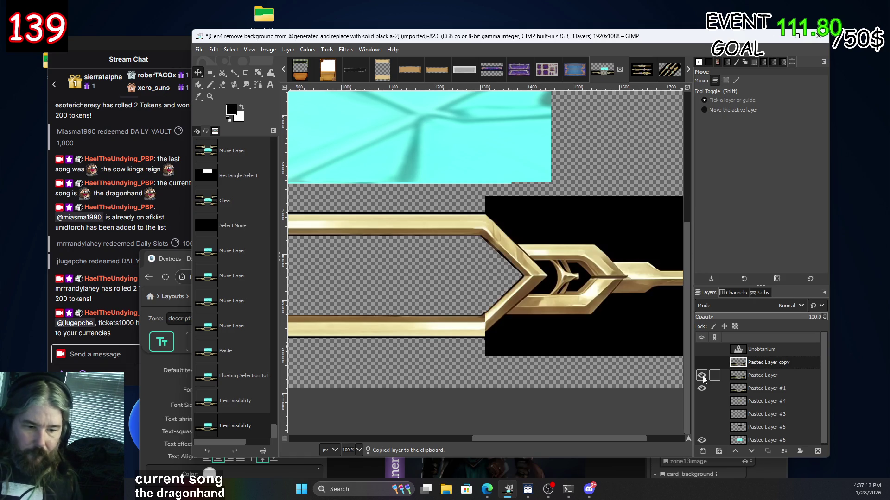
pyautogui.click(762, 375)
pyautogui.click(784, 452)
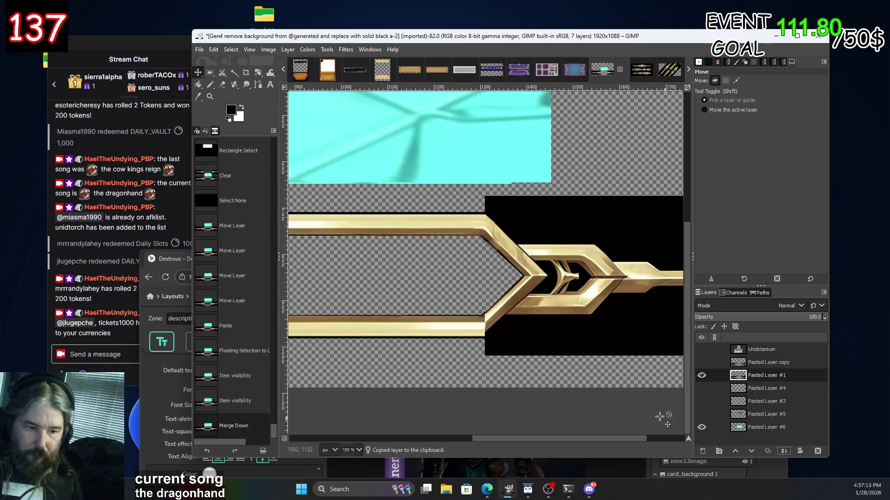
pyautogui.keyDown('ctrl'); pyautogui.scroll(1, 504, 174); pyautogui.keyUp('ctrl')
pyautogui.scroll(2, 505, 175)
pyautogui.scroll(-4, 504, 174)
pyautogui.scroll(-1, 504, 175)
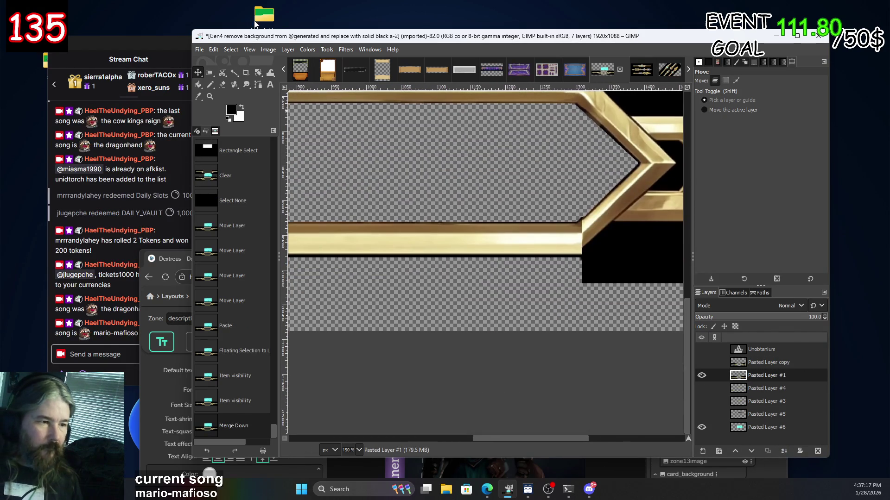
pyautogui.keyDown('ctrl'); pyautogui.scroll(-2, 379, 226); pyautogui.keyUp('ctrl')
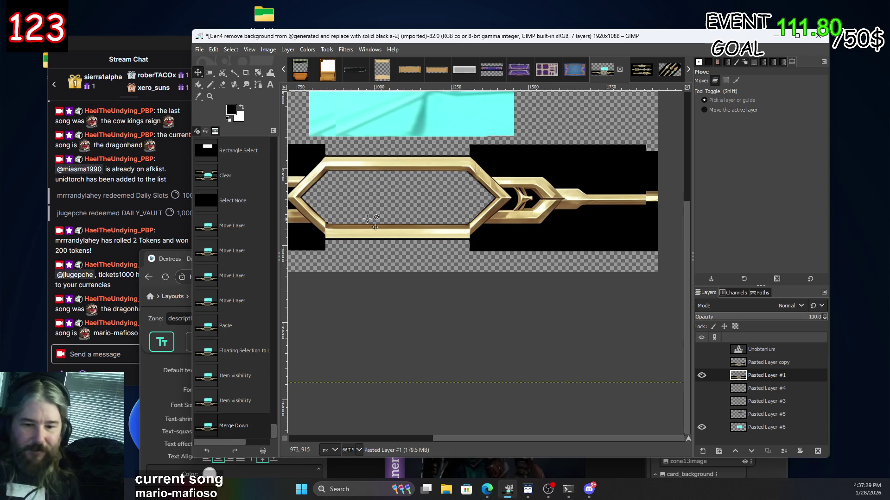
# Paste another frame copy as its own layer and leave 'Pasted Layer copy' hidden.
pyautogui.click(702, 376)
pyautogui.click(701, 375)
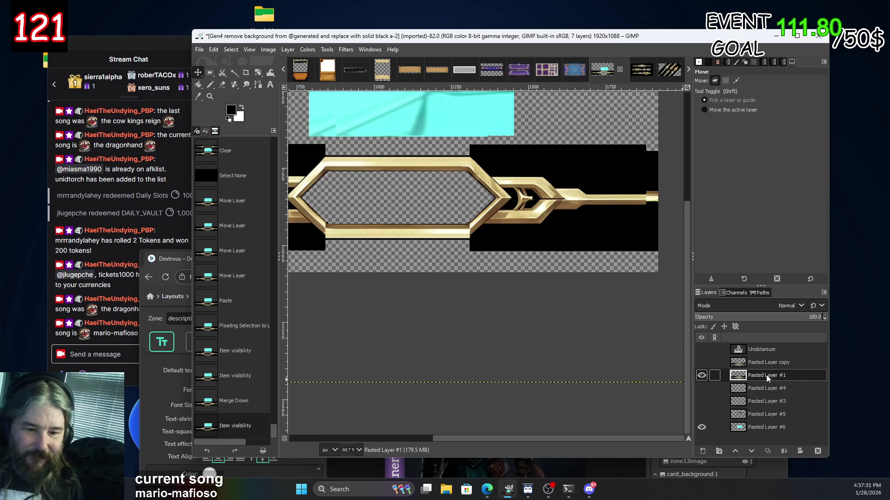
pyautogui.hotkey('ctrl', 'v')
pyautogui.hotkey('ctrl', 'shift', 'n')
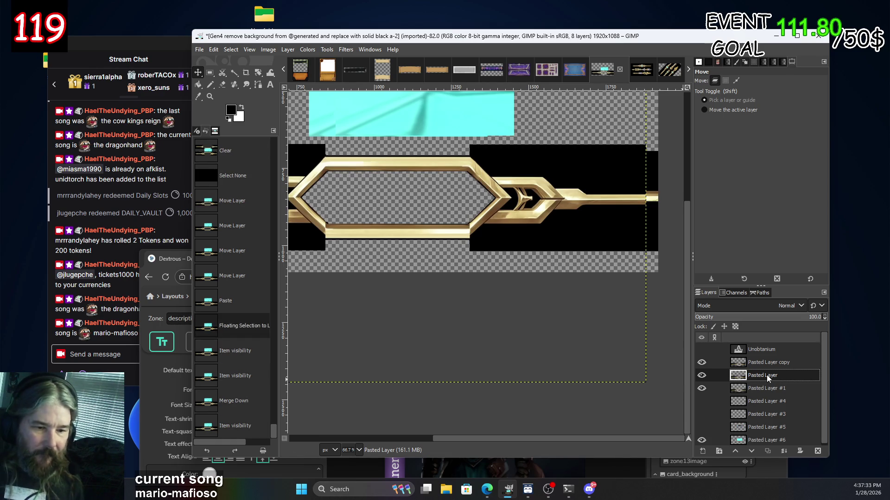
pyautogui.hotkey('ctrl', 'z')
pyautogui.hotkey('ctrl', 'z')
pyautogui.hotkey('ctrl', 'z')
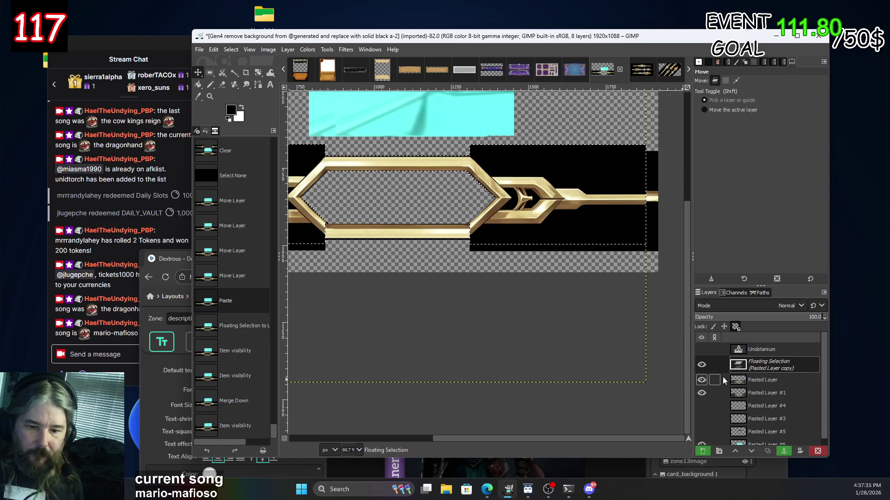
pyautogui.hotkey('ctrl', 'y')
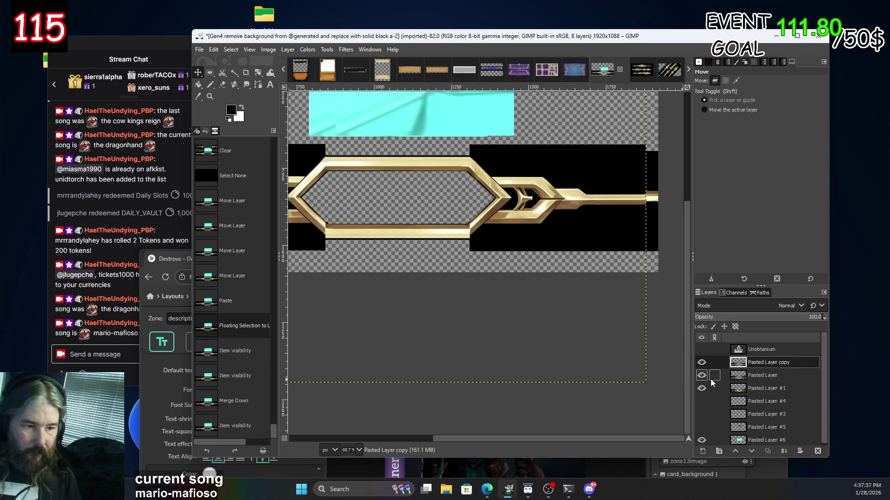
pyautogui.click(701, 362)
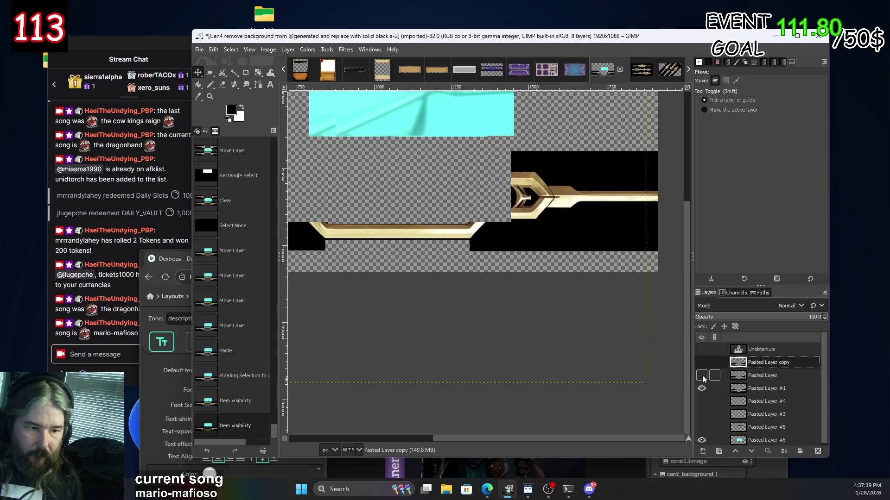
pyautogui.click(701, 375)
pyautogui.click(701, 375)
# Compare Pasted Layer #1 by toggling its visibility, then nudge it slightly right and down.
pyautogui.click(701, 389)
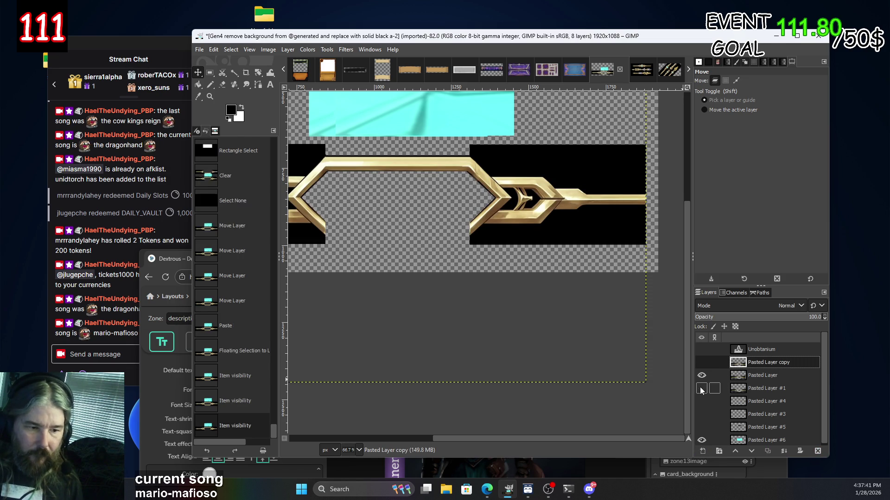
pyautogui.click(701, 389)
pyautogui.click(701, 389)
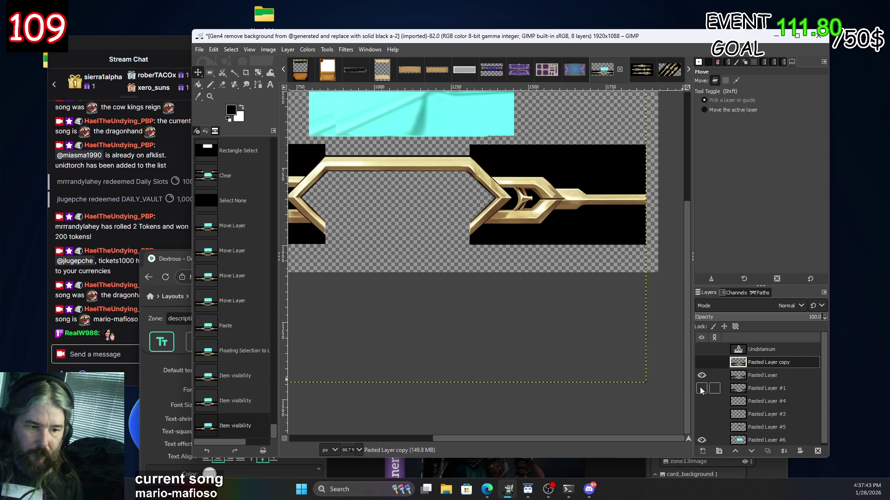
pyautogui.click(701, 389)
pyautogui.click(701, 389)
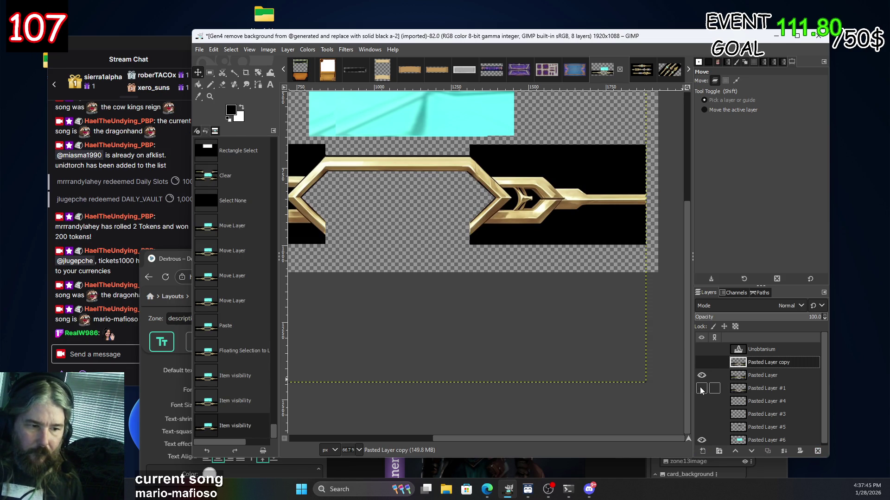
pyautogui.click(701, 389)
pyautogui.click(743, 390)
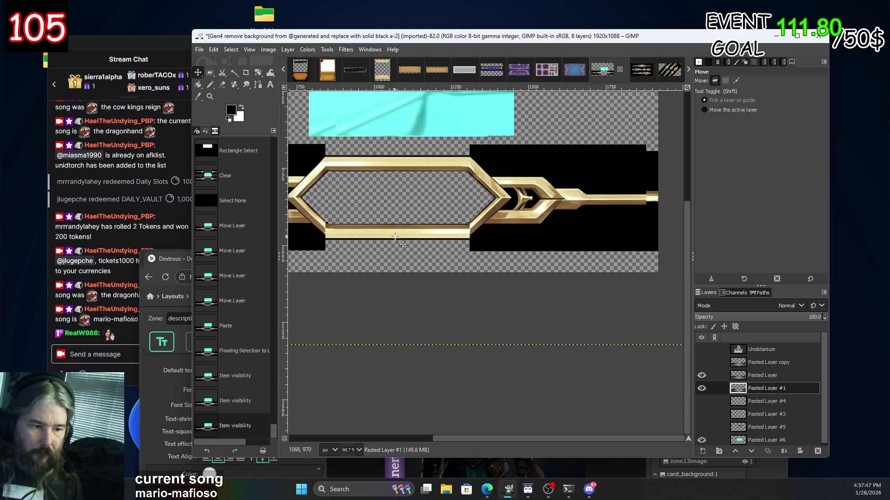
pyautogui.moveTo(393, 236); pyautogui.dragTo(399, 239)
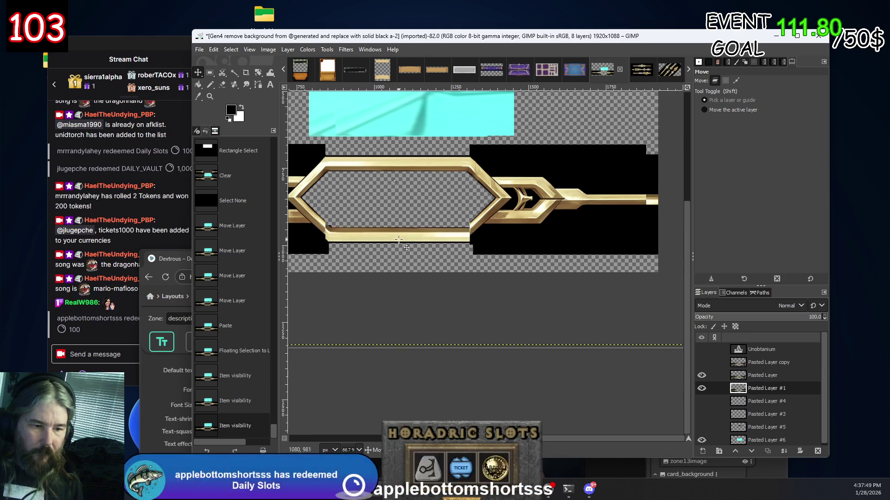
# Undo the stray frame-layer nudge and recent paste steps back to the rotated top bar.
pyautogui.scroll(-3, 398, 240)
pyautogui.moveTo(399, 239); pyautogui.dragTo(394, 233)
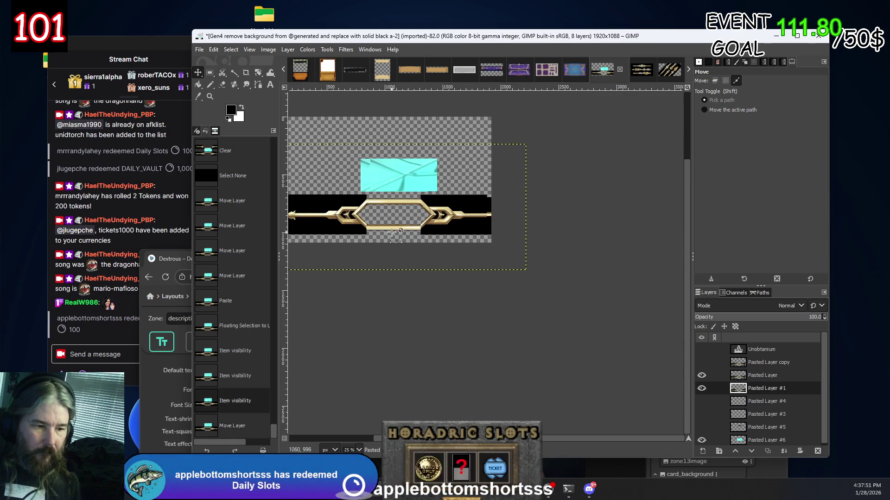
pyautogui.hotkey('ctrl', 'z')
pyautogui.hotkey('ctrl', 'z')
pyautogui.hotkey('ctrl', 'z')
pyautogui.hotkey('ctrl', 'z')
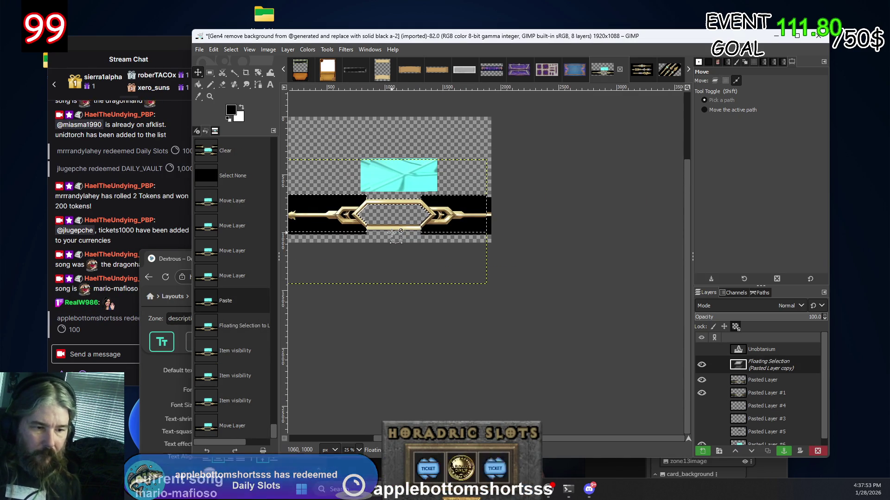
pyautogui.hotkey('ctrl', 'z')
pyautogui.hotkey('ctrl', 'z')
pyautogui.hotkey('ctrl', 'z')
pyautogui.hotkey('ctrl', 'z')
pyautogui.hotkey('ctrl', 'z')
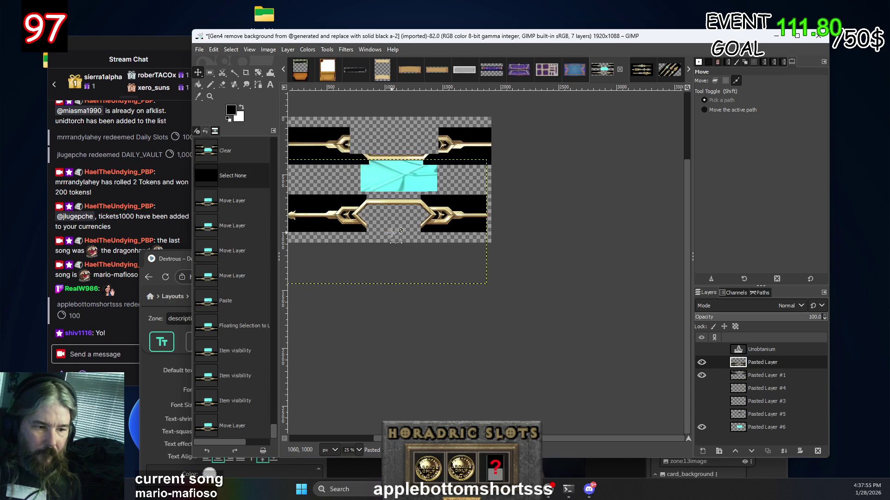
pyautogui.hotkey('ctrl', 'z')
pyautogui.hotkey('ctrl', 'z')
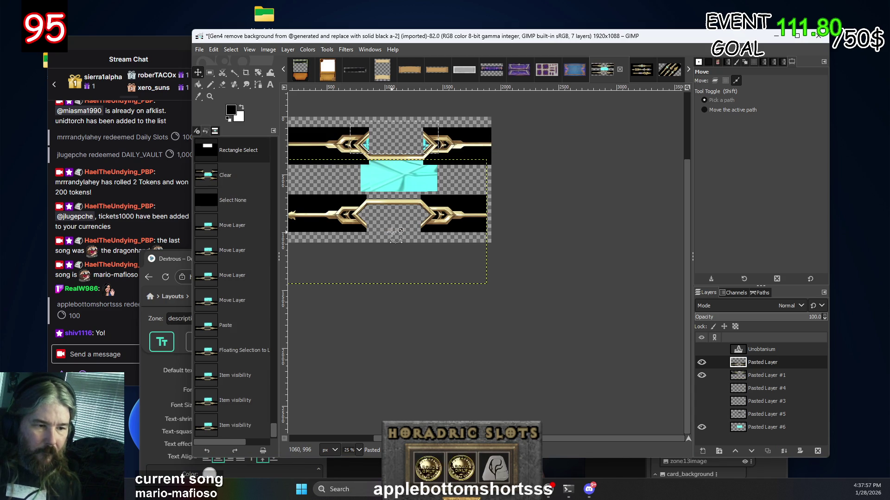
pyautogui.hotkey('ctrl', 'z')
pyautogui.hotkey('ctrl', 'z')
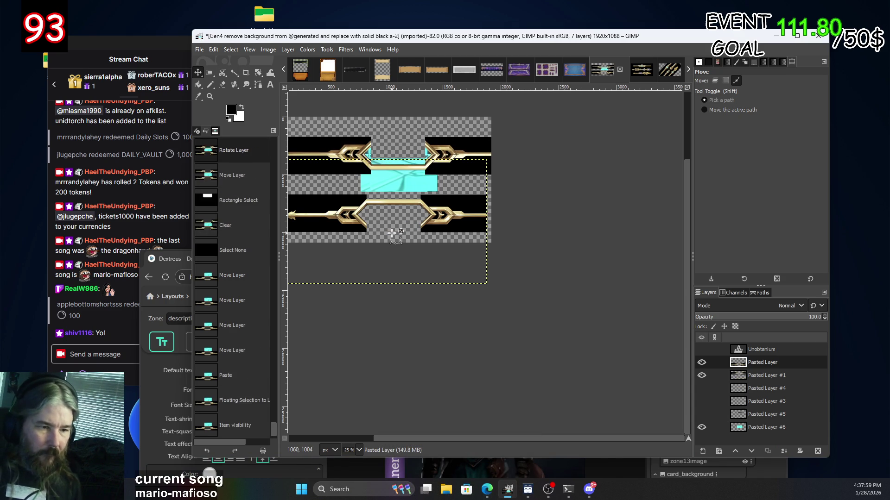
pyautogui.hotkey('ctrl', 'z')
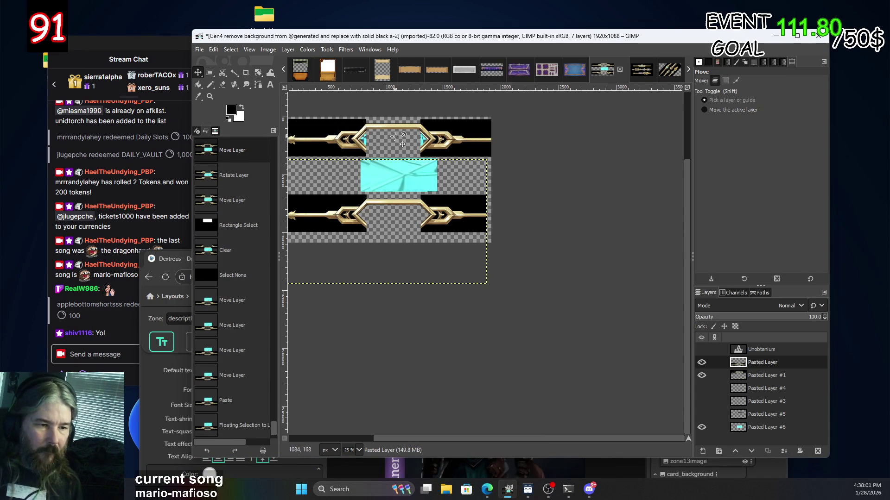
# Drag the top gold bar down across the cyan panel and fine-tune its height.
pyautogui.moveTo(397, 124); pyautogui.dragTo(397, 227)
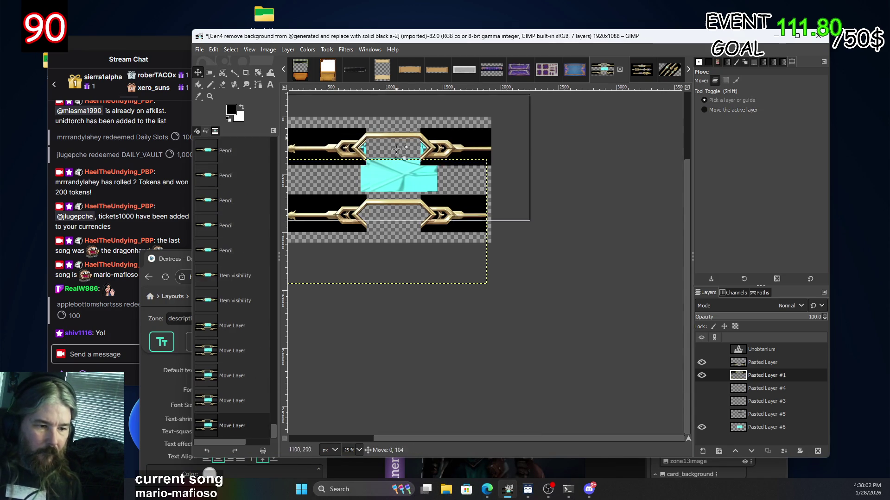
pyautogui.click(397, 227)
pyautogui.keyDown('ctrl'); pyautogui.scroll(6, 386, 229); pyautogui.keyUp('ctrl')
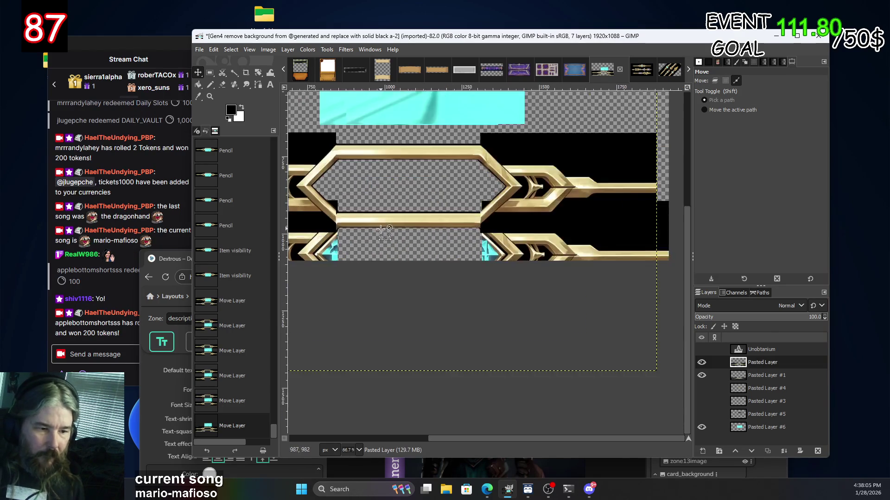
pyautogui.keyDown('ctrl'); pyautogui.scroll(-3, 458, 223); pyautogui.keyUp('ctrl')
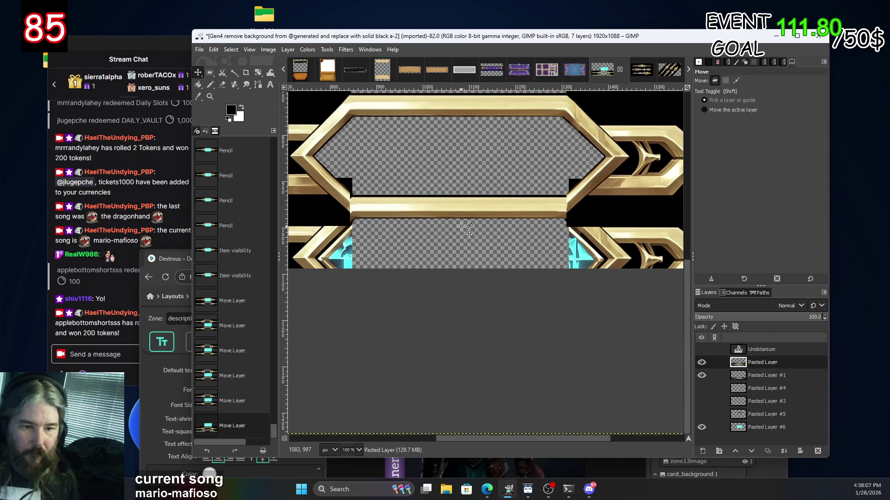
pyautogui.moveTo(441, 212); pyautogui.dragTo(443, 180)
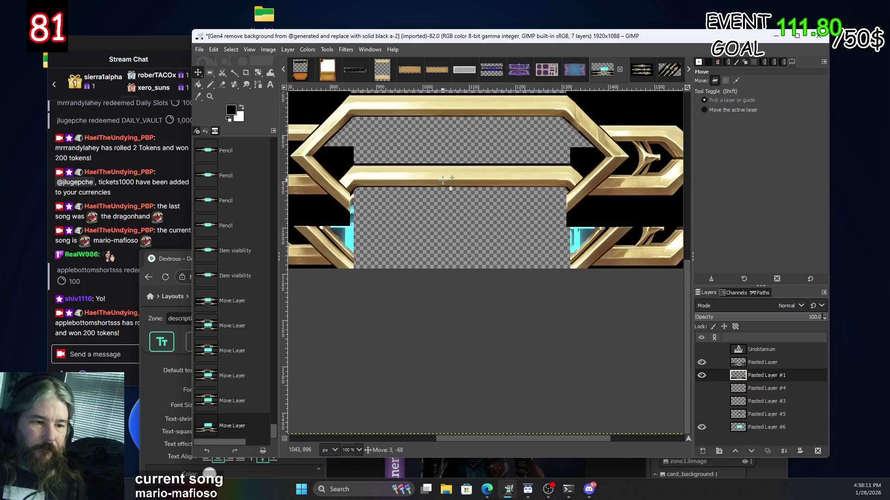
pyautogui.scroll(-5, 443, 179)
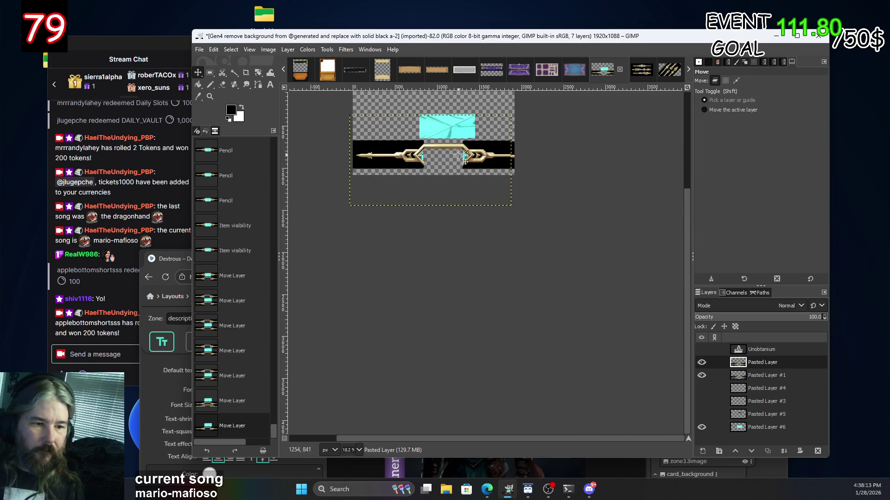
pyautogui.moveTo(453, 149)
pyautogui.mouseDown()
pyautogui.moveTo(454, 113)
pyautogui.moveTo(426, 117)
pyautogui.mouseUp()
pyautogui.scroll(3, 539, 173)
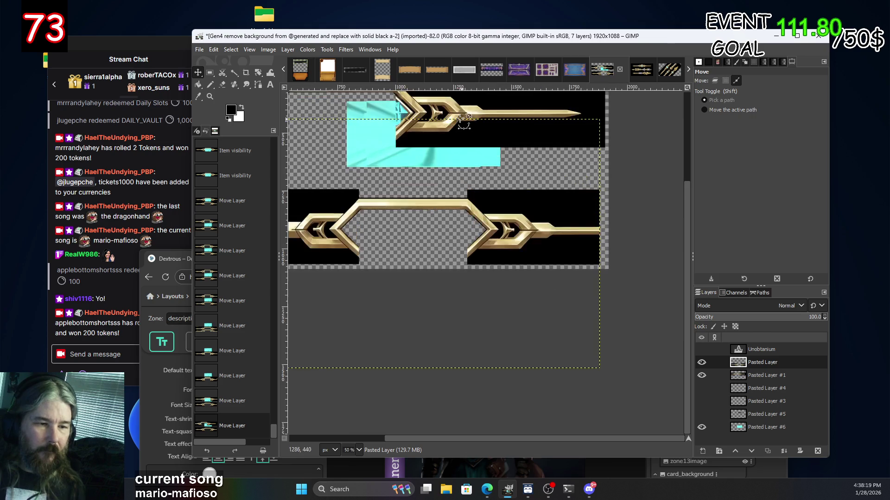
pyautogui.scroll(1, 652, 268)
# Erase a small rectangle at the upper gold bar's left end using Rectangle Select.
pyautogui.click(701, 375)
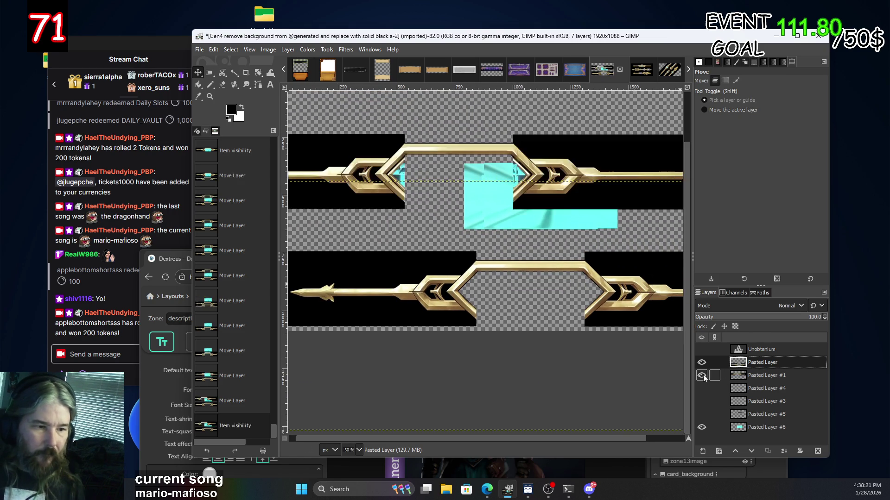
pyautogui.click(701, 376)
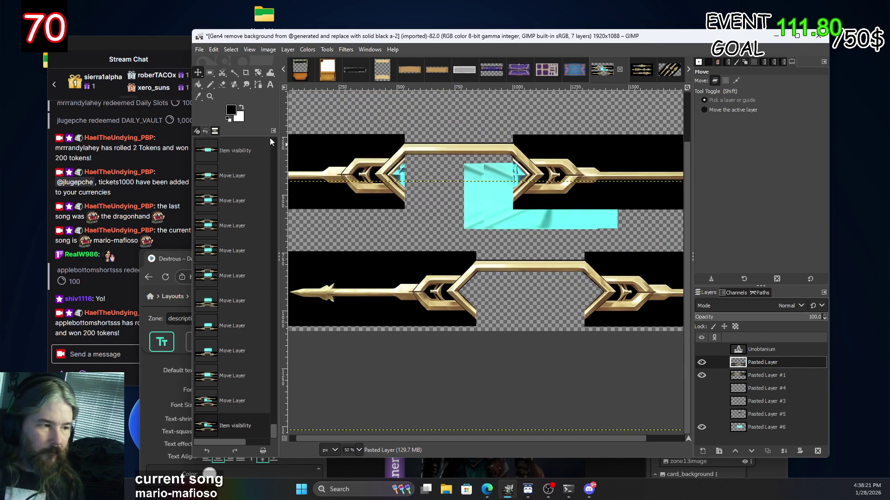
pyautogui.click(210, 74)
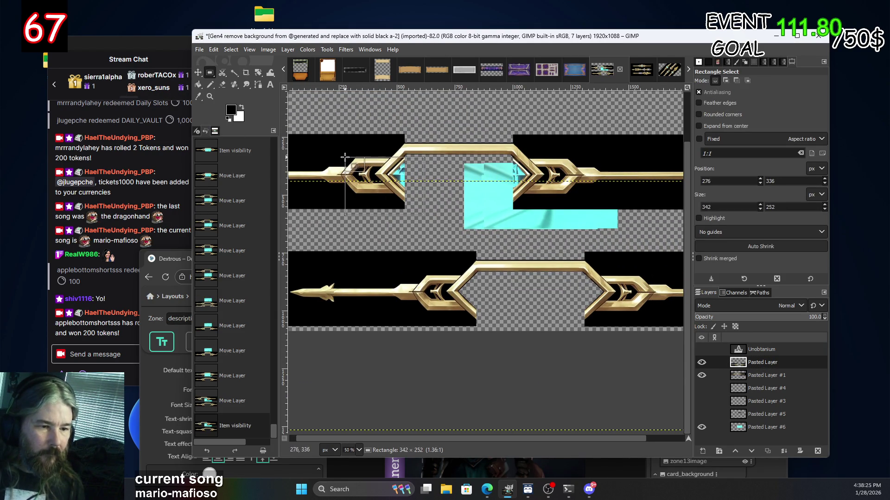
pyautogui.moveTo(344, 158); pyautogui.dragTo(347, 160)
pyautogui.press('Delete')
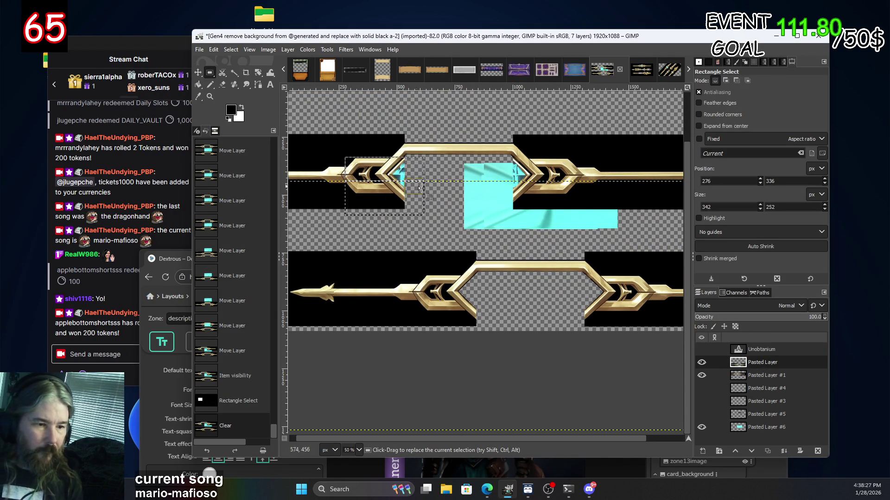
# Clear the boxed black areas on Pasted Layer #1 around the cyan panel.
pyautogui.press('Delete')
pyautogui.press('Delete')
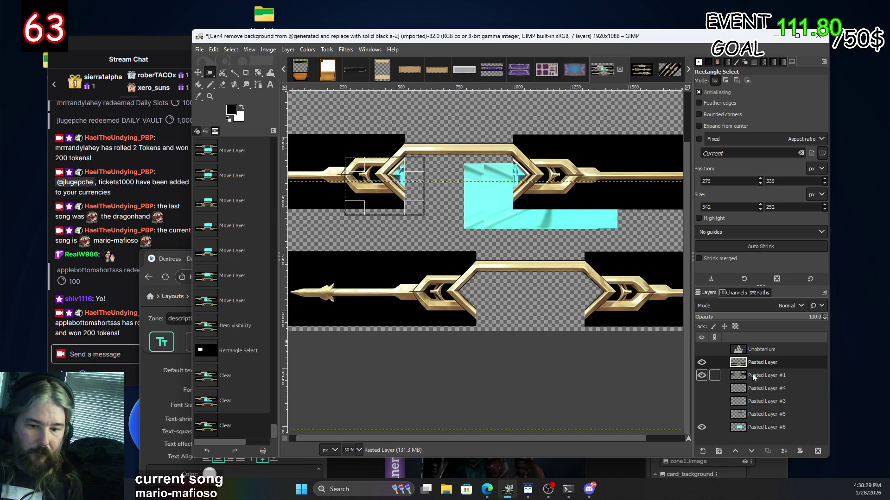
pyautogui.click(744, 374)
pyautogui.press('Delete')
pyautogui.moveTo(392, 196)
pyautogui.mouseDown()
pyautogui.moveTo(365, 169)
pyautogui.moveTo(356, 191)
pyautogui.mouseUp()
pyautogui.press('Delete')
pyautogui.press('Delete')
pyautogui.hscroll(-5, 433, 204)
pyautogui.moveTo(491, 211)
pyautogui.mouseDown()
pyautogui.moveTo(412, 210)
pyautogui.moveTo(436, 168)
pyautogui.moveTo(296, 254)
pyautogui.mouseUp()
pyautogui.press('Delete')
pyautogui.press('Delete')
# Clear the black strip over the cyan panel and shift the gold bar layer near the top.
pyautogui.press('Delete')
pyautogui.moveTo(461, 214); pyautogui.dragTo(775, 222)
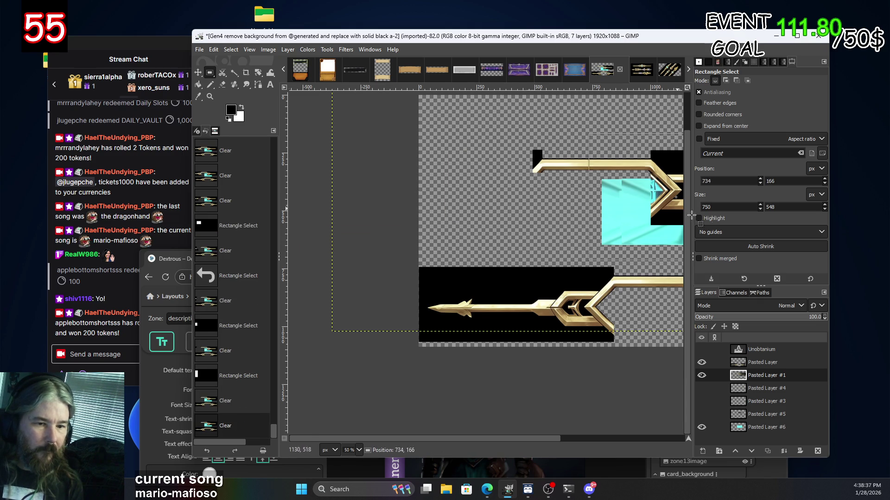
pyautogui.hscroll(5, 498, 214)
pyautogui.moveTo(531, 191)
pyautogui.mouseDown()
pyautogui.moveTo(581, 186)
pyautogui.moveTo(605, 196)
pyautogui.moveTo(469, 239)
pyautogui.mouseUp()
pyautogui.press('Delete')
pyautogui.press('Delete')
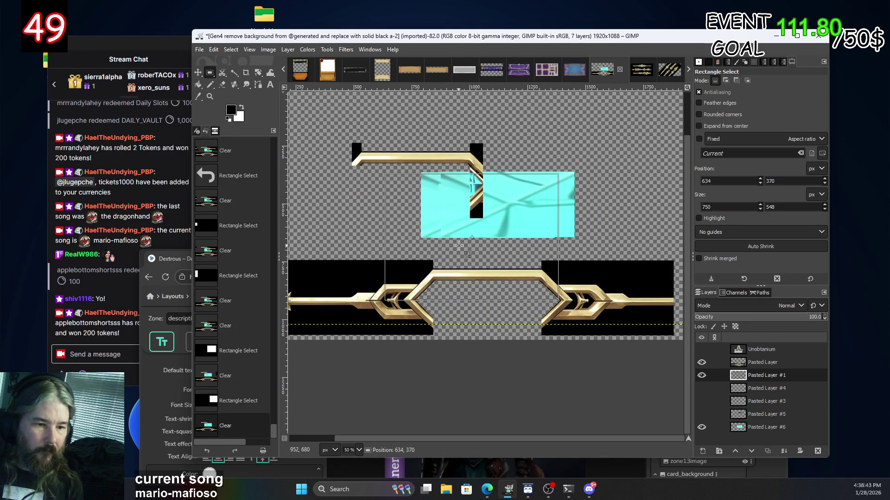
pyautogui.press('Delete')
pyautogui.moveTo(479, 234); pyautogui.dragTo(569, 147)
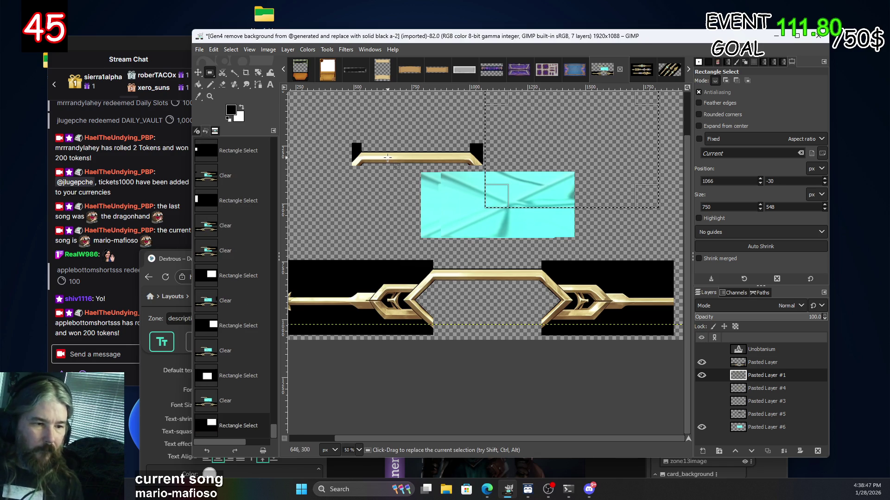
pyautogui.press('m')
pyautogui.moveTo(419, 160)
pyautogui.mouseDown()
pyautogui.moveTo(492, 327)
pyautogui.moveTo(449, 140)
pyautogui.mouseUp()
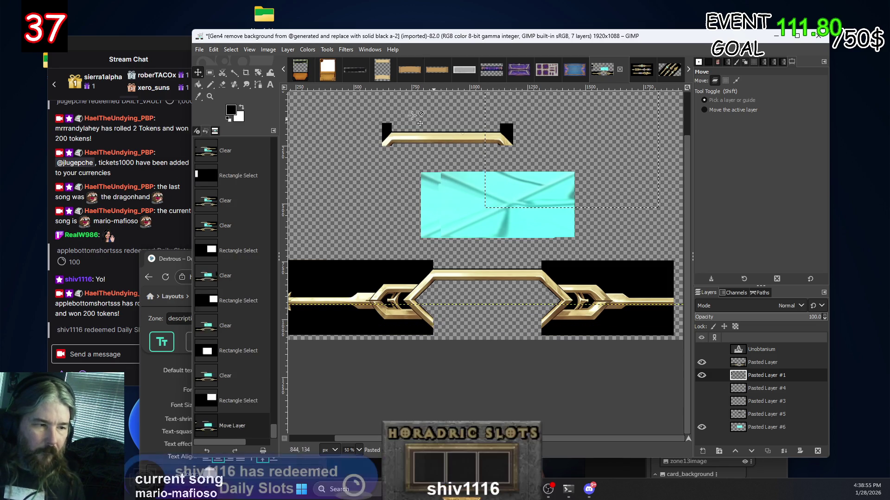
# Erase the black wedges at the gold bar's bent right end.
pyautogui.hotkey('shift', 'e')
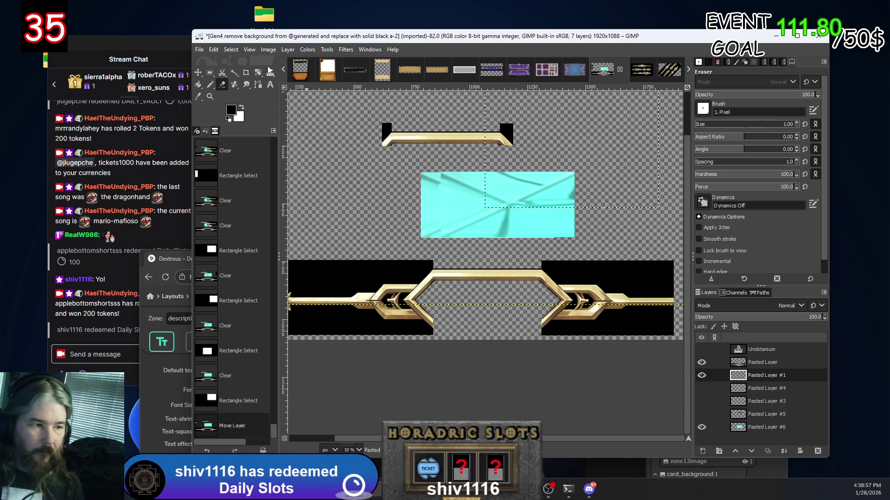
pyautogui.click(702, 375)
pyautogui.click(701, 375)
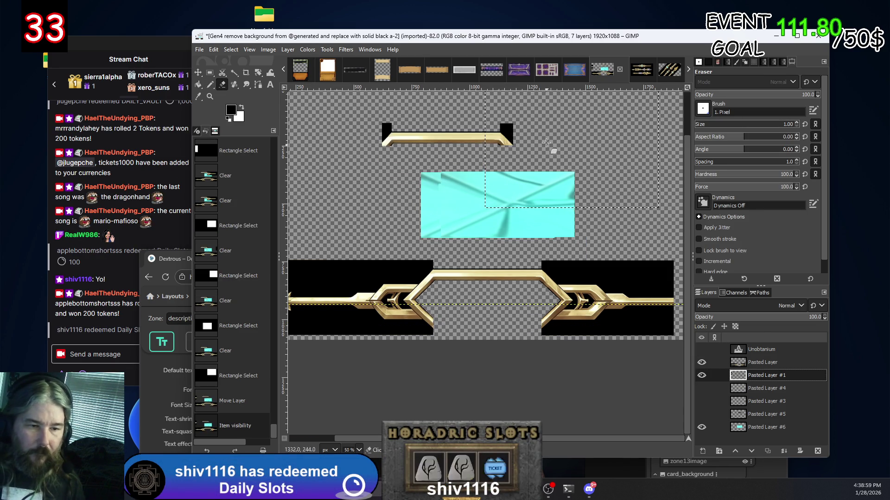
pyautogui.scroll(2, 483, 143)
pyautogui.scroll(1, 541, 167)
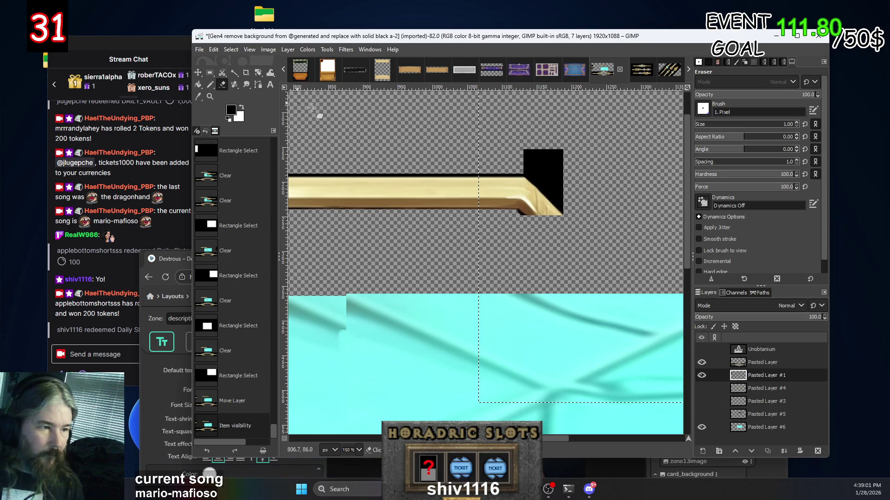
pyautogui.click(528, 159)
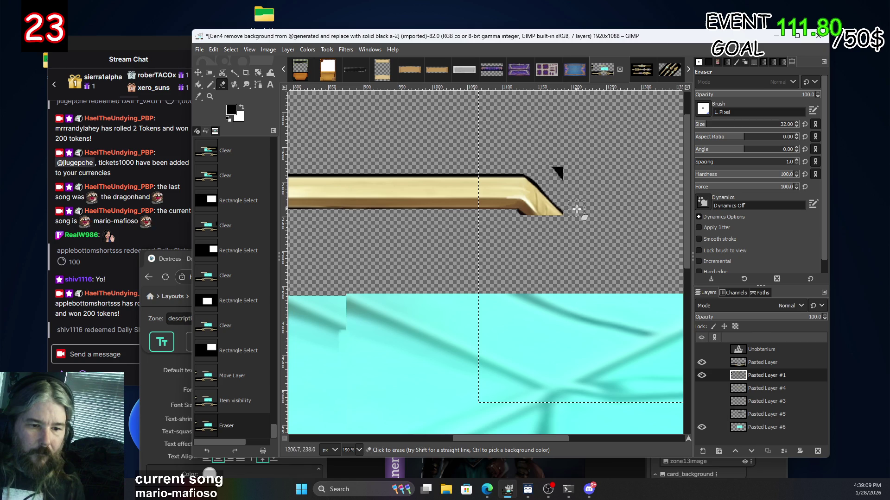
pyautogui.click(558, 173)
pyautogui.click(550, 160)
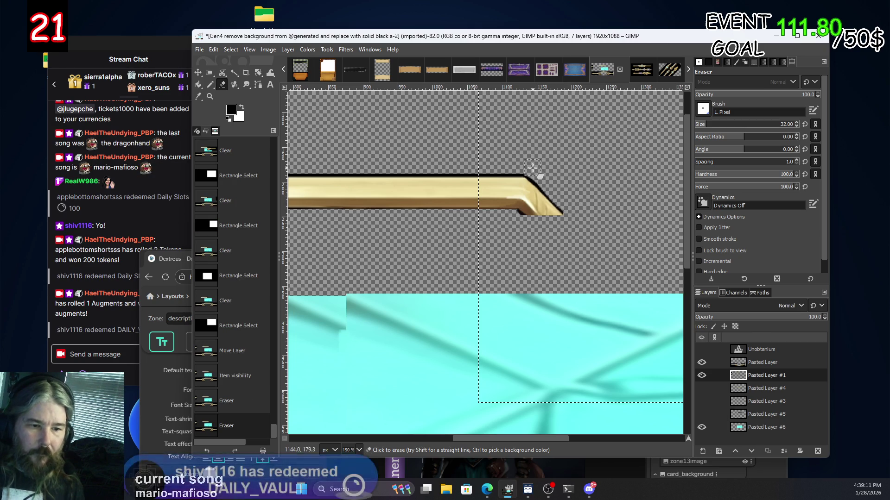
pyautogui.keyDown('shift'); pyautogui.click(573, 206); pyautogui.keyUp('shift')
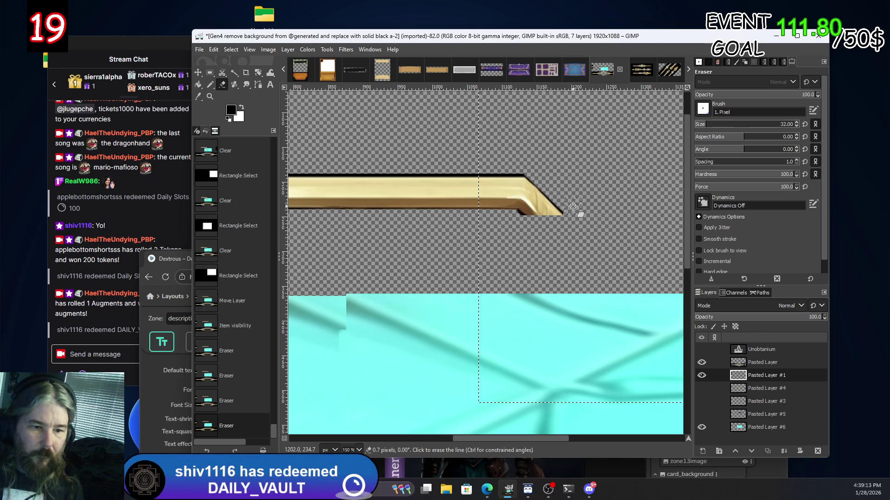
# Erase the remaining black specks along the right bar end's edge.
pyautogui.hscroll(-10, 676, 220)
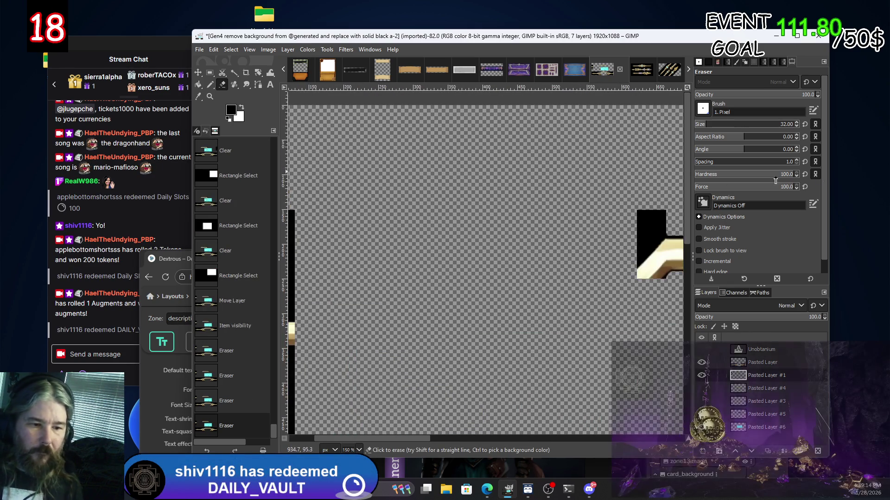
pyautogui.click(676, 220)
pyautogui.click(664, 218)
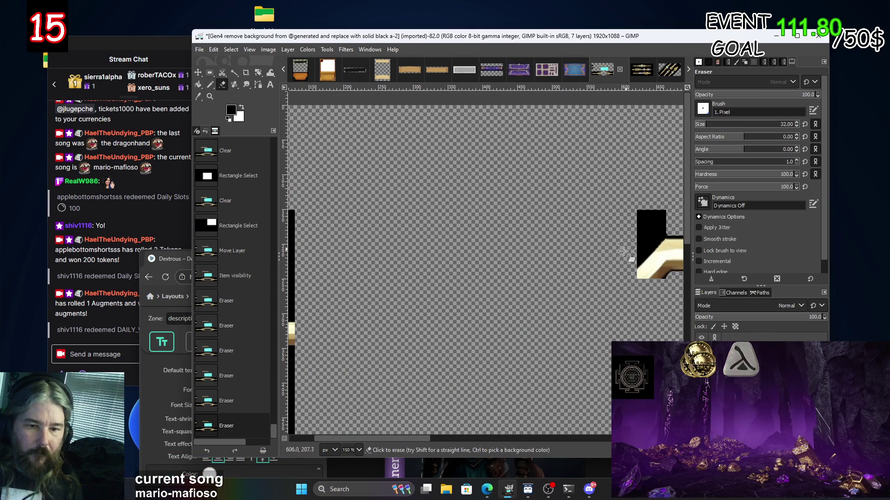
pyautogui.click(664, 217)
pyautogui.keyDown('ctrl'); pyautogui.scroll(-1, 458, 217); pyautogui.keyUp('ctrl')
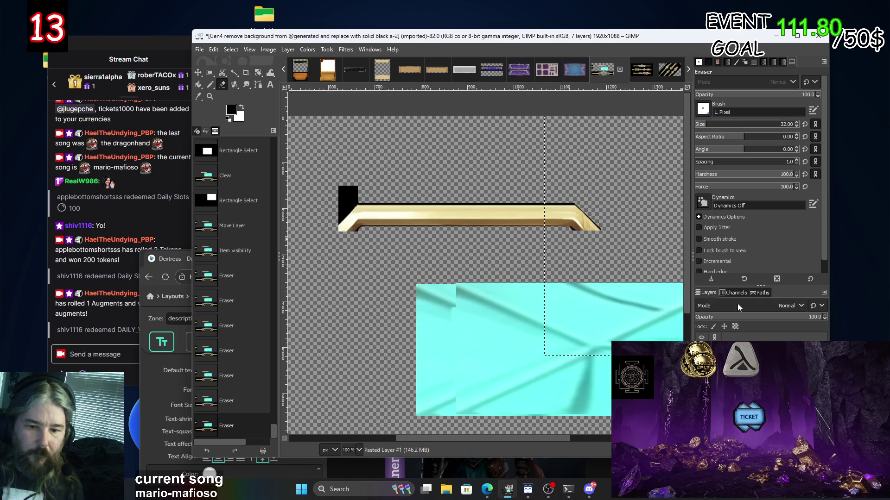
pyautogui.click(701, 337)
pyautogui.click(701, 337)
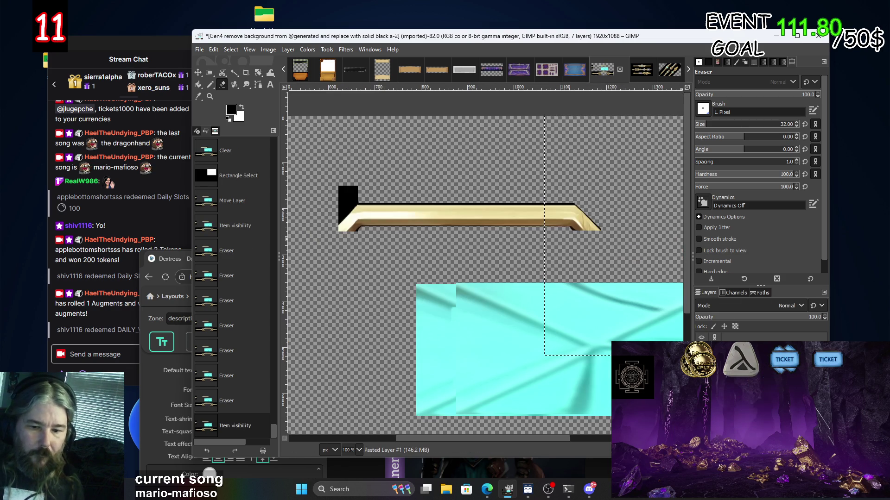
# Deselect all and erase the black block at the bar's left end.
pyautogui.hotkey('shift', 'ctrl', 'a')
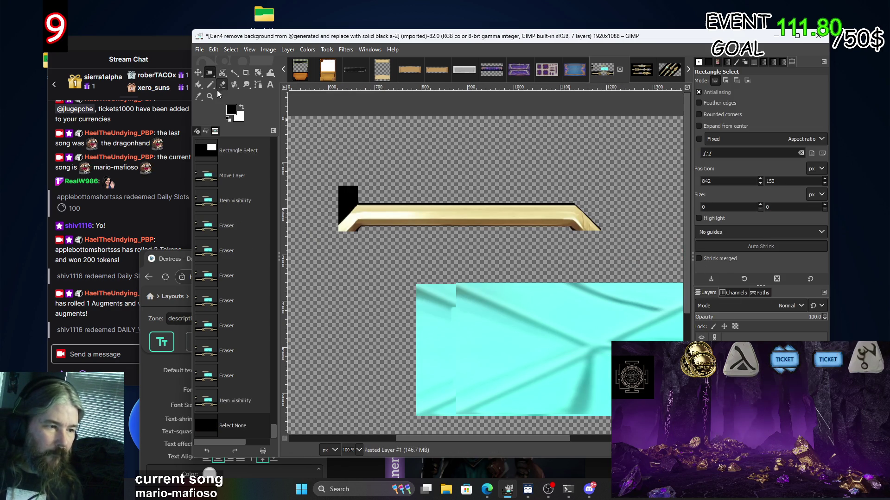
pyautogui.keyDown('ctrl'); pyautogui.scroll(2, 325, 204); pyautogui.keyUp('ctrl')
pyautogui.moveTo(366, 172)
pyautogui.mouseDown()
pyautogui.moveTo(389, 193)
pyautogui.moveTo(387, 203)
pyautogui.moveTo(342, 233)
pyautogui.mouseUp()
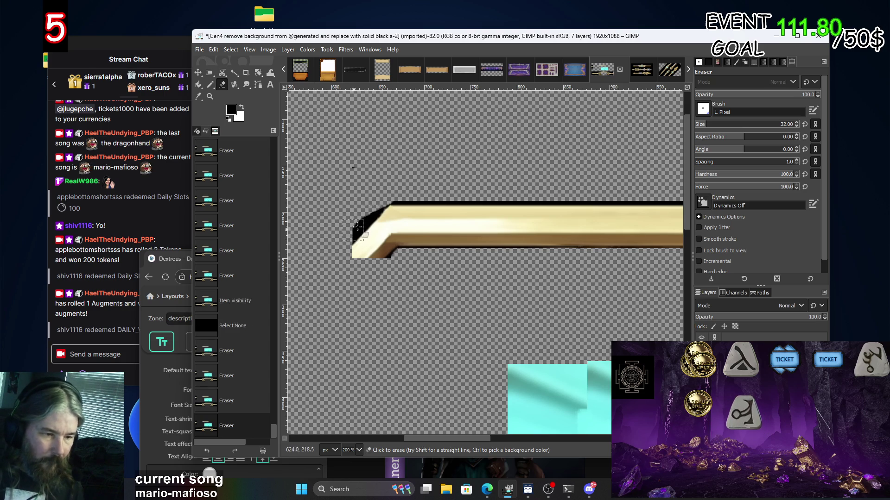
pyautogui.keyDown('shift'); pyautogui.click(382, 191); pyautogui.keyUp('shift')
pyautogui.keyDown('ctrl'); pyautogui.scroll(-2, 314, 212); pyautogui.keyUp('ctrl')
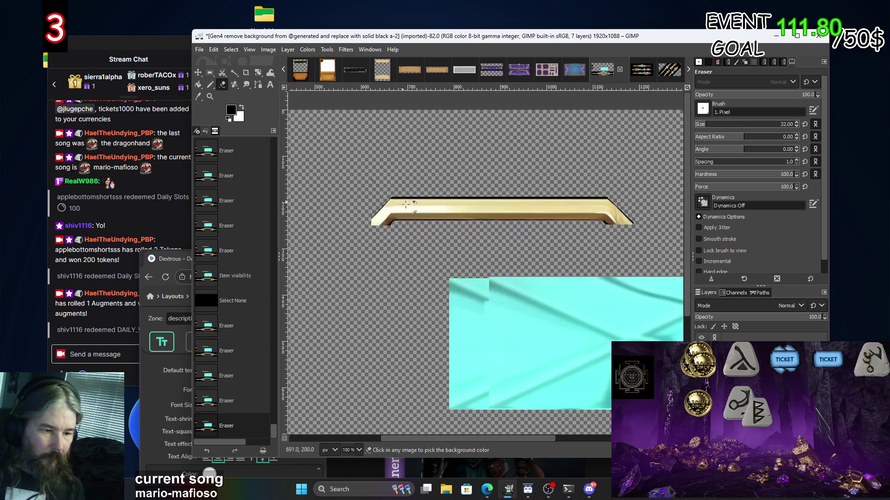
pyautogui.scroll(2, 513, 213)
# Move the gold bar about 68 px left and 341 px down onto the frame's lower edge.
pyautogui.press('m')
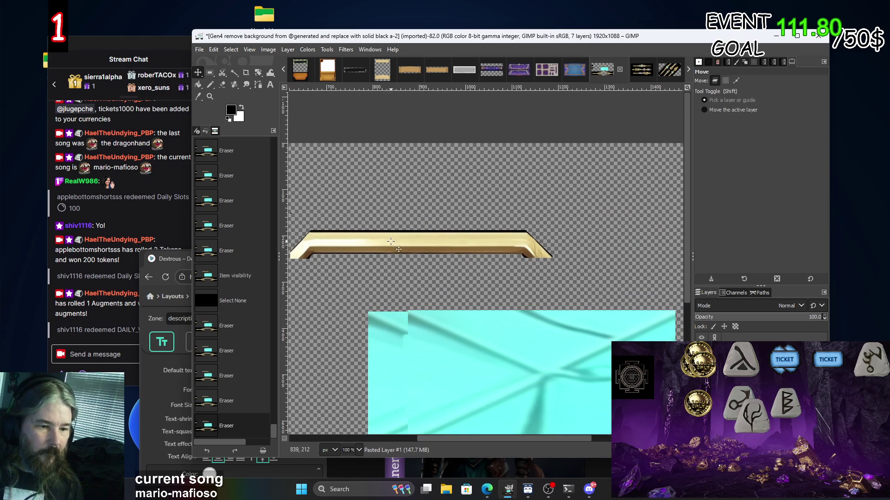
pyautogui.moveTo(417, 243); pyautogui.dragTo(505, 436)
pyautogui.moveTo(505, 326); pyautogui.dragTo(500, 169)
# Align the gold bar exactly on the hexagon frame's bottom edge.
pyautogui.moveTo(491, 231); pyautogui.dragTo(460, 386)
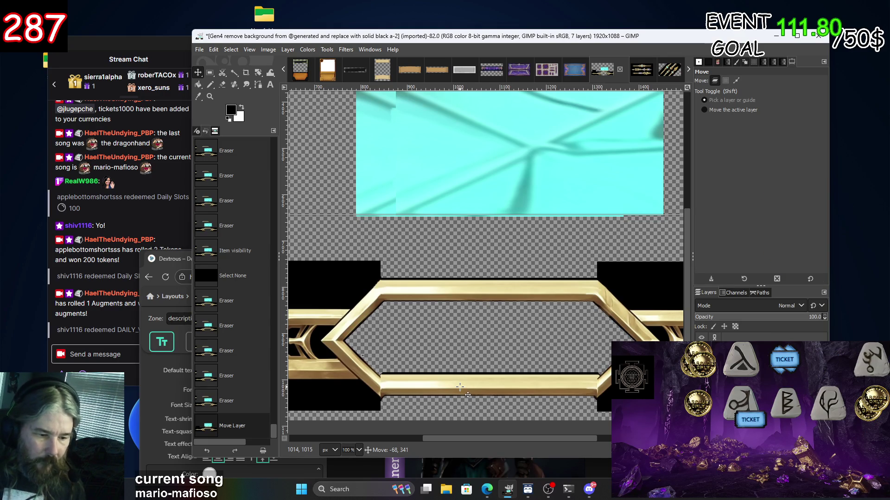
pyautogui.moveTo(460, 387); pyautogui.dragTo(459, 392)
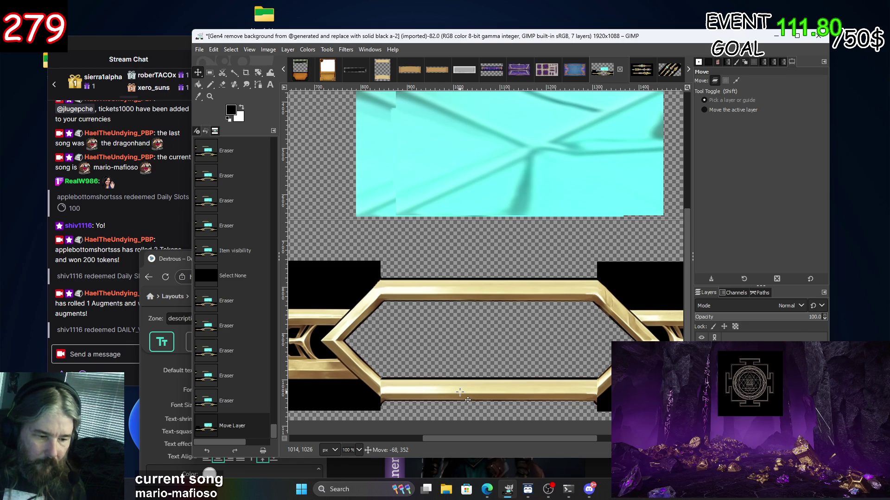
pyautogui.moveTo(460, 392); pyautogui.dragTo(459, 392)
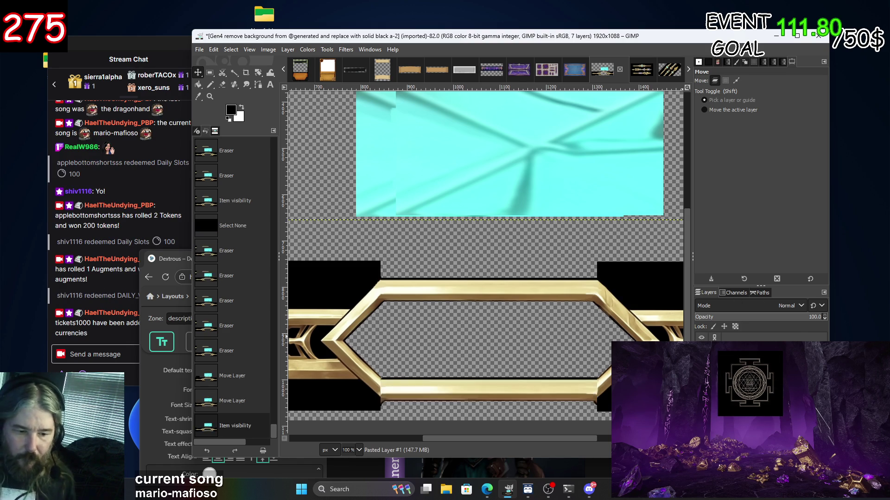
pyautogui.click(702, 363)
pyautogui.click(701, 363)
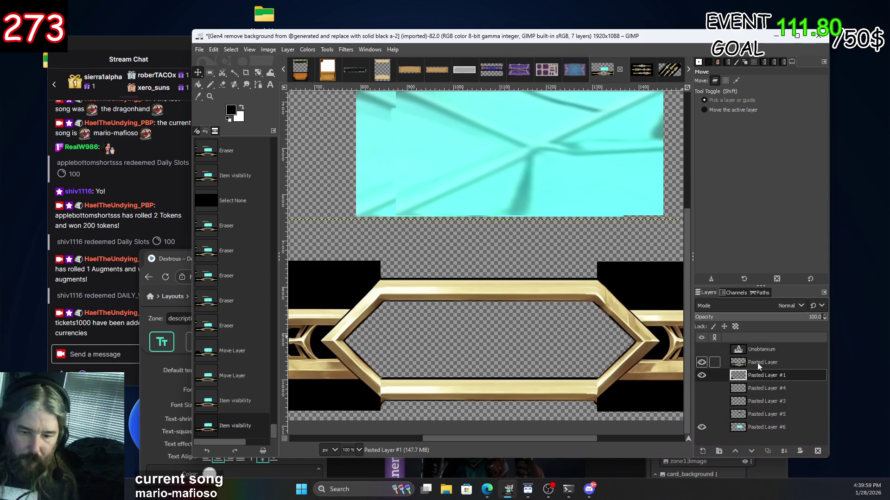
# Paste a copy of the frame layer as a new hidden backup layer.
pyautogui.click(758, 364)
pyautogui.hotkey('ctrl', 'v')
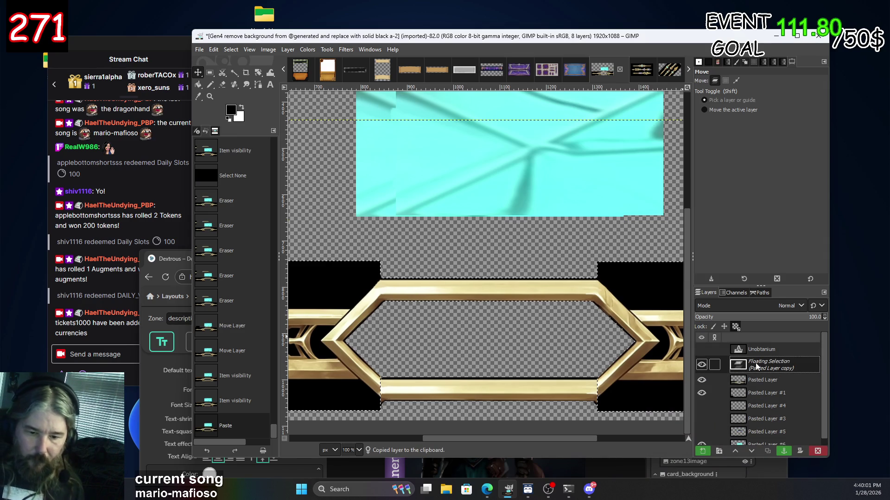
pyautogui.rightClick(757, 366)
pyautogui.click(798, 88)
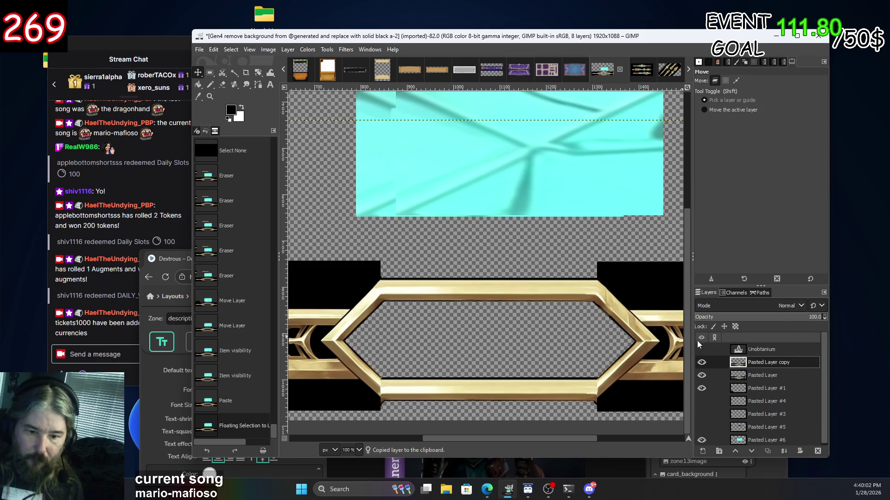
pyautogui.click(701, 365)
# Merge the frame layer and gold bar together with Merge Down.
pyautogui.click(760, 376)
pyautogui.scroll(2, 603, 394)
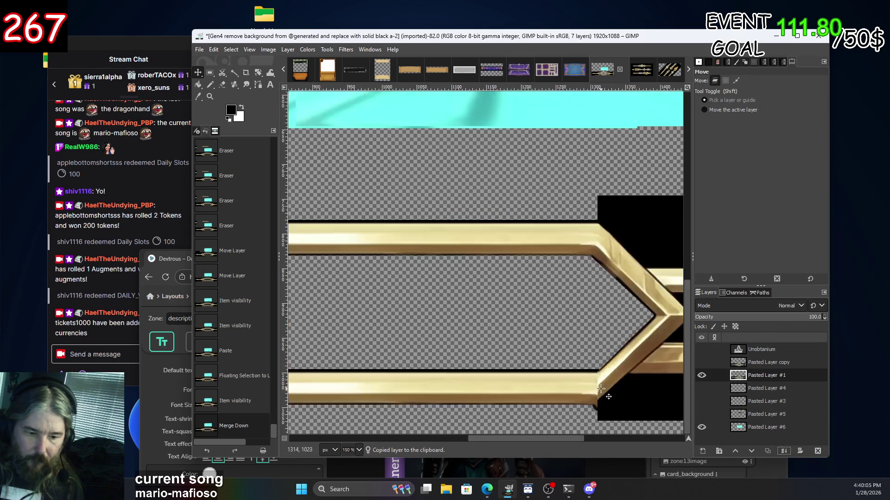
pyautogui.scroll(1, 602, 393)
pyautogui.scroll(1, 604, 397)
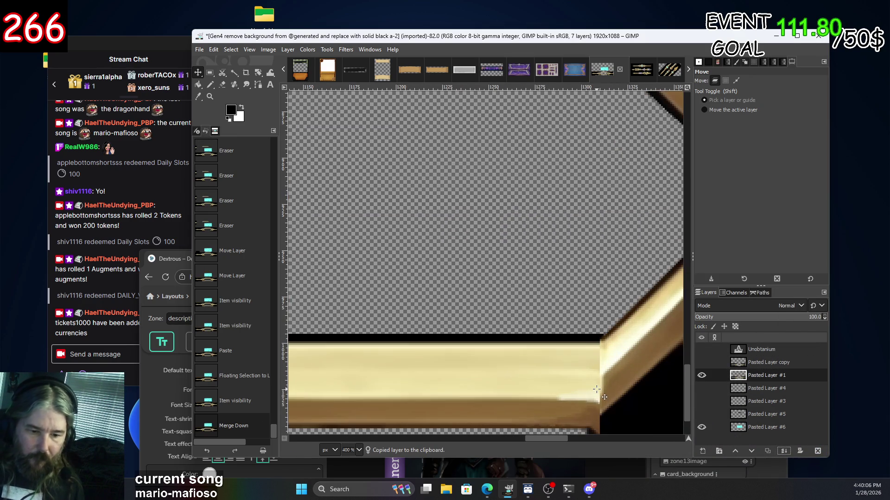
# Smudge the gold bar's right corner with a size 4 brush.
pyautogui.click(248, 87)
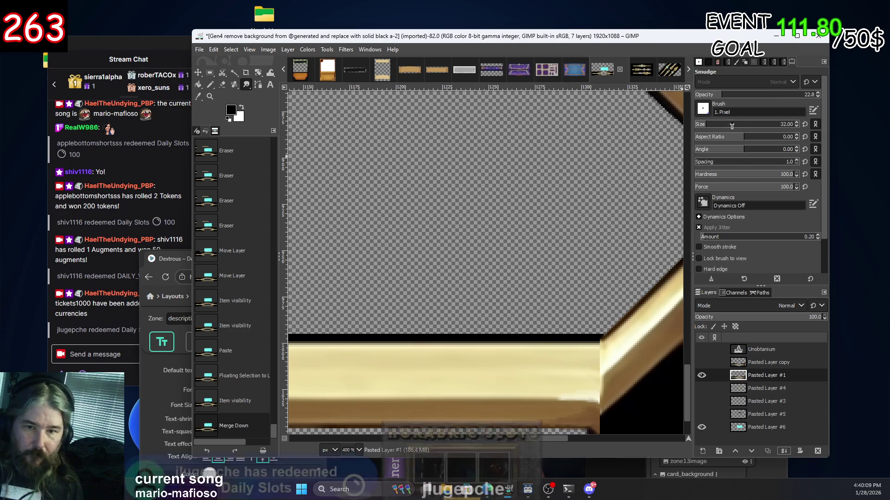
pyautogui.click(711, 127)
pyautogui.press('BackSpace')
pyautogui.press('BackSpace')
pyautogui.write('41')
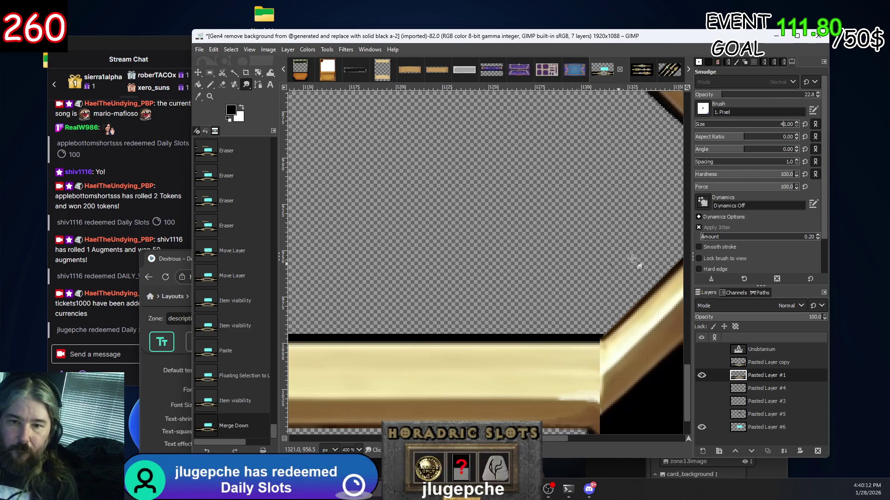
pyautogui.press('Delete')
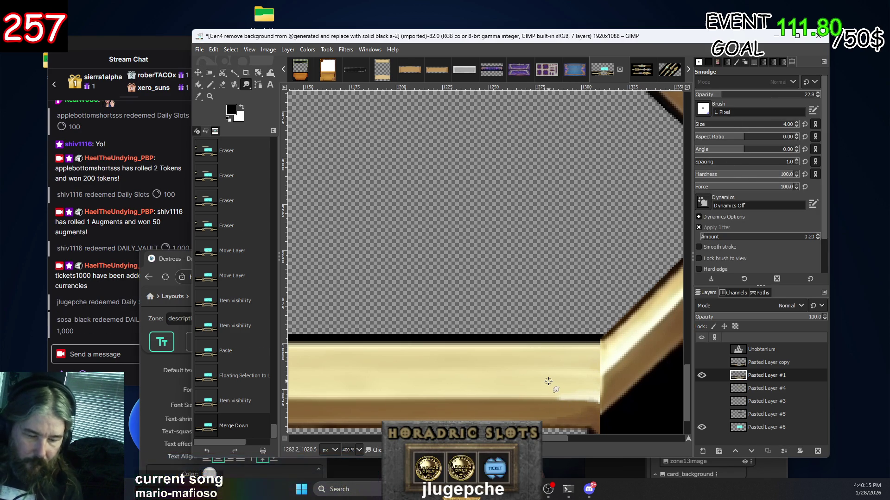
pyautogui.moveTo(593, 370)
pyautogui.mouseDown()
pyautogui.moveTo(599, 360)
pyautogui.moveTo(603, 371)
pyautogui.moveTo(601, 355)
pyautogui.mouseUp()
pyautogui.moveTo(601, 358); pyautogui.dragTo(598, 352)
pyautogui.moveTo(599, 355); pyautogui.dragTo(593, 351)
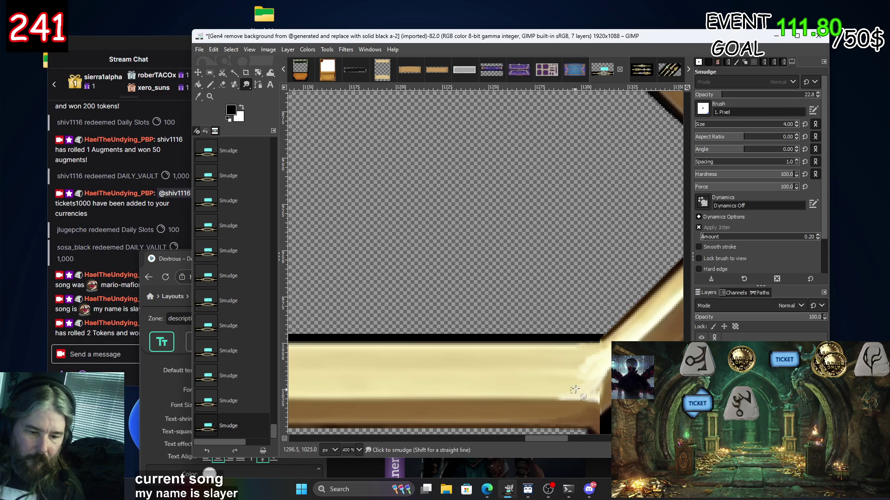
# Raise the smudge size to 12 and smear the lower bar's right end.
pyautogui.scroll(-3, 571, 391)
pyautogui.scroll(-2, 572, 390)
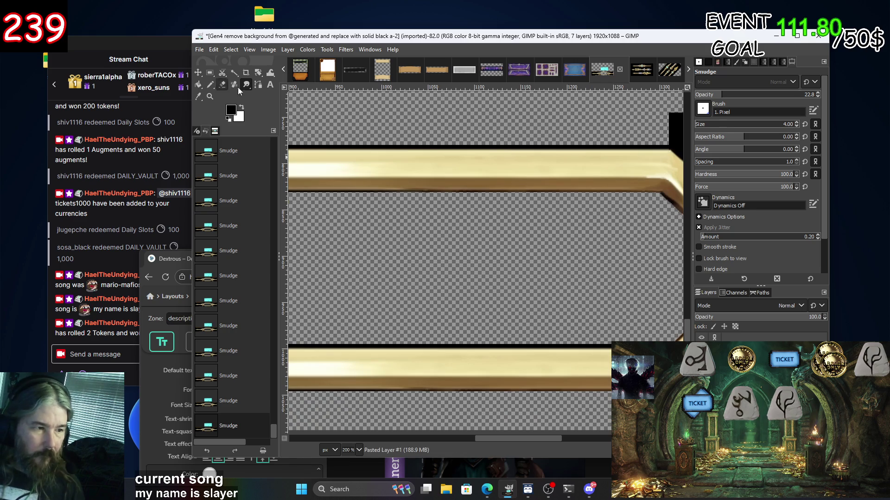
pyautogui.click(700, 122)
pyautogui.scroll(-2, 570, 237)
pyautogui.hscroll(2, 570, 237)
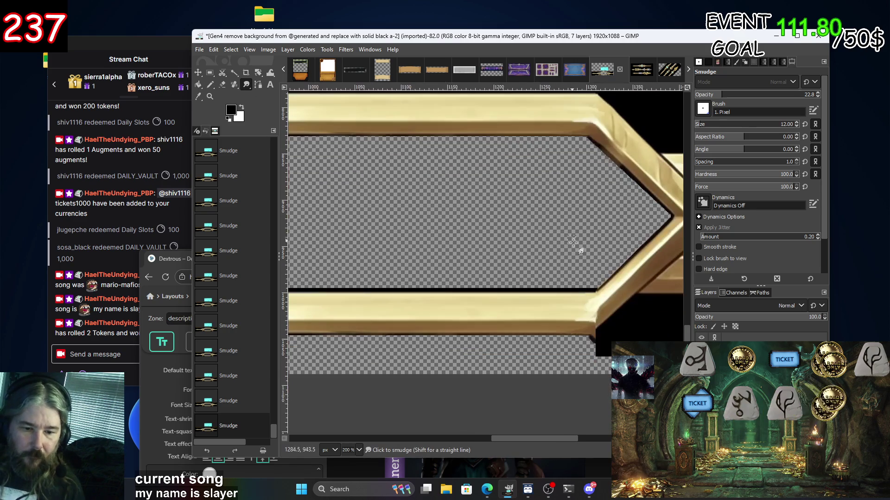
pyautogui.moveTo(594, 319)
pyautogui.mouseDown()
pyautogui.moveTo(579, 304)
pyautogui.moveTo(591, 307)
pyautogui.mouseUp()
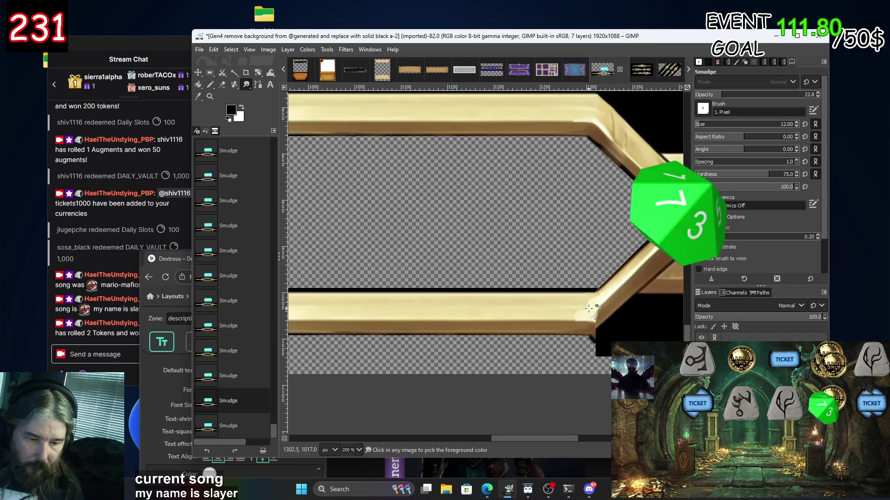
# Lower smudge hardness to 57 and blend the streaks leftward across the bar's end.
pyautogui.scroll(2, 588, 308)
pyautogui.click(751, 180)
pyautogui.moveTo(595, 300); pyautogui.dragTo(556, 323)
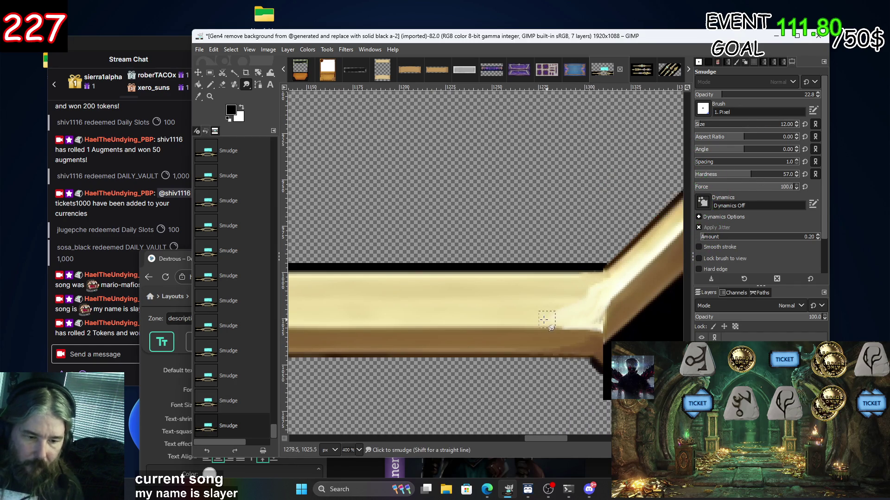
pyautogui.moveTo(595, 291)
pyautogui.mouseDown()
pyautogui.moveTo(560, 306)
pyautogui.moveTo(545, 301)
pyautogui.mouseUp()
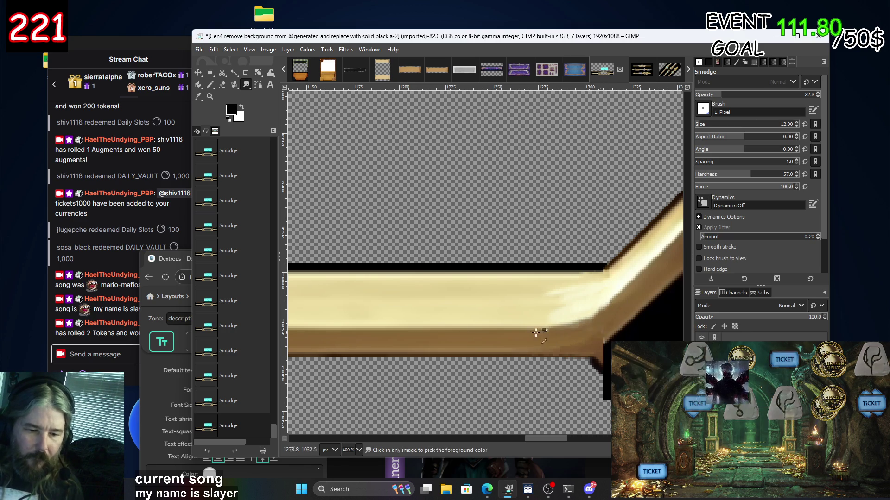
pyautogui.scroll(-3, 593, 301)
pyautogui.scroll(2, 528, 269)
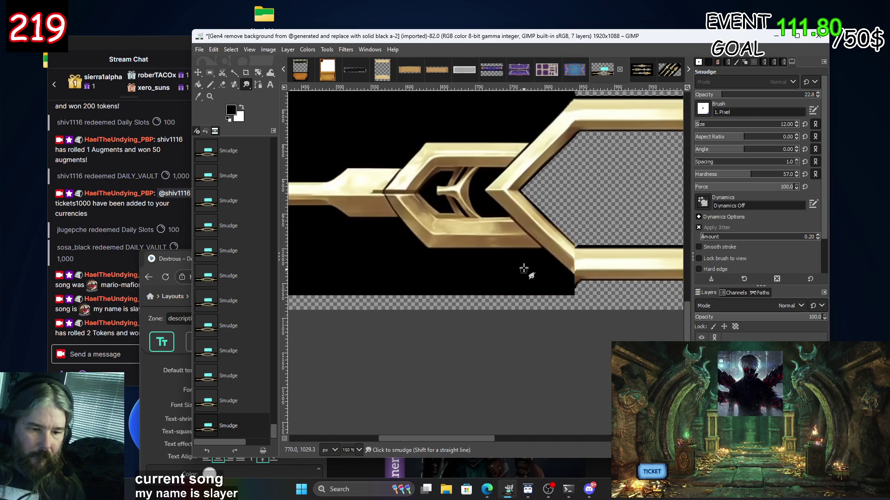
# Smudge the gold bar's corner joint and lower edge where it meets the angled corner.
pyautogui.scroll(1, 556, 273)
pyautogui.scroll(1, 559, 275)
pyautogui.moveTo(556, 260); pyautogui.dragTo(538, 234)
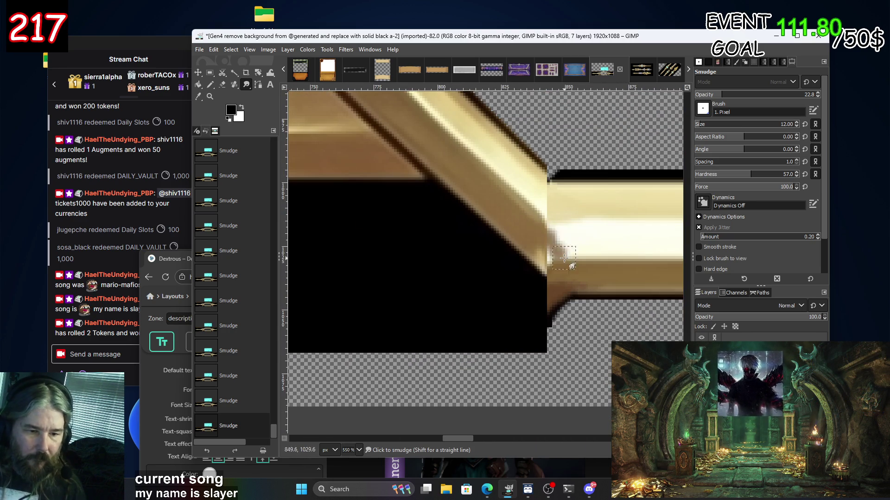
pyautogui.moveTo(552, 266)
pyautogui.mouseDown()
pyautogui.moveTo(537, 240)
pyautogui.moveTo(600, 272)
pyautogui.mouseUp()
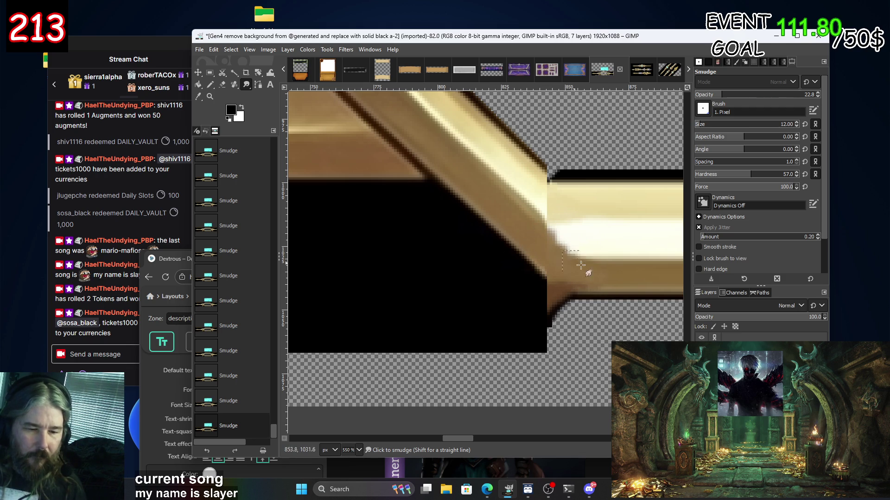
pyautogui.scroll(-1, 577, 200)
pyautogui.moveTo(577, 201)
pyautogui.mouseDown()
pyautogui.moveTo(581, 223)
pyautogui.moveTo(609, 250)
pyautogui.moveTo(602, 236)
pyautogui.mouseUp()
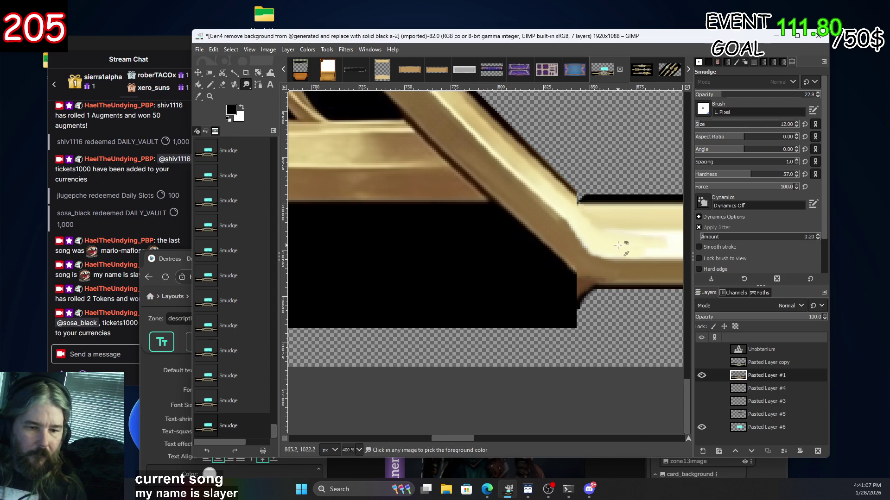
pyautogui.scroll(-3, 618, 245)
pyautogui.scroll(1, 635, 241)
pyautogui.scroll(2, 646, 239)
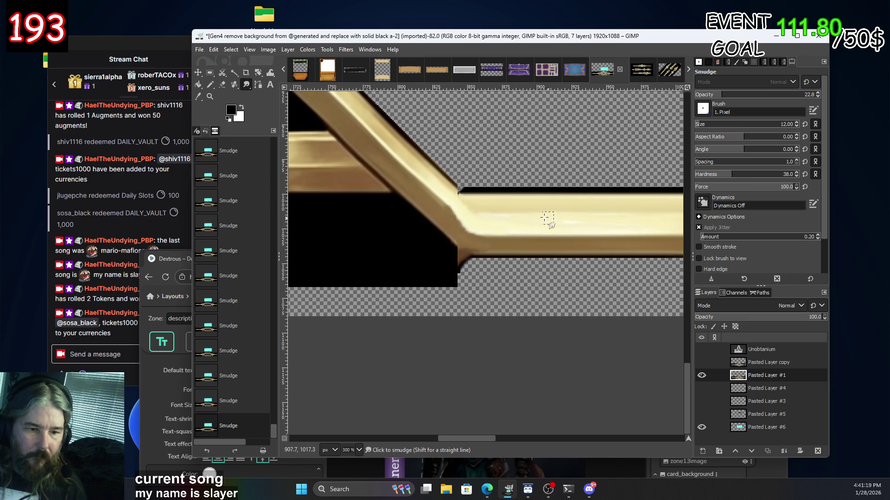
pyautogui.scroll(-2, 619, 232)
pyautogui.scroll(1, 570, 227)
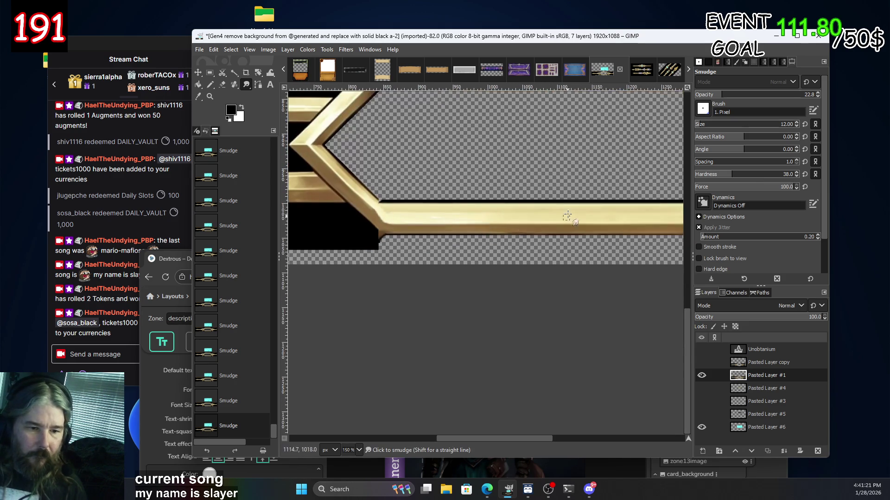
pyautogui.scroll(2, 477, 222)
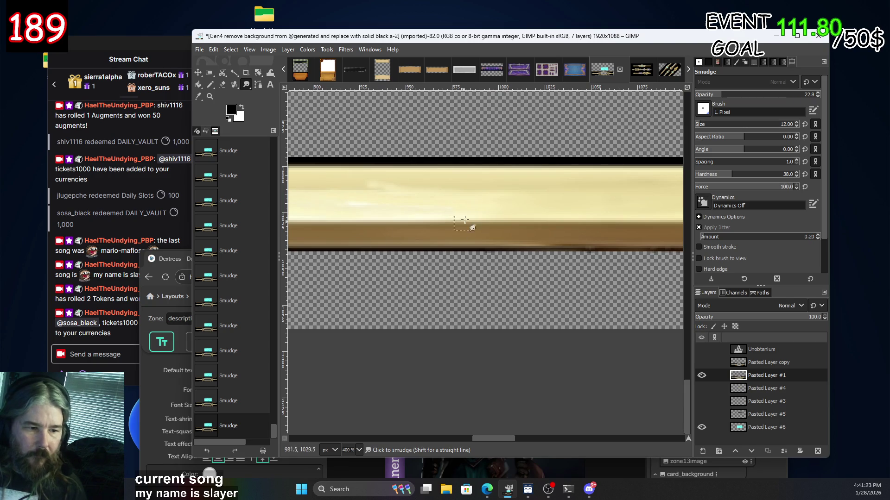
# Redo the smudging along the bar's length and at its bend.
pyautogui.hotkey('ctrl', 'z')
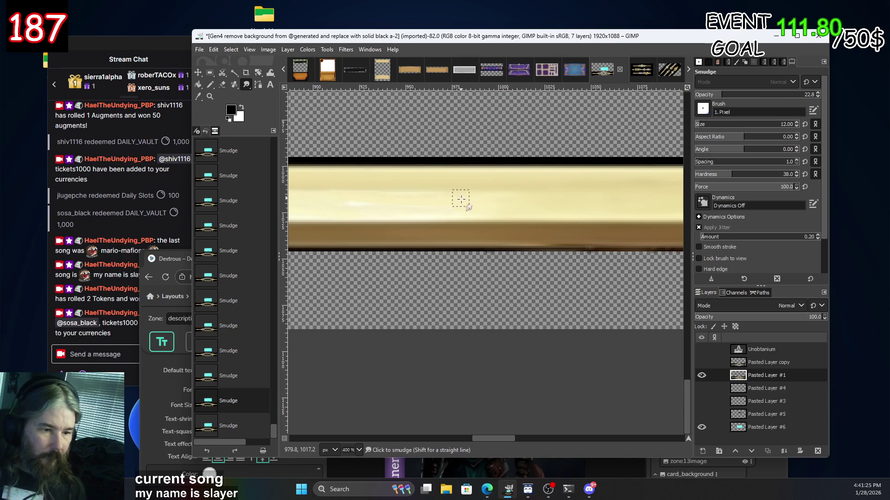
pyautogui.moveTo(458, 198); pyautogui.dragTo(363, 191)
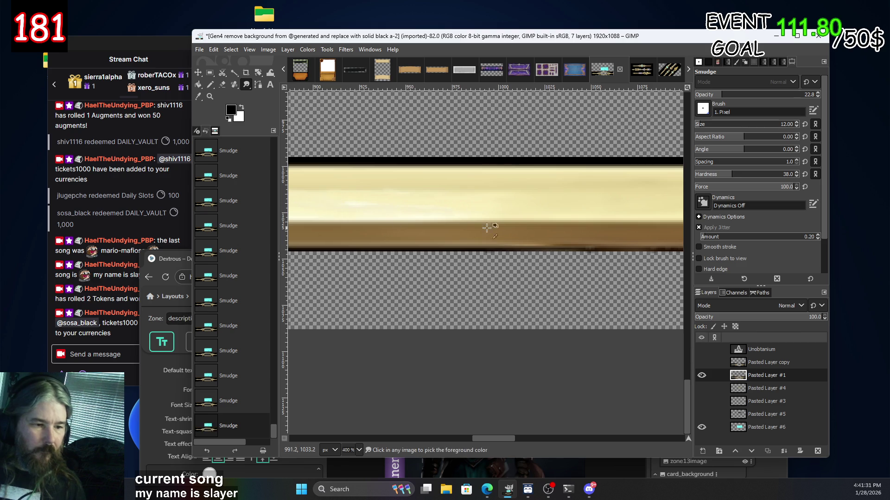
pyautogui.scroll(-1, 469, 226)
pyautogui.hscroll(5, 520, 230)
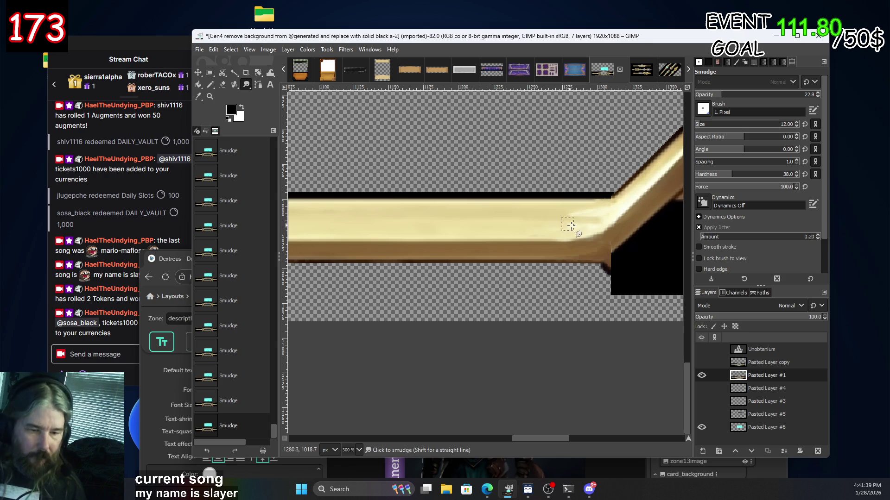
pyautogui.moveTo(565, 223); pyautogui.dragTo(590, 214)
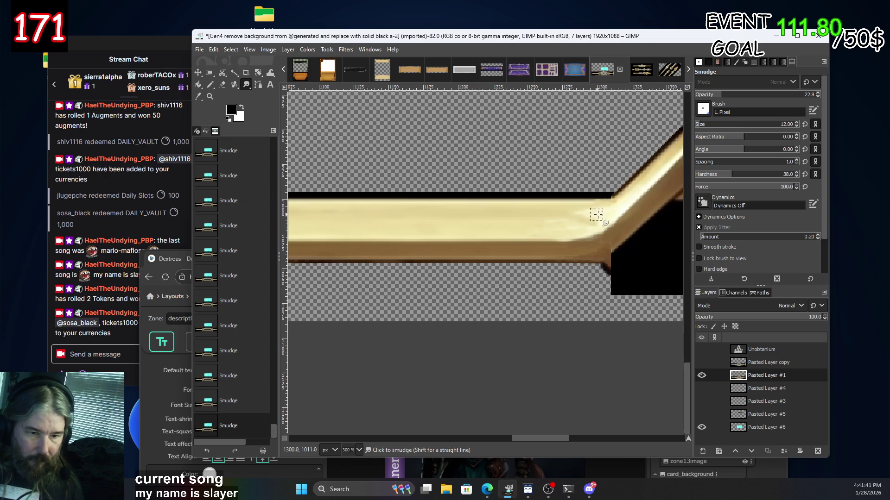
pyautogui.hotkey('ctrl', 'z')
pyautogui.hotkey('ctrl', 'y')
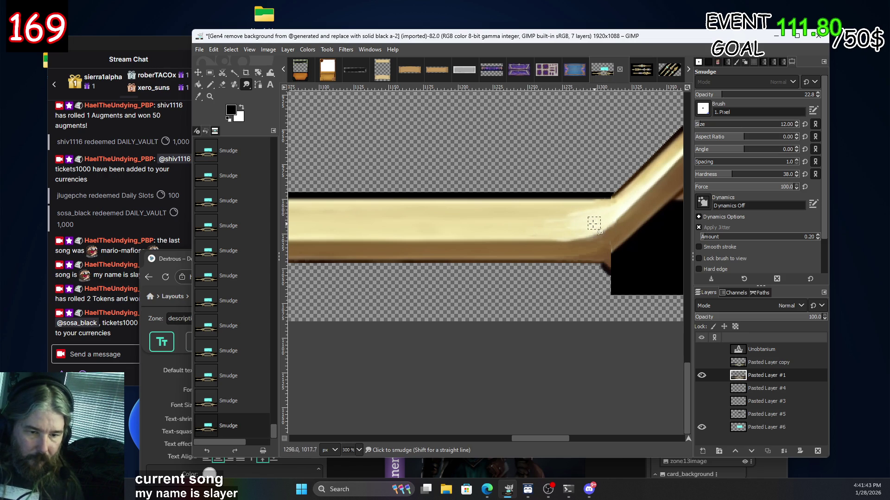
pyautogui.scroll(-5, 636, 324)
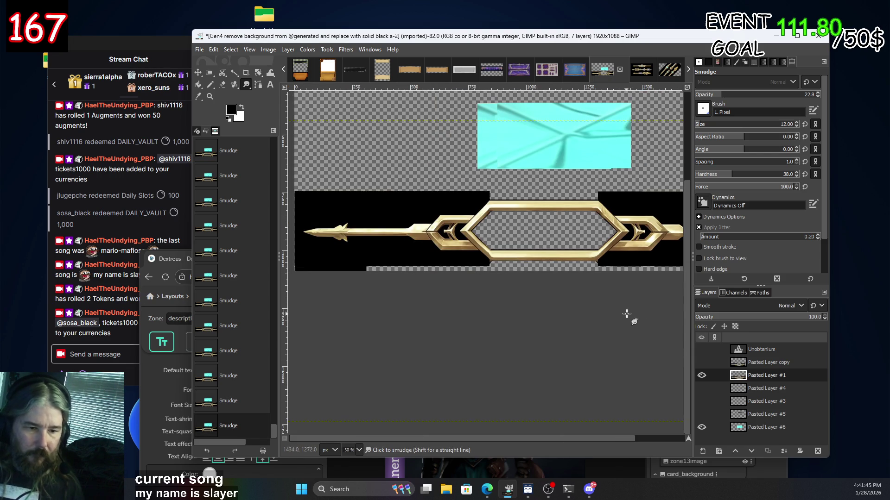
pyautogui.scroll(4, 575, 240)
pyautogui.scroll(1, 575, 240)
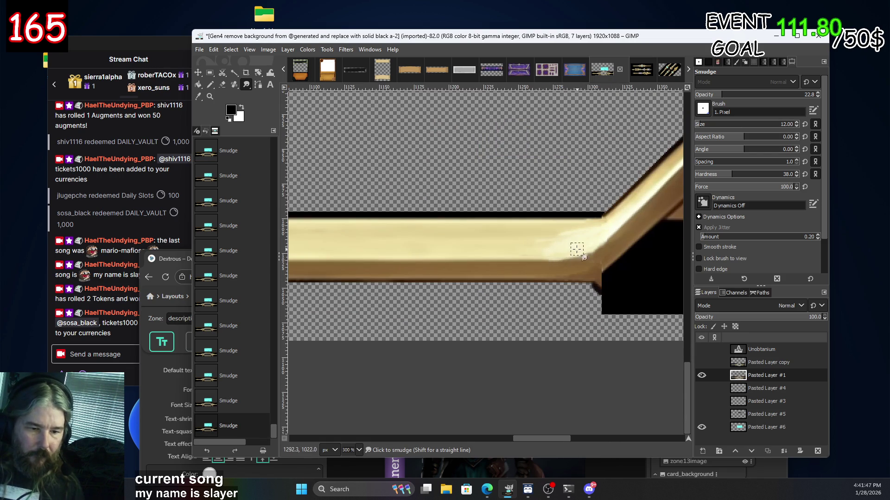
# Extend the light streak leftward and smear the bar's lower-right corner.
pyautogui.moveTo(577, 249); pyautogui.dragTo(522, 250)
pyautogui.moveTo(593, 274); pyautogui.dragTo(552, 262)
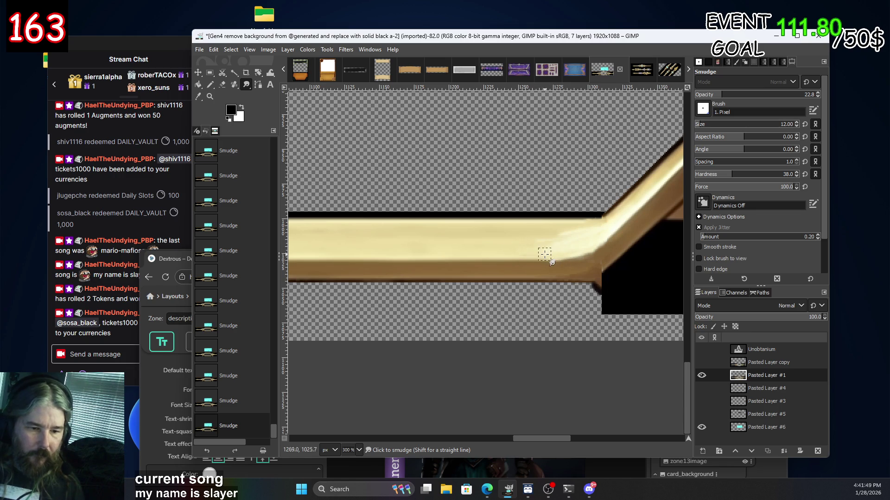
pyautogui.scroll(-2, 562, 319)
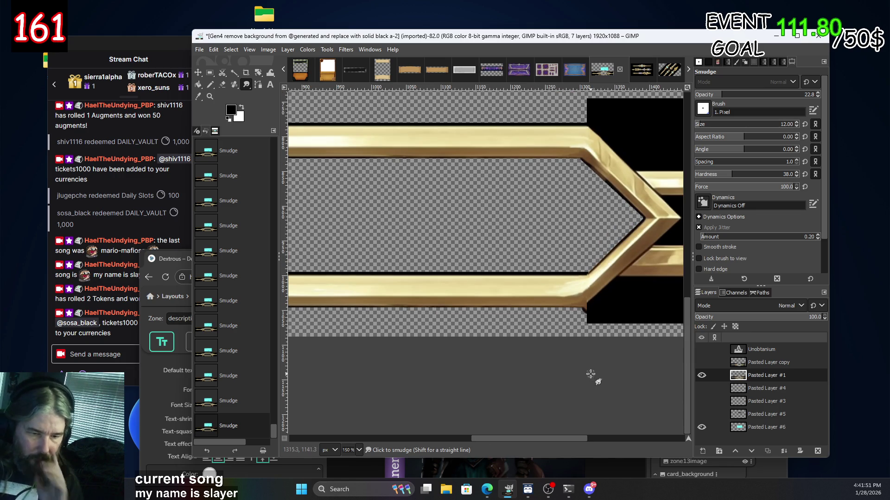
pyautogui.scroll(2, 586, 299)
pyautogui.scroll(2, 579, 287)
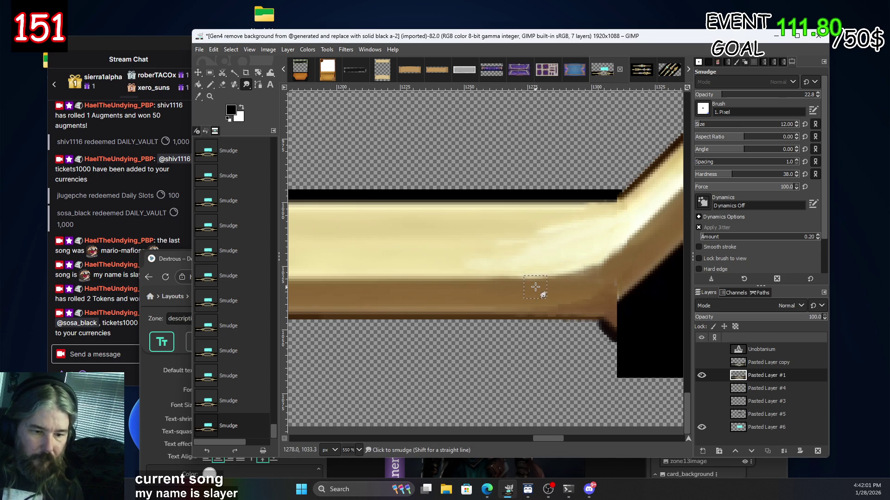
# Set smudge hardness back to 100 and re-smudge the bar's lower edge.
pyautogui.moveTo(757, 174); pyautogui.dragTo(844, 187)
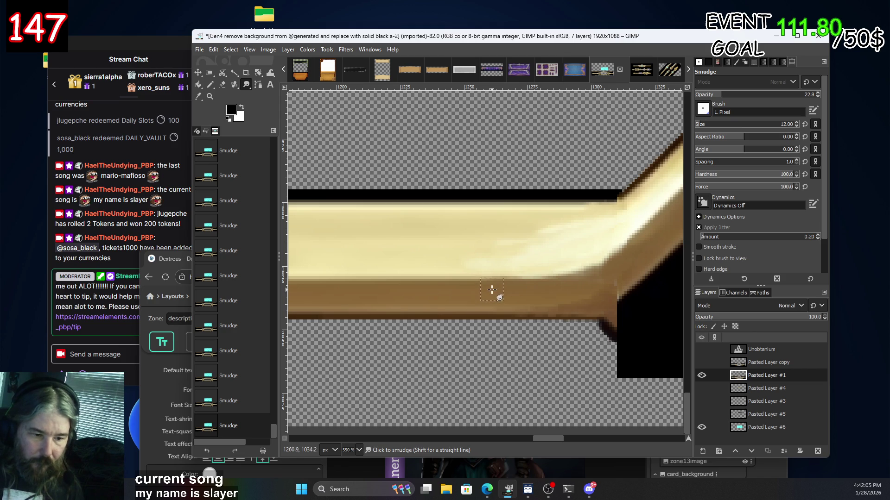
pyautogui.hotkey('ctrl', 'z')
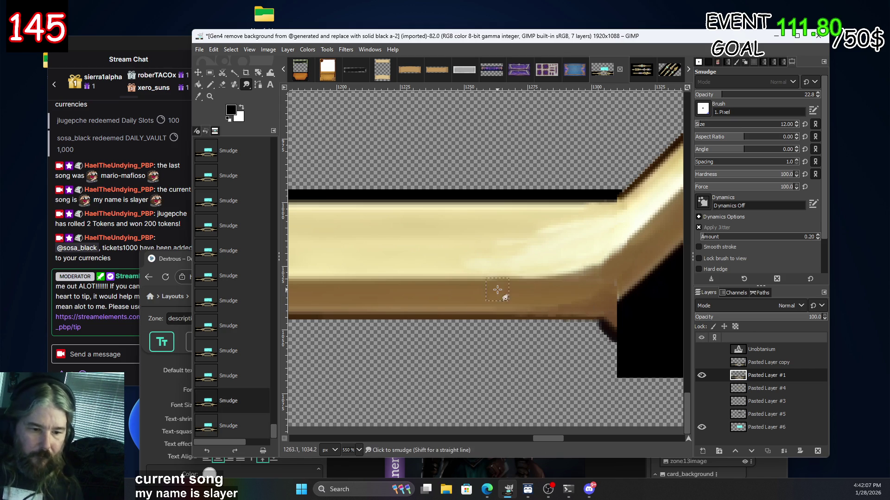
pyautogui.click(588, 303)
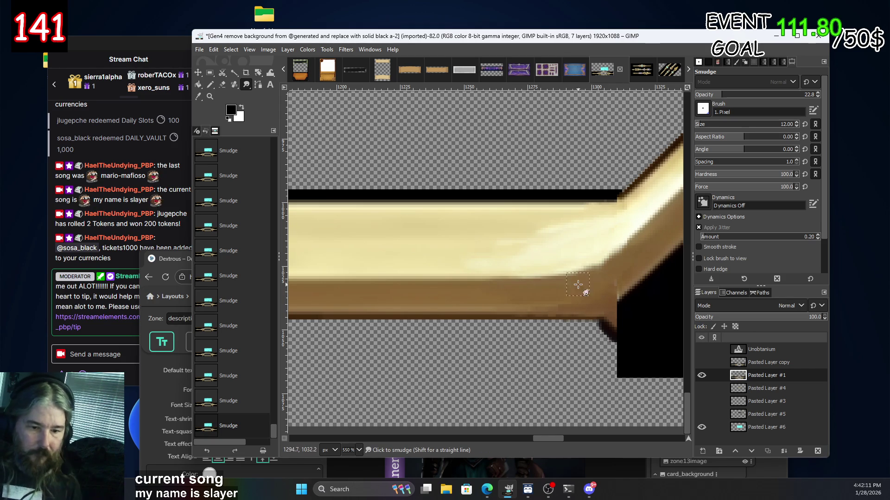
pyautogui.scroll(-1, 575, 289)
pyautogui.scroll(-1, 578, 276)
pyautogui.scroll(1, 579, 276)
pyautogui.hscroll(1, 553, 271)
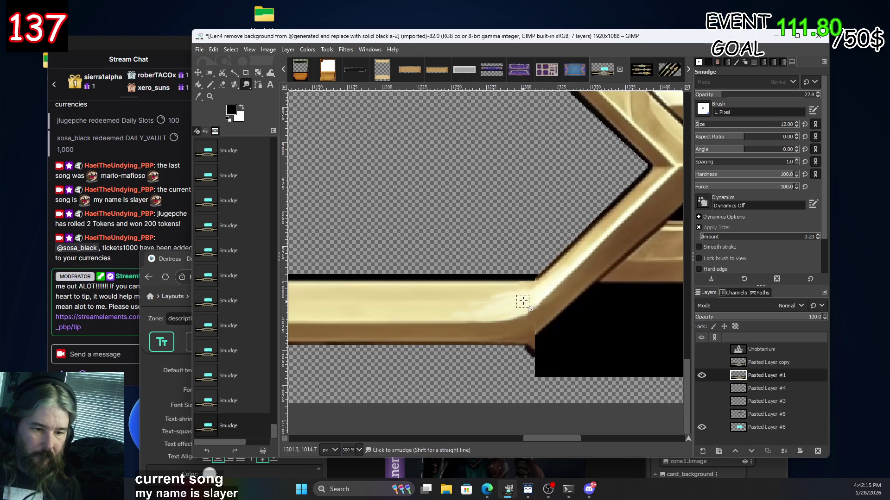
pyautogui.keyDown('ctrl'); pyautogui.scroll(-2, 522, 304); pyautogui.keyUp('ctrl')
pyautogui.scroll(3, 521, 312)
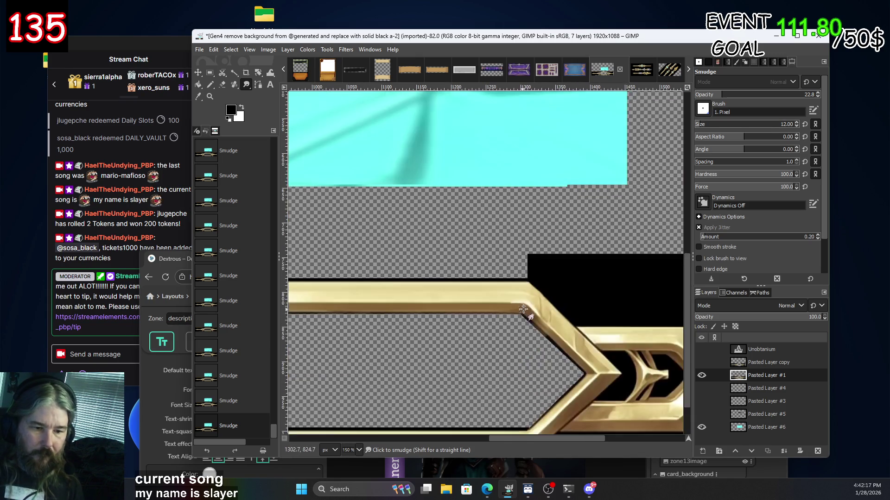
pyautogui.scroll(-3, 528, 364)
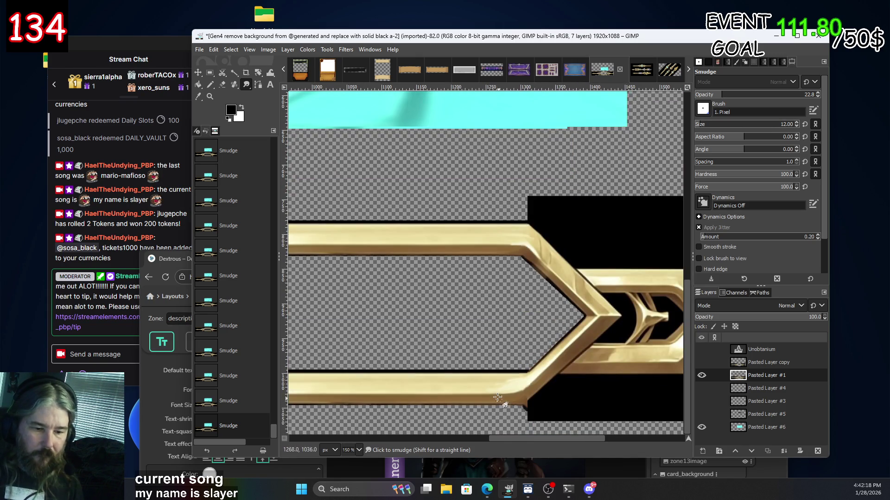
# Switch to the Rectangle Select tool.
pyautogui.click(208, 73)
pyautogui.hscroll(-10, 523, 260)
pyautogui.scroll(-3, 523, 260)
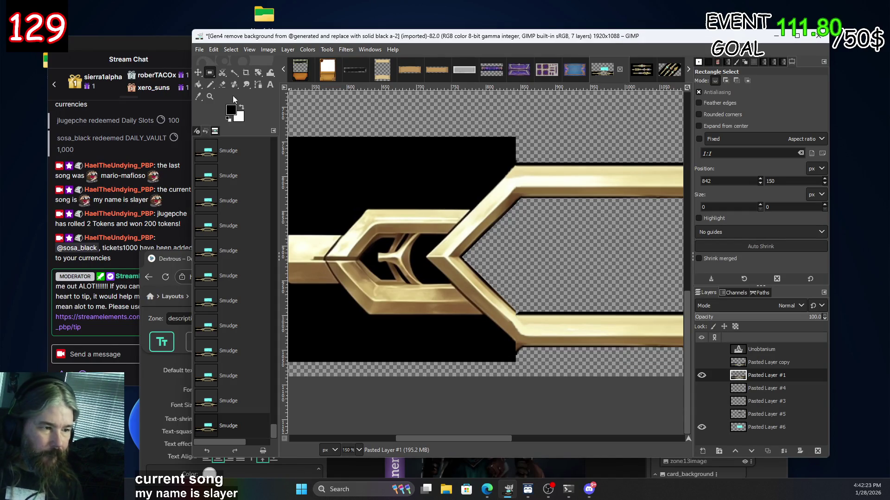
# Erase the stray black pixels beside and below the gold bar's corner with the Eraser.
pyautogui.click(222, 85)
pyautogui.scroll(3, 425, 214)
pyautogui.scroll(2, 425, 215)
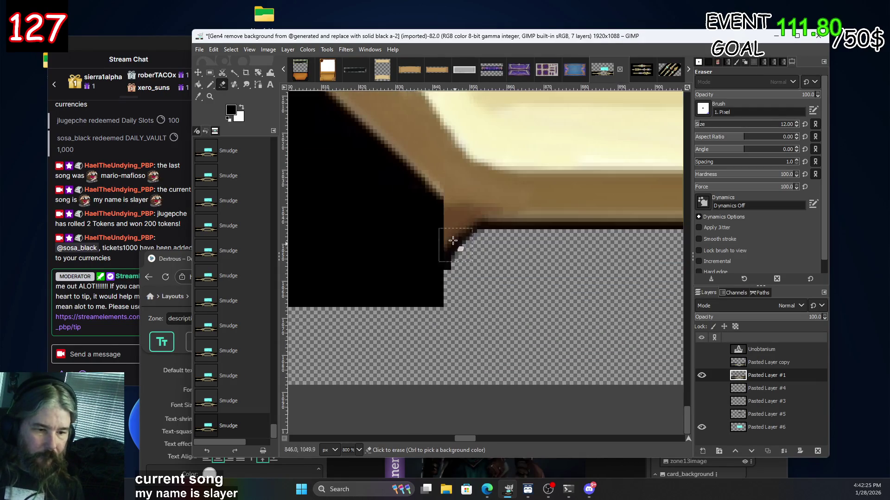
pyautogui.click(426, 217)
pyautogui.keyDown('shift'); pyautogui.click(465, 251); pyautogui.keyUp('shift')
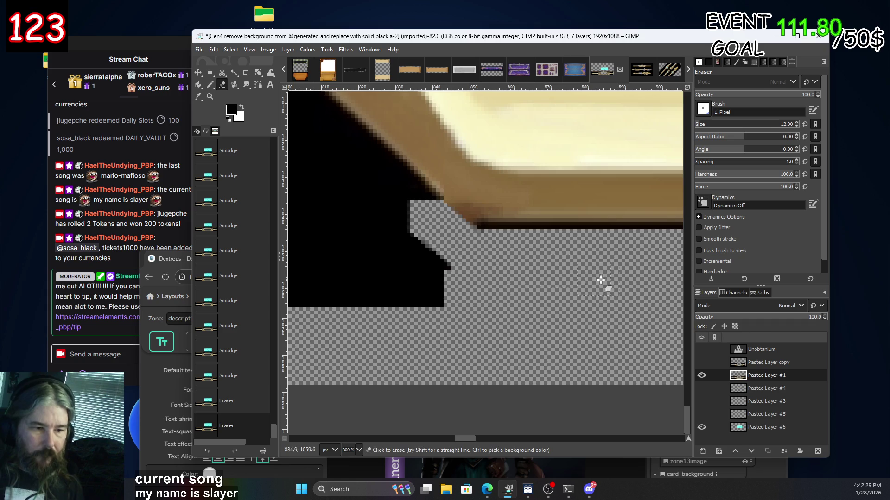
pyautogui.hscroll(3, 574, 276)
pyautogui.hscroll(3, 574, 275)
pyautogui.hscroll(3, 574, 275)
pyautogui.hscroll(3, 574, 275)
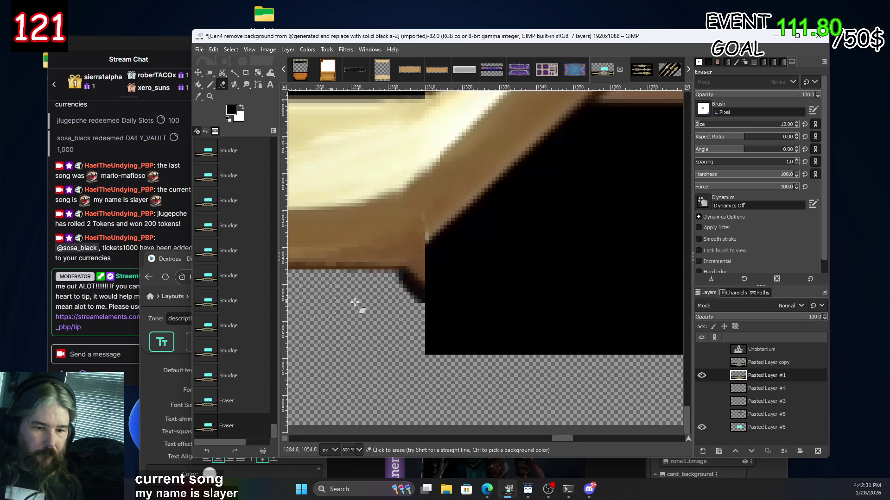
pyautogui.click(442, 262)
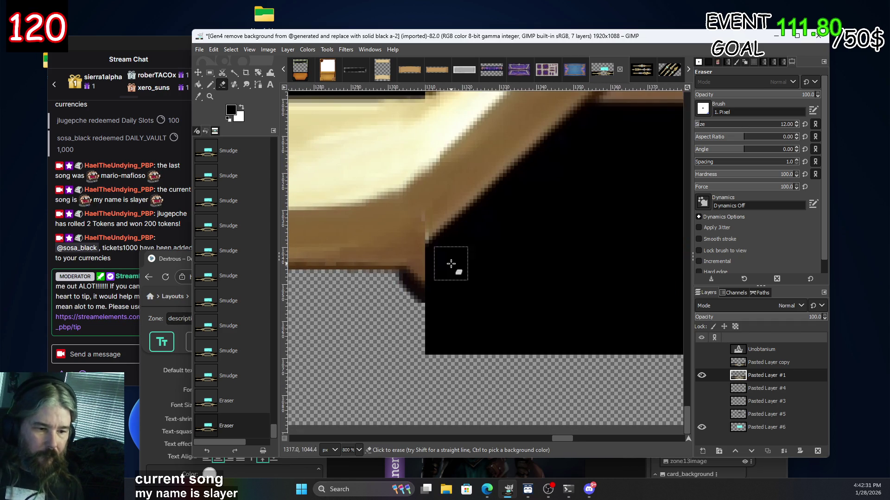
pyautogui.keyDown('shift'); pyautogui.click(402, 297); pyautogui.keyUp('shift')
# Return to 100% zoom and bring the centre of the banner into view.
pyautogui.press('1')
pyautogui.hscroll(-5, 428, 354)
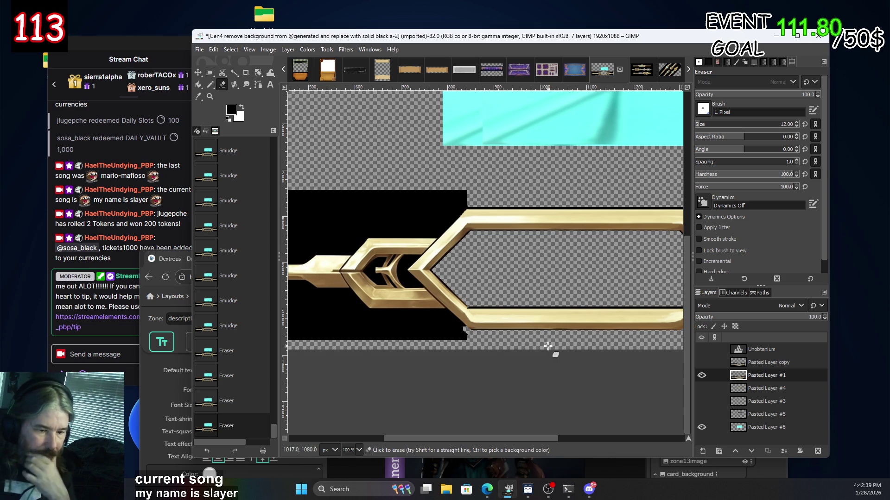
pyautogui.hscroll(2, 575, 324)
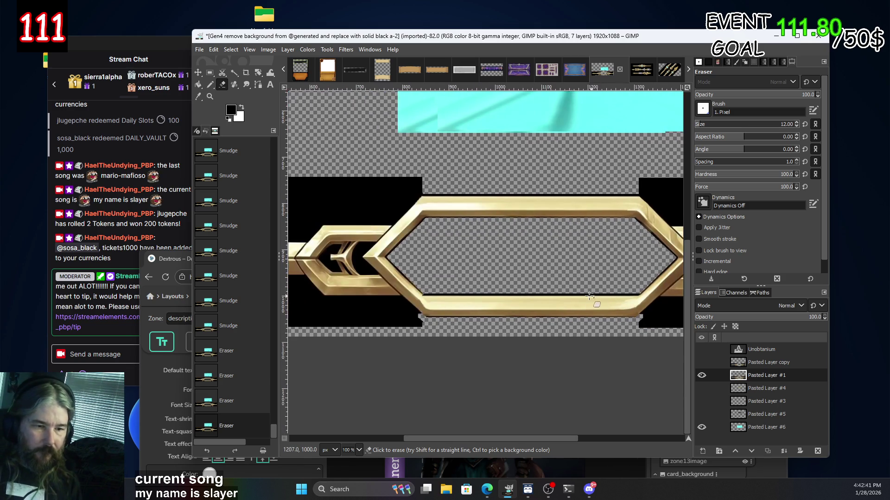
pyautogui.moveTo(553, 107)
pyautogui.mouseDown()
pyautogui.moveTo(449, 153)
pyautogui.moveTo(424, 328)
pyautogui.mouseUp()
# Move the gold frame up about 120 px and the cyan panel up into the hexagon.
pyautogui.press('m')
pyautogui.scroll(-2, 425, 328)
pyautogui.scroll(-3, 393, 319)
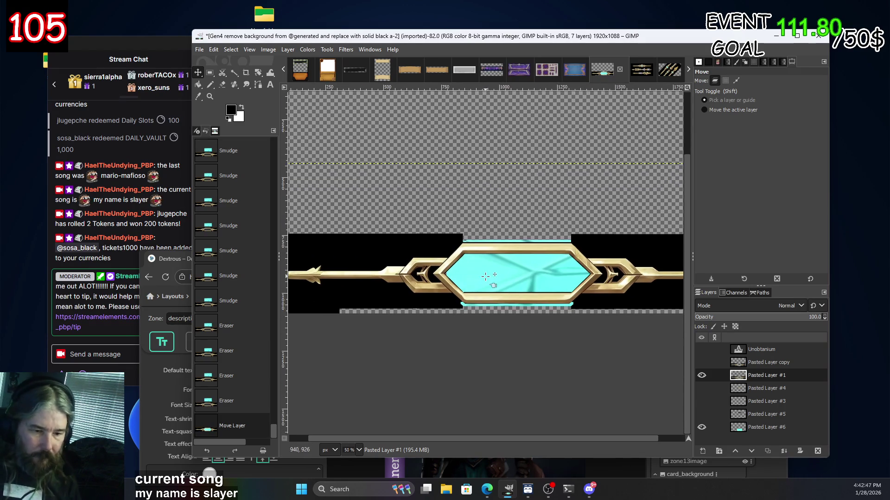
pyautogui.hscroll(-1, 470, 308)
pyautogui.hscroll(1, 469, 308)
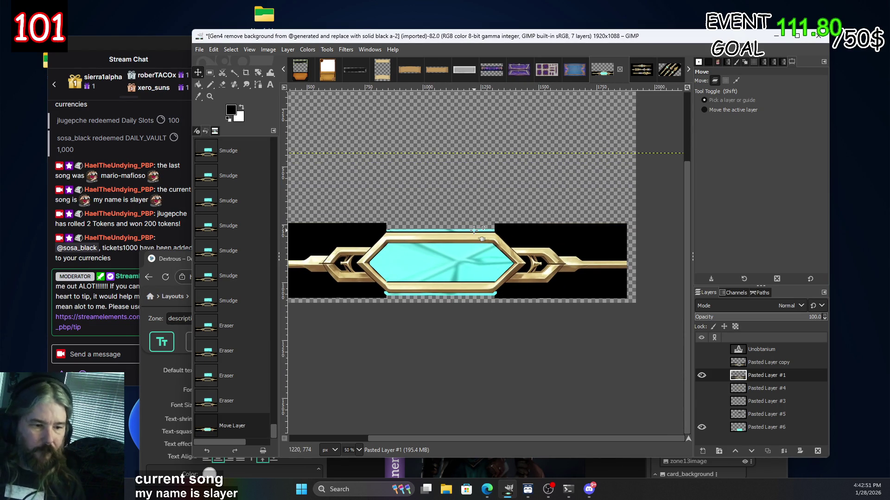
pyautogui.scroll(-2, 373, 237)
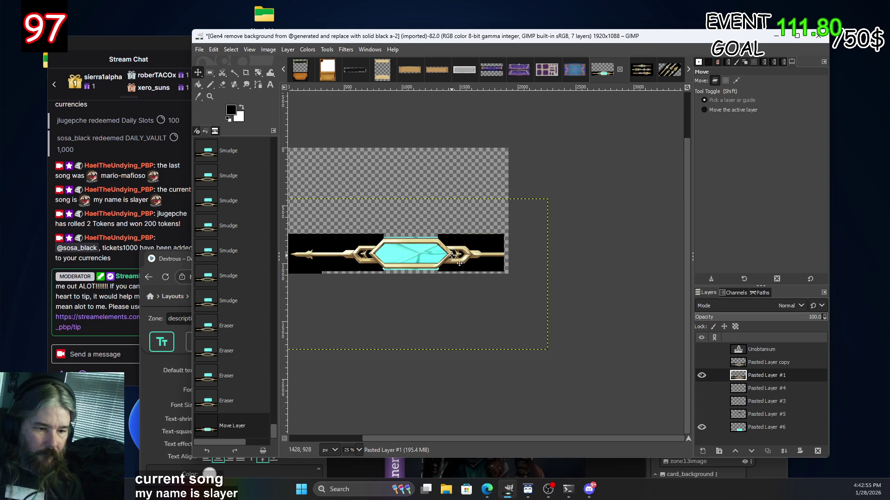
pyautogui.moveTo(451, 255); pyautogui.dragTo(445, 199)
pyautogui.moveTo(409, 264)
pyautogui.mouseDown()
pyautogui.moveTo(398, 202)
pyautogui.moveTo(406, 201)
pyautogui.mouseUp()
# Make cyan Pasted Layer #6 active and select the cyan strip beneath the gem.
pyautogui.scroll(3, 406, 202)
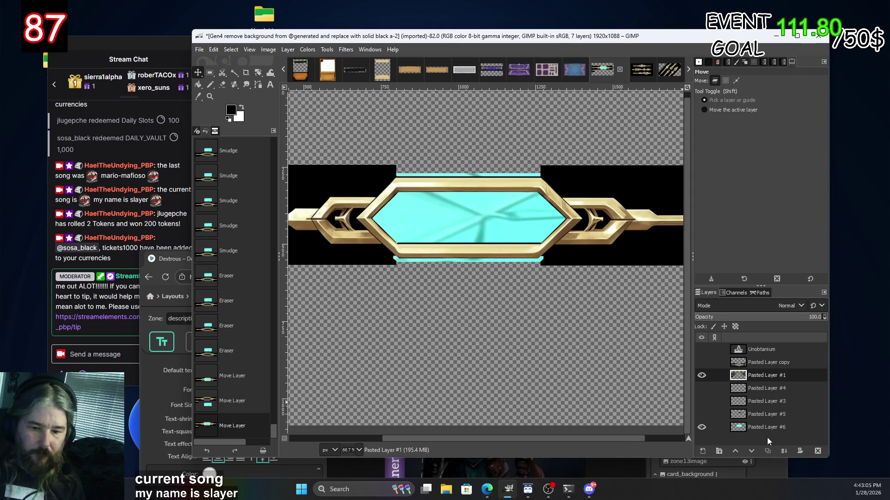
pyautogui.click(751, 428)
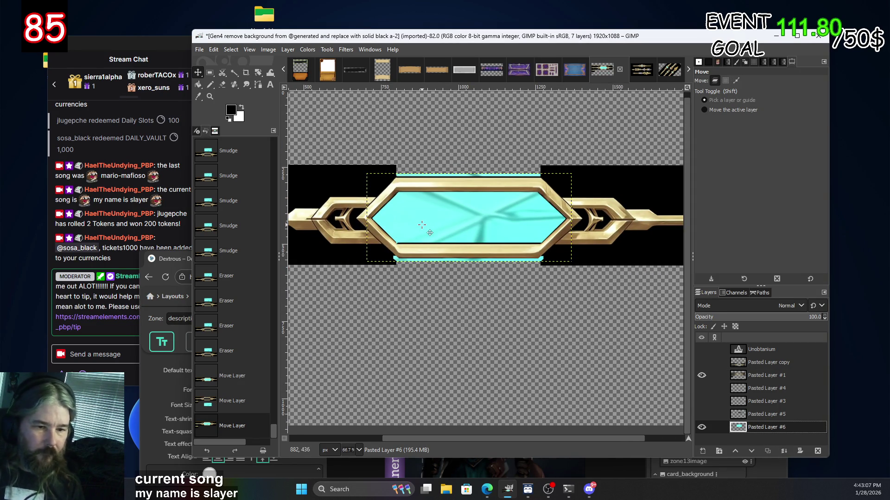
pyautogui.scroll(-3, 426, 279)
pyautogui.scroll(4, 409, 281)
pyautogui.scroll(-3, 408, 281)
pyautogui.scroll(3, 406, 281)
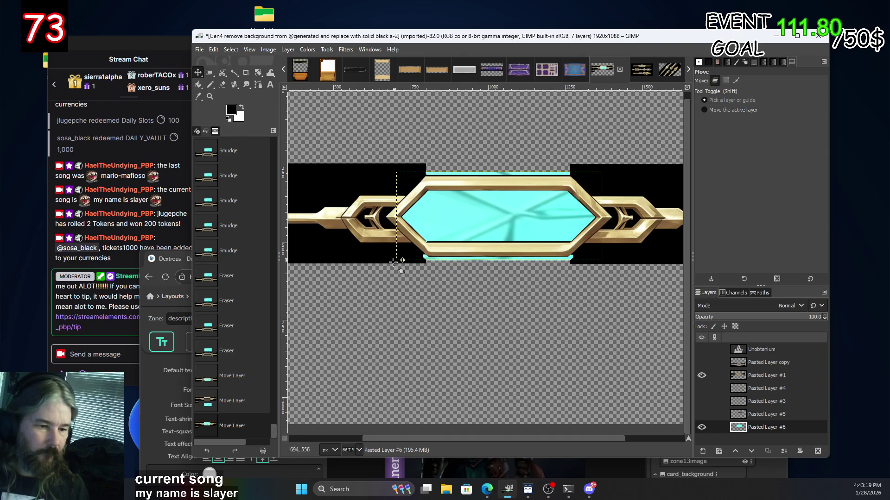
pyautogui.press('-')
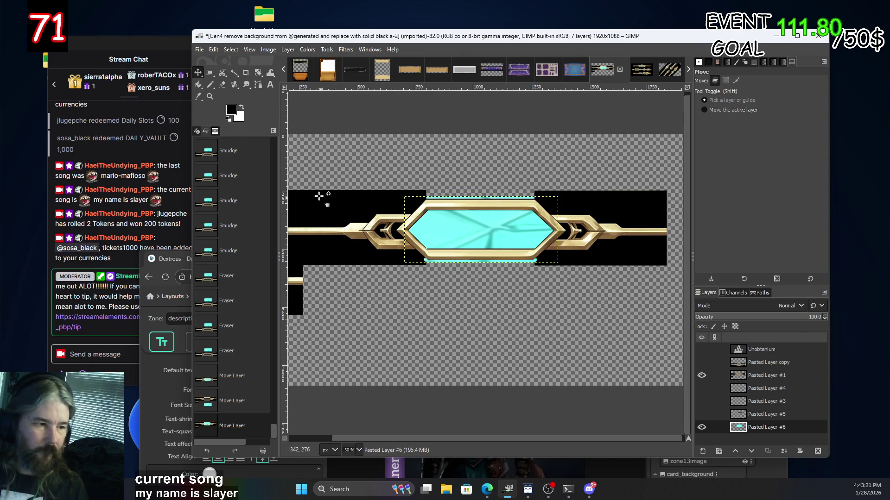
pyautogui.press('r')
pyautogui.moveTo(379, 305); pyautogui.dragTo(586, 256)
# Delete the cyan strip below the gem, discard trial selections above and at lower left, and pick Smudge.
pyautogui.press('Delete')
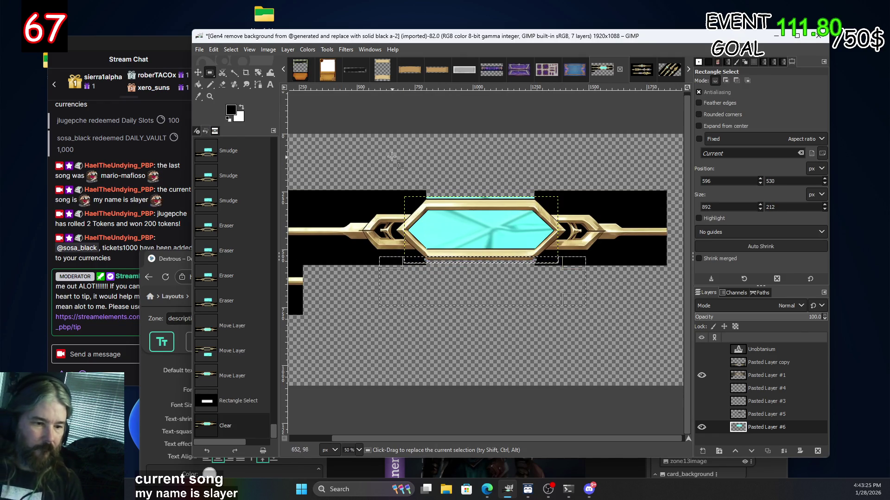
pyautogui.moveTo(376, 153); pyautogui.dragTo(611, 206)
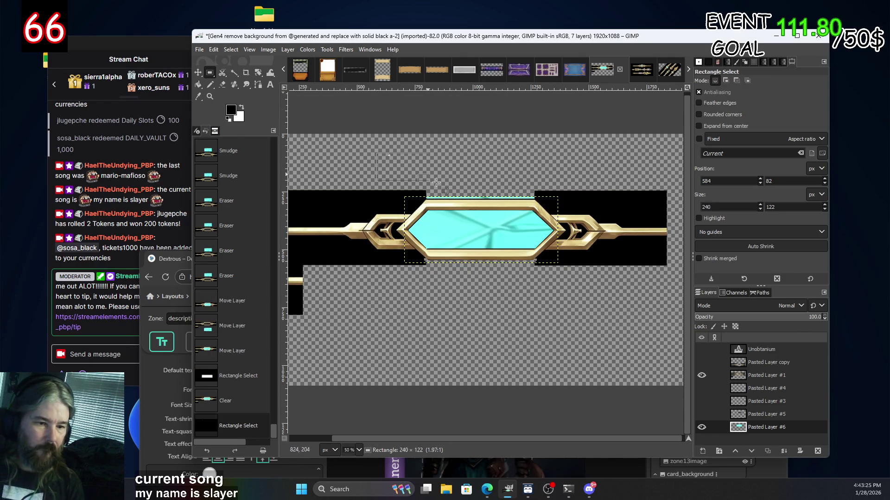
pyautogui.click(517, 354)
pyautogui.moveTo(375, 358); pyautogui.dragTo(323, 264)
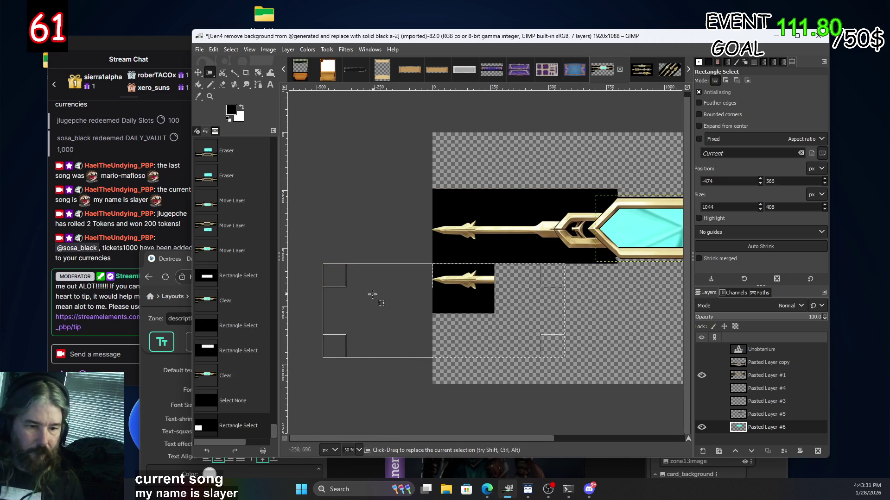
pyautogui.scroll(-4, 375, 292)
pyautogui.scroll(4, 460, 313)
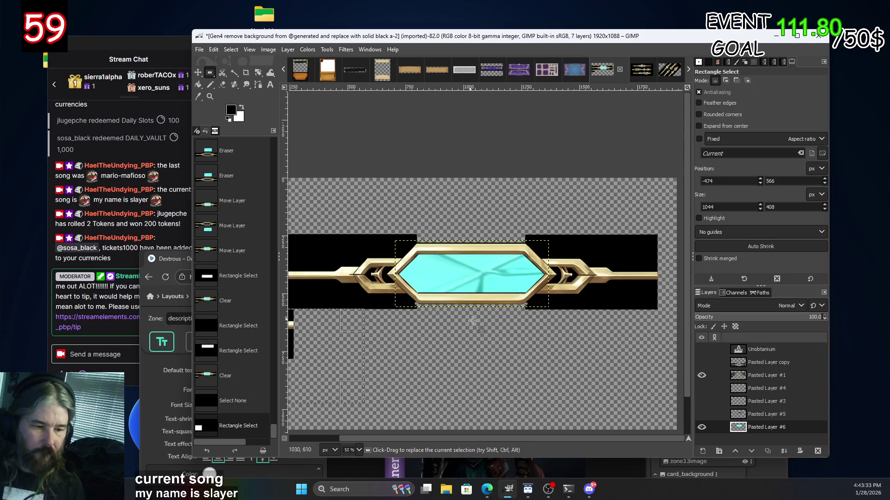
pyautogui.click(487, 329)
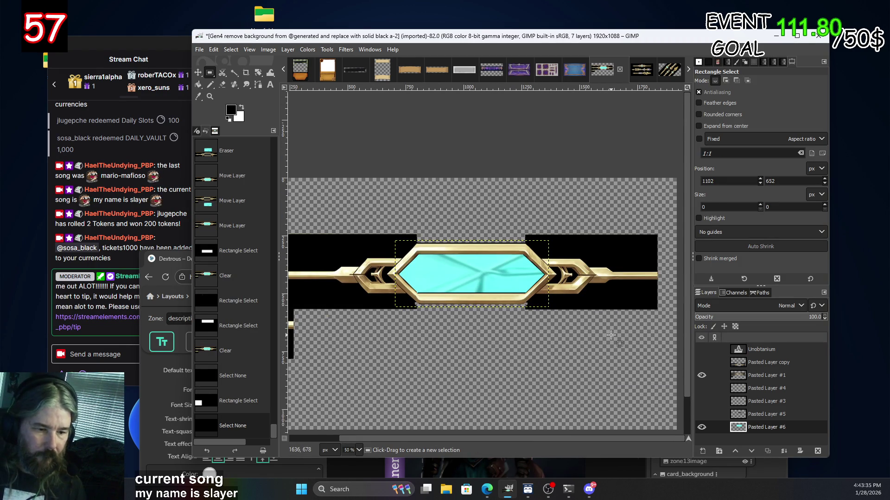
pyautogui.scroll(2, 433, 308)
pyautogui.scroll(3, 424, 273)
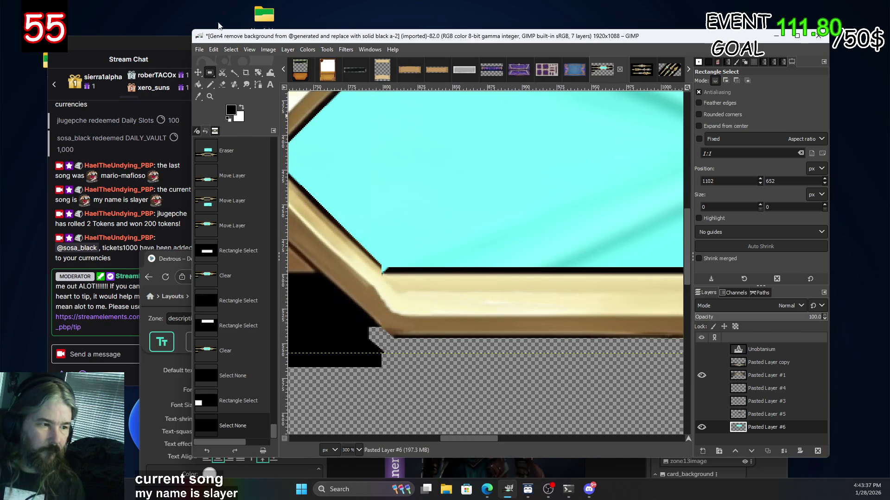
pyautogui.click(246, 85)
# Test a smudge on the gem's corner, toggle Pasted Layer #1's visibility and make it active.
pyautogui.scroll(2, 431, 307)
pyautogui.scroll(2, 430, 307)
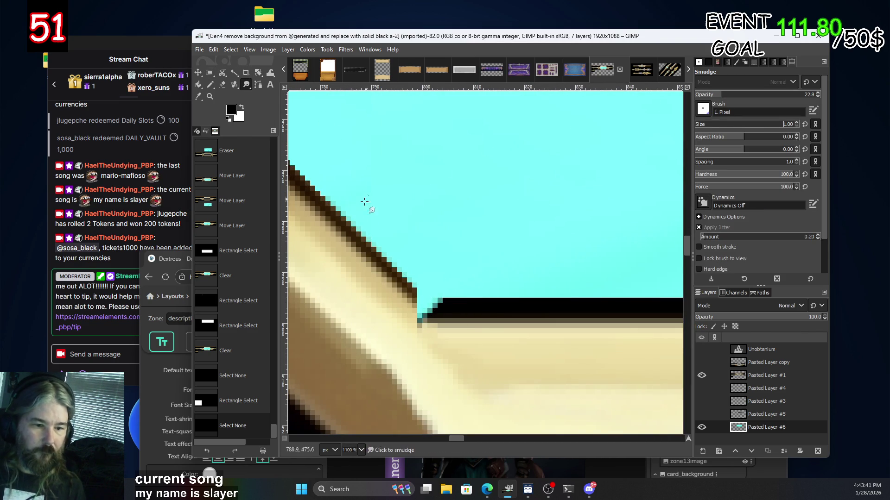
pyautogui.click(431, 306)
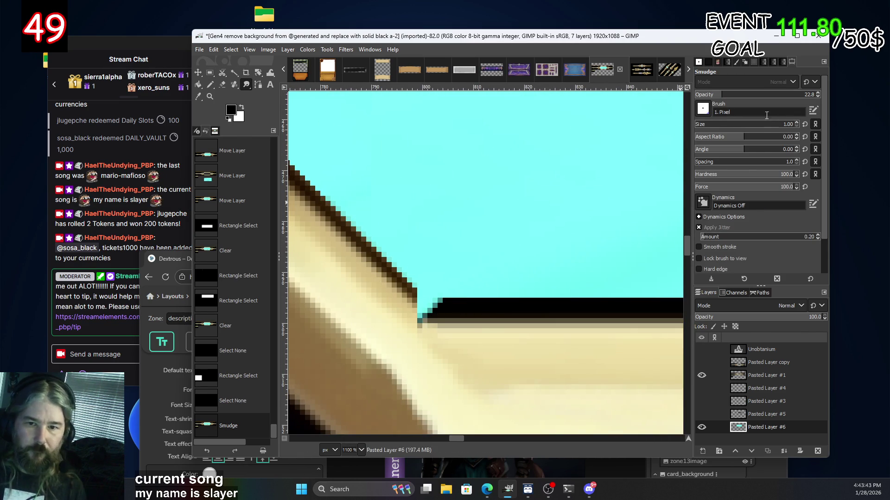
pyautogui.click(702, 375)
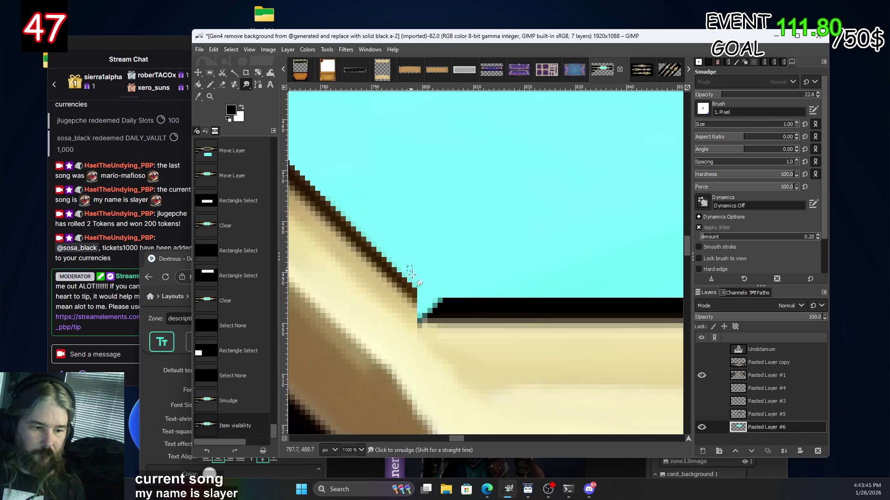
pyautogui.click(763, 375)
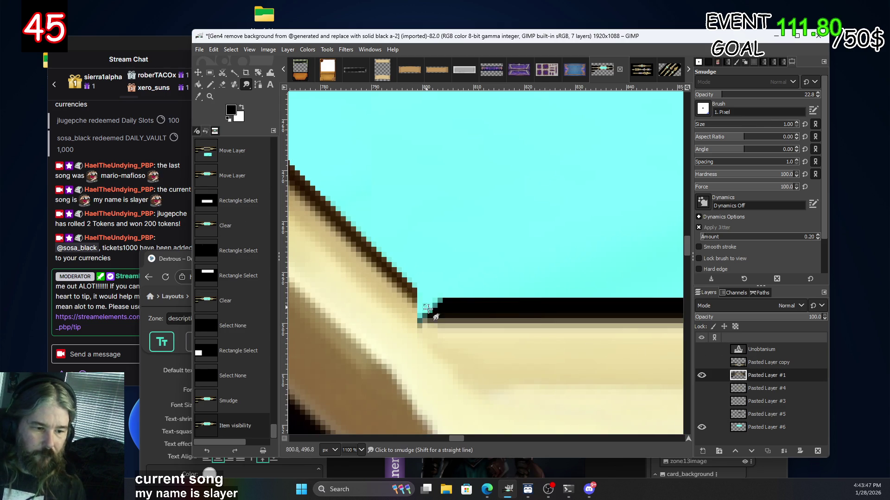
# Smudge along the diagonal where the cyan panel meets the gold frame's lower-left edge.
pyautogui.click(424, 304)
pyautogui.click(419, 301)
pyautogui.click(416, 297)
pyautogui.click(411, 292)
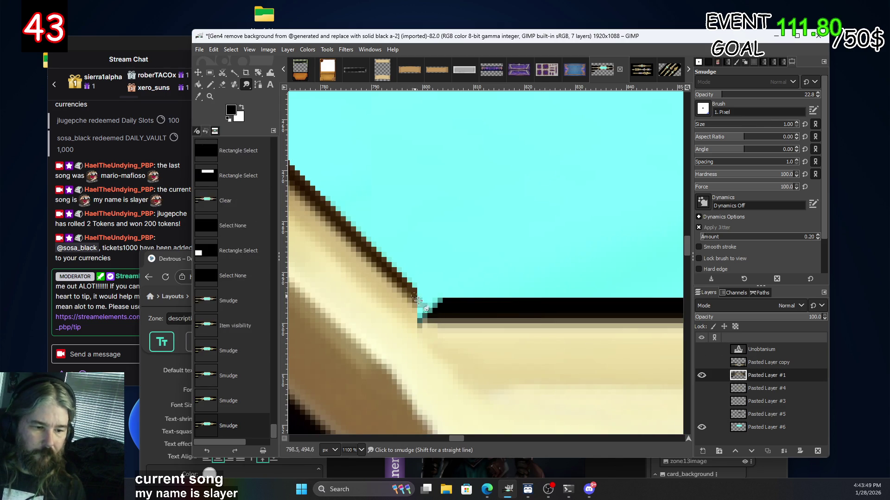
pyautogui.click(413, 294)
pyautogui.click(416, 297)
pyautogui.click(419, 301)
pyautogui.click(423, 305)
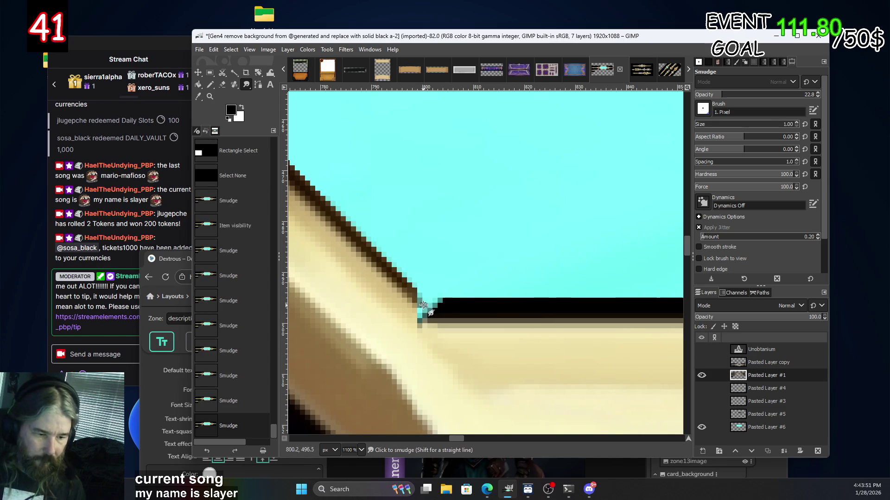
# Smooth the remaining cyan corner pixels and raise the smudge size from 3 to 4.
pyautogui.click(423, 306)
pyautogui.click(421, 310)
pyautogui.click(420, 312)
pyautogui.click(423, 310)
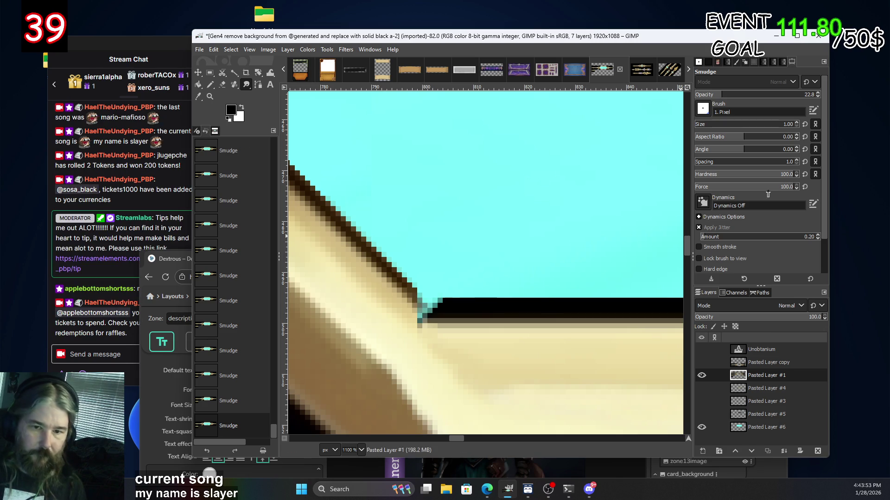
pyautogui.click(796, 122)
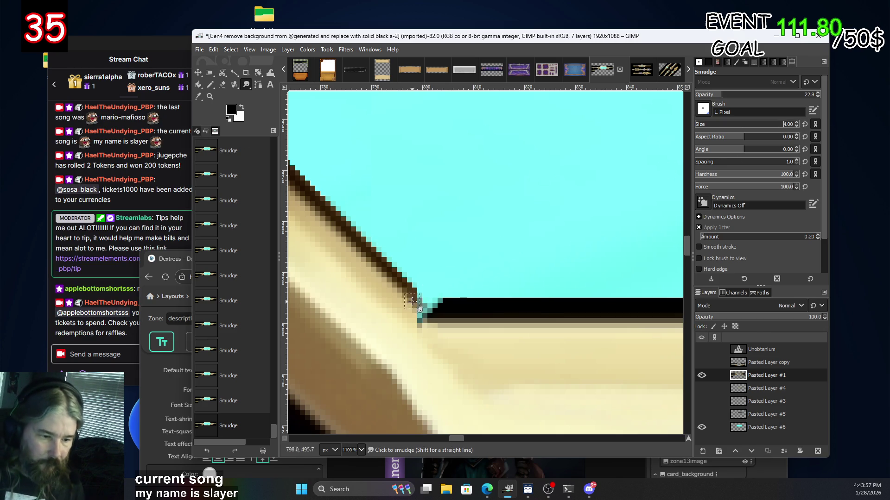
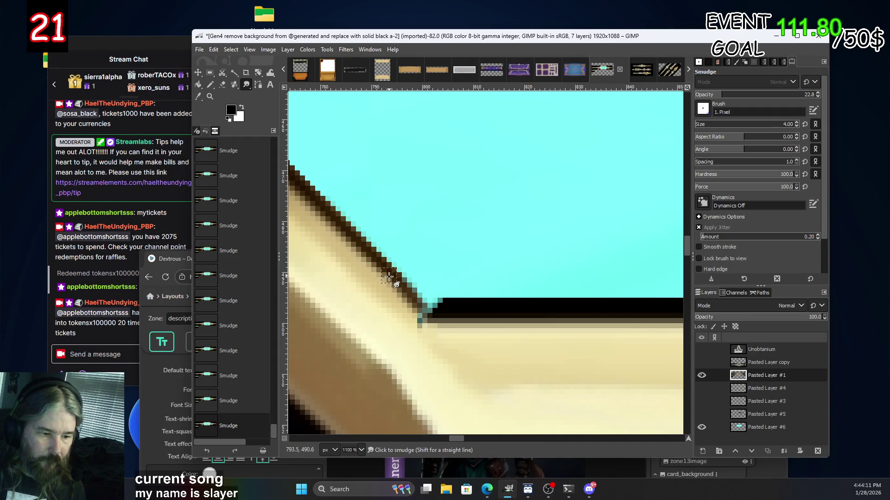
# Smudge straight lines along the dark cyan/black boundary to smear the jagged pixels.
pyautogui.press('shift')
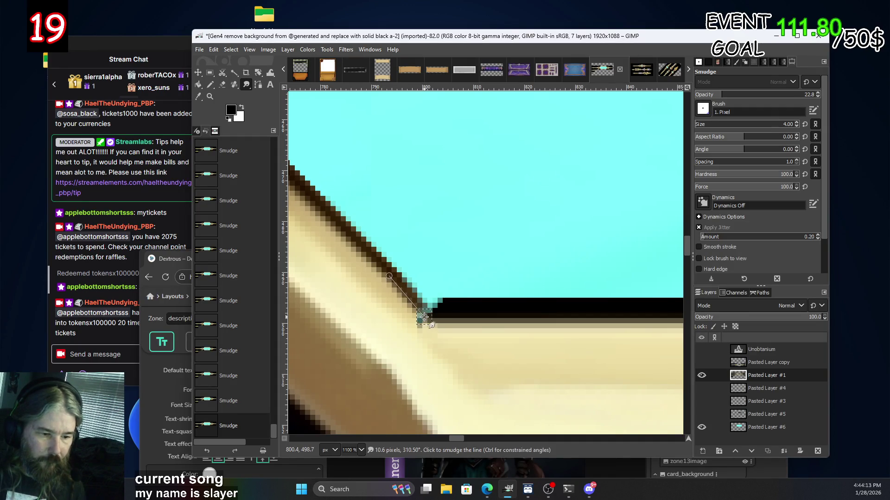
pyautogui.keyDown('shift'); pyautogui.click(424, 316); pyautogui.keyUp('shift')
pyautogui.keyDown('ctrl'); pyautogui.scroll(-1, 440, 317); pyautogui.keyUp('ctrl')
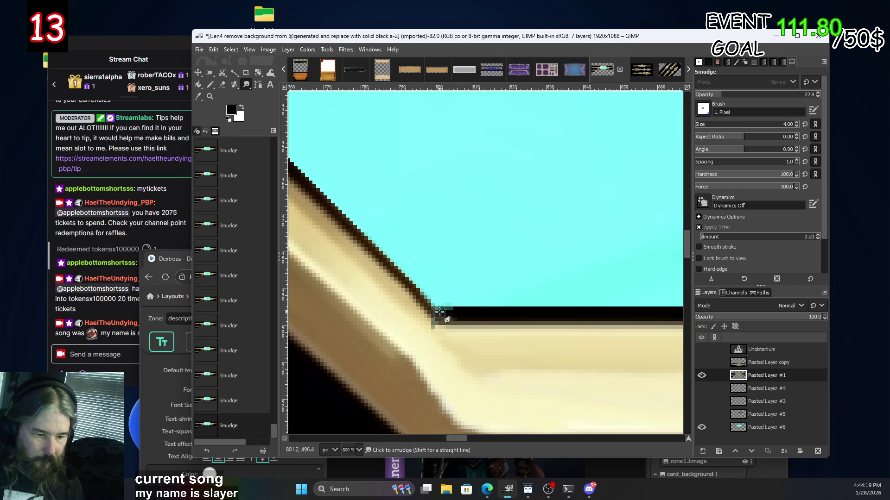
pyautogui.moveTo(450, 314); pyautogui.dragTo(464, 314)
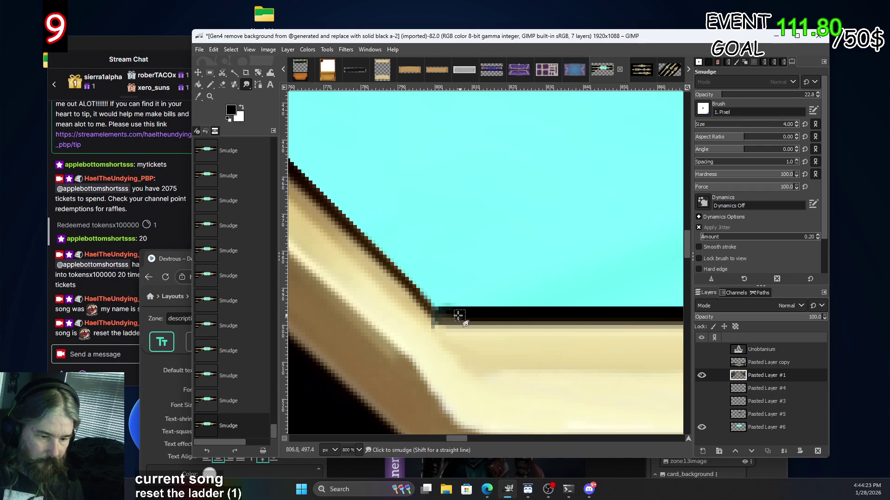
pyautogui.moveTo(457, 314); pyautogui.dragTo(466, 315)
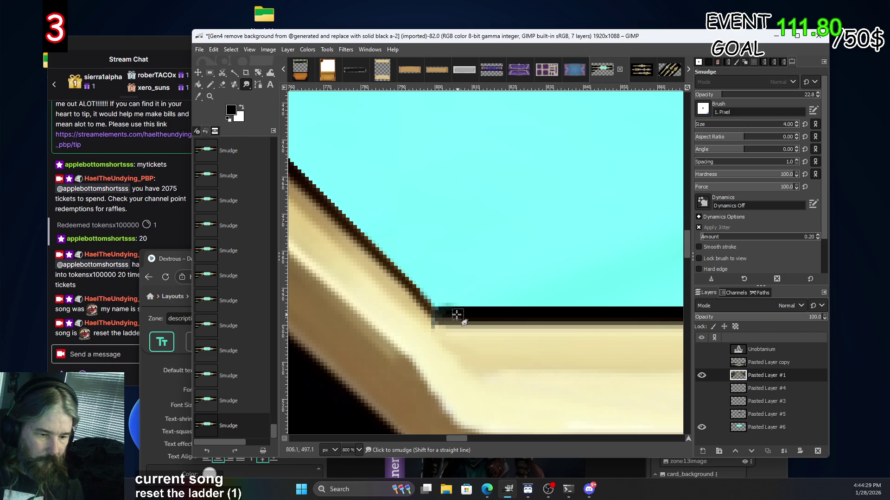
pyautogui.scroll(-4, 384, 324)
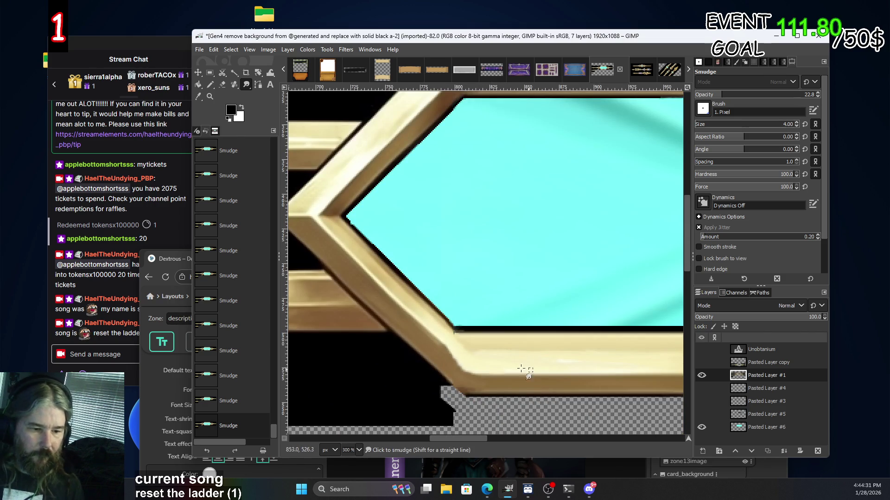
pyautogui.scroll(5, 463, 343)
pyautogui.scroll(2, 474, 344)
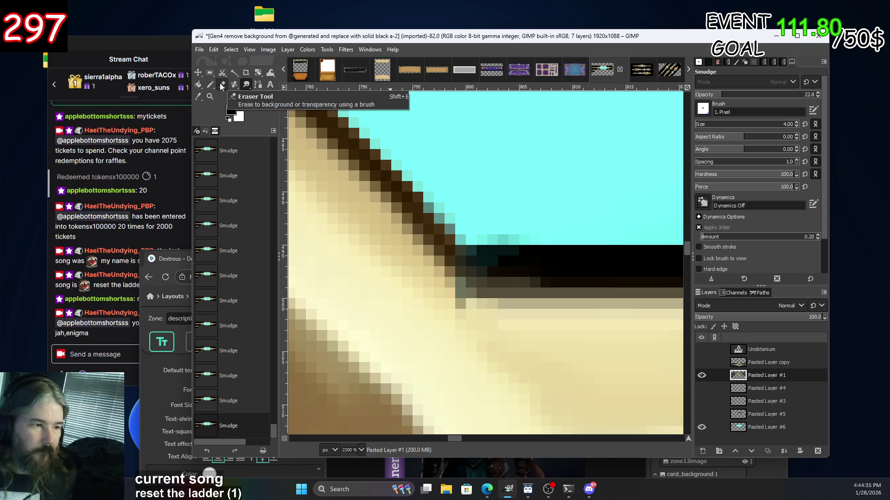
# Soften the dark pixels at the corner and smear the upper edge into the cyan.
pyautogui.moveTo(451, 311); pyautogui.dragTo(438, 299)
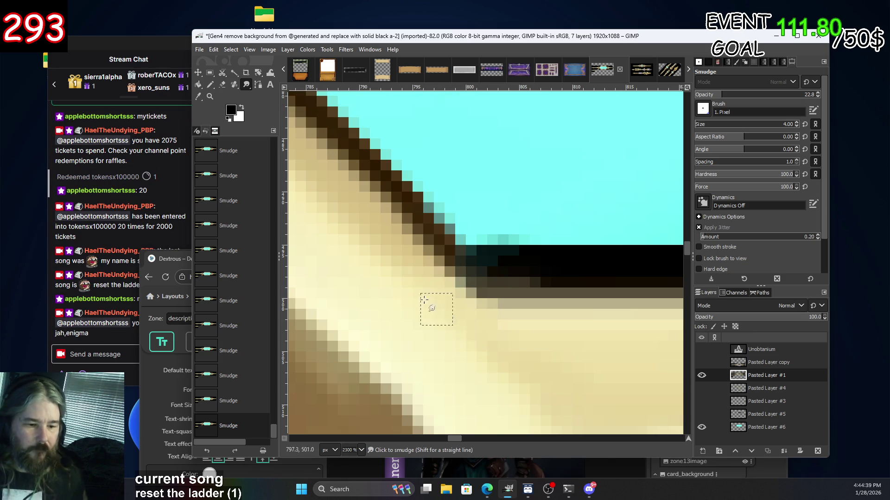
pyautogui.scroll(-5, 601, 341)
pyautogui.scroll(2, 341, 297)
pyautogui.scroll(1, 435, 275)
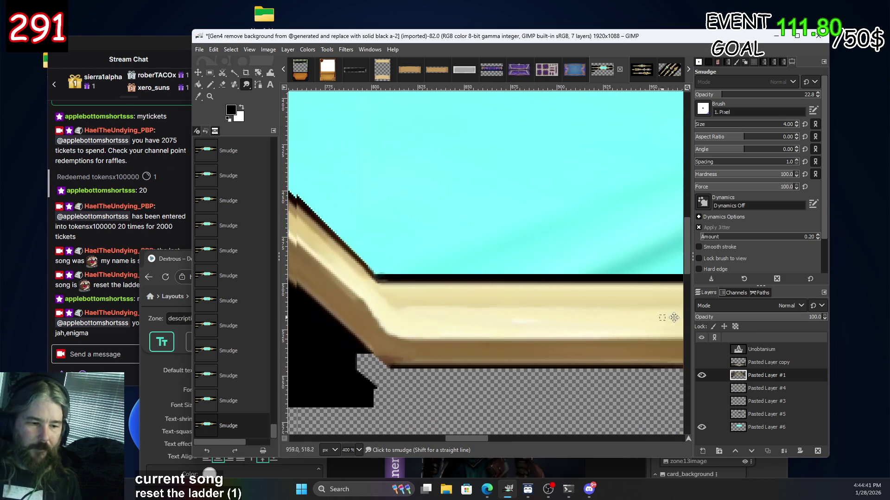
pyautogui.scroll(1, 436, 275)
pyautogui.scroll(1, 436, 274)
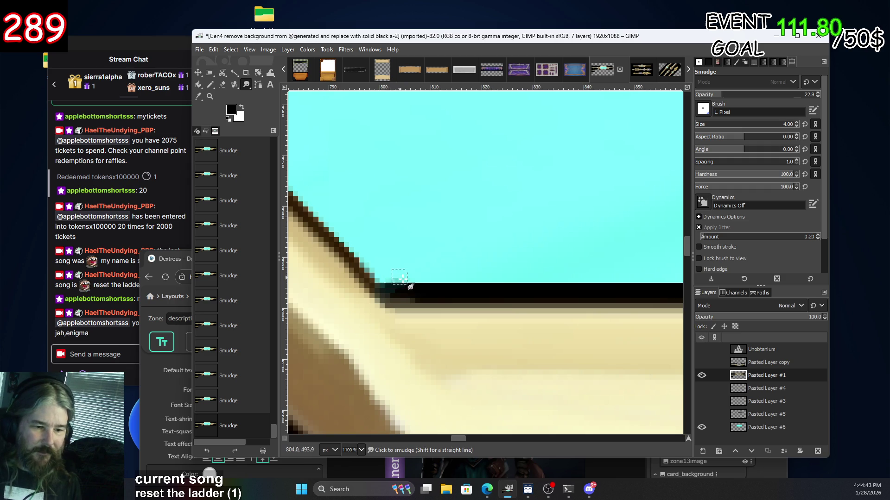
pyautogui.moveTo(391, 272); pyautogui.dragTo(405, 277)
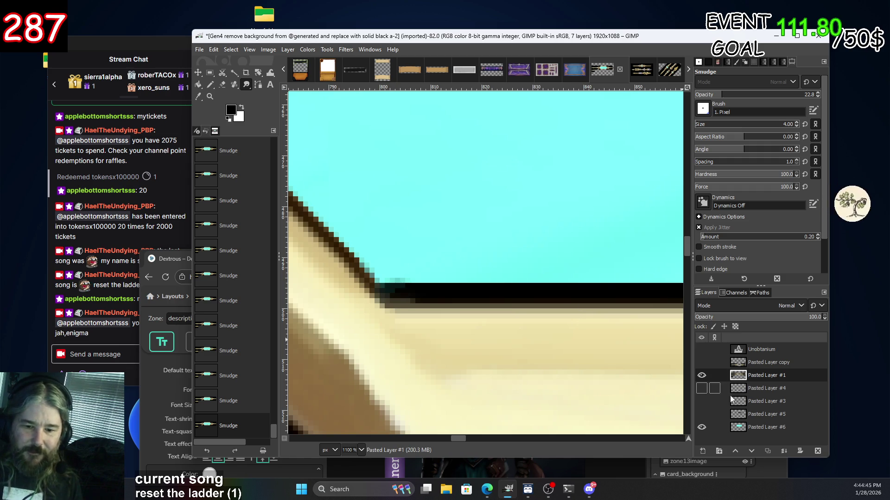
pyautogui.scroll(-3, 467, 322)
pyautogui.scroll(-1, 527, 314)
pyautogui.scroll(-1, 526, 316)
pyautogui.scroll(-2, 525, 317)
pyautogui.scroll(2, 525, 319)
pyautogui.scroll(1, 447, 308)
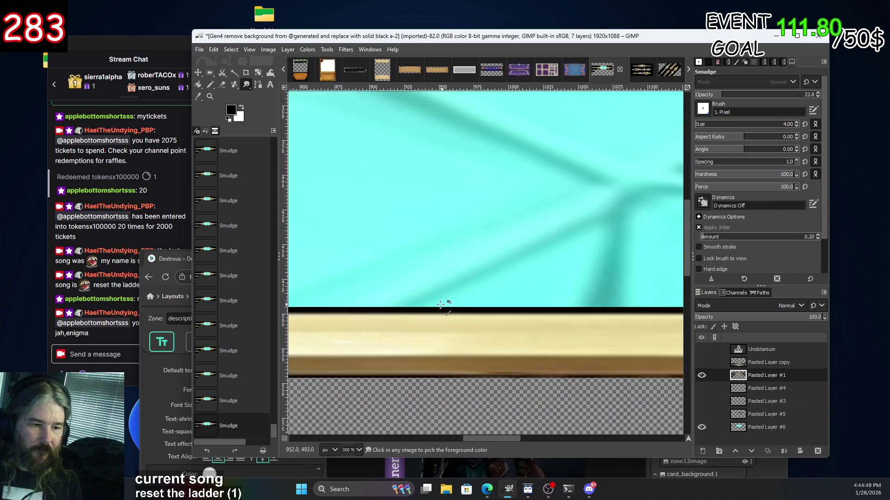
pyautogui.hscroll(-5, 351, 300)
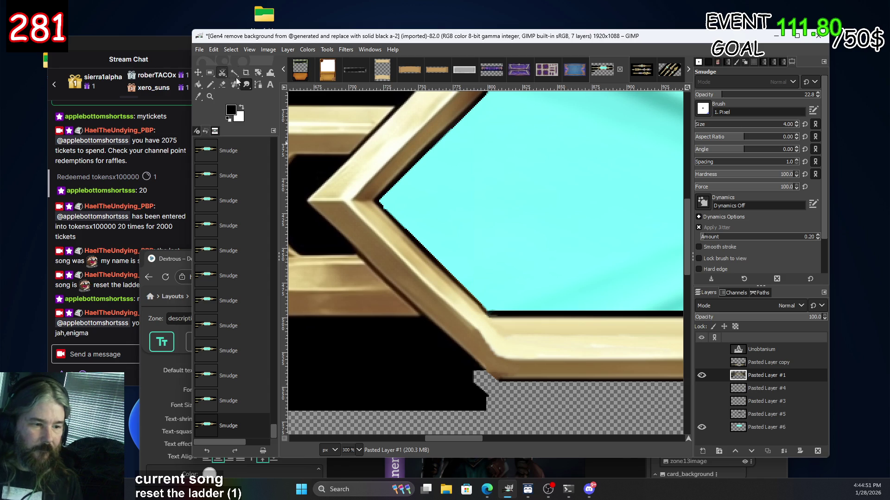
pyautogui.click(223, 84)
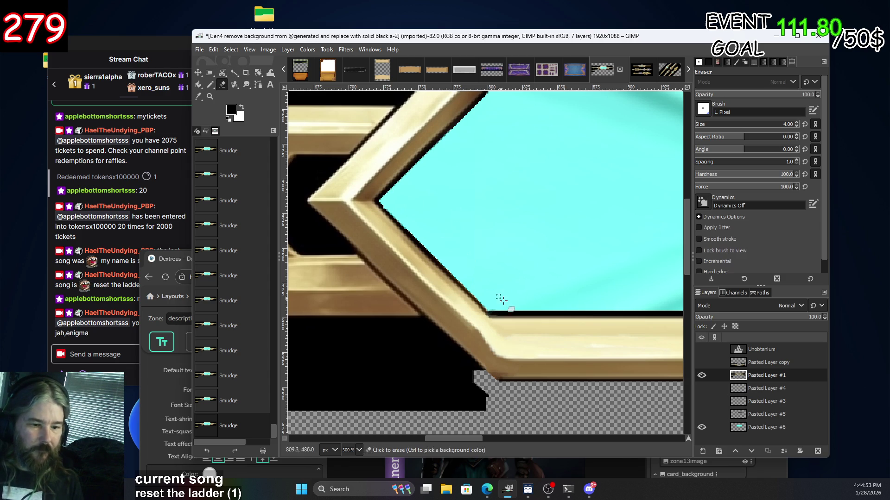
# Erase stray black pixels at the corner and along the black band's top edge.
pyautogui.hscroll(-5, 503, 328)
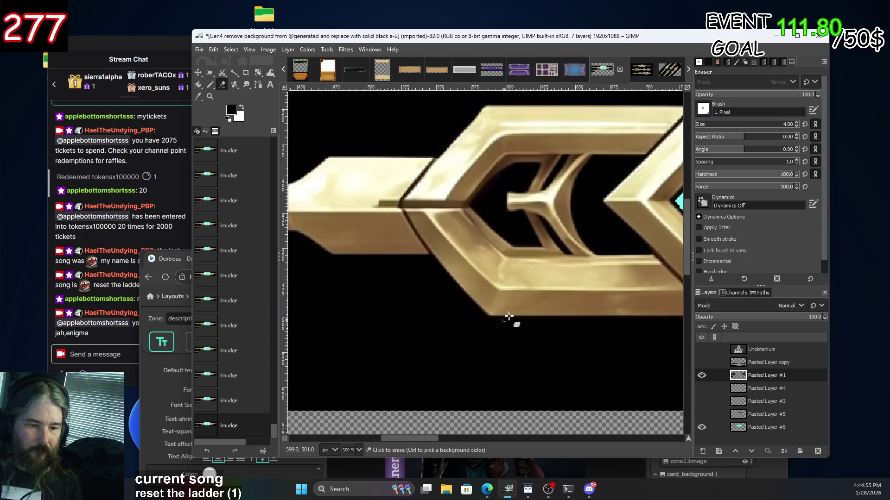
pyautogui.keyDown('ctrl'); pyautogui.scroll(-4, 613, 313); pyautogui.keyUp('ctrl')
pyautogui.keyDown('ctrl'); pyautogui.scroll(1, 645, 296); pyautogui.keyUp('ctrl')
pyautogui.keyDown('ctrl'); pyautogui.scroll(1, 641, 269); pyautogui.keyUp('ctrl')
pyautogui.keyDown('ctrl'); pyautogui.scroll(1, 639, 269); pyautogui.keyUp('ctrl')
pyautogui.keyDown('ctrl'); pyautogui.scroll(1, 469, 321); pyautogui.keyUp('ctrl')
pyautogui.scroll(3, 468, 320)
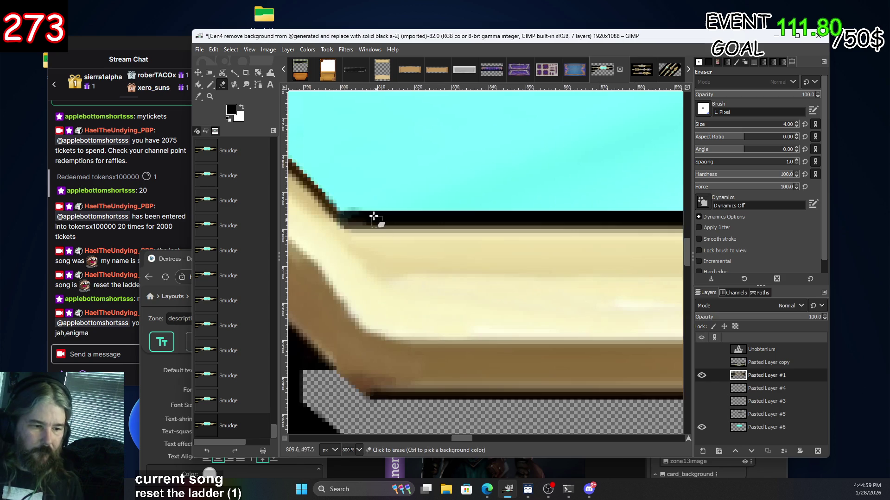
pyautogui.click(347, 205)
pyautogui.click(346, 211)
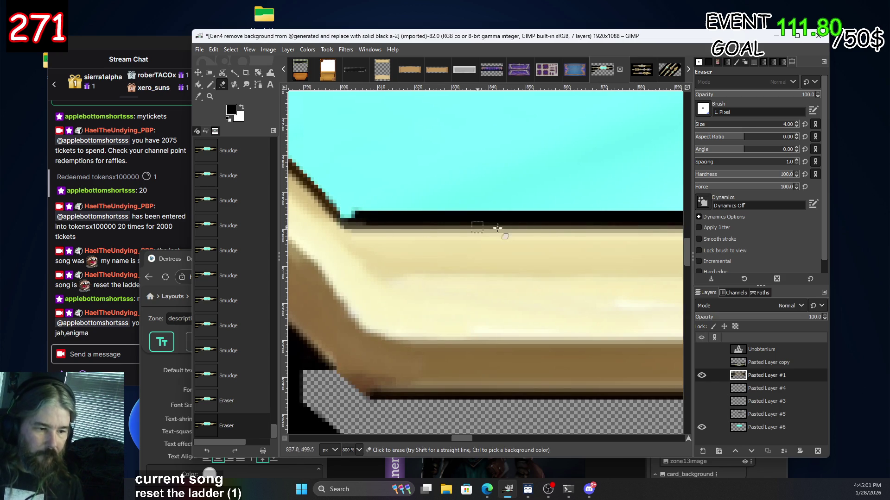
pyautogui.hscroll(10, 472, 229)
pyautogui.hscroll(7, 471, 229)
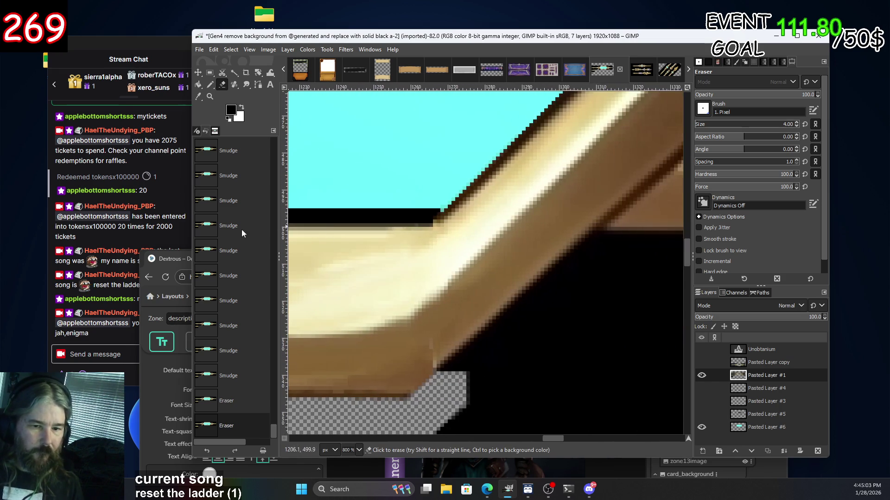
pyautogui.keyDown('shift'); pyautogui.click(431, 211); pyautogui.keyUp('shift')
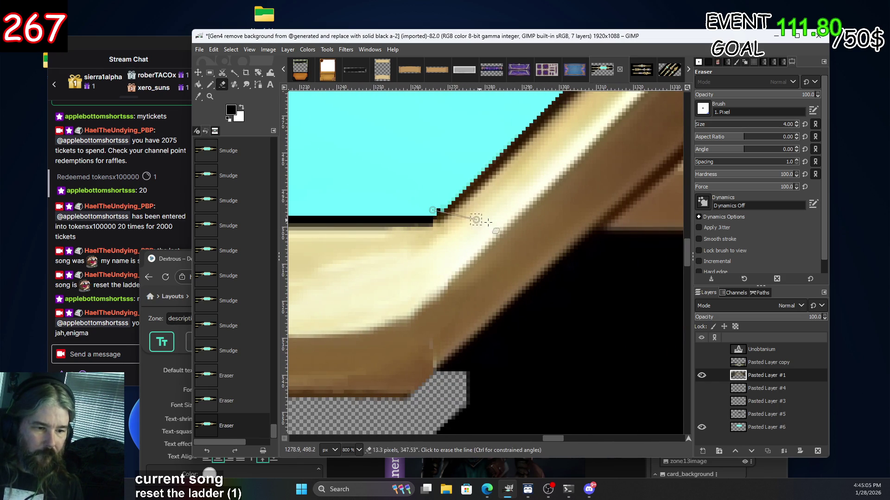
pyautogui.click(429, 210)
# Undo the last erase and airbrush dark pixels onto the corner.
pyautogui.hotkey('ctrl', 'z')
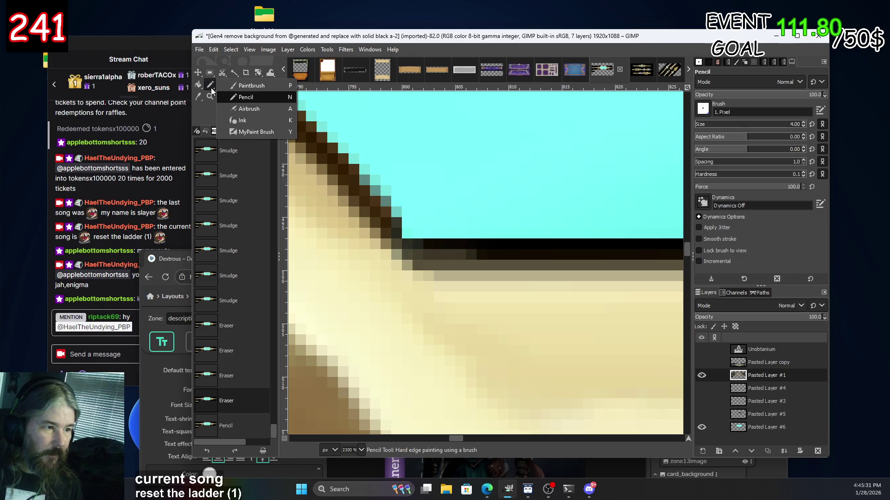
pyautogui.click(246, 115)
pyautogui.click(408, 251)
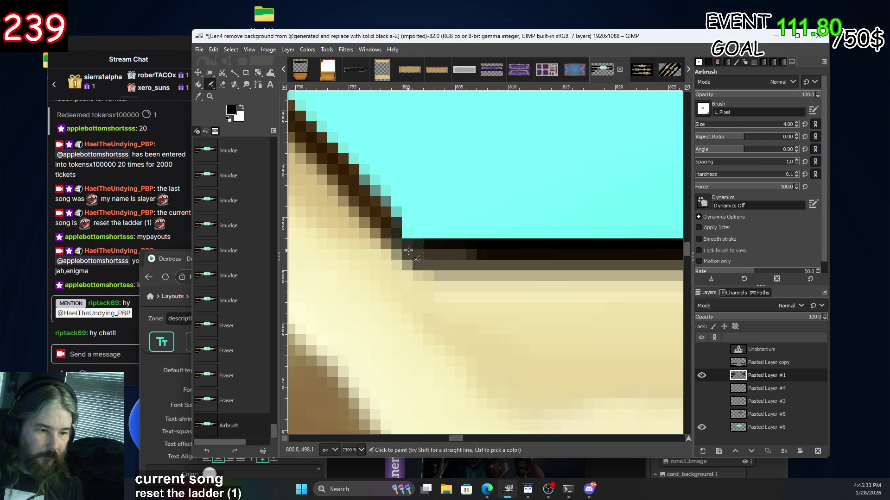
pyautogui.click(408, 247)
pyautogui.click(408, 248)
pyautogui.click(409, 248)
pyautogui.click(409, 248)
pyautogui.click(409, 248)
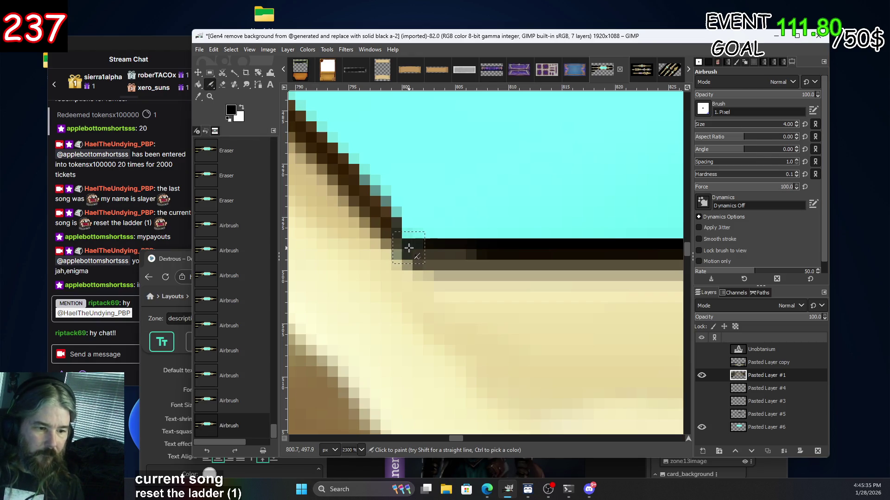
pyautogui.click(409, 248)
pyautogui.click(409, 248)
# Set the airbrush spacing to 100 and paint dark pixels along the pixelated edge.
pyautogui.click(730, 166)
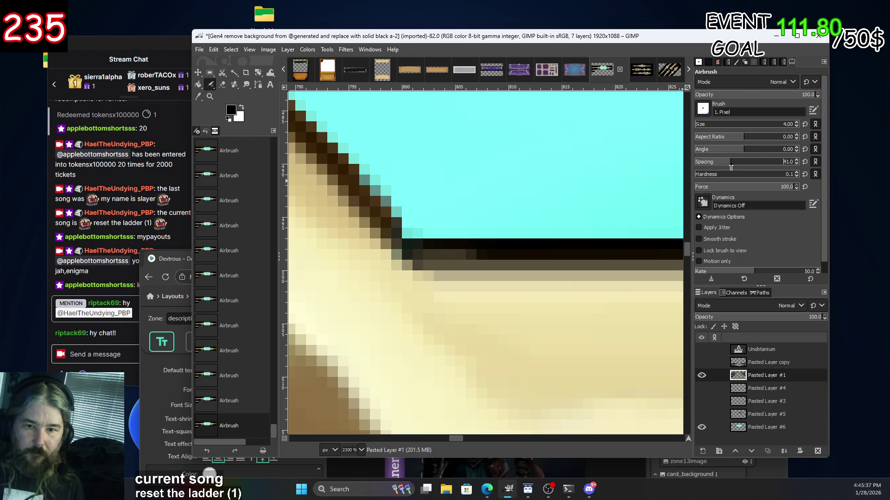
pyautogui.write('1')
pyautogui.press('Tab')
pyautogui.write('100')
pyautogui.press('Return')
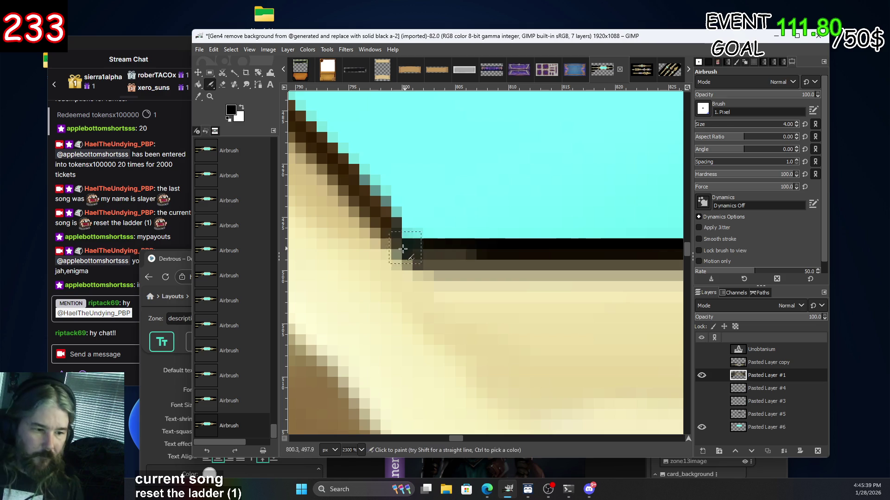
pyautogui.moveTo(405, 247); pyautogui.dragTo(411, 265)
pyautogui.scroll(-2, 481, 262)
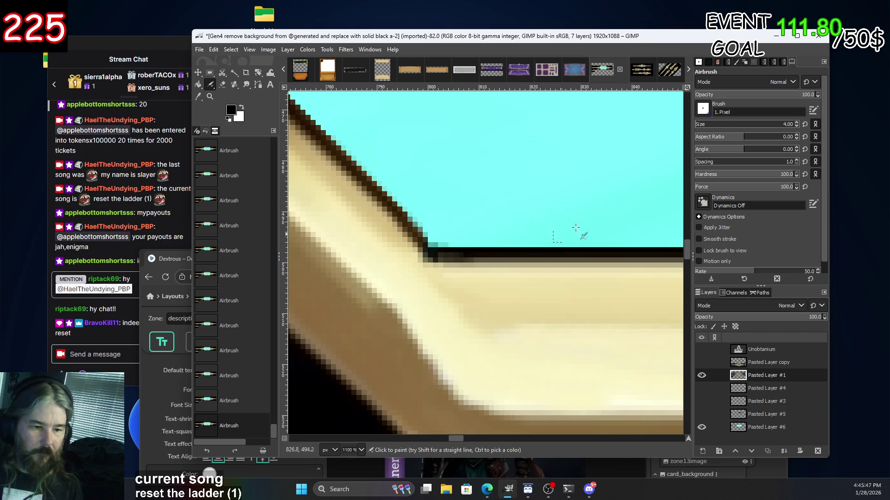
# Undo an accidental layer cut and a stroke, then darken one corner pixel with a size-1 brush.
pyautogui.hotkey('ctrl', 'x')
pyautogui.hotkey('ctrl', 'z')
pyautogui.hotkey('ctrl', 'z')
pyautogui.hotkey('ctrl', 'z')
pyautogui.hotkey('ctrl', 'z')
pyautogui.hotkey('ctrl', 'z')
pyautogui.hotkey('ctrl', 'z')
pyautogui.hotkey('ctrl', 'z')
pyautogui.hotkey('ctrl', 'z')
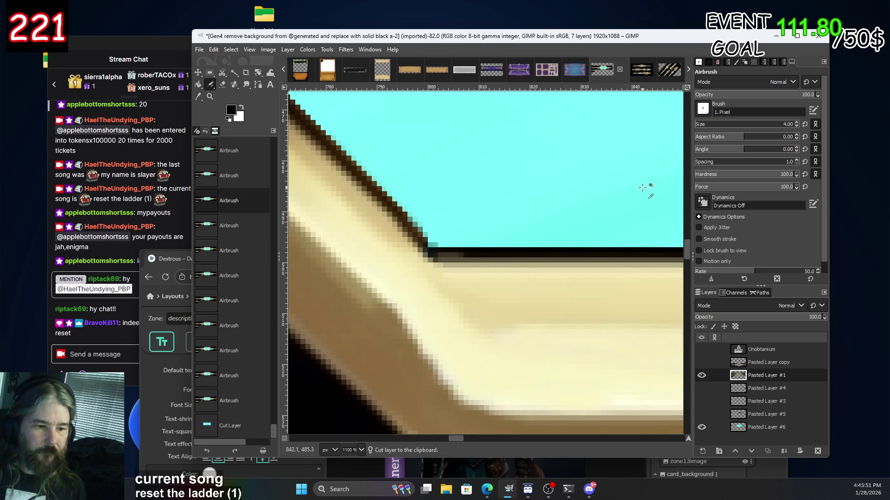
pyautogui.hotkey('ctrl', 'z')
pyautogui.hotkey('ctrl', 'z')
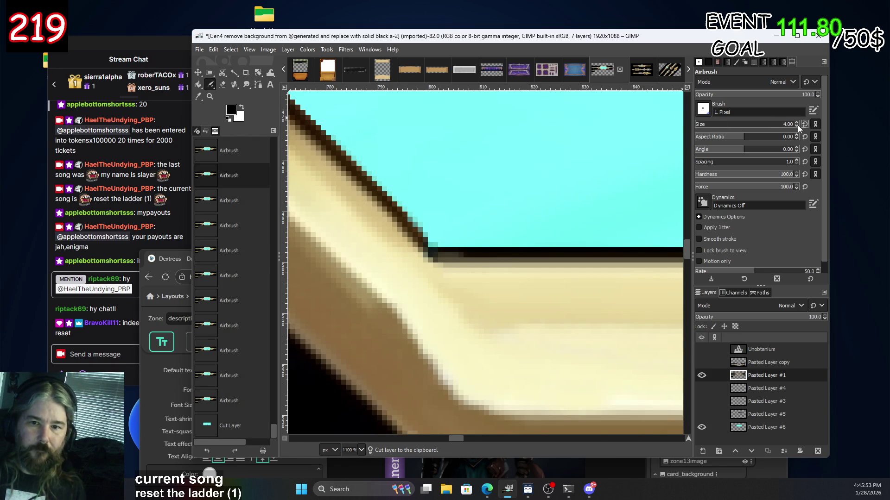
pyautogui.click(797, 126)
pyautogui.scroll(3, 406, 254)
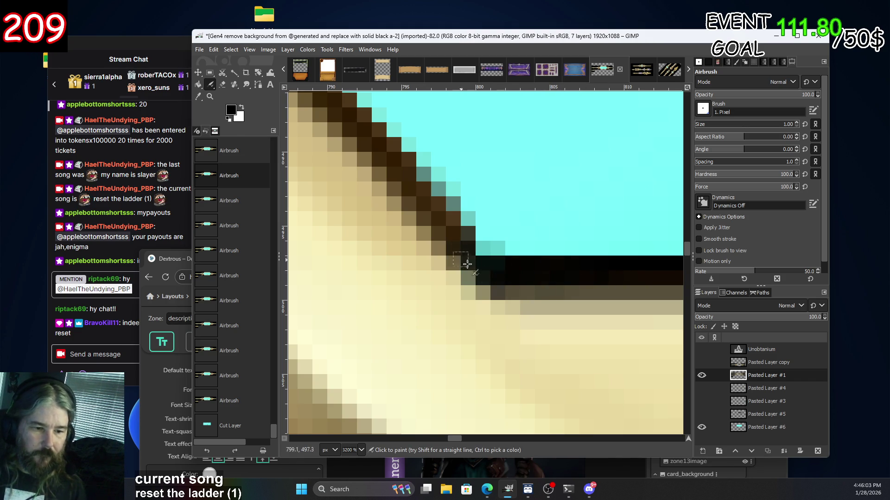
pyautogui.keyDown('ctrl'); pyautogui.scroll(-4, 572, 286); pyautogui.keyUp('ctrl')
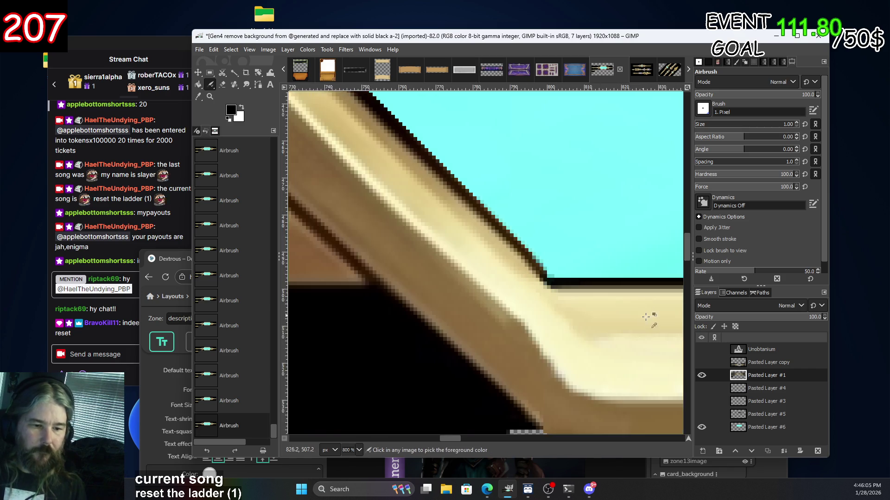
pyautogui.keyDown('ctrl'); pyautogui.scroll(4, 602, 287); pyautogui.keyUp('ctrl')
pyautogui.keyDown('ctrl'); pyautogui.scroll(1, 579, 250); pyautogui.keyUp('ctrl')
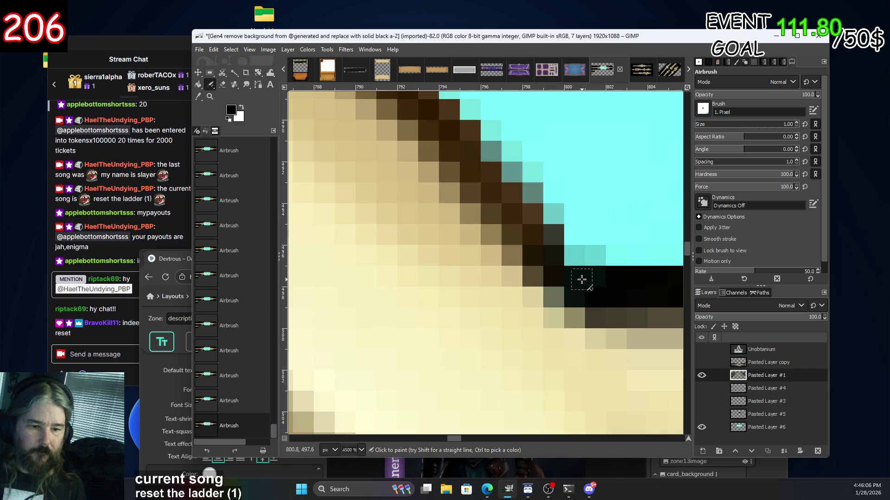
pyautogui.click(571, 258)
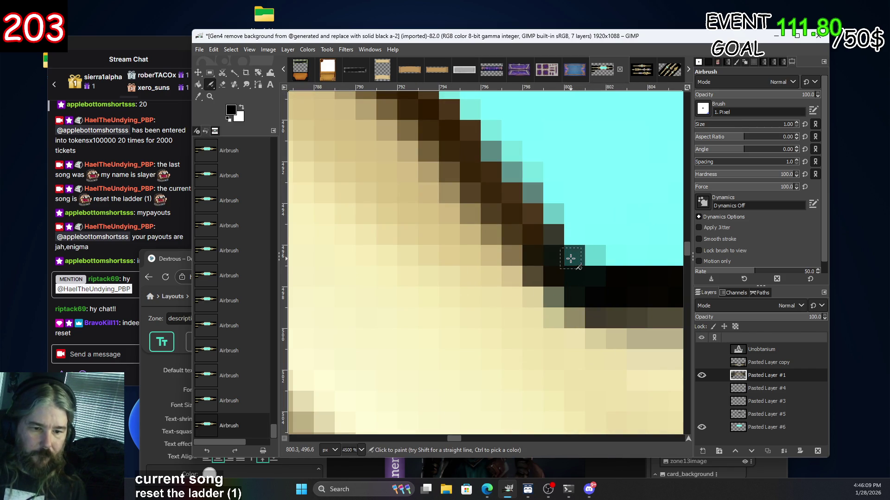
# Smudge the dark corner pixels into the edge.
pyautogui.keyDown('ctrl'); pyautogui.scroll(-4, 570, 258); pyautogui.keyUp('ctrl')
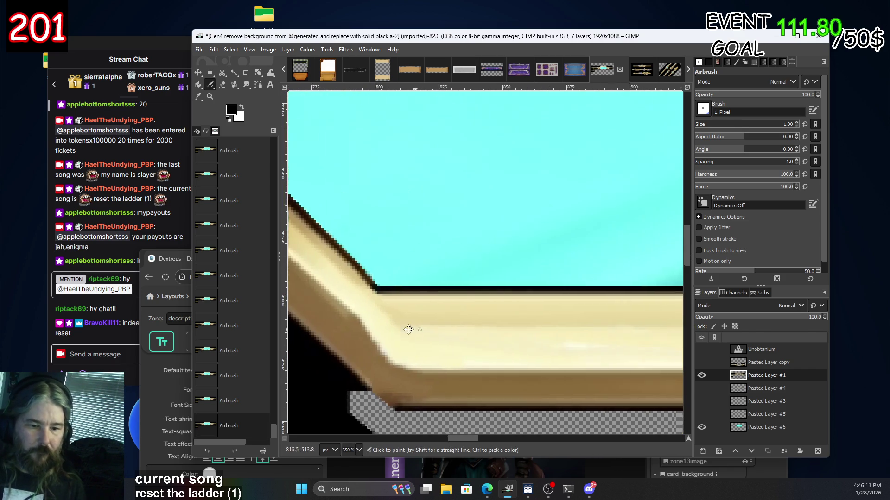
pyautogui.keyDown('ctrl'); pyautogui.scroll(2, 354, 289); pyautogui.keyUp('ctrl')
pyautogui.keyDown('ctrl'); pyautogui.scroll(2, 408, 288); pyautogui.keyUp('ctrl')
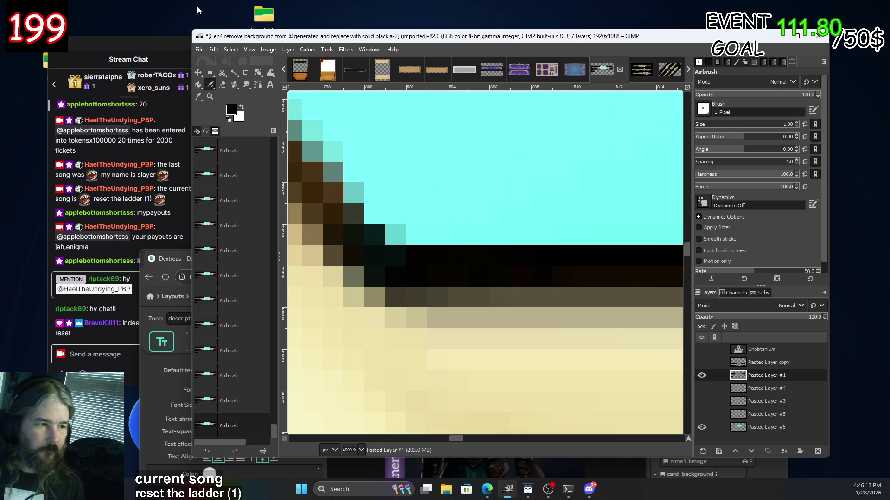
pyautogui.click(247, 85)
pyautogui.moveTo(348, 236); pyautogui.dragTo(417, 297)
# Smudge the pixels along the black/brown edge.
pyautogui.keyDown('ctrl'); pyautogui.scroll(-2, 416, 296); pyautogui.keyUp('ctrl')
pyautogui.keyDown('ctrl'); pyautogui.scroll(-1, 514, 296); pyautogui.keyUp('ctrl')
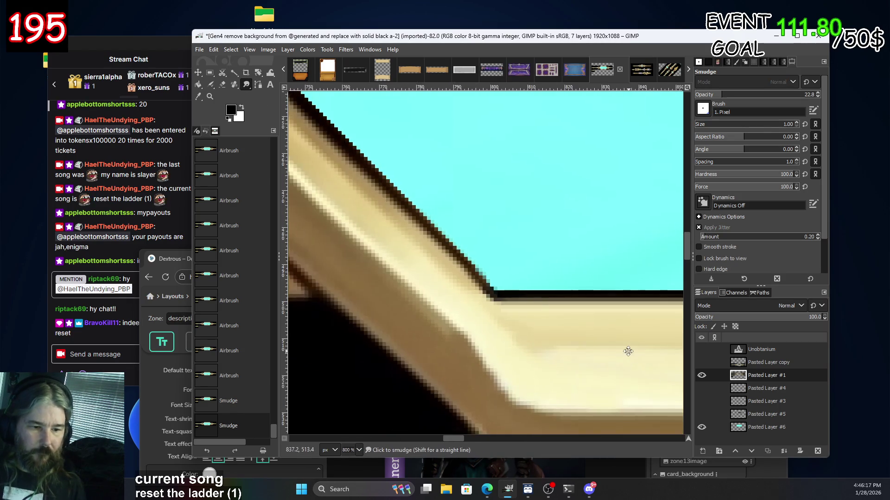
pyautogui.keyDown('ctrl'); pyautogui.scroll(-2, 467, 341); pyautogui.keyUp('ctrl')
pyautogui.hscroll(10, 467, 340)
pyautogui.scroll(2, 442, 304)
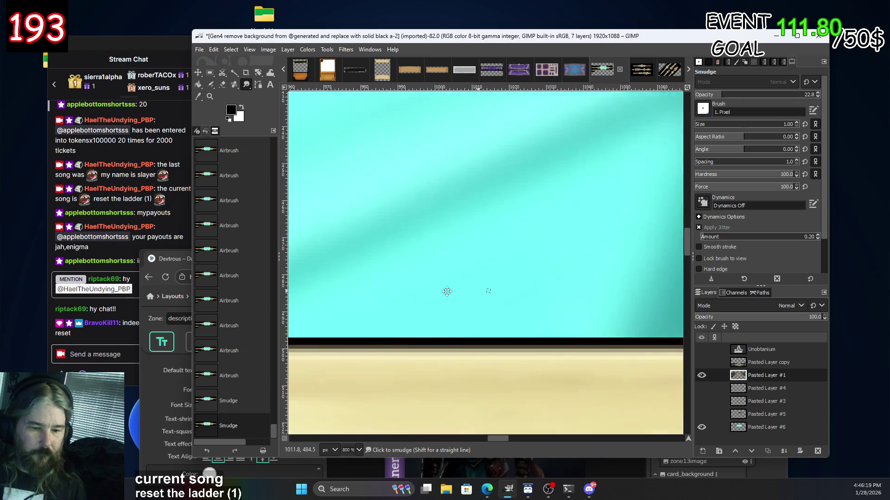
pyautogui.hscroll(8, 441, 304)
pyautogui.keyDown('ctrl'); pyautogui.scroll(3, 415, 299); pyautogui.keyUp('ctrl')
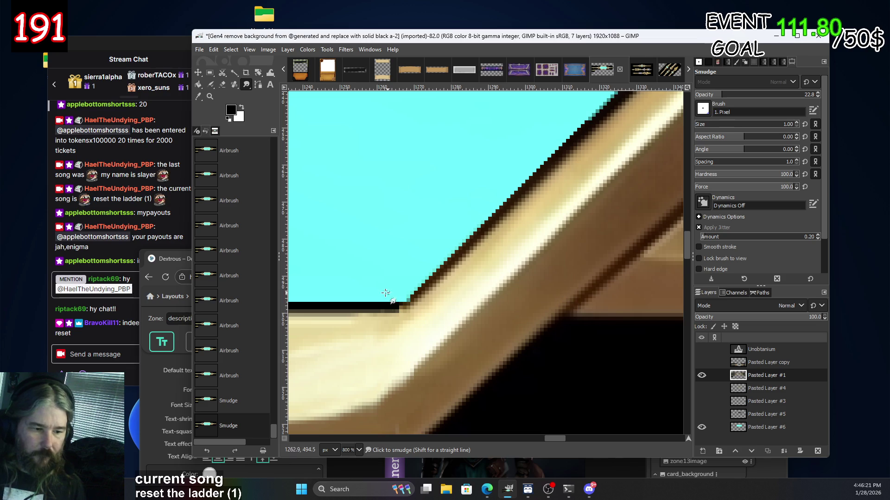
pyautogui.moveTo(379, 320); pyautogui.dragTo(402, 314)
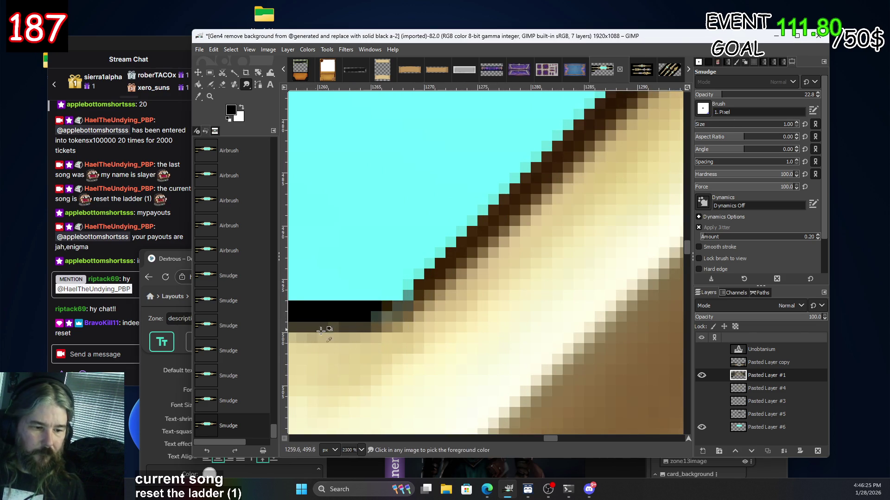
# Smear the olive-grey pixel into darker neighbours and blend the black/gold edge.
pyautogui.scroll(-6, 399, 314)
pyautogui.scroll(2, 540, 353)
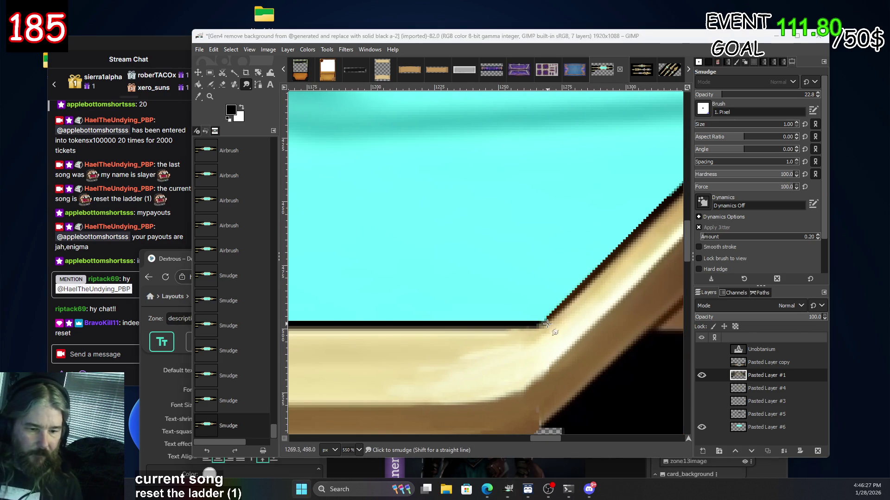
pyautogui.scroll(3, 547, 324)
pyautogui.scroll(4, 540, 319)
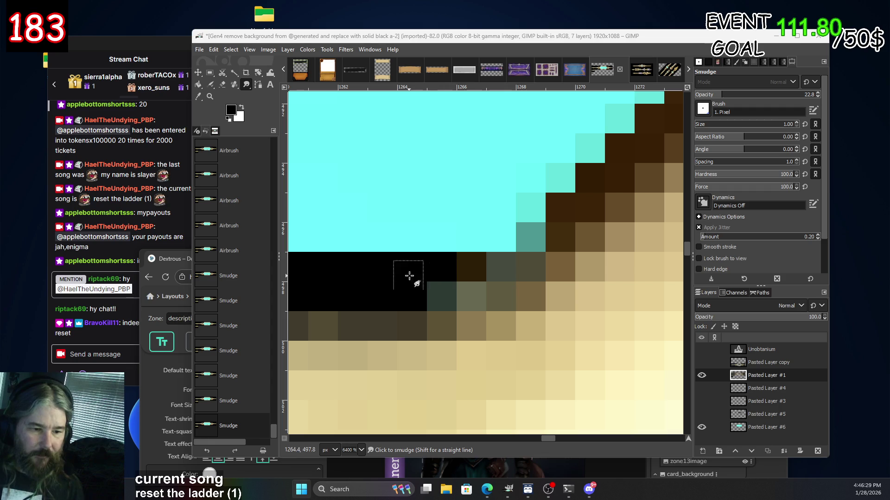
pyautogui.moveTo(485, 277)
pyautogui.mouseDown()
pyautogui.moveTo(528, 268)
pyautogui.moveTo(562, 244)
pyautogui.moveTo(540, 241)
pyautogui.mouseUp()
pyautogui.moveTo(448, 282)
pyautogui.mouseDown()
pyautogui.moveTo(575, 296)
pyautogui.moveTo(532, 273)
pyautogui.moveTo(495, 295)
pyautogui.mouseUp()
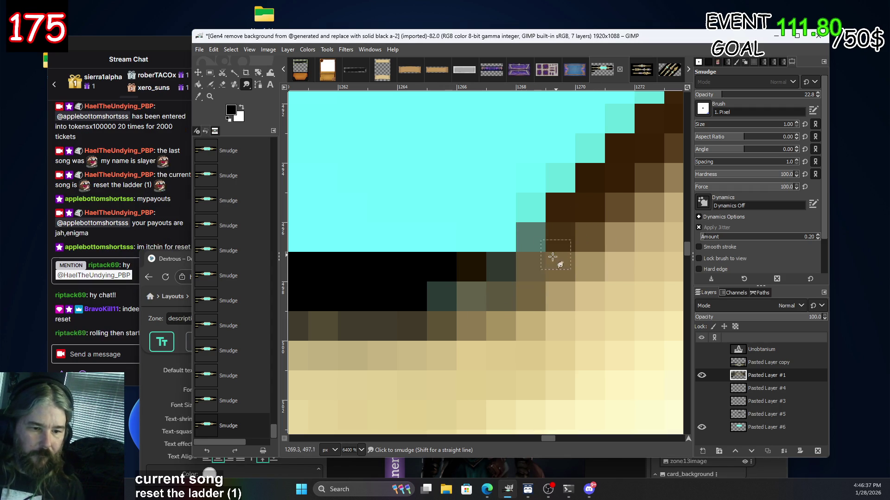
# Undo the accidental Cut Layer and step back through the recent smudge strokes.
pyautogui.hotkey('ctrl', 'z')
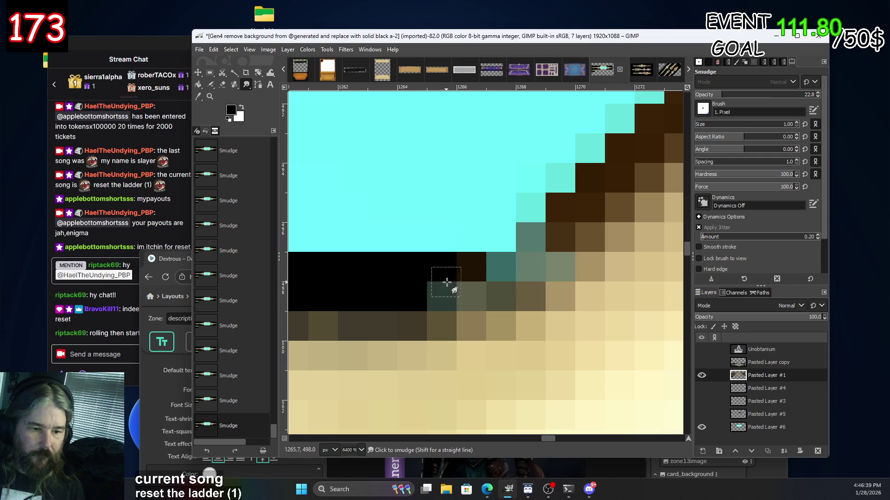
pyautogui.hotkey('ctrl', 'x')
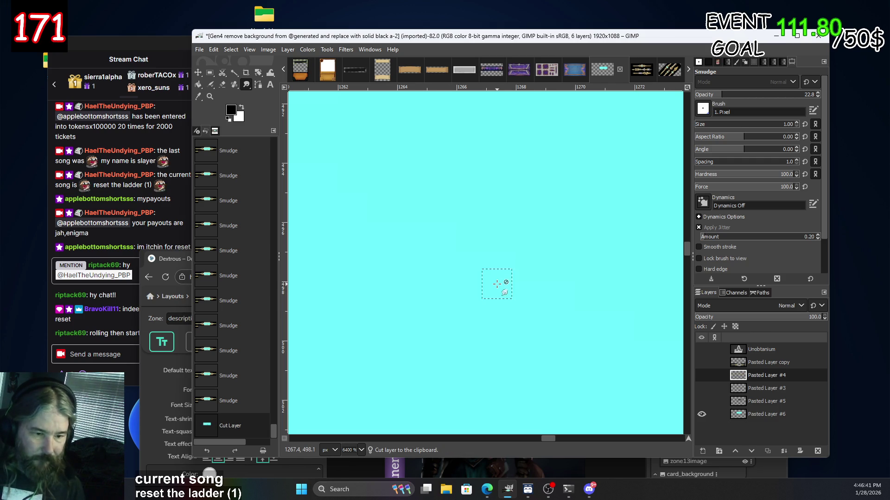
pyautogui.hotkey('ctrl', 'z')
pyautogui.hotkey('ctrl', 'z')
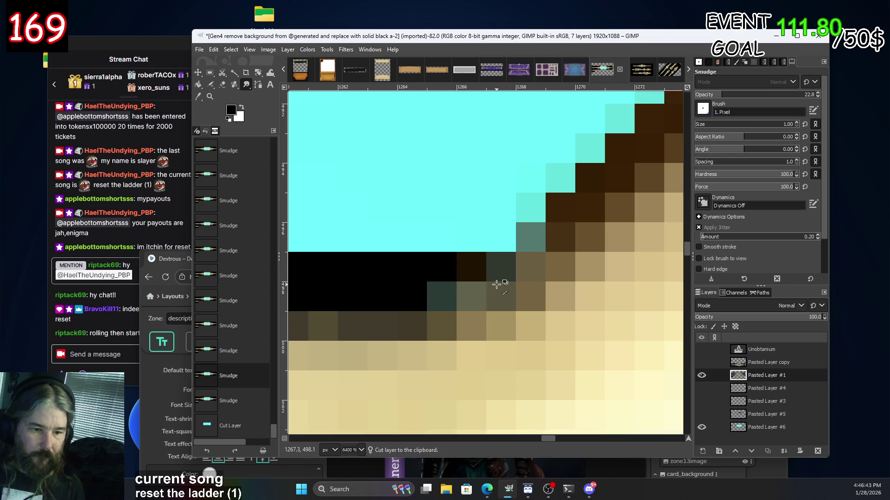
pyautogui.hotkey('ctrl', 'z')
pyautogui.hotkey('ctrl', 'z')
pyautogui.hotkey('ctrl', 'z')
pyautogui.hotkey('ctrl', 'z')
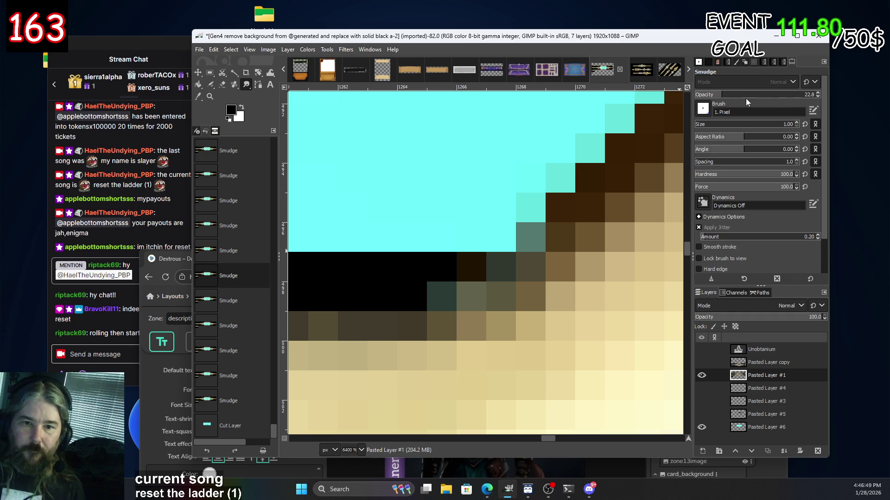
# Raise the smudge brush size from 3 to 4 and blend the dark corner pixels together.
pyautogui.click(796, 122)
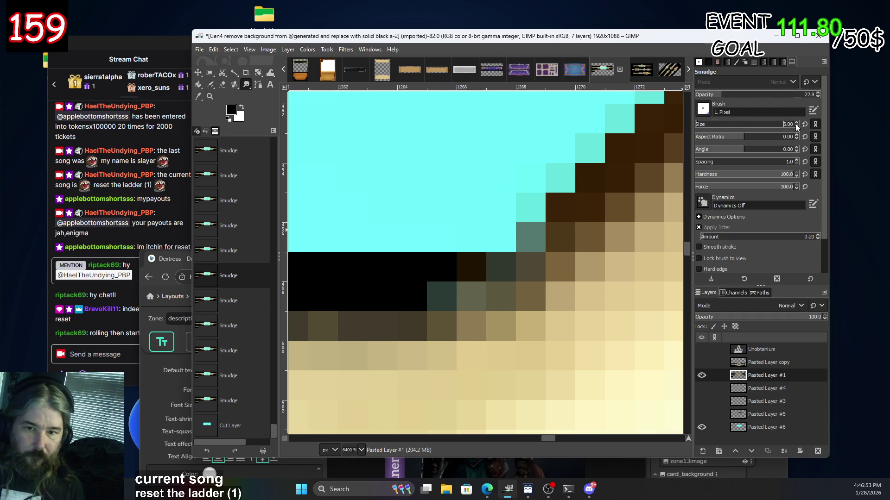
pyautogui.moveTo(415, 300)
pyautogui.mouseDown()
pyautogui.moveTo(394, 300)
pyautogui.moveTo(505, 301)
pyautogui.moveTo(482, 301)
pyautogui.moveTo(598, 253)
pyautogui.mouseUp()
pyautogui.keyDown('ctrl'); pyautogui.scroll(-5, 421, 414); pyautogui.keyUp('ctrl')
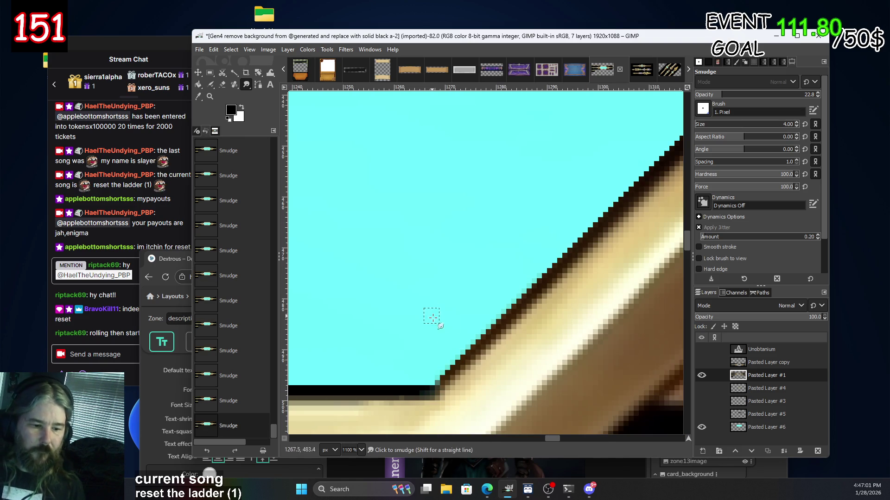
pyautogui.keyDown('ctrl'); pyautogui.scroll(-2, 542, 244); pyautogui.keyUp('ctrl')
pyautogui.keyDown('ctrl'); pyautogui.scroll(-3, 572, 362); pyautogui.keyUp('ctrl')
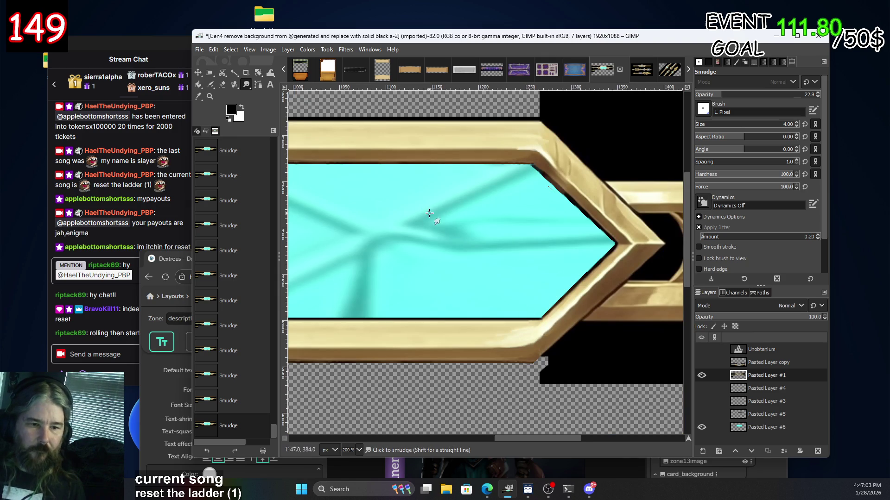
pyautogui.keyDown('ctrl'); pyautogui.scroll(2, 482, 201); pyautogui.keyUp('ctrl')
pyautogui.keyDown('ctrl'); pyautogui.scroll(1, 485, 201); pyautogui.keyUp('ctrl')
pyautogui.keyDown('ctrl'); pyautogui.scroll(3, 417, 241); pyautogui.keyUp('ctrl')
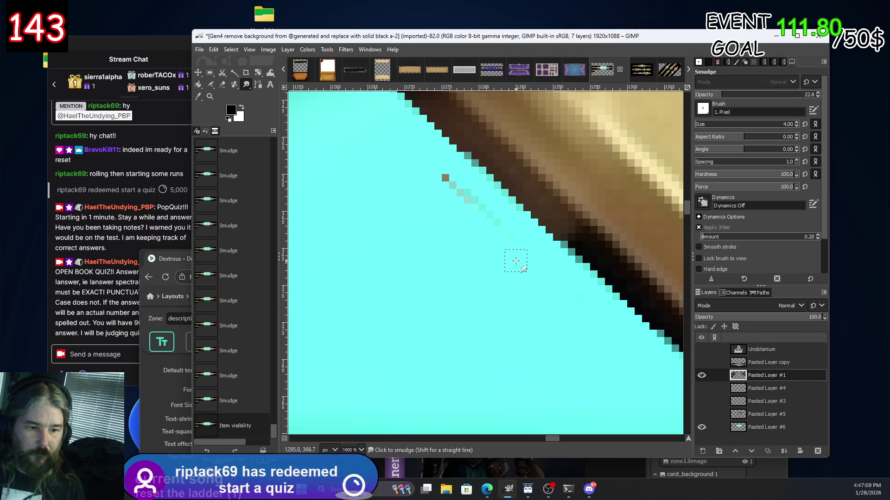
pyautogui.click(222, 85)
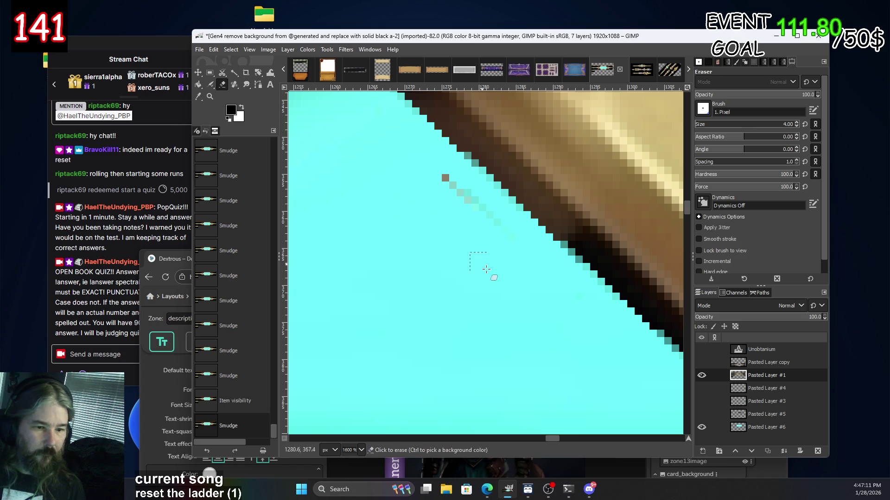
# Erase stray pixels inside the cyan area and greyish pixels along the cyan band's top.
pyautogui.moveTo(482, 209); pyautogui.dragTo(459, 190)
pyautogui.click(445, 178)
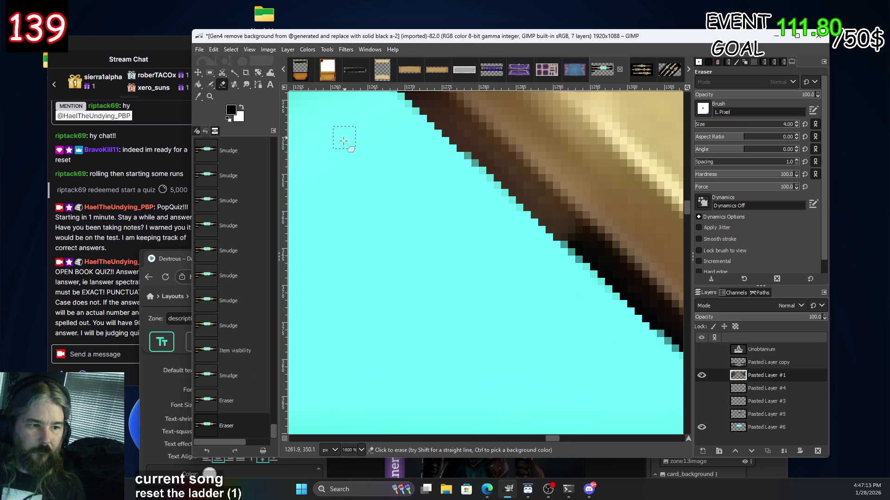
pyautogui.hscroll(-5, 510, 232)
pyautogui.scroll(3, 463, 301)
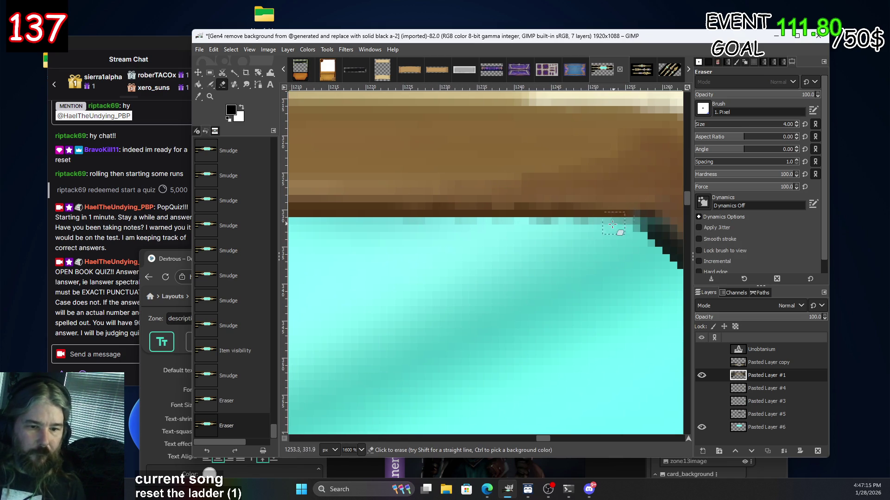
pyautogui.moveTo(594, 231)
pyautogui.mouseDown()
pyautogui.moveTo(557, 229)
pyautogui.moveTo(630, 222)
pyautogui.mouseUp()
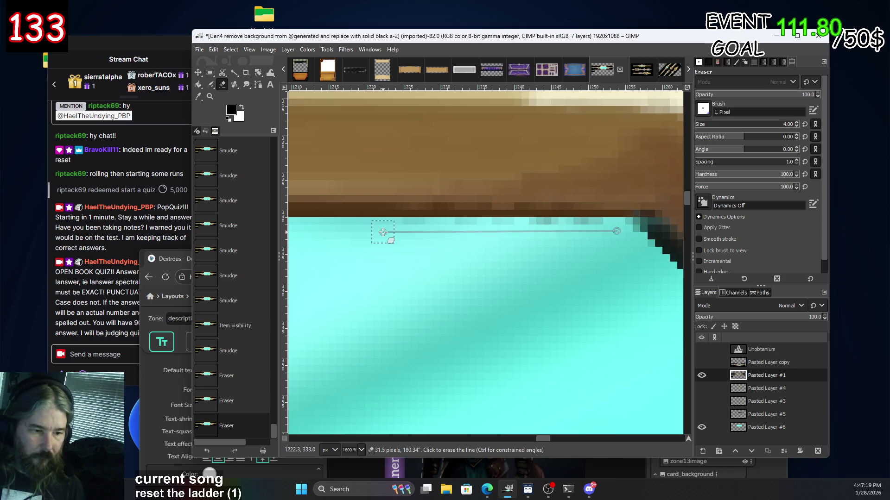
# Erase the dark teal row of pixels above the cyan area.
pyautogui.hscroll(-4, 453, 278)
pyautogui.hscroll(-4, 507, 297)
pyautogui.hscroll(-4, 397, 318)
pyautogui.hscroll(-4, 351, 397)
pyautogui.scroll(1, 387, 372)
pyautogui.hscroll(-3, 632, 364)
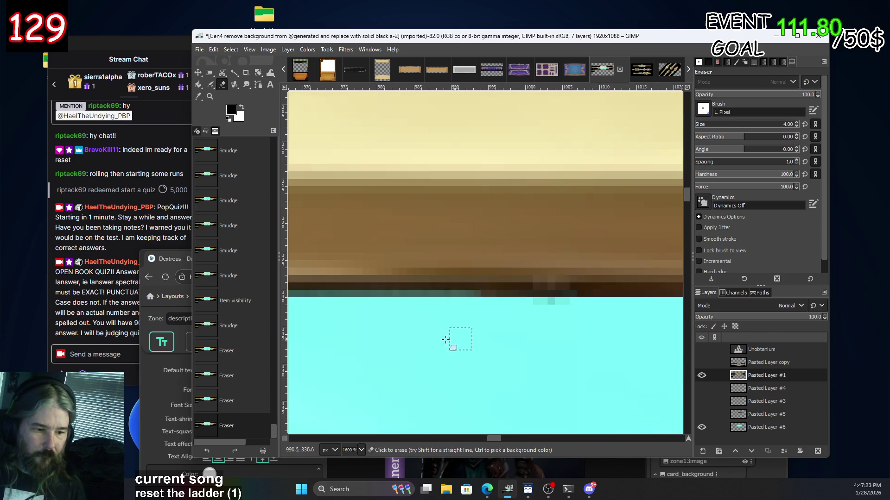
pyautogui.hscroll(-3, 407, 373)
pyautogui.moveTo(383, 304); pyautogui.dragTo(681, 303)
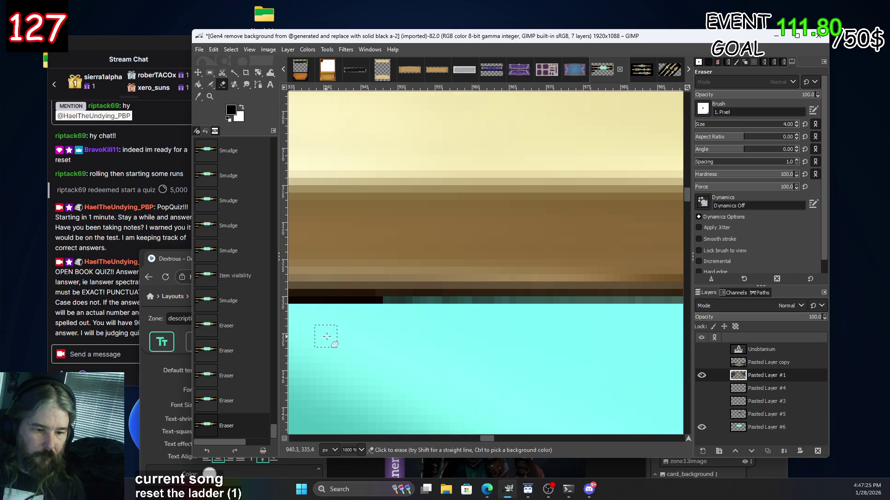
# Erase the leftover edge pixels beside the gold frame.
pyautogui.hscroll(-4, 430, 369)
pyautogui.scroll(1, 431, 368)
pyautogui.hscroll(-4, 338, 387)
pyautogui.hscroll(-4, 482, 384)
pyautogui.hscroll(-4, 512, 389)
pyautogui.scroll(-1, 512, 389)
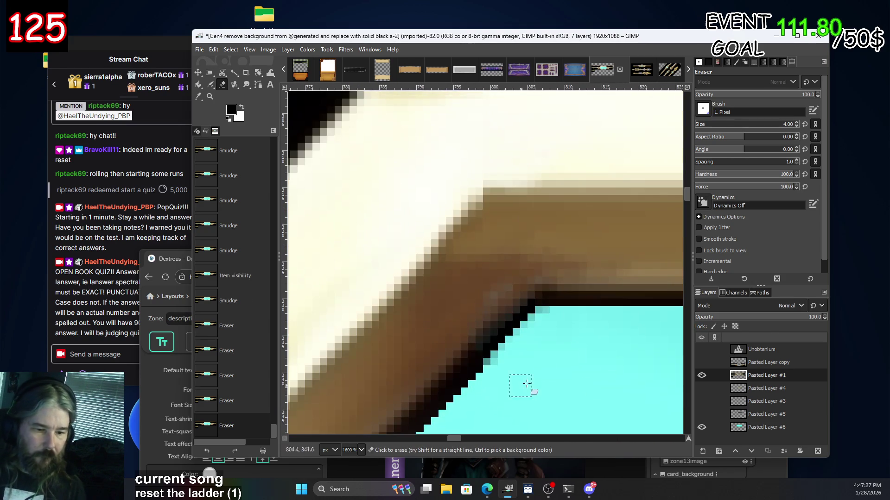
pyautogui.moveTo(558, 321); pyautogui.dragTo(676, 320)
# Erase straight lines along the remaining dark edges, then zoom out over the whole frame.
pyautogui.hscroll(-4, 556, 407)
pyautogui.scroll(-5, 470, 343)
pyautogui.hscroll(-3, 469, 342)
pyautogui.scroll(-2, 538, 244)
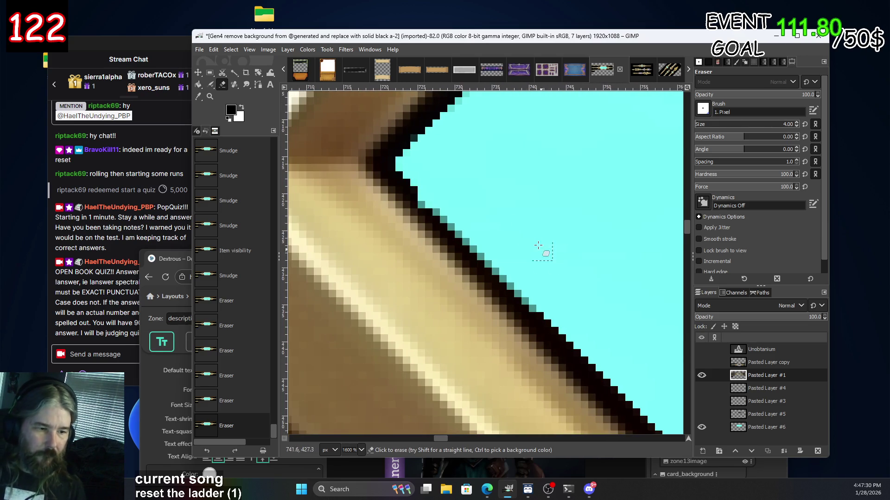
pyautogui.keyDown('shift'); pyautogui.click(416, 164); pyautogui.keyUp('shift')
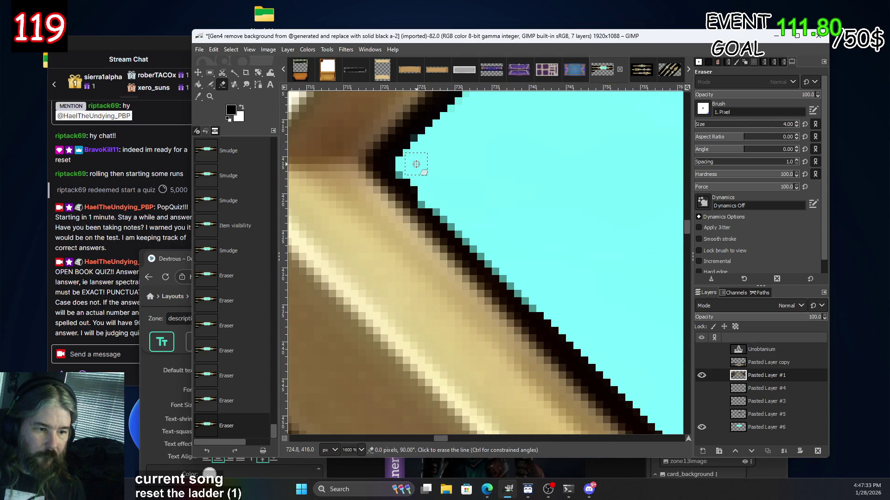
pyautogui.scroll(-4, 426, 179)
pyautogui.scroll(-4, 552, 249)
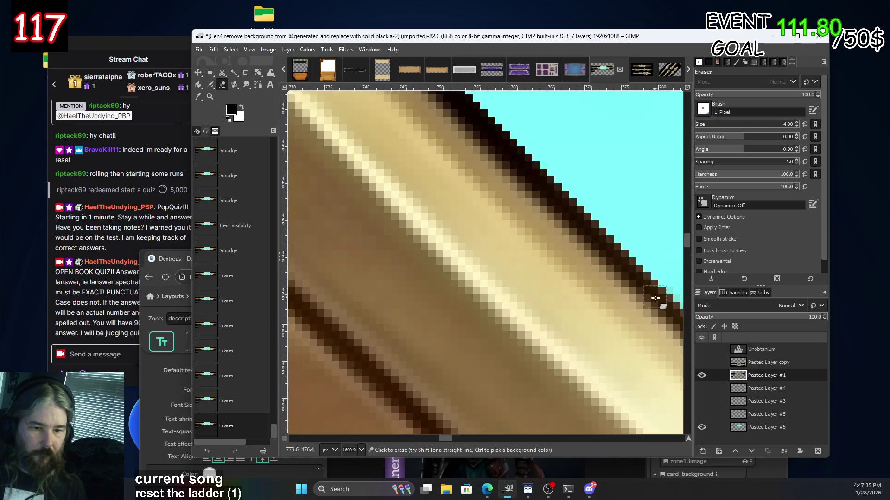
pyautogui.hscroll(6, 457, 99)
pyautogui.keyDown('shift'); pyautogui.click(592, 185); pyautogui.keyUp('shift')
pyautogui.keyDown('ctrl'); pyautogui.scroll(-2, 626, 177); pyautogui.keyUp('ctrl')
pyautogui.keyDown('ctrl'); pyautogui.scroll(-1, 626, 177); pyautogui.keyUp('ctrl')
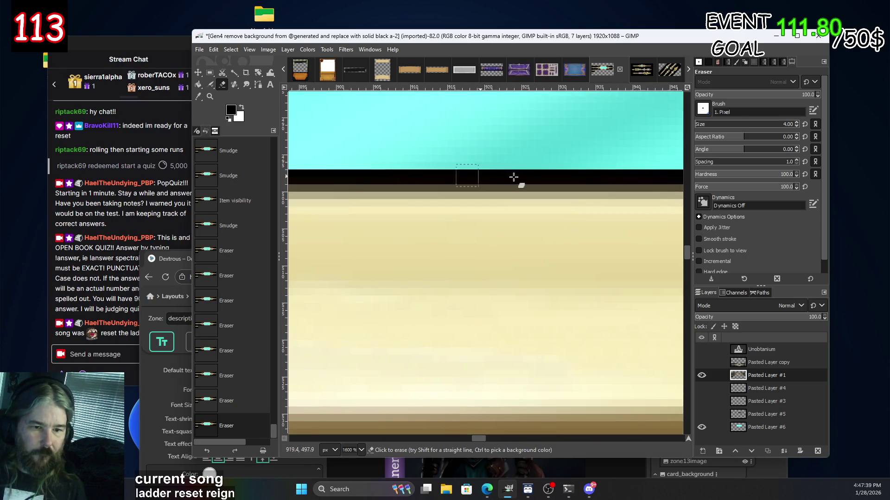
pyautogui.keyDown('ctrl'); pyautogui.scroll(-2, 662, 186); pyautogui.keyUp('ctrl')
pyautogui.keyDown('ctrl'); pyautogui.scroll(-1, 562, 246); pyautogui.keyUp('ctrl')
pyautogui.keyDown('ctrl'); pyautogui.scroll(-3, 562, 246); pyautogui.keyUp('ctrl')
pyautogui.keyDown('ctrl'); pyautogui.scroll(-1, 570, 248); pyautogui.keyUp('ctrl')
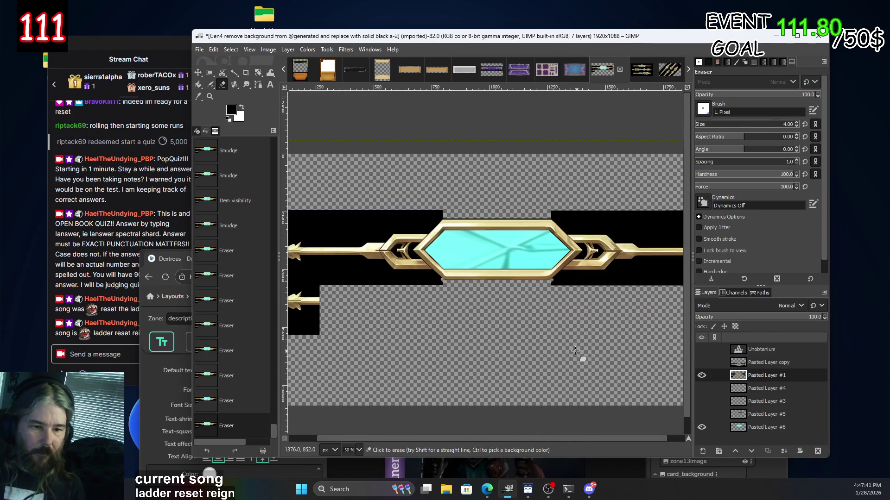
pyautogui.keyDown('ctrl'); pyautogui.scroll(2, 577, 248); pyautogui.keyUp('ctrl')
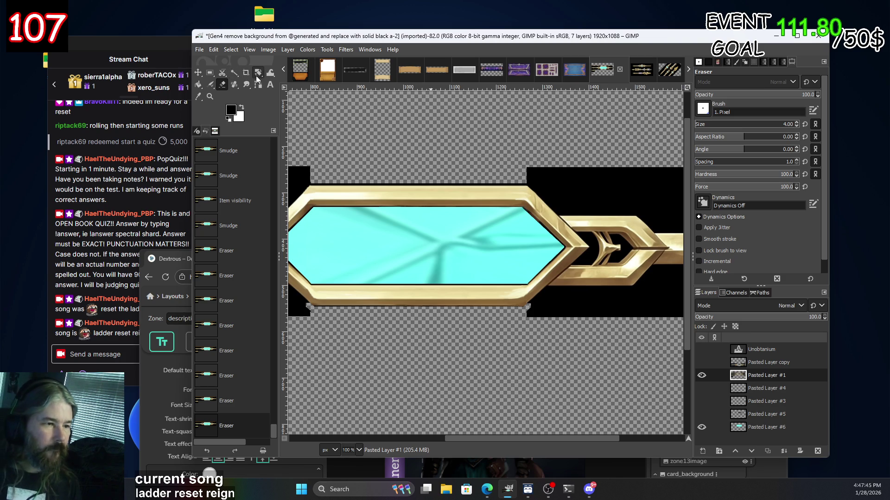
pyautogui.rightClick(237, 75)
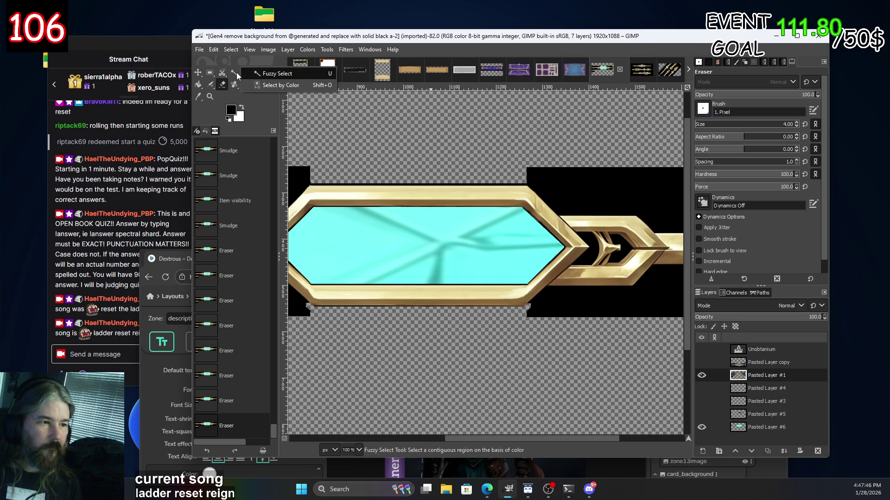
# Fuzzy-select the black background outside the frame at threshold 33.4 and delete it.
pyautogui.click(281, 75)
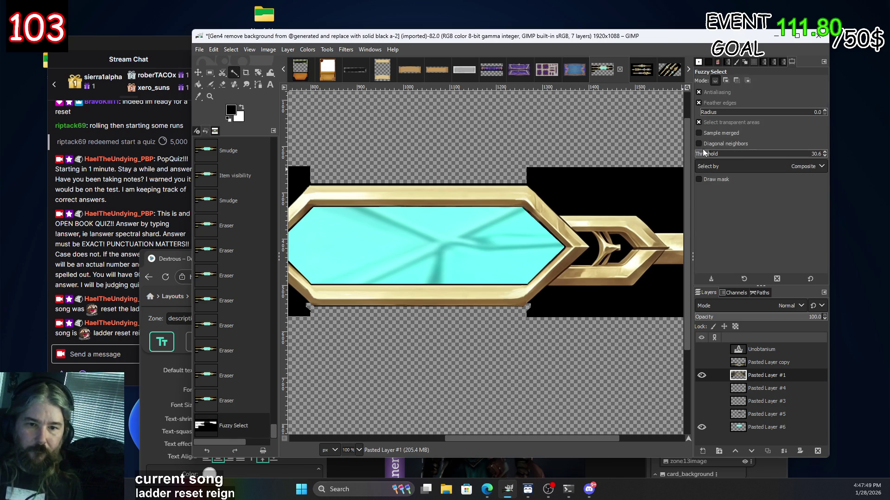
pyautogui.click(571, 183)
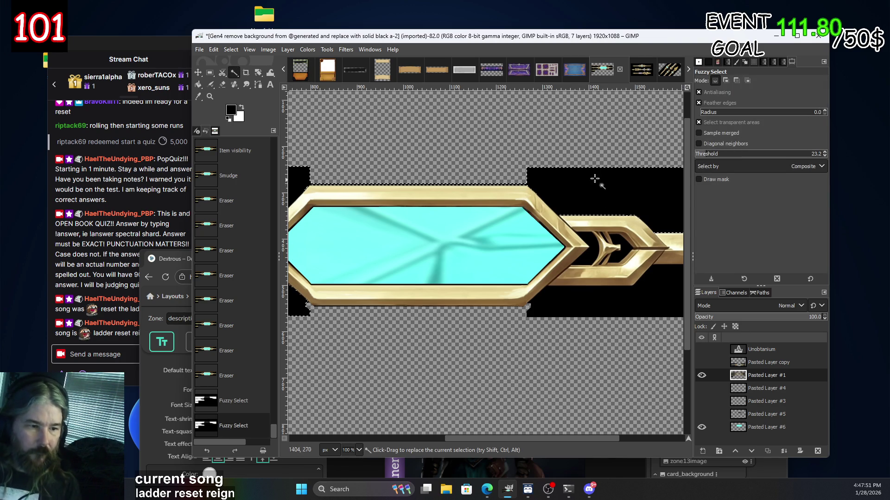
pyautogui.click(698, 153)
pyautogui.click(549, 187)
pyautogui.scroll(3, 548, 188)
pyautogui.scroll(2, 546, 184)
pyautogui.click(711, 154)
pyautogui.click(574, 170)
pyautogui.hscroll(-10, 545, 168)
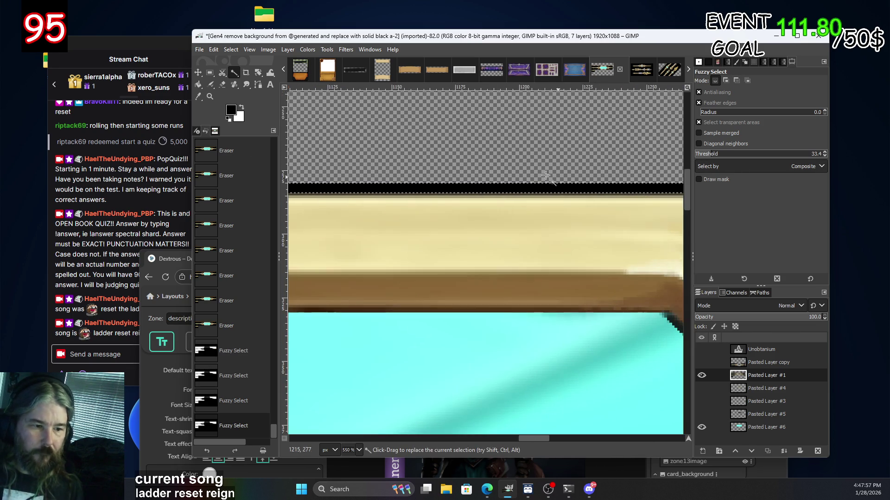
pyautogui.scroll(3, 494, 211)
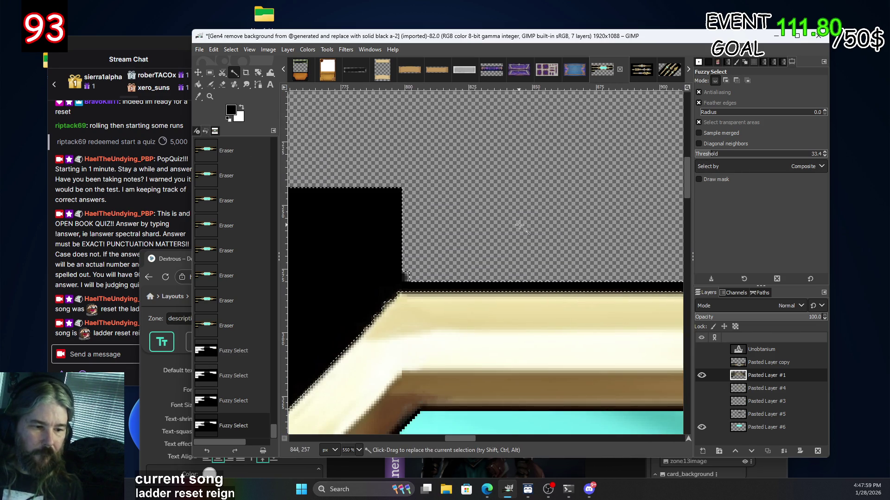
pyautogui.hscroll(-5, 493, 211)
pyautogui.scroll(-3, 450, 277)
pyautogui.scroll(-2, 450, 277)
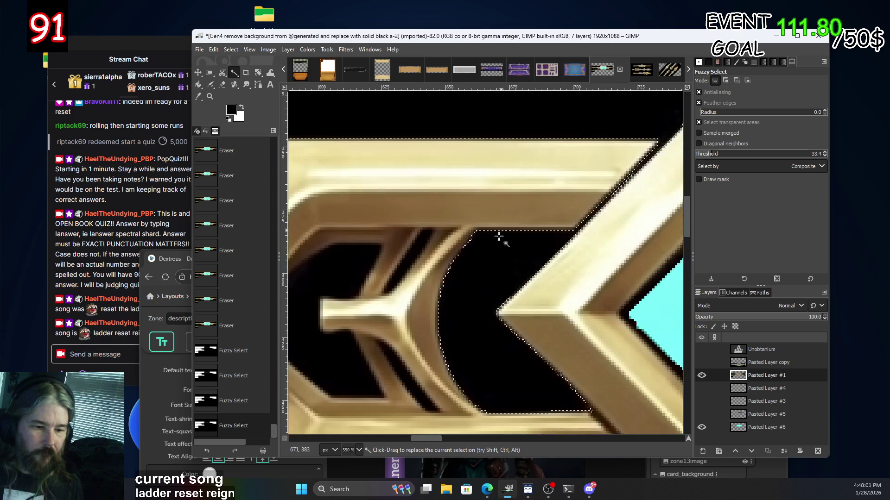
pyautogui.scroll(-1, 421, 135)
pyautogui.scroll(-1, 556, 366)
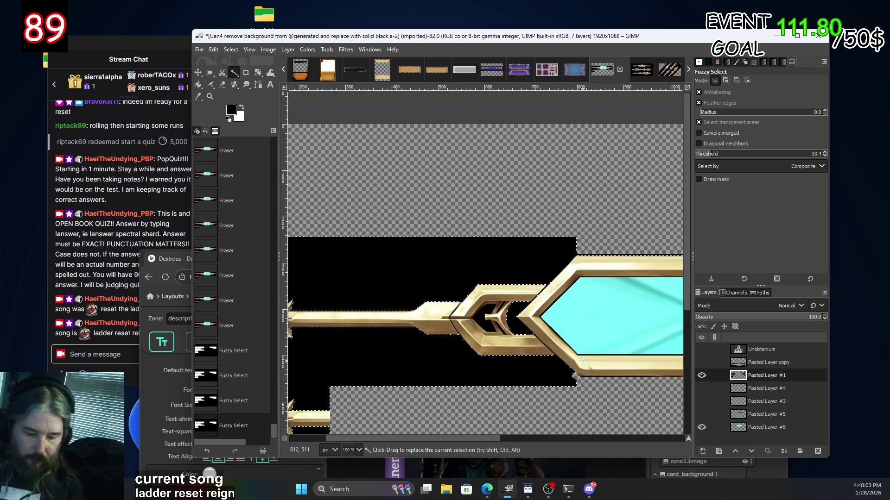
pyautogui.press('Delete')
# Clear the three black patches beside and inside the ornament to transparency.
pyautogui.scroll(-1, 562, 252)
pyautogui.hscroll(5, 562, 252)
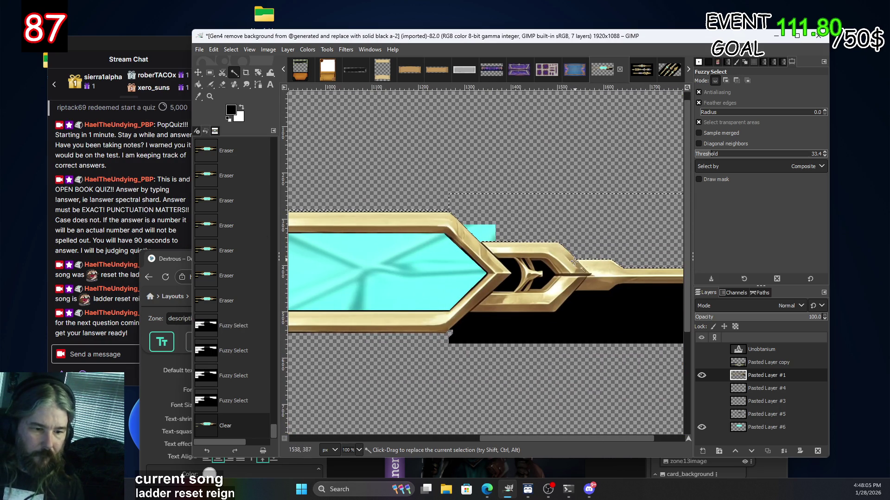
pyautogui.click(635, 307)
pyautogui.press('Delete')
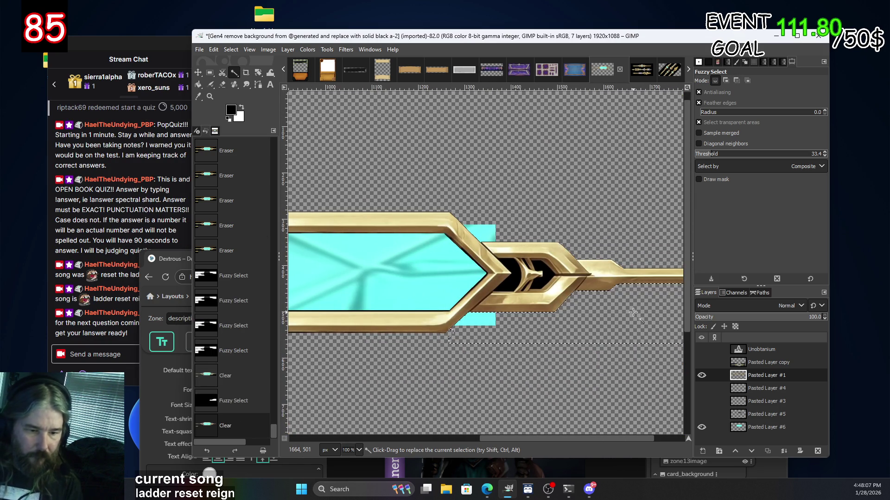
pyautogui.click(535, 284)
pyautogui.press('Delete')
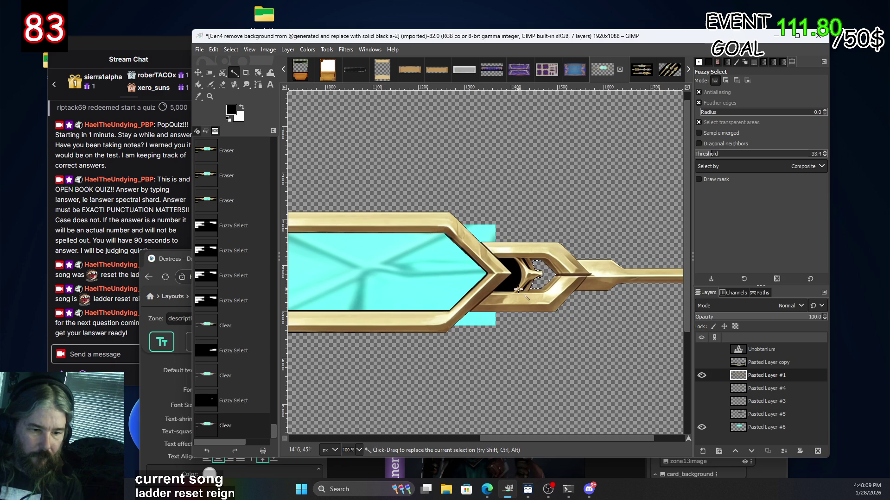
pyautogui.click(514, 280)
pyautogui.press('Delete')
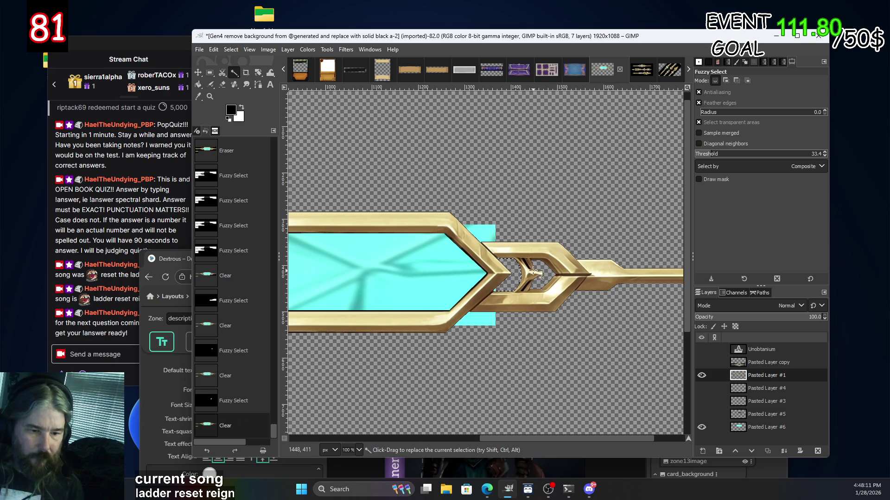
# Clear the black patch inside the frame's left pointed end.
pyautogui.scroll(4, 539, 276)
pyautogui.scroll(-1, 542, 277)
pyautogui.scroll(-1, 486, 283)
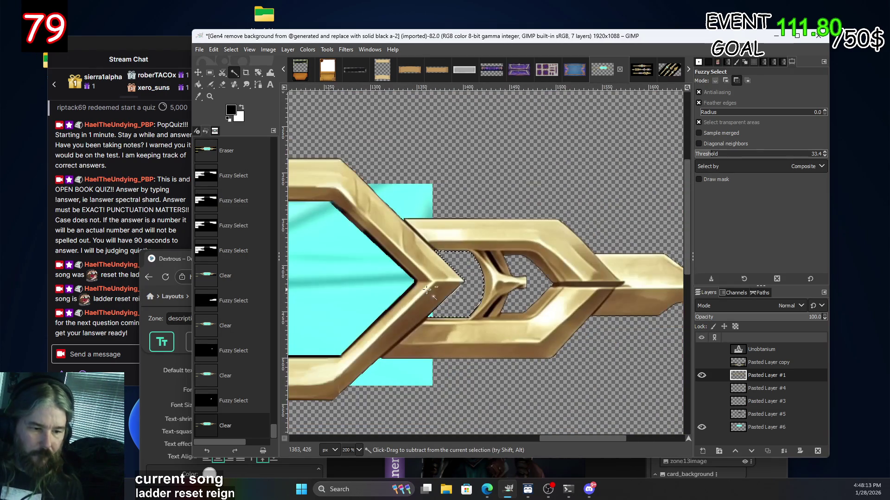
pyautogui.scroll(-2, 401, 286)
pyautogui.hscroll(-5, 371, 273)
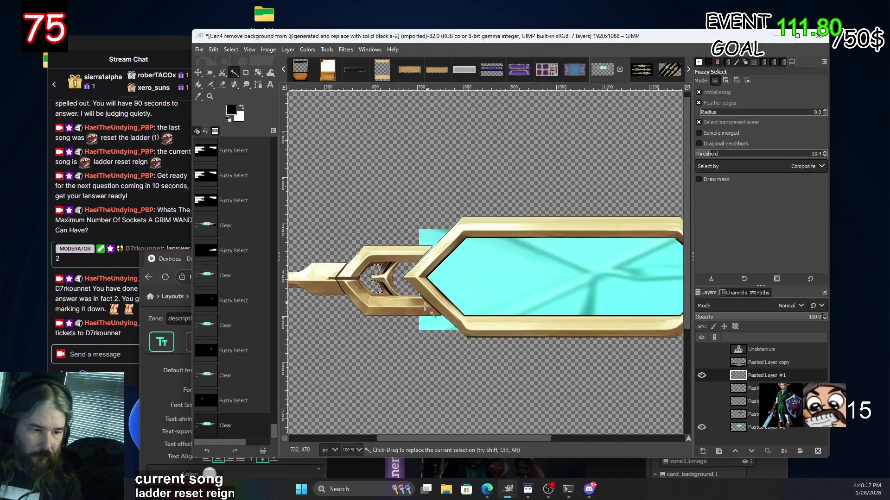
pyautogui.click(369, 272)
pyautogui.press('Delete')
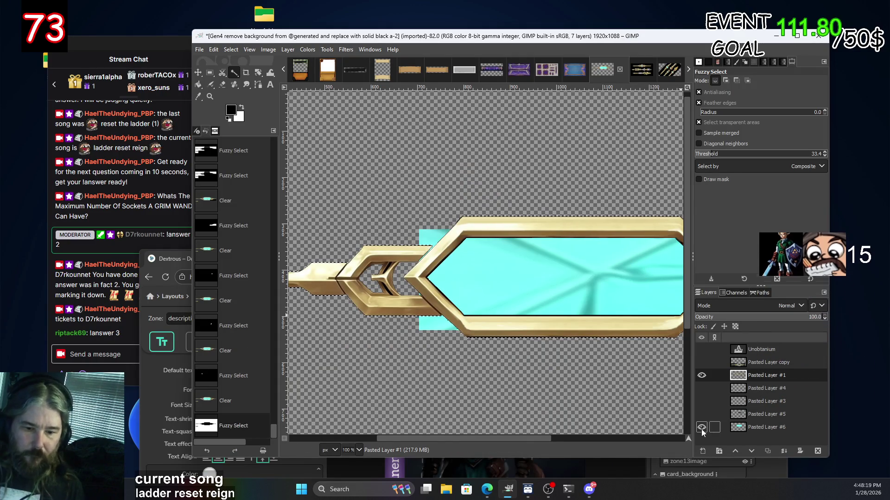
# On Pasted Layer #6, erase the cyan overhang at the frame's lower-left end with a 49px Eraser.
pyautogui.click(701, 427)
pyautogui.click(702, 427)
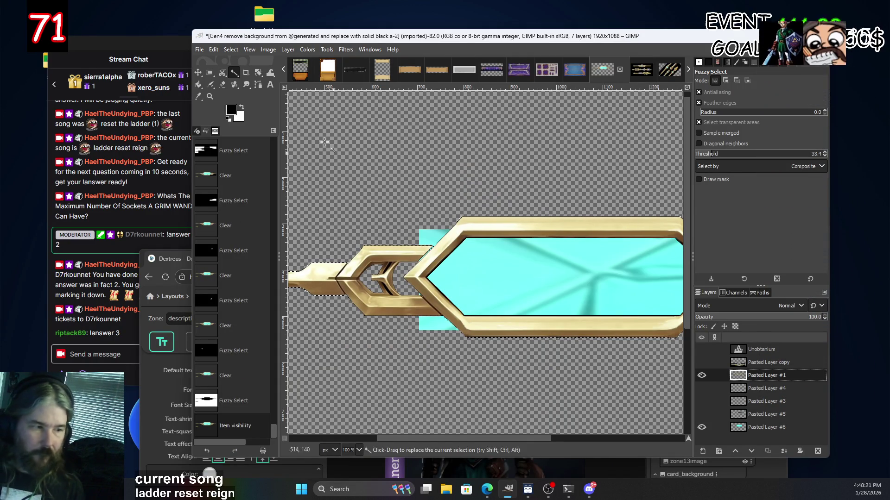
pyautogui.press('r')
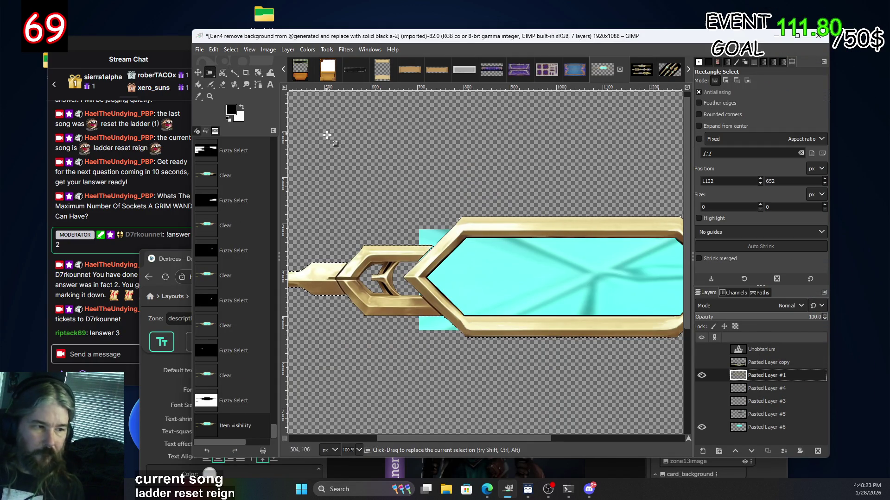
pyautogui.click(769, 427)
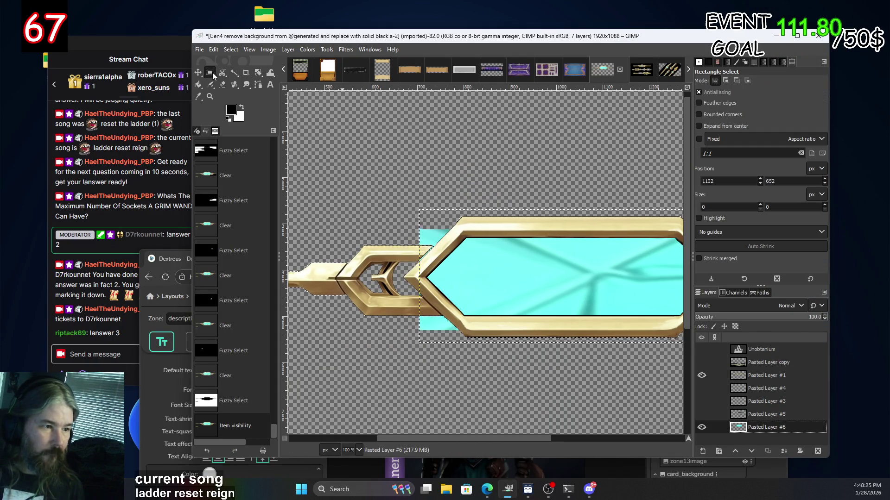
pyautogui.click(223, 84)
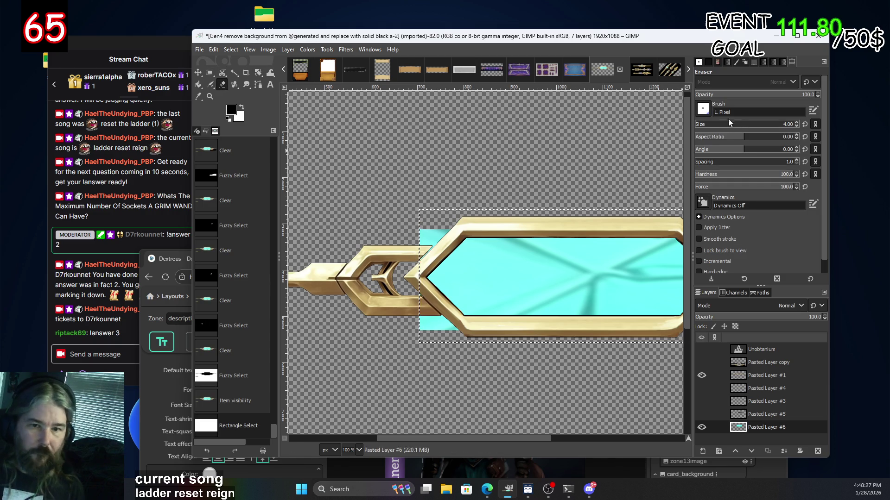
pyautogui.click(710, 125)
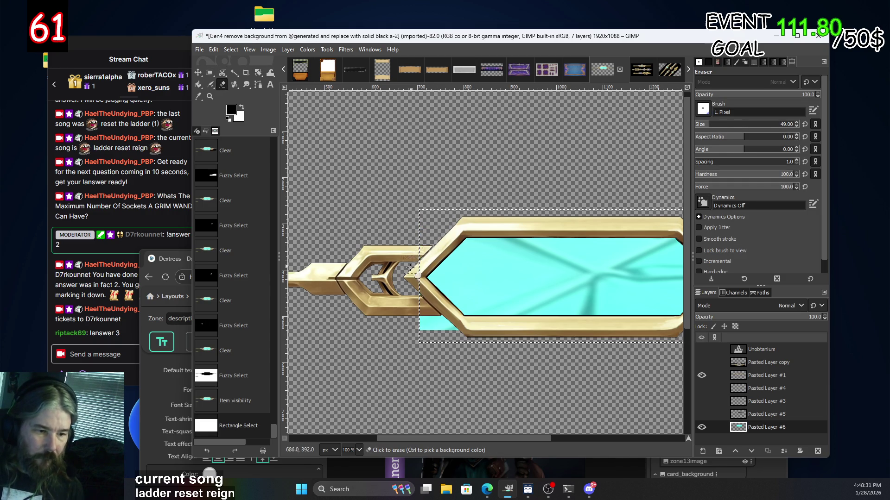
pyautogui.moveTo(408, 275); pyautogui.dragTo(410, 299)
pyautogui.moveTo(445, 333); pyautogui.dragTo(442, 326)
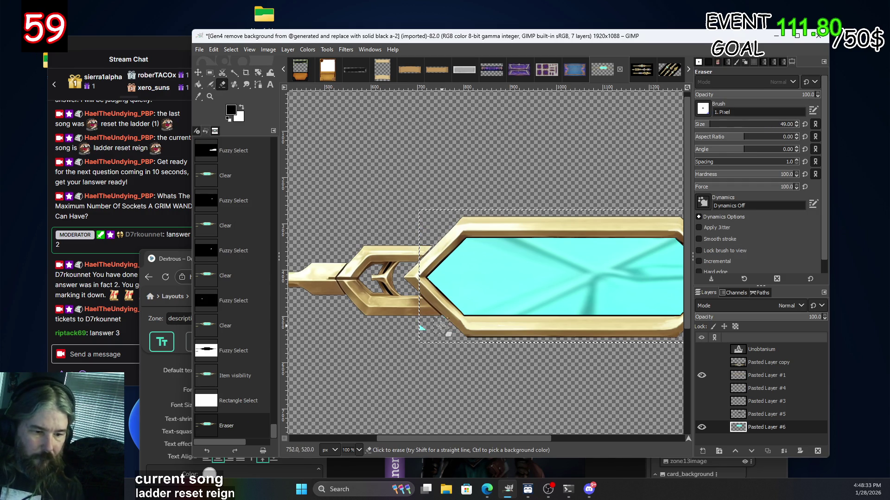
pyautogui.moveTo(410, 289)
pyautogui.mouseDown()
pyautogui.moveTo(412, 256)
pyautogui.moveTo(401, 294)
pyautogui.mouseUp()
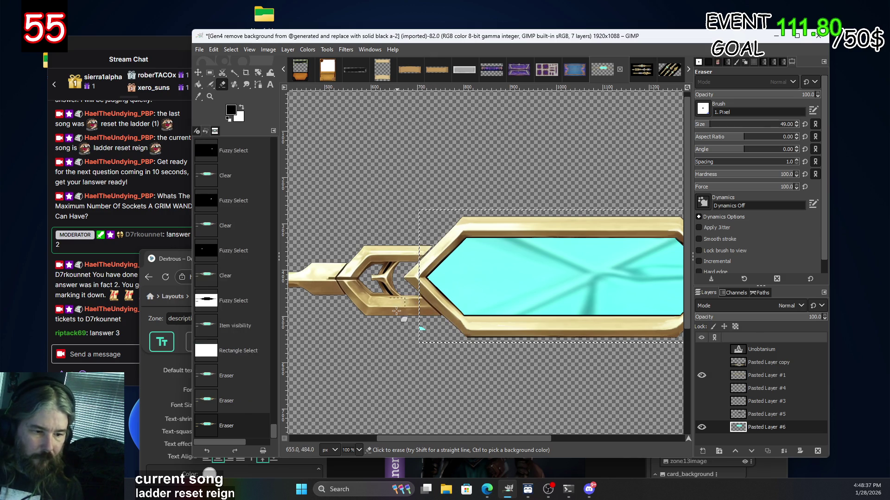
pyautogui.click(341, 282)
# Erase the remaining stray cyan, including the corner poking above the frame.
pyautogui.hscroll(10, 387, 297)
pyautogui.scroll(-2, 386, 297)
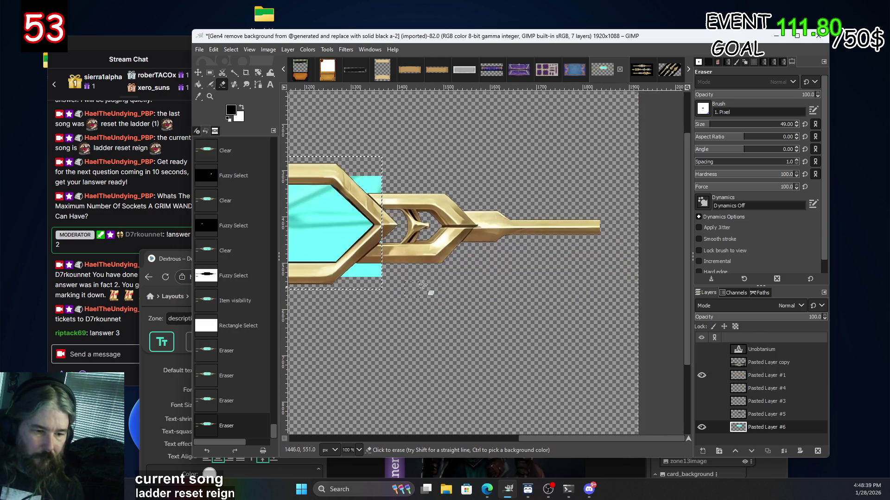
pyautogui.hscroll(-2, 375, 268)
pyautogui.scroll(-1, 376, 269)
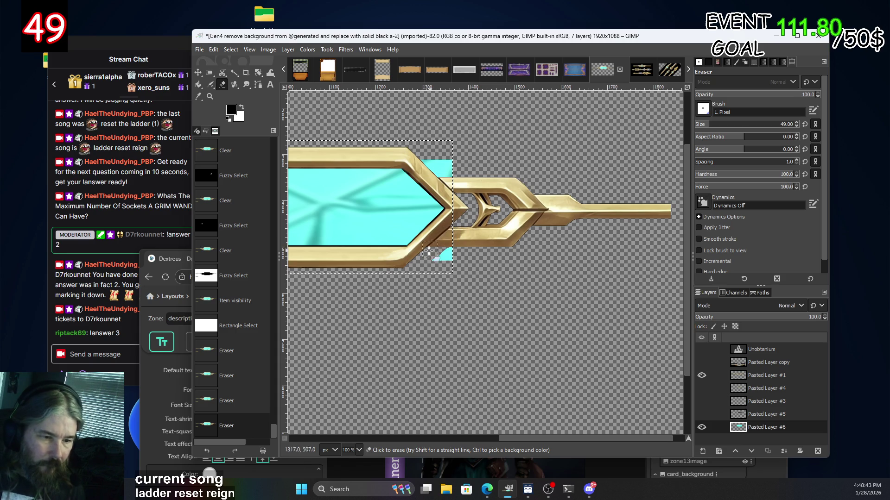
pyautogui.moveTo(471, 245); pyautogui.dragTo(507, 223)
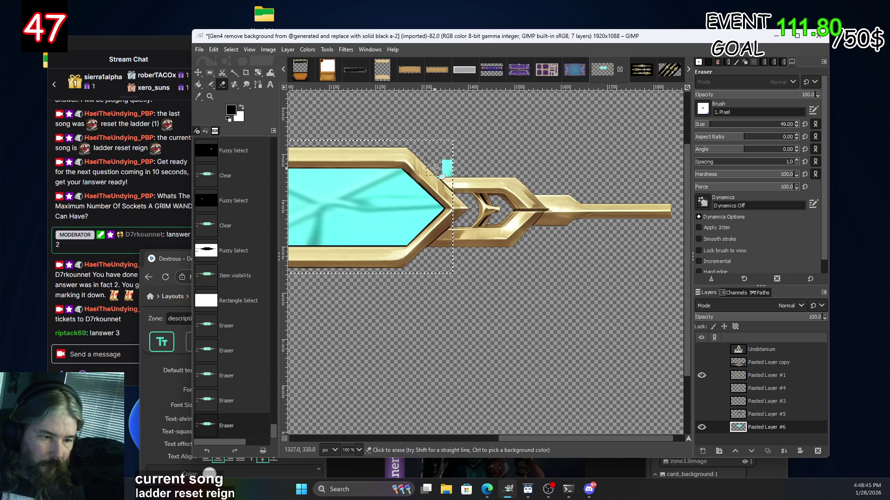
pyautogui.click(439, 148)
pyautogui.scroll(-1, 572, 277)
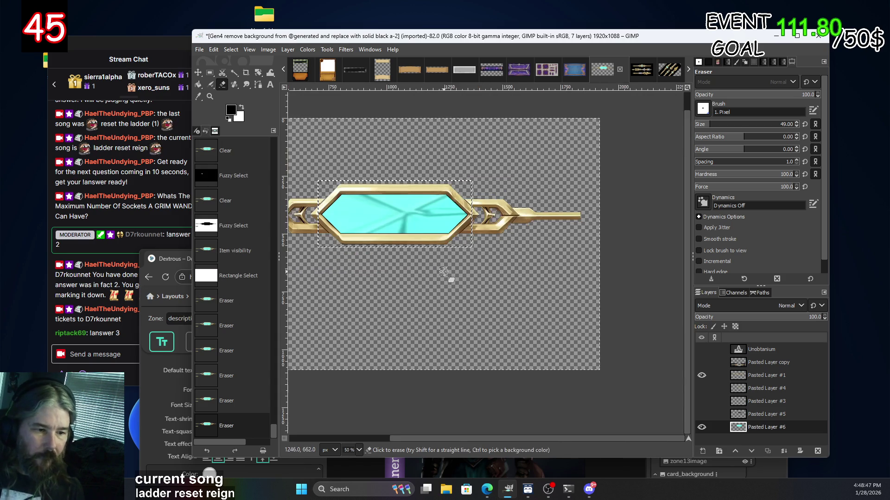
pyautogui.scroll(-1, 572, 277)
pyautogui.scroll(-1, 461, 259)
pyautogui.scroll(1, 433, 266)
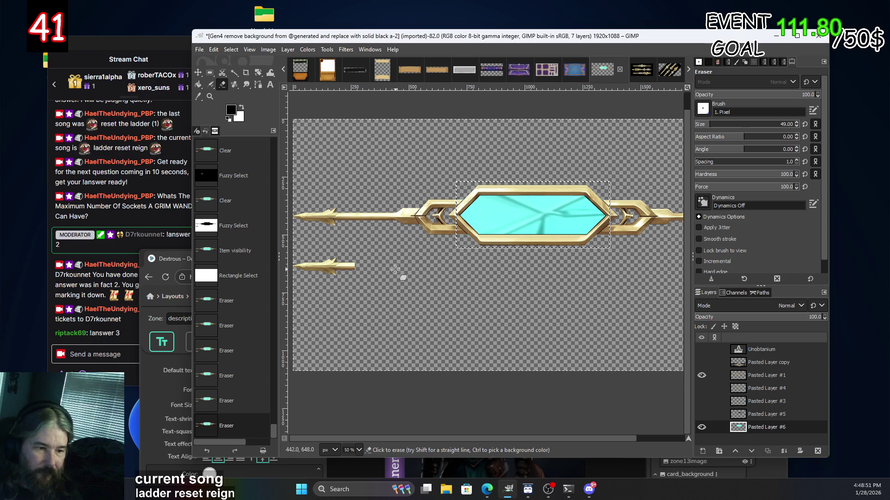
# Delete the small loose arrow and move Pasted Layer #1 below Pasted Layer #5.
pyautogui.click(209, 73)
pyautogui.moveTo(398, 319); pyautogui.dragTo(278, 246)
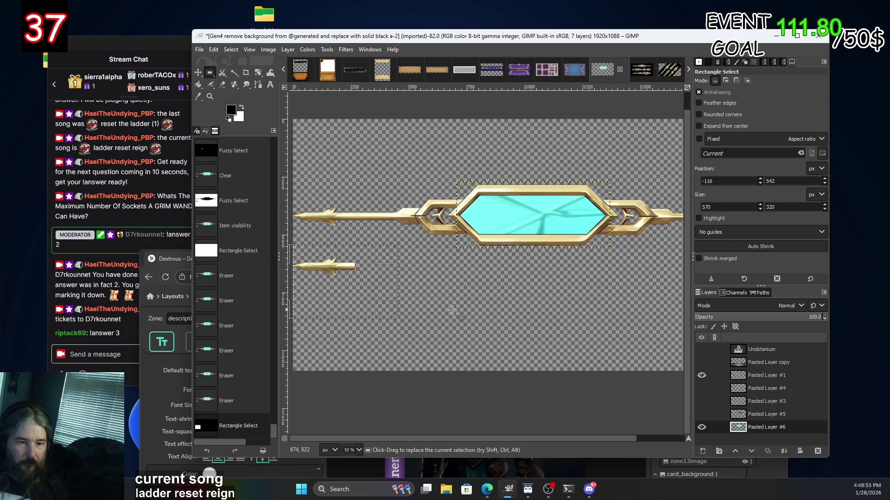
pyautogui.click(471, 310)
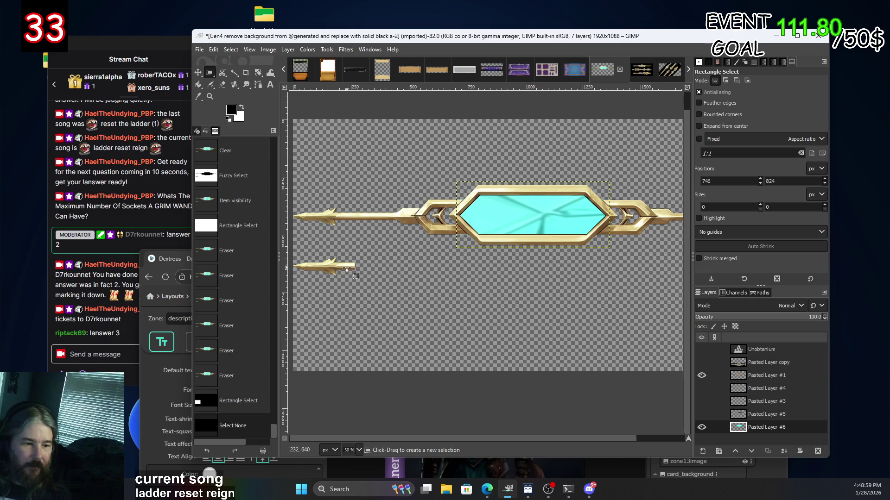
pyautogui.moveTo(389, 294); pyautogui.dragTo(278, 251)
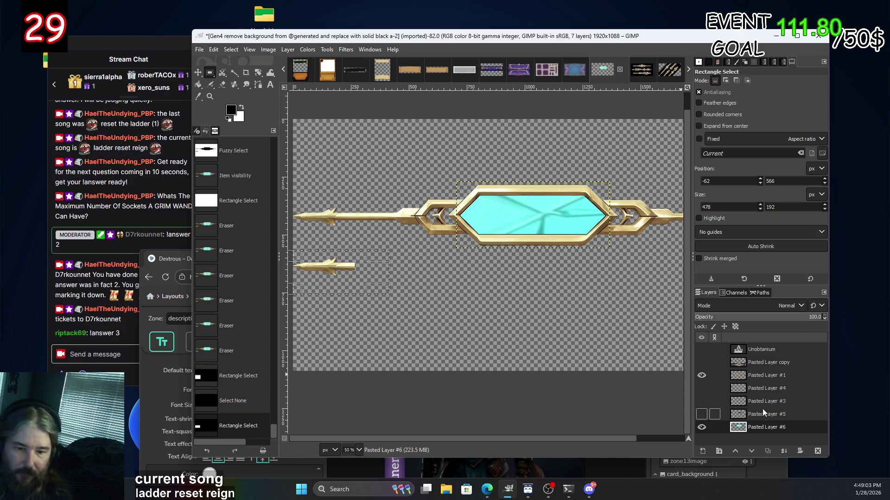
pyautogui.press('Delete')
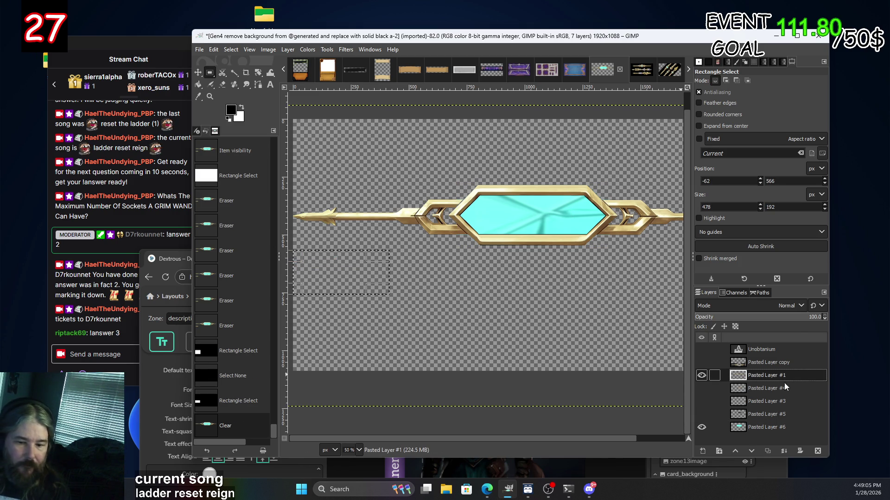
pyautogui.click(767, 376)
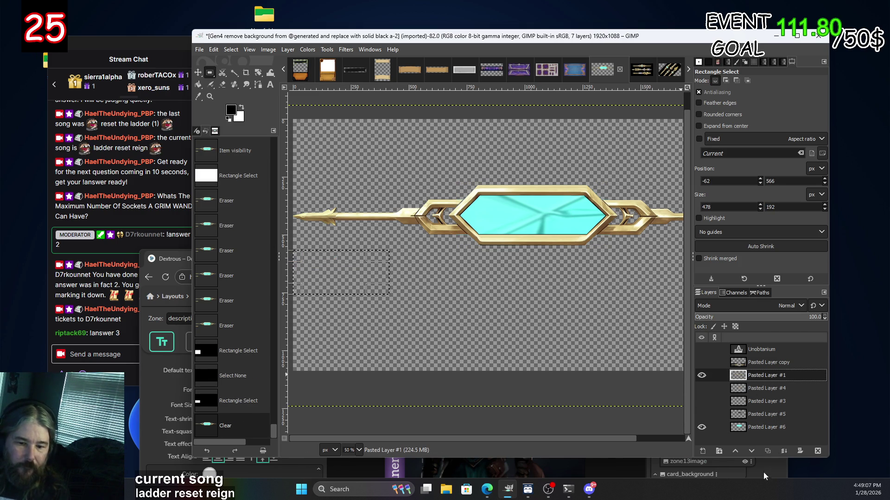
pyautogui.click(751, 452)
pyautogui.click(751, 452)
pyautogui.click(751, 452)
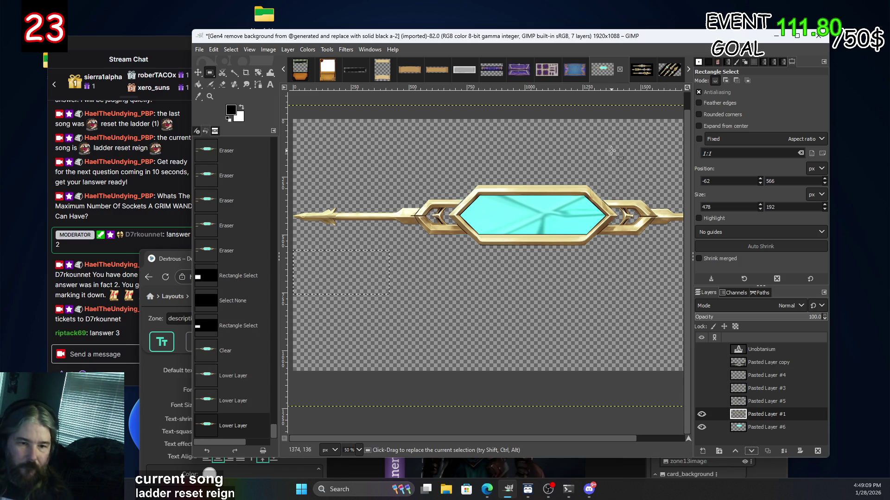
# Airbrush the jagged pixels on the frame's inner edge dark.
pyautogui.scroll(3, 586, 199)
pyautogui.scroll(3, 586, 199)
pyautogui.scroll(2, 538, 232)
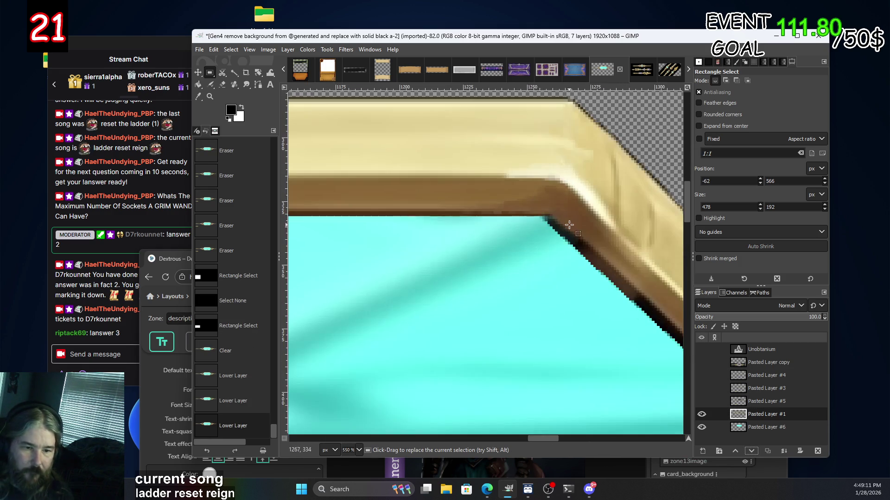
pyautogui.scroll(2, 548, 228)
pyautogui.scroll(2, 391, 145)
pyautogui.click(211, 85)
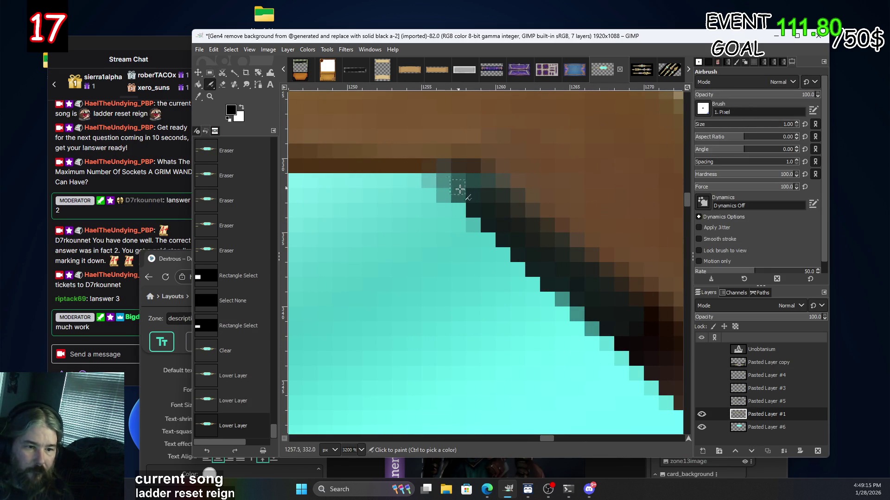
pyautogui.click(449, 177)
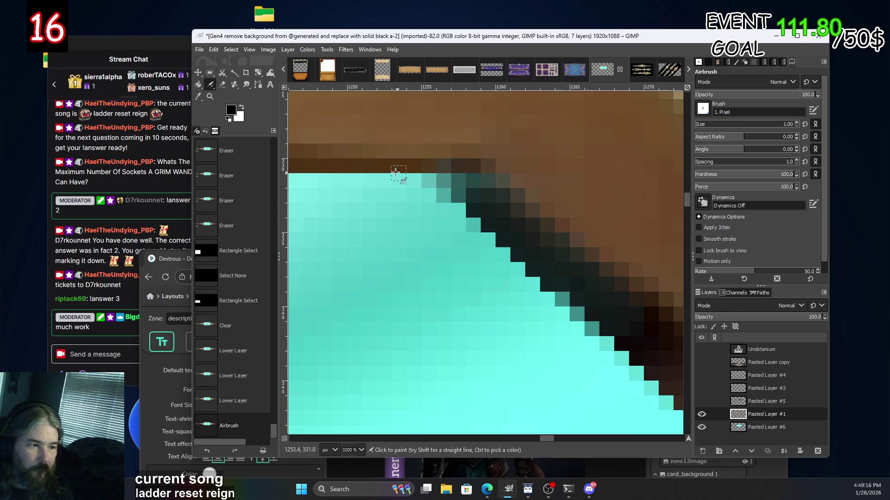
pyautogui.click(461, 189)
pyautogui.click(466, 188)
pyautogui.click(471, 185)
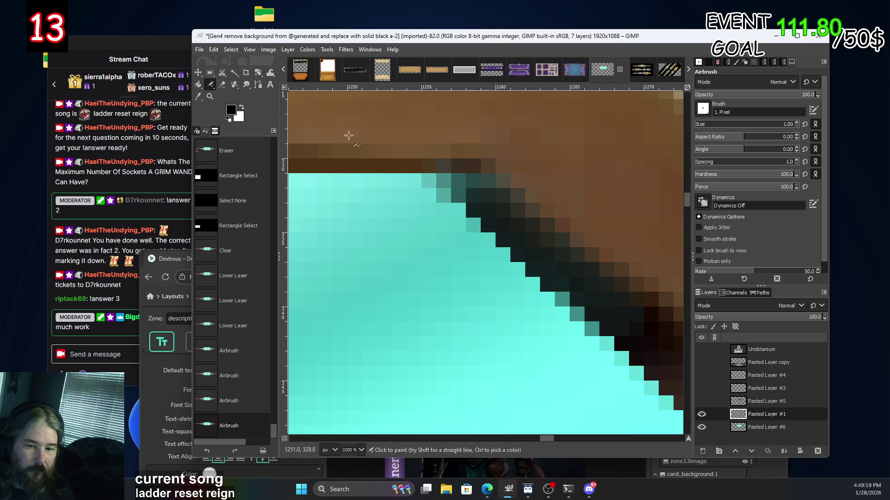
# Deselect everything, then darken the remaining stray pixels along the gem's edge.
pyautogui.hotkey('ctrl', 'shift', 'a')
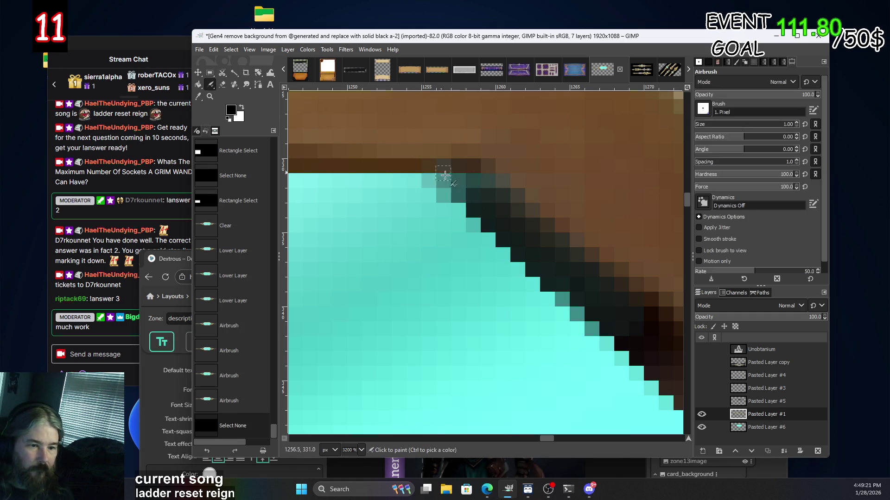
pyautogui.click(443, 181)
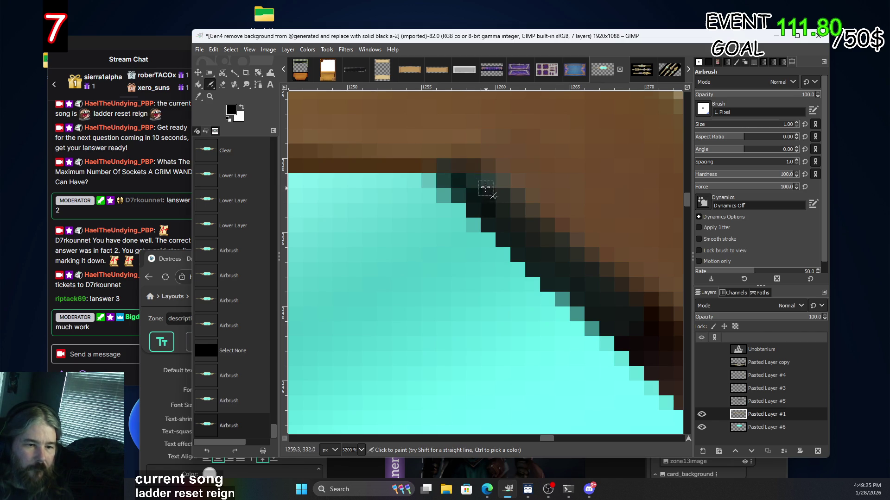
pyautogui.click(449, 181)
pyautogui.scroll(-7, 621, 331)
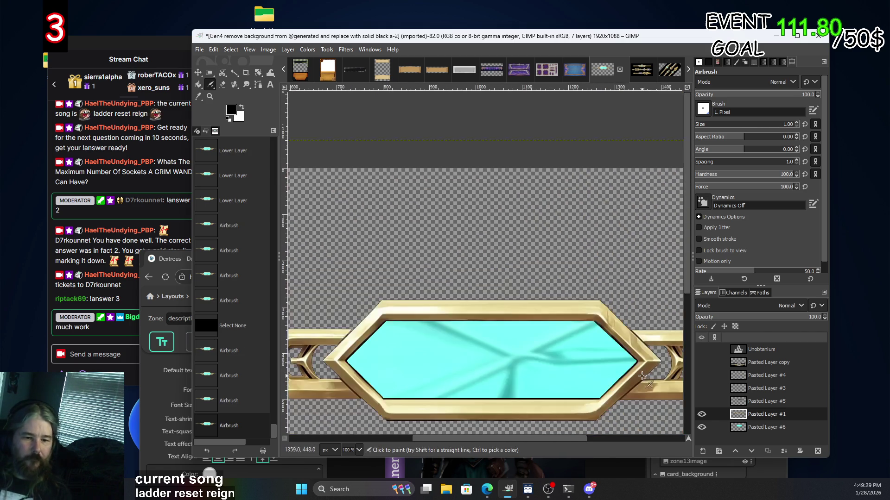
pyautogui.scroll(7, 593, 315)
pyautogui.hscroll(-5, 550, 252)
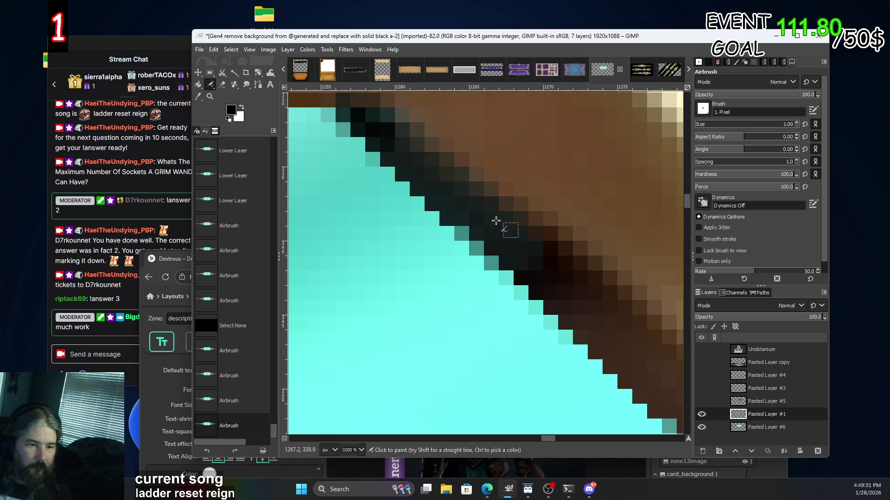
pyautogui.scroll(2, 613, 277)
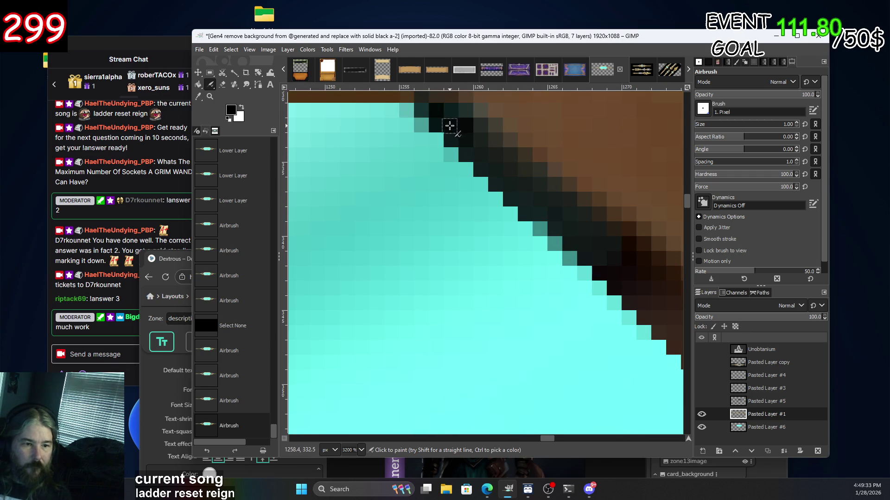
pyautogui.click(532, 204)
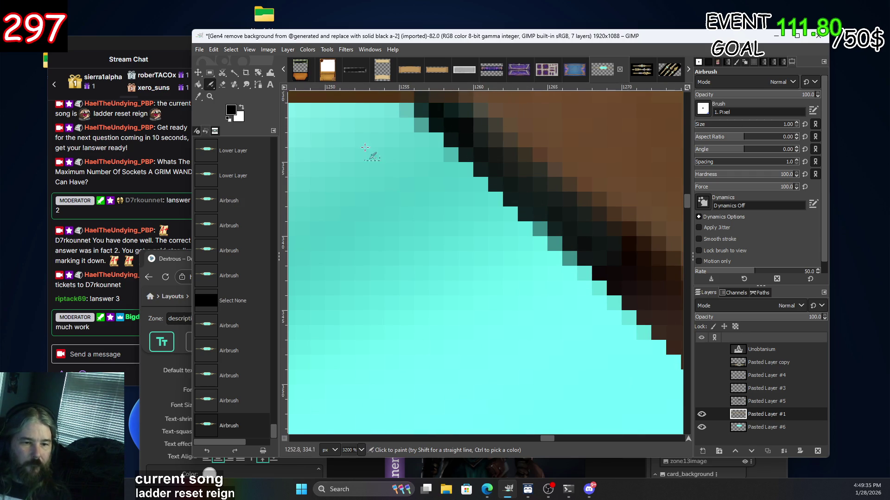
pyautogui.scroll(-5, 394, 222)
pyautogui.scroll(-3, 554, 236)
pyautogui.scroll(-3, 635, 318)
pyautogui.scroll(-2, 614, 371)
pyautogui.scroll(2, 614, 371)
pyautogui.scroll(1, 621, 361)
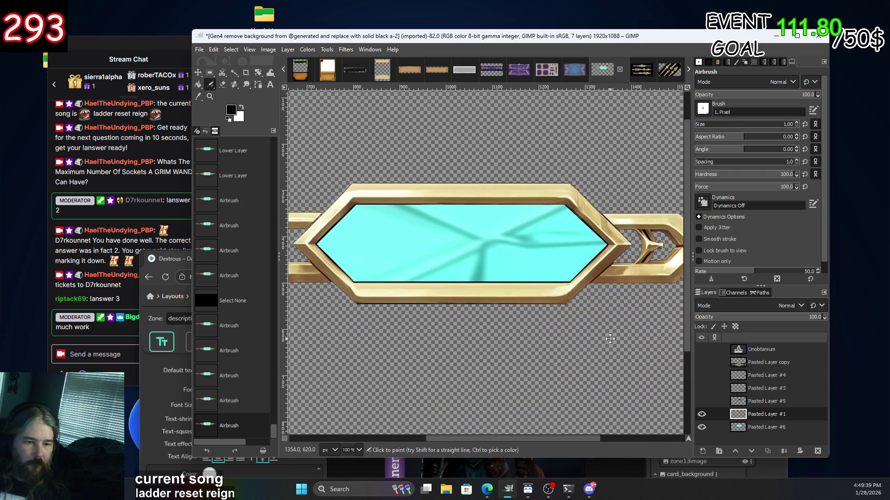
pyautogui.scroll(-1, 610, 338)
pyautogui.scroll(-1, 610, 339)
pyautogui.scroll(-1, 603, 341)
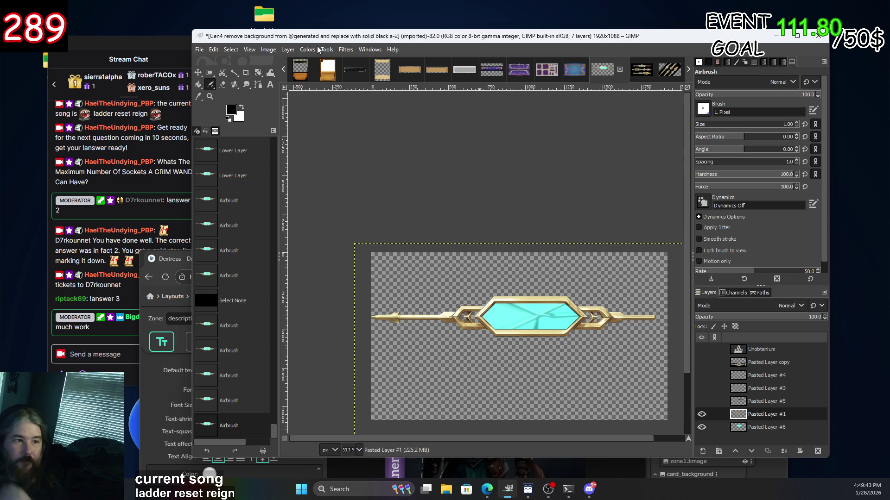
pyautogui.rightClick(514, 305)
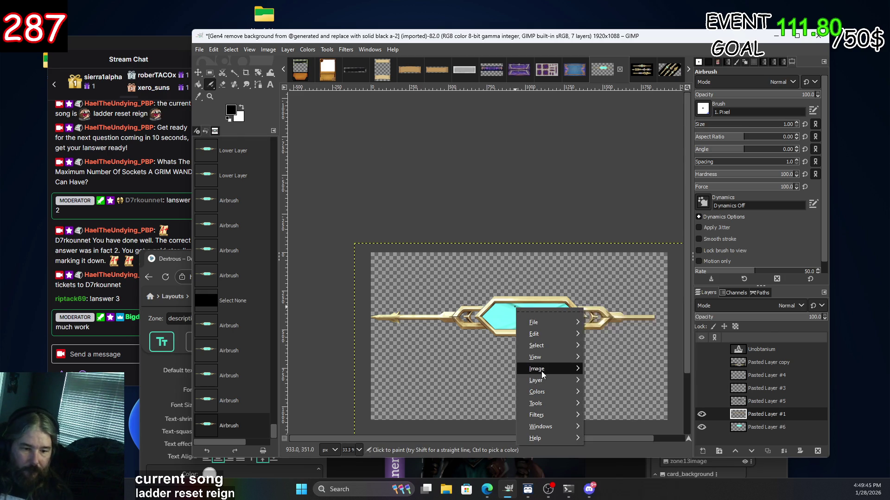
# Crop the gem bar image to its content, 1837x264.
pyautogui.moveTo(541, 369)
pyautogui.click(617, 366)
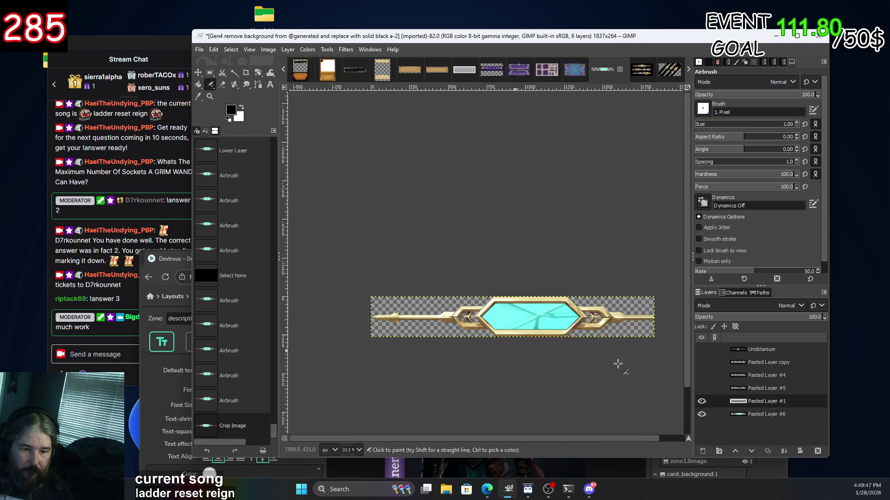
pyautogui.keyDown('ctrl'); pyautogui.scroll(2, 570, 351); pyautogui.keyUp('ctrl')
pyautogui.hscroll(-3, 565, 338)
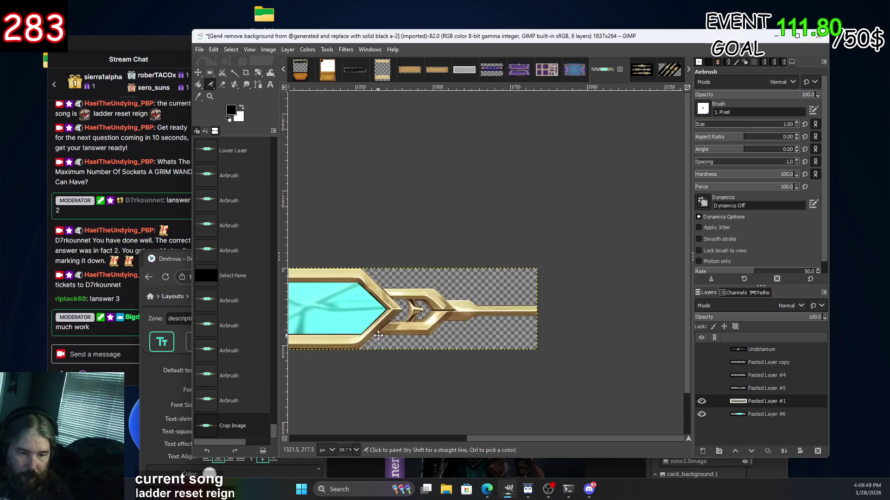
pyautogui.hscroll(-3, 556, 341)
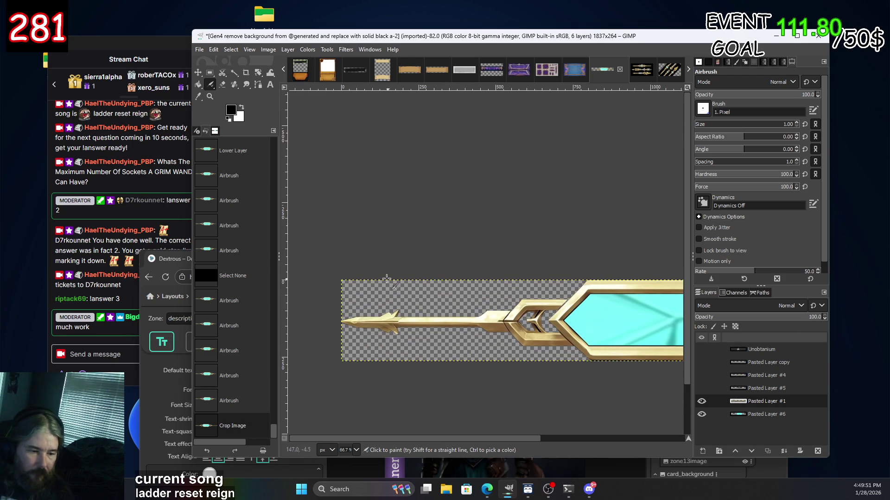
# Export the image to Downloads as sidebarb.png with default PNG settings.
pyautogui.click(199, 50)
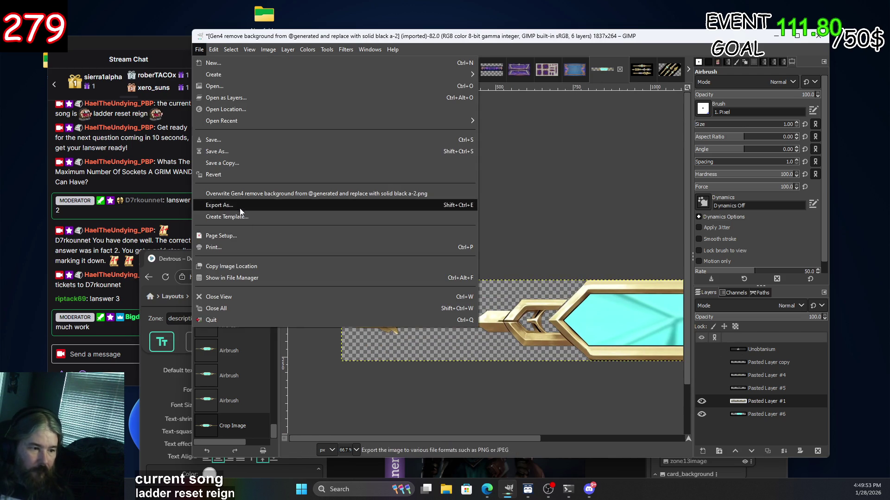
pyautogui.click(250, 216)
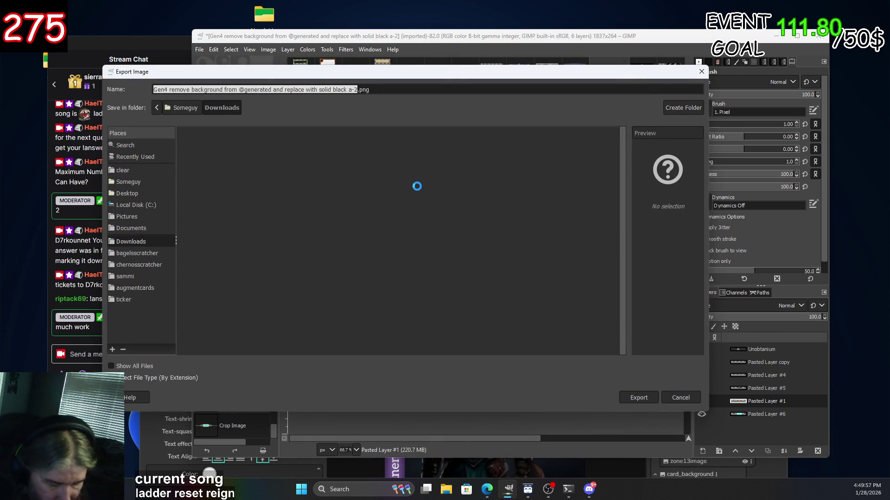
pyautogui.write('sidebar')
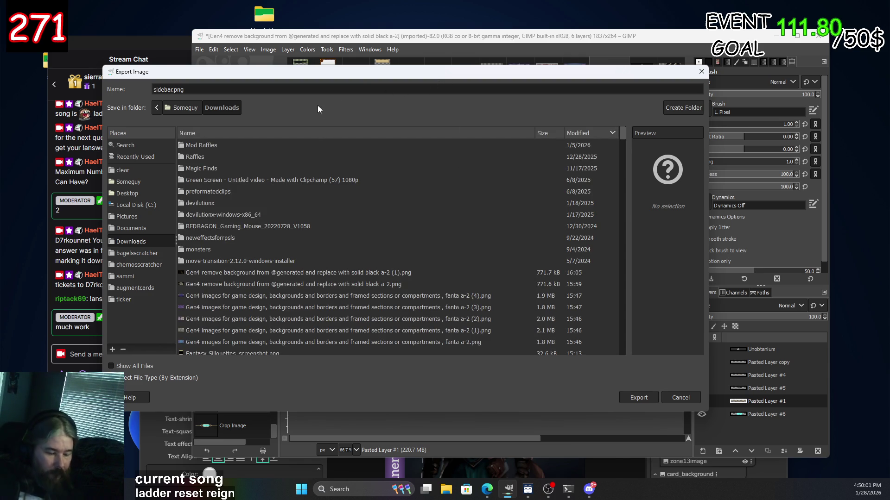
pyautogui.write('b')
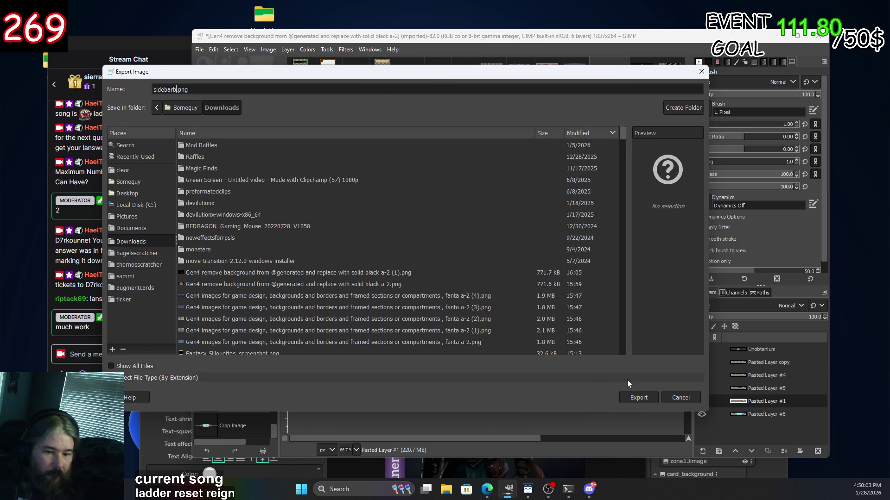
pyautogui.click(637, 398)
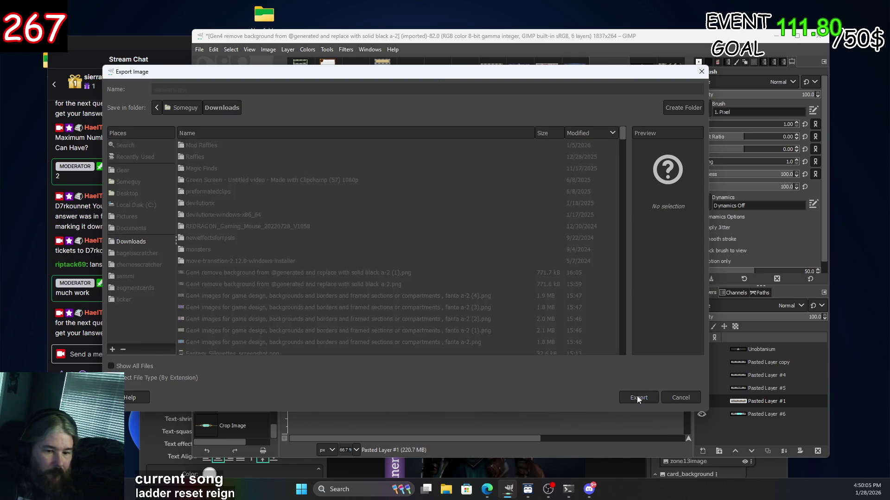
pyautogui.click(443, 362)
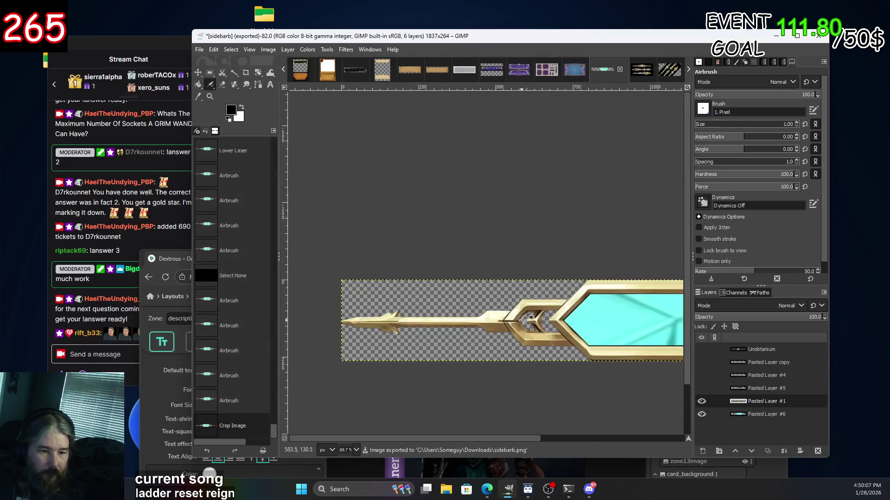
# Select the whole gem bar image and copy it to the clipboard.
pyautogui.scroll(-2, 586, 354)
pyautogui.hotkey('ctrl', 'a')
pyautogui.hotkey('ctrl', 'c')
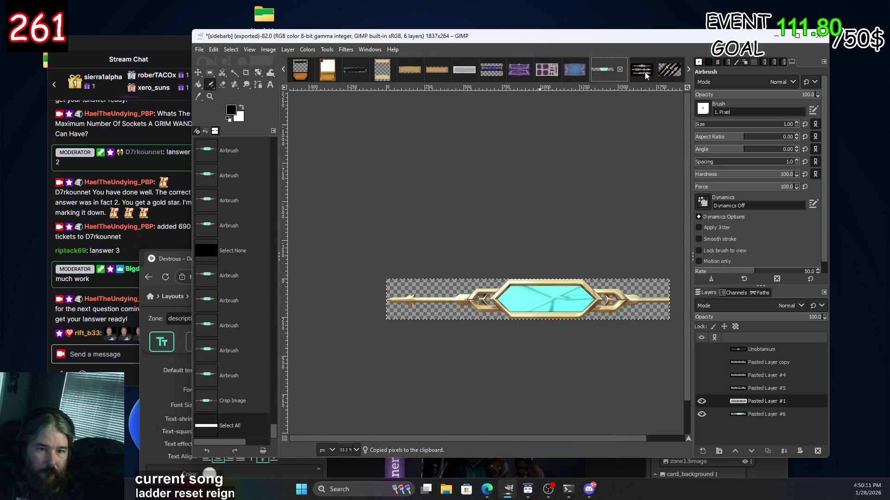
# Paste the gem bar into the purple frame image, then undo that paste.
pyautogui.click(518, 69)
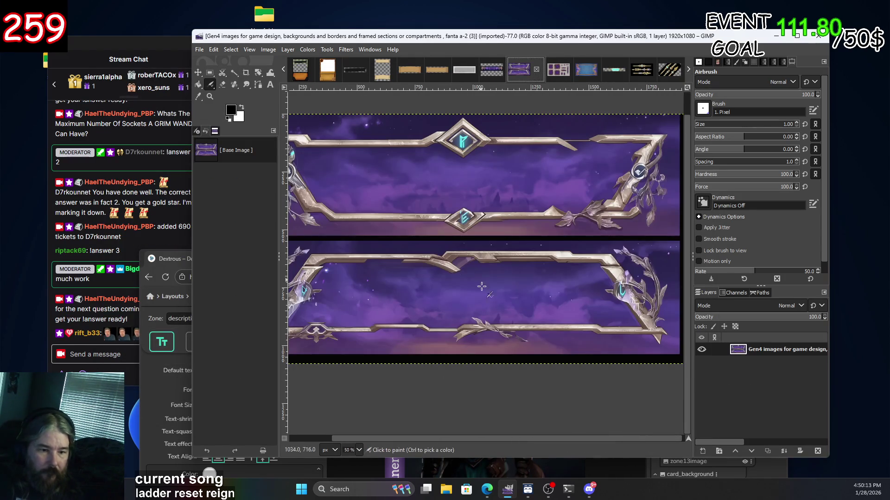
pyautogui.scroll(-1, 482, 301)
pyautogui.scroll(1, 482, 302)
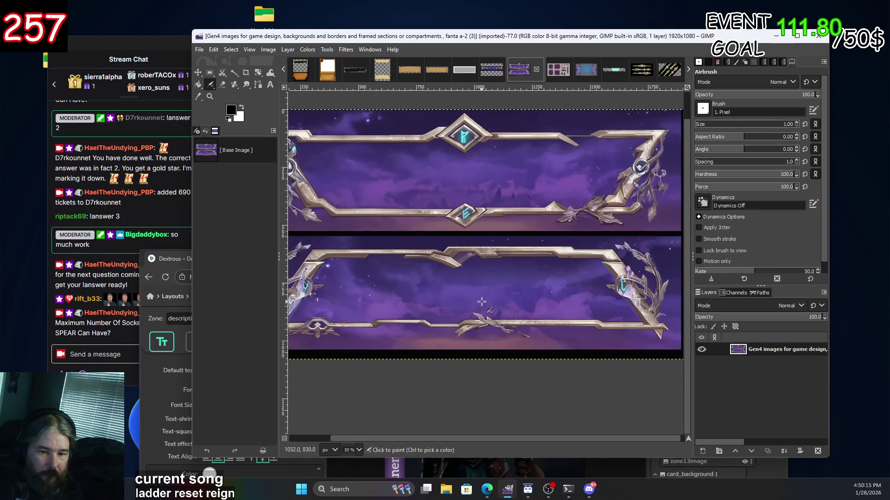
pyautogui.hotkey('ctrl', 'v')
pyautogui.hotkey('ctrl', 'z')
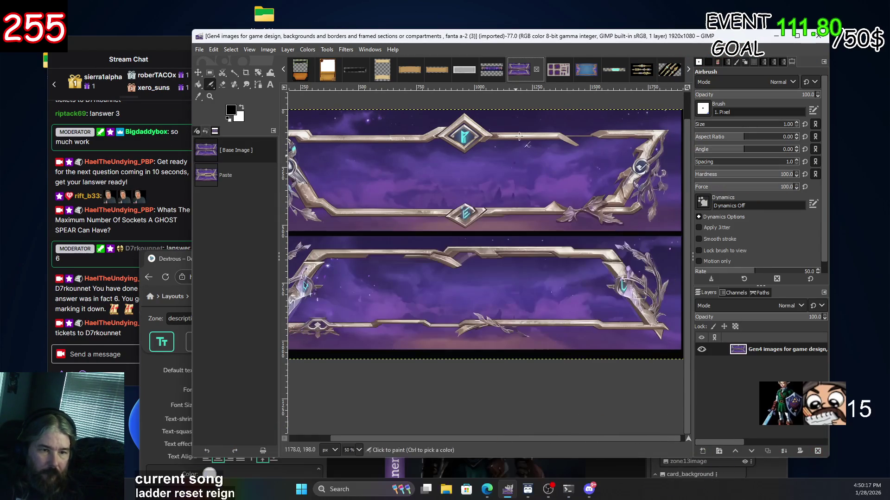
# Merge the sidebarb gem bar layer down and copy the whole merged image.
pyautogui.click(613, 69)
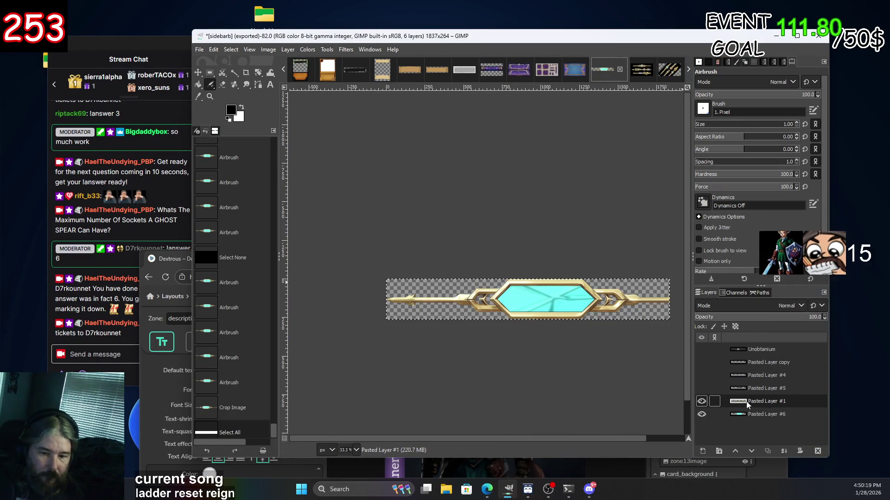
pyautogui.click(783, 452)
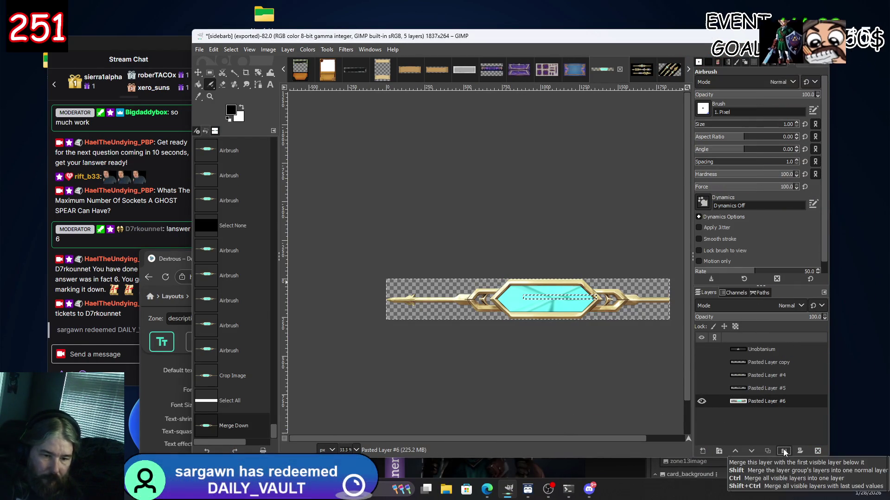
pyautogui.click(701, 401)
pyautogui.click(701, 401)
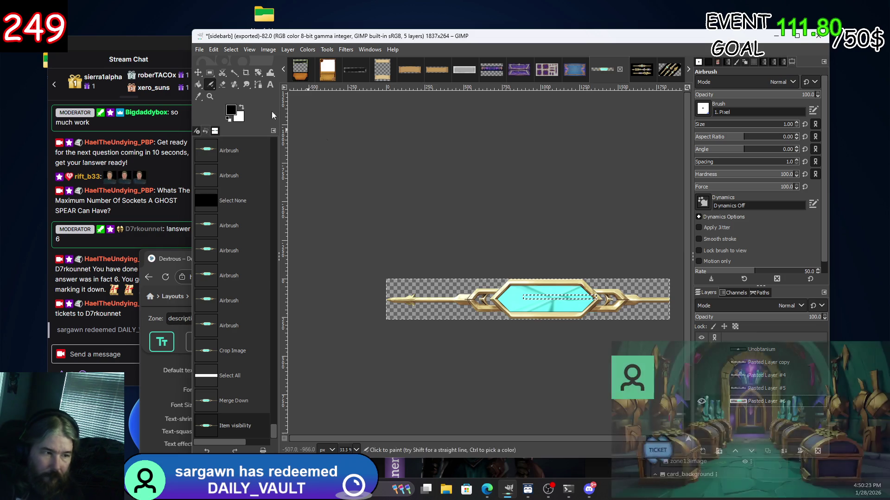
pyautogui.click(209, 73)
pyautogui.click(489, 232)
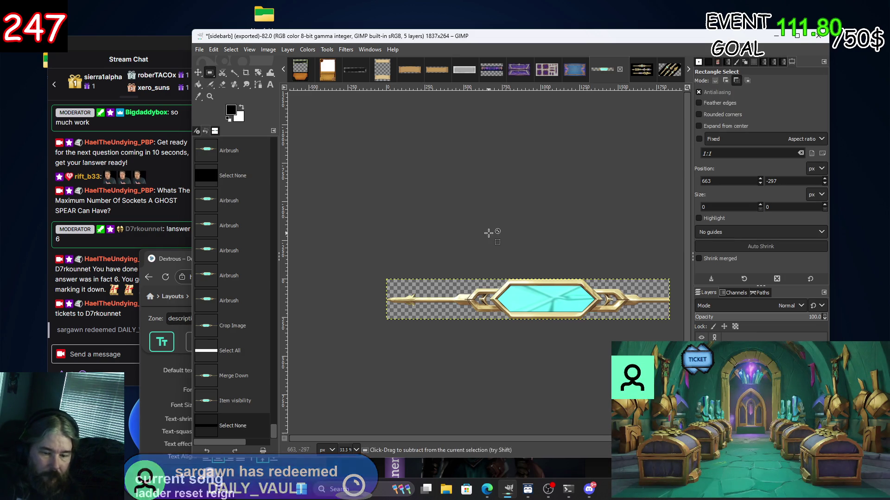
pyautogui.hotkey('ctrl', 'a')
pyautogui.hotkey('ctrl', 'c')
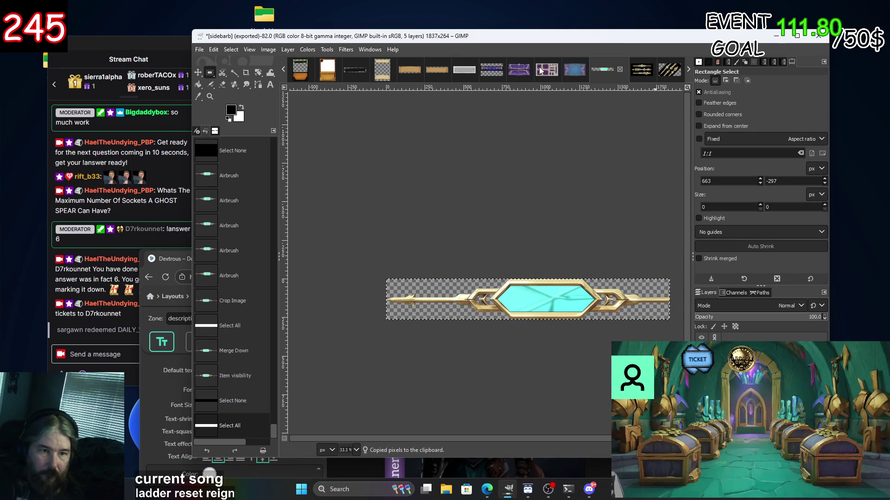
# Paste the merged gem bar into the purple frame and drag it onto the top panel.
pyautogui.click(549, 69)
pyautogui.click(521, 70)
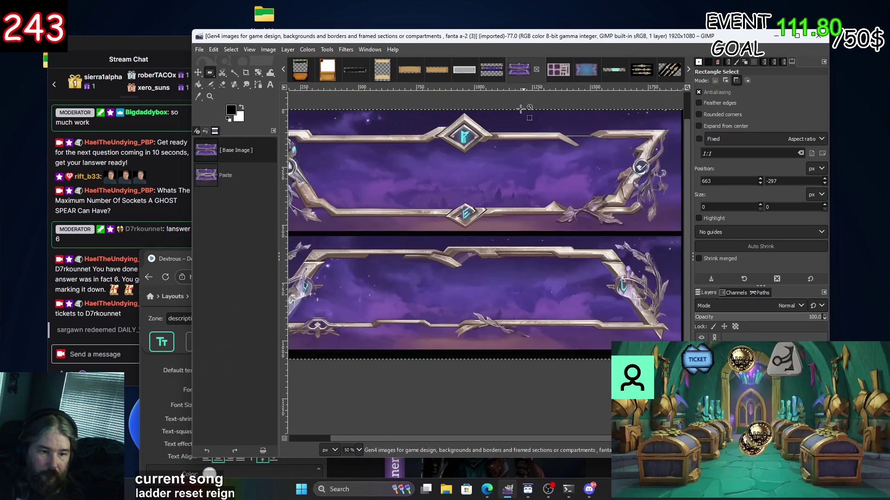
pyautogui.hotkey('ctrl', 'v')
pyautogui.press('-')
pyautogui.press('-')
pyautogui.moveTo(499, 239)
pyautogui.mouseDown()
pyautogui.moveTo(484, 245)
pyautogui.moveTo(484, 190)
pyautogui.mouseUp()
pyautogui.scroll(3, 580, 197)
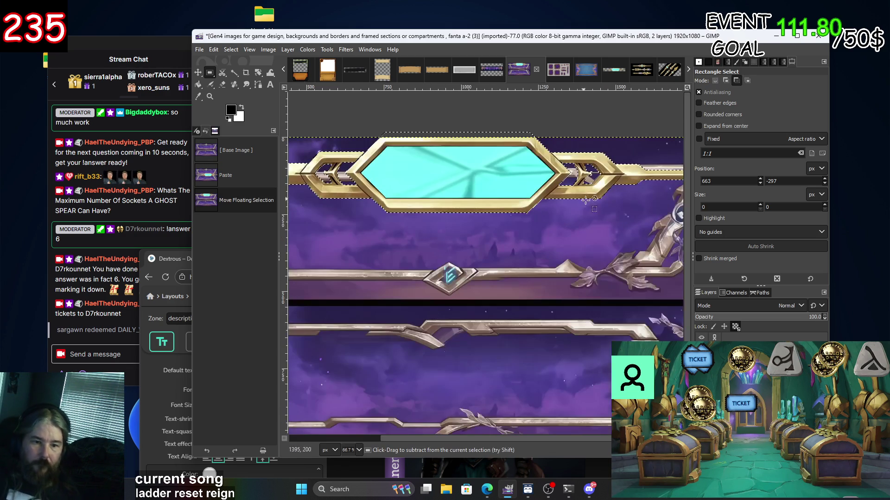
pyautogui.scroll(-2, 473, 234)
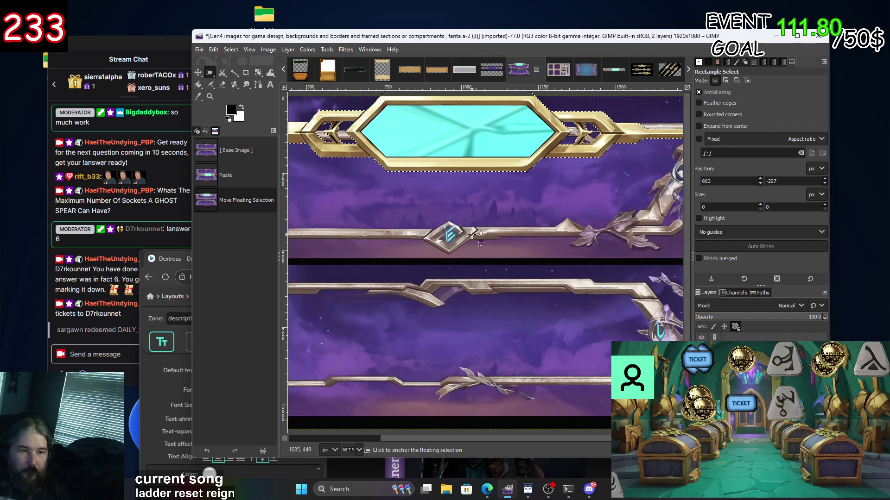
pyautogui.scroll(-2, 459, 212)
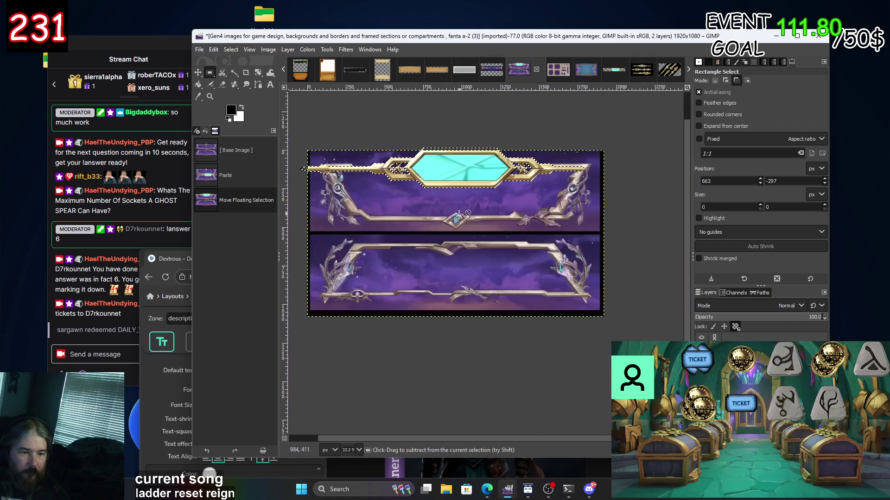
pyautogui.scroll(1, 458, 162)
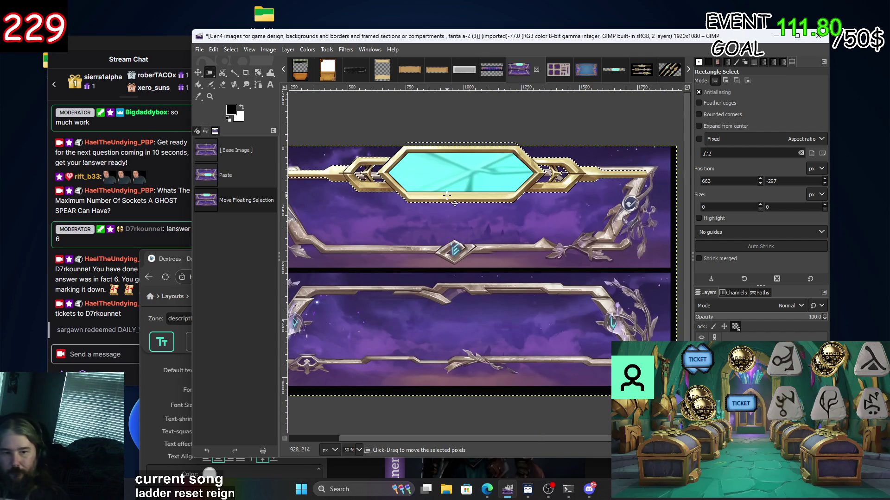
# Nudge the floating gem with arrow keys, then undo its moves and the paste.
pyautogui.press('Up')
pyautogui.press('Up')
pyautogui.press('Up')
pyautogui.press('Left')
pyautogui.press('Left')
pyautogui.press('Left')
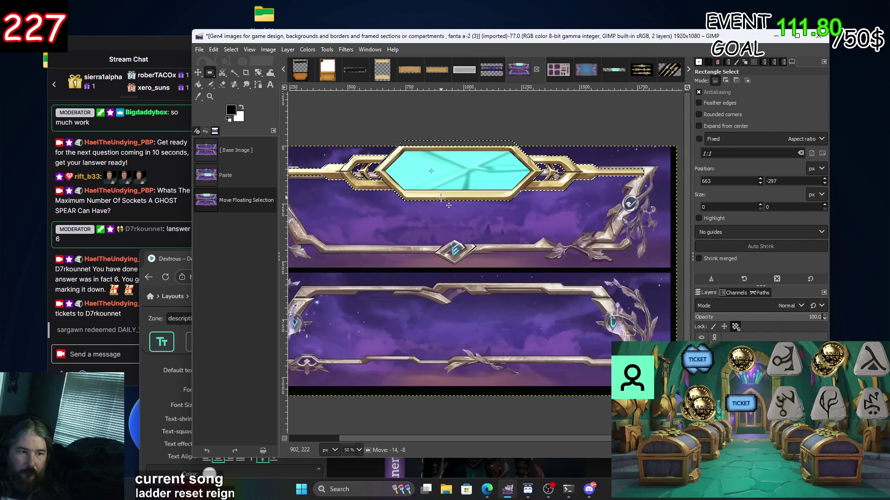
pyautogui.scroll(-1, 447, 178)
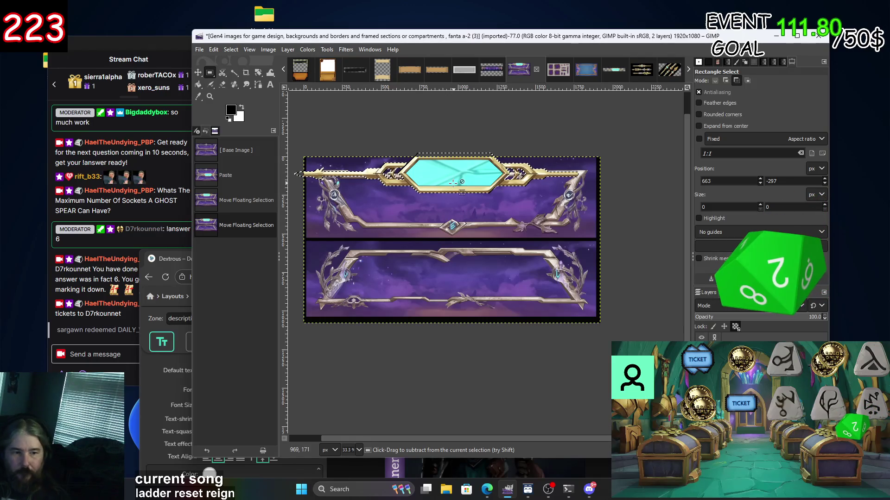
pyautogui.press('Down')
pyautogui.press('Down')
pyautogui.press('Down')
pyautogui.moveTo(458, 204); pyautogui.dragTo(462, 243)
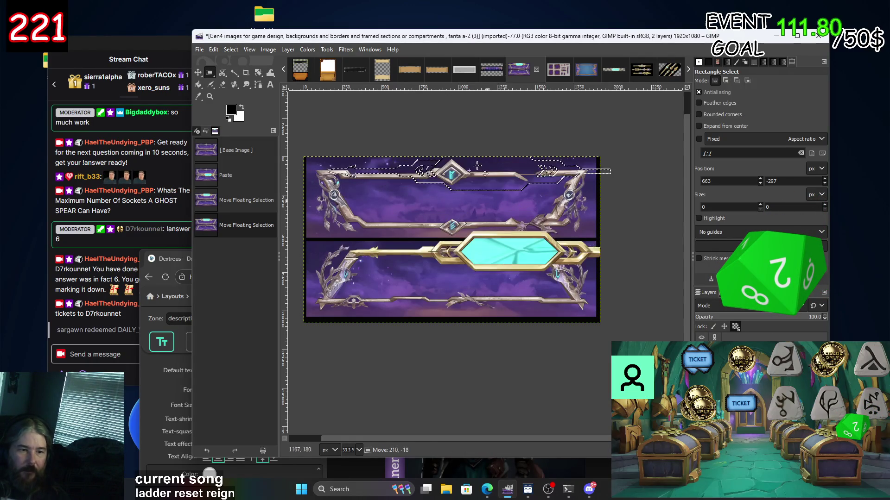
pyautogui.hotkey('ctrl', 'z')
pyautogui.hotkey('ctrl', 'z')
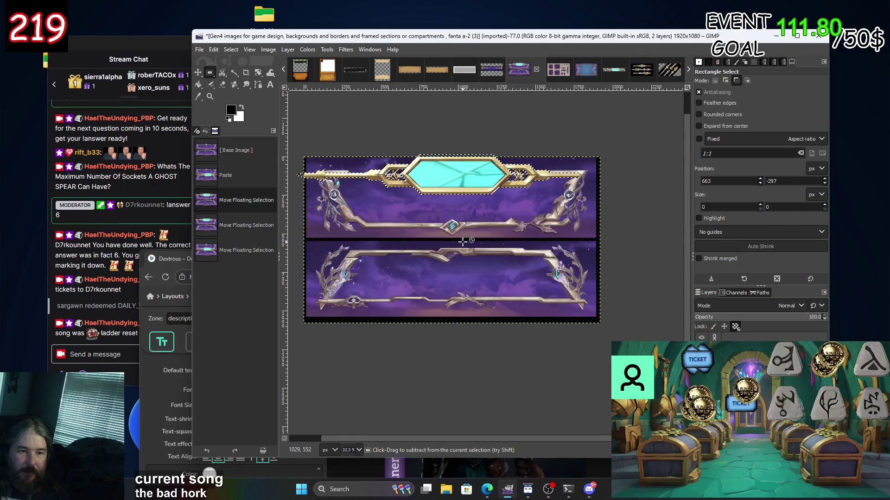
pyautogui.hotkey('ctrl', 'z')
pyautogui.hotkey('ctrl', 'z')
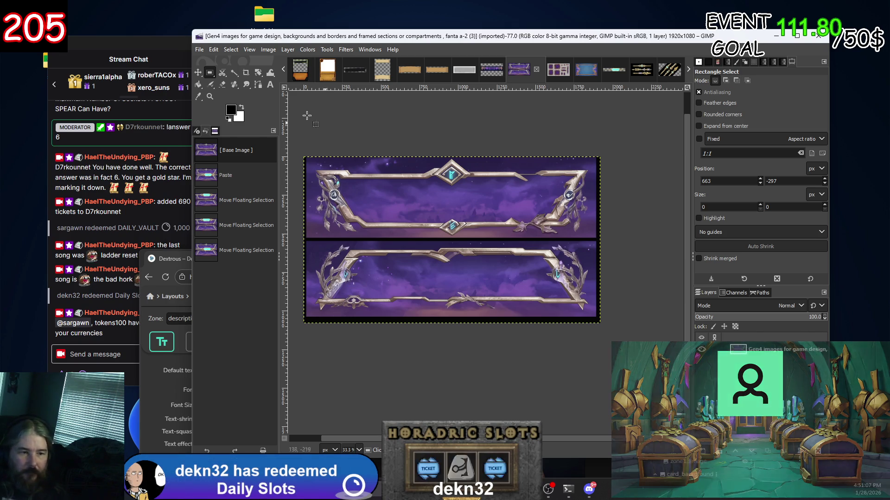
# Zoom out to view both panels, tilt the layer slightly, and undo an accidental layer cut.
pyautogui.press('1')
pyautogui.hotkey('shift', '2')
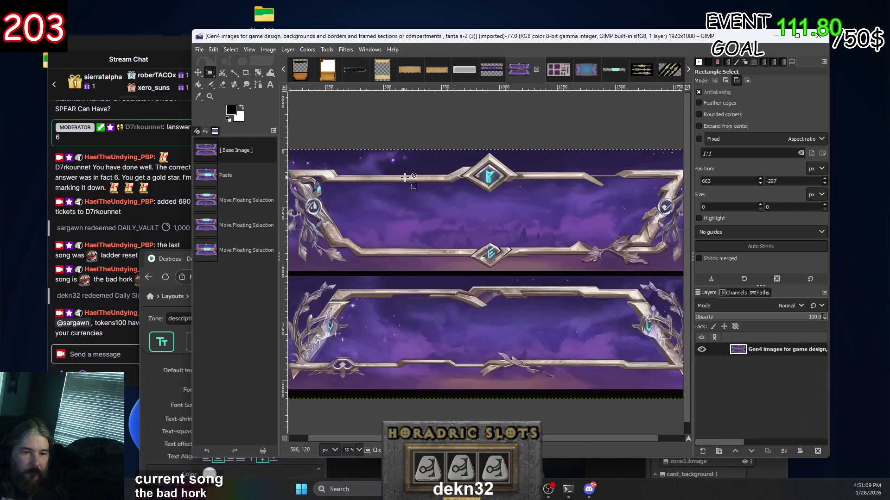
pyautogui.keyDown('ctrl'); pyautogui.scroll(-2, 556, 256); pyautogui.keyUp('ctrl')
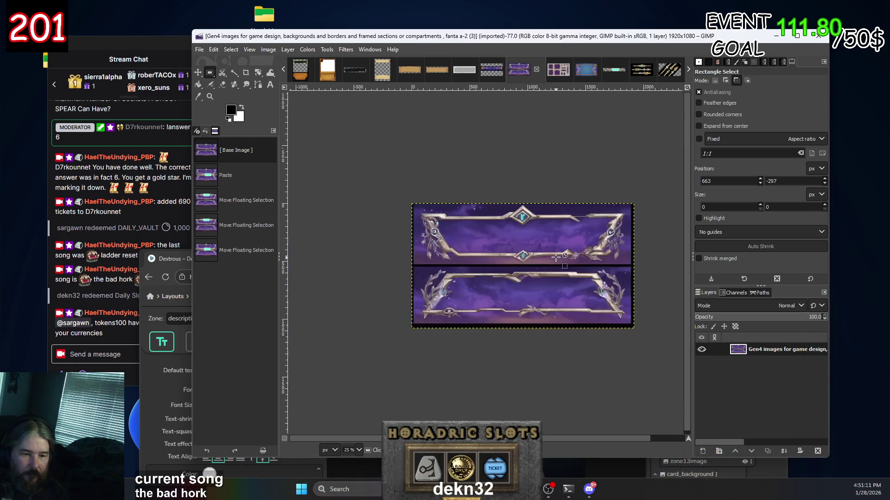
pyautogui.hotkey('shift', 'r')
pyautogui.moveTo(553, 254)
pyautogui.mouseDown()
pyautogui.moveTo(540, 163)
pyautogui.moveTo(516, 314)
pyautogui.moveTo(543, 307)
pyautogui.moveTo(574, 277)
pyautogui.mouseUp()
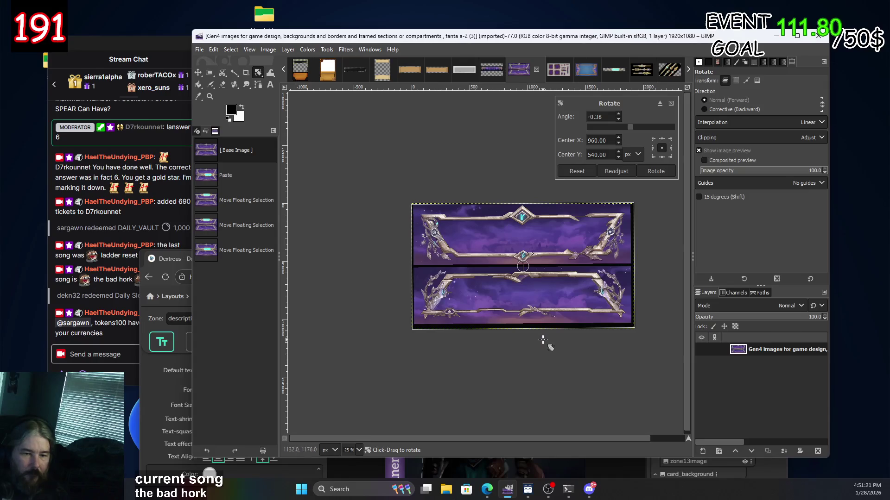
pyautogui.hotkey('ctrl', 'x')
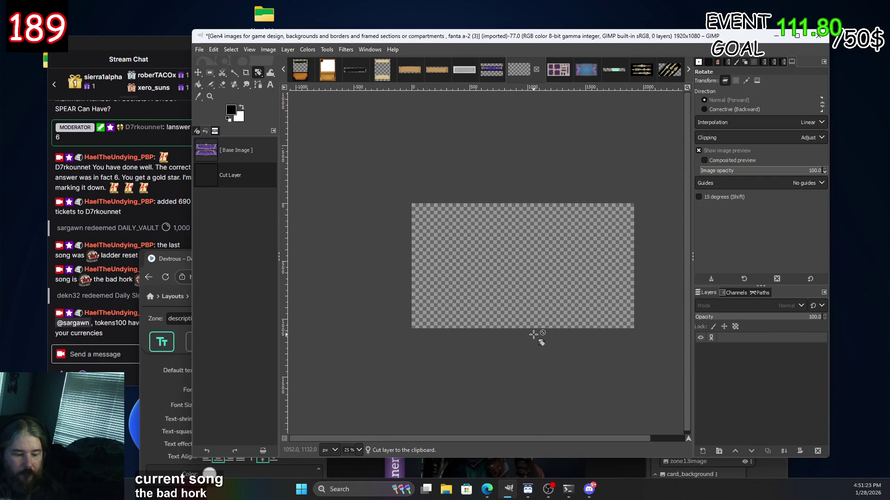
pyautogui.hotkey('ctrl', 'z')
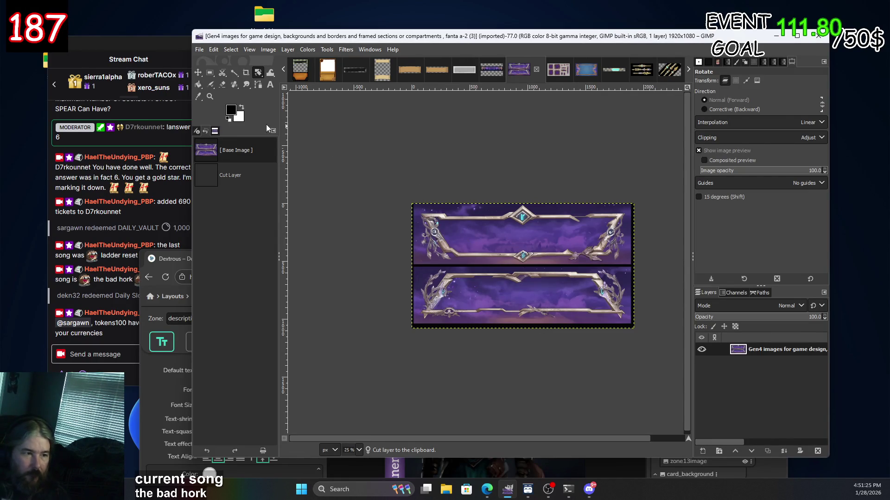
# Draw a rectangular selection around the top framed panel.
pyautogui.click(211, 73)
pyautogui.moveTo(353, 166)
pyautogui.mouseDown()
pyautogui.moveTo(701, 266)
pyautogui.moveTo(649, 265)
pyautogui.mouseUp()
pyautogui.rightClick(537, 238)
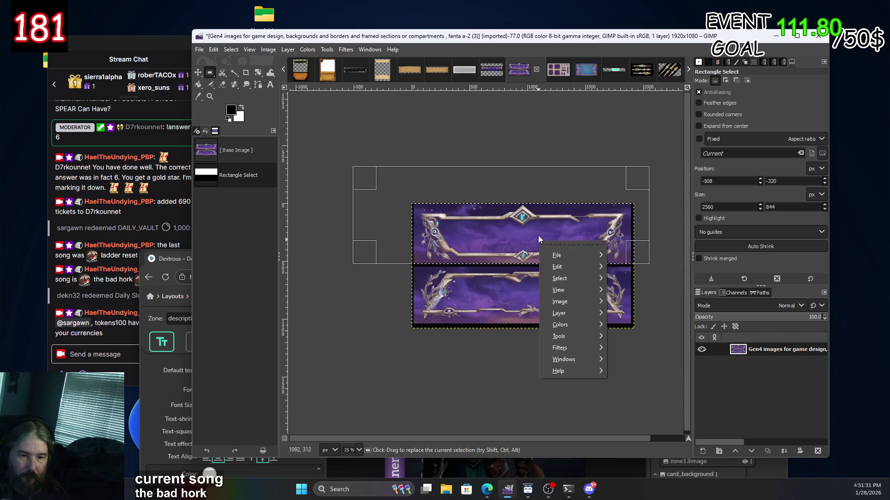
# Crop the image to the selected top panel, leaving a 1920x524 canvas.
pyautogui.moveTo(589, 304)
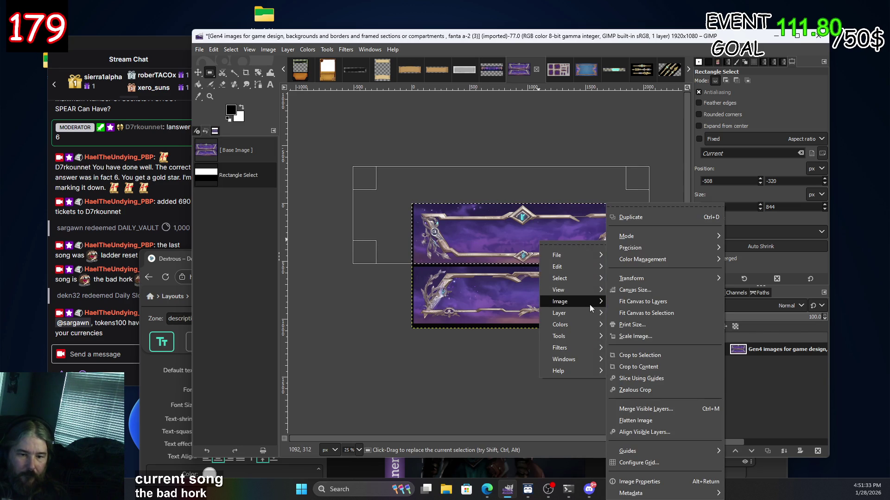
pyautogui.click(667, 355)
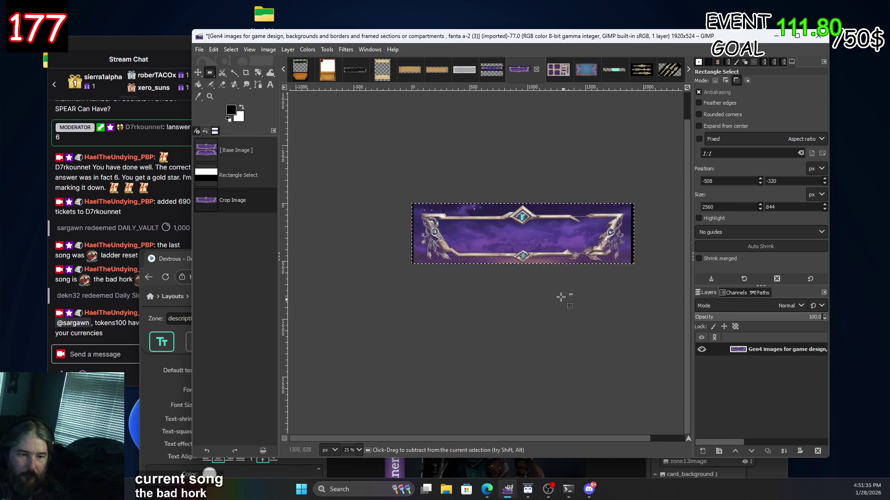
pyautogui.keyDown('ctrl'); pyautogui.scroll(3, 578, 265); pyautogui.keyUp('ctrl')
pyautogui.keyDown('ctrl'); pyautogui.scroll(-2, 578, 265); pyautogui.keyUp('ctrl')
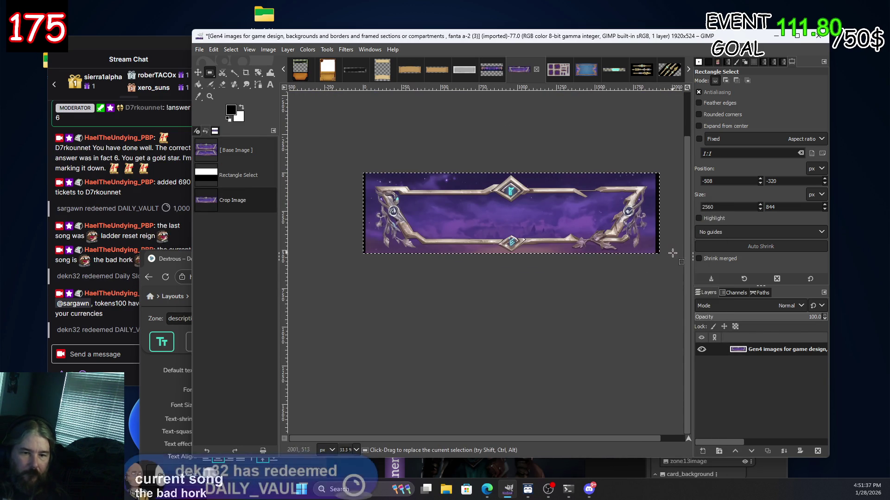
pyautogui.keyDown('ctrl'); pyautogui.scroll(3, 658, 250); pyautogui.keyUp('ctrl')
pyautogui.keyDown('ctrl'); pyautogui.scroll(2, 653, 243); pyautogui.keyUp('ctrl')
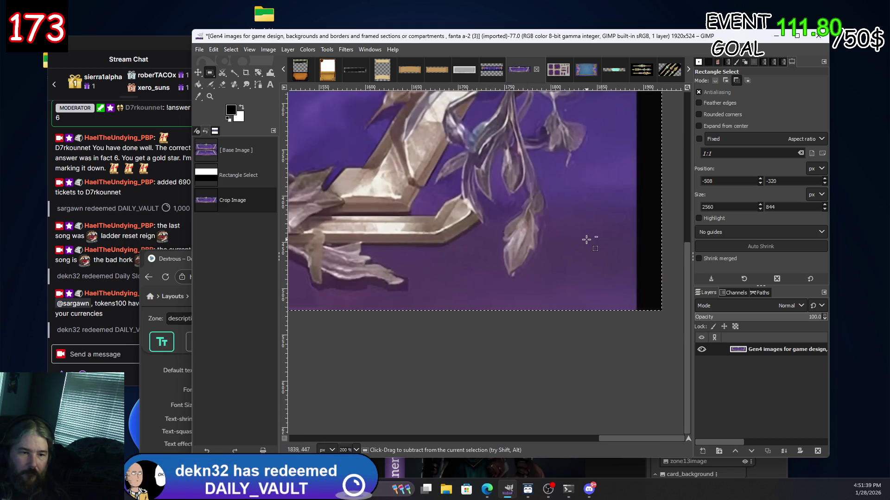
pyautogui.keyDown('ctrl'); pyautogui.scroll(-1, 586, 239); pyautogui.keyUp('ctrl')
# Switch to the Eraser and erase a small test dot on the banner.
pyautogui.hscroll(-5, 511, 306)
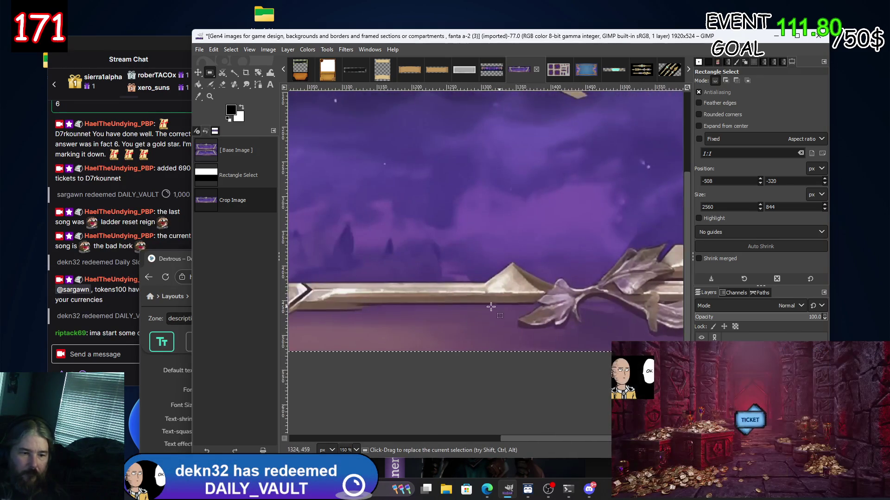
pyautogui.hscroll(-5, 511, 305)
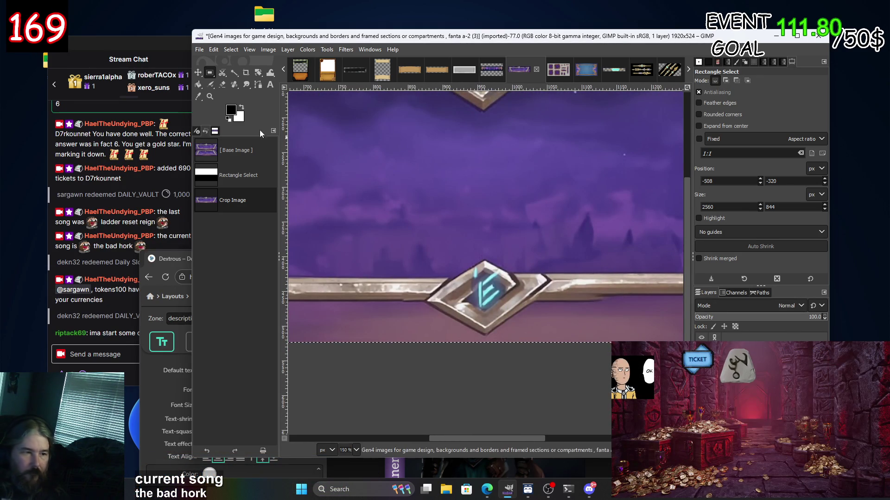
pyautogui.click(223, 85)
pyautogui.click(388, 308)
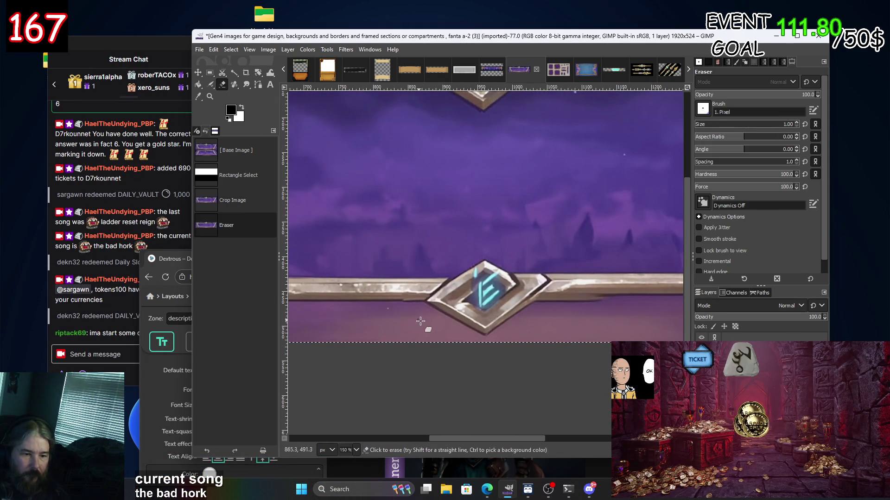
# Detach the Eraser tool options into an enlarged floating window and raise the size to 5.
pyautogui.keyDown('ctrl'); pyautogui.scroll(-3, 410, 317); pyautogui.keyUp('ctrl')
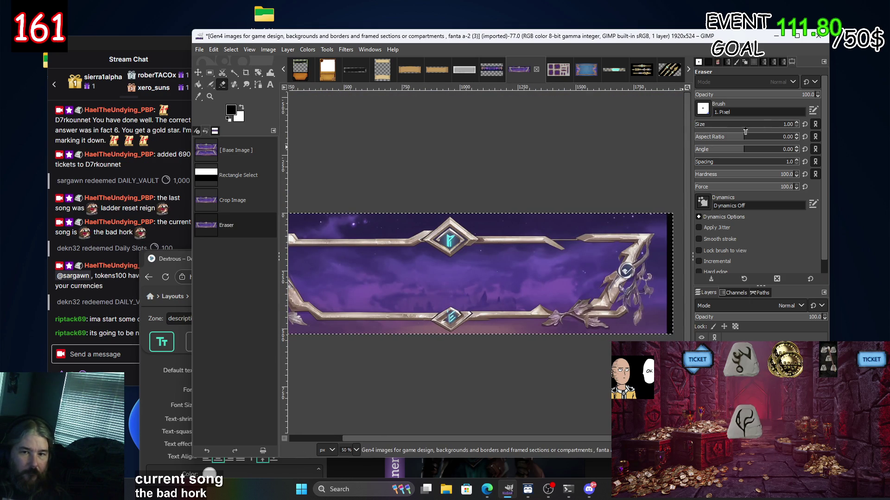
pyautogui.click(797, 123)
pyautogui.moveTo(791, 61); pyautogui.dragTo(793, 91)
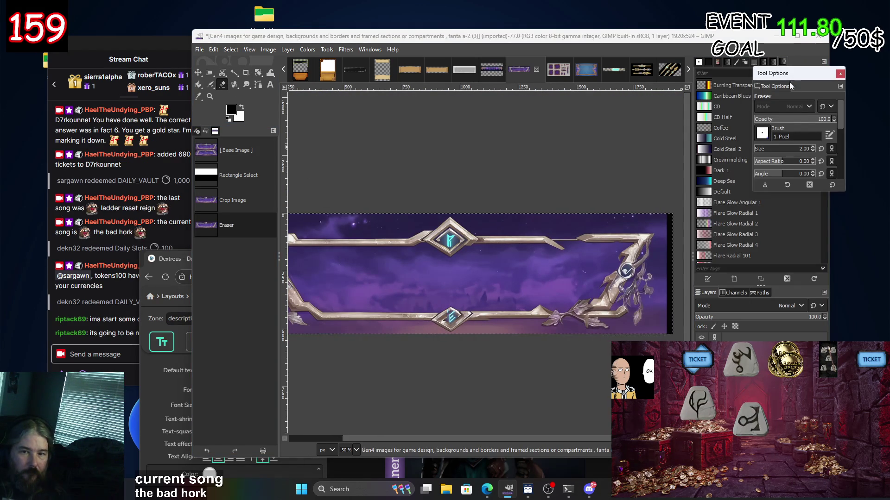
pyautogui.moveTo(753, 191); pyautogui.dragTo(681, 295)
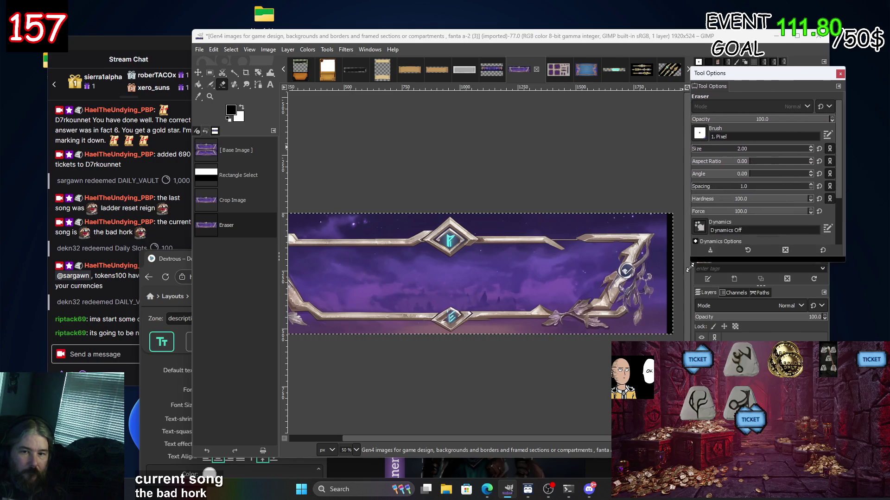
pyautogui.click(812, 147)
pyautogui.click(813, 147)
pyautogui.click(813, 146)
pyautogui.click(813, 147)
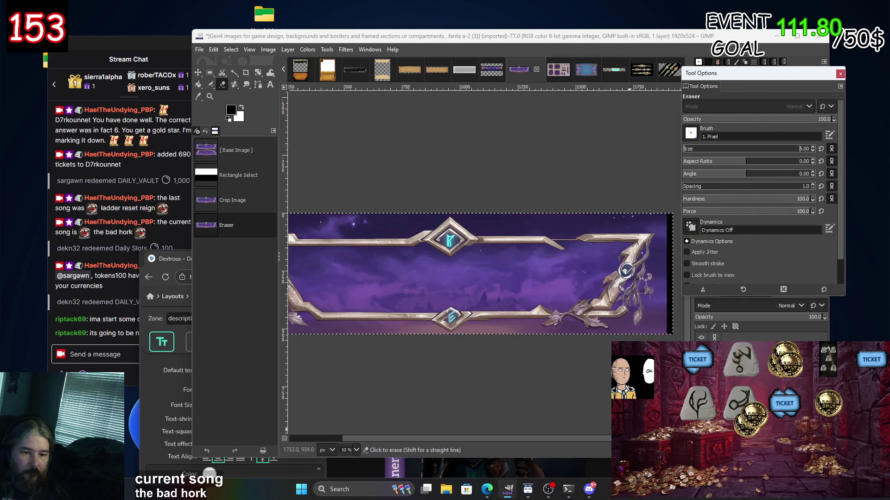
# Erase a small patch just below the frame's lower border.
pyautogui.scroll(3, 513, 318)
pyautogui.scroll(2, 342, 205)
pyautogui.hscroll(-5, 343, 204)
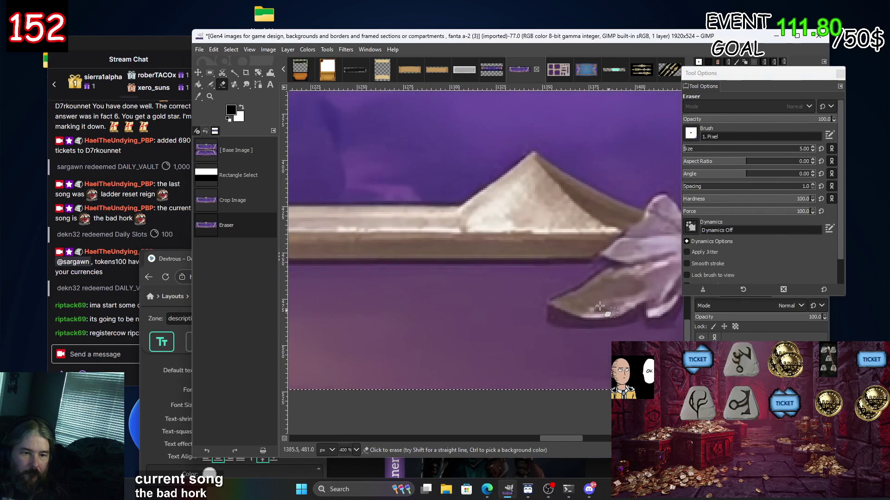
pyautogui.click(572, 273)
# Add an alpha channel to the panel layer for transparency.
pyautogui.hscroll(-5, 402, 269)
pyautogui.rightClick(779, 339)
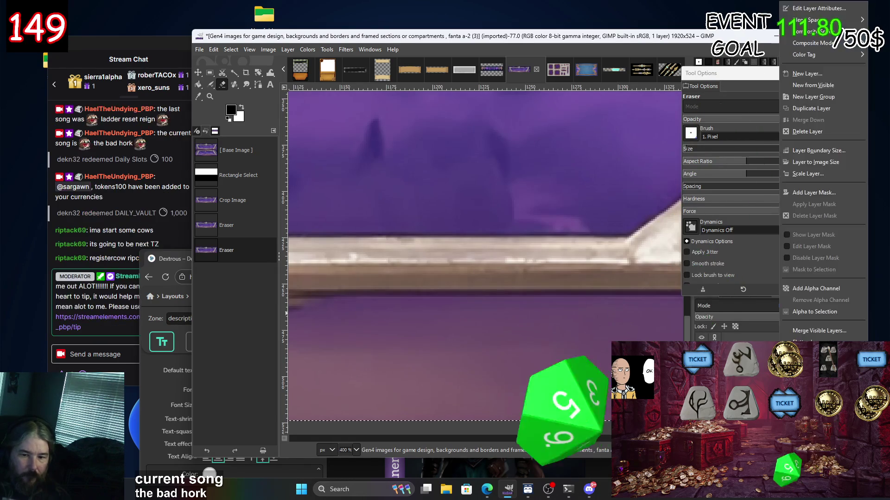
pyautogui.click(820, 288)
# Erase spots and straight strips of purple along the border's lower edge beside the leaf ornament.
pyautogui.hscroll(5, 668, 322)
pyautogui.click(458, 290)
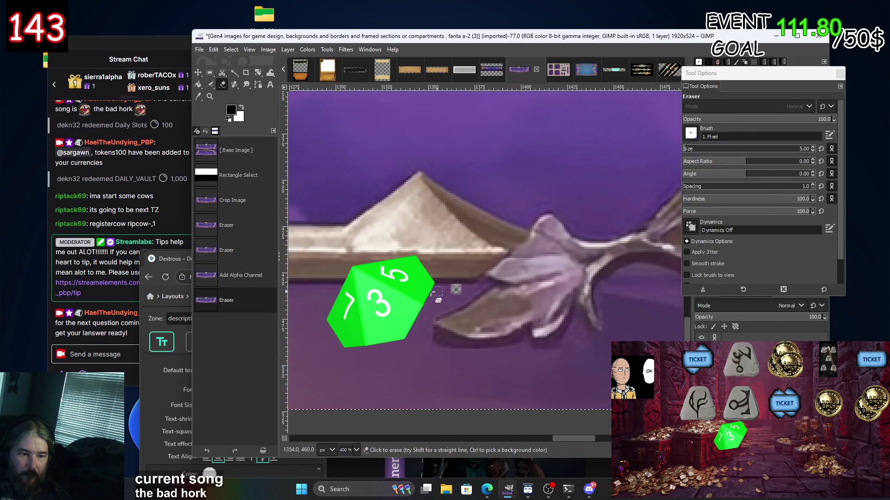
pyautogui.hscroll(-5, 600, 318)
pyautogui.keyDown('shift'); pyautogui.click(460, 330); pyautogui.keyUp('shift')
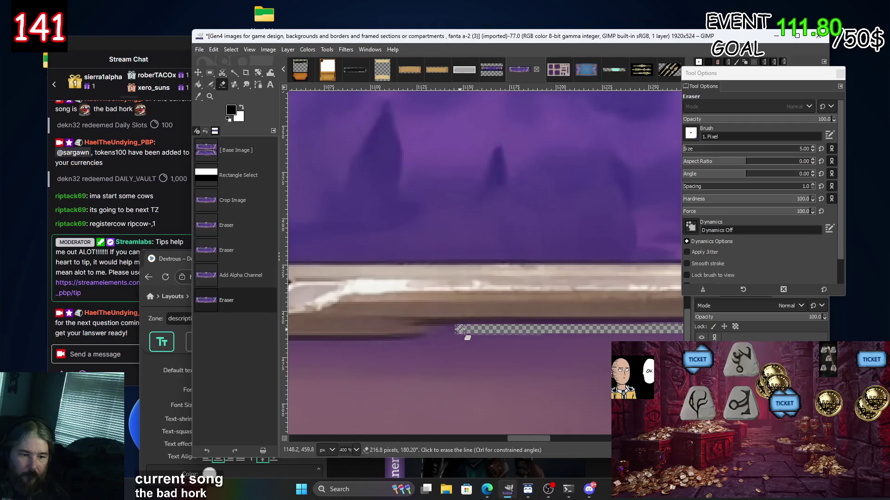
pyautogui.click(453, 329)
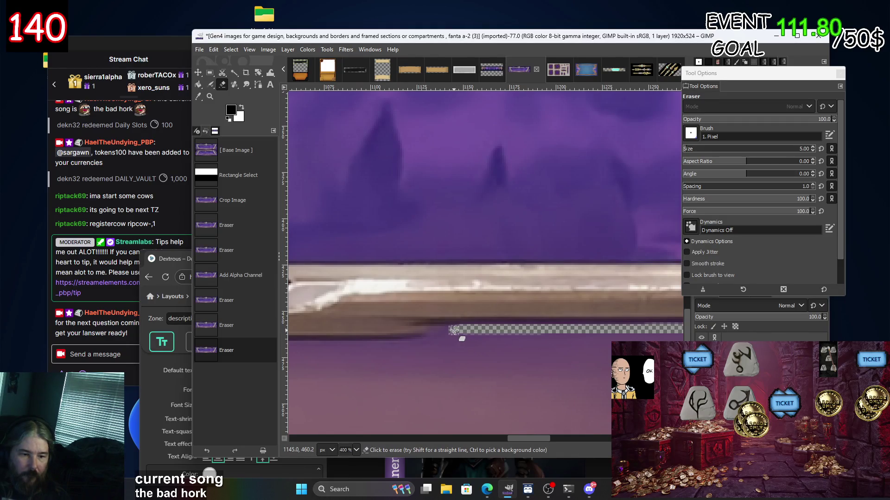
pyautogui.keyDown('shift'); pyautogui.click(416, 342); pyautogui.keyUp('shift')
pyautogui.hscroll(-5, 574, 326)
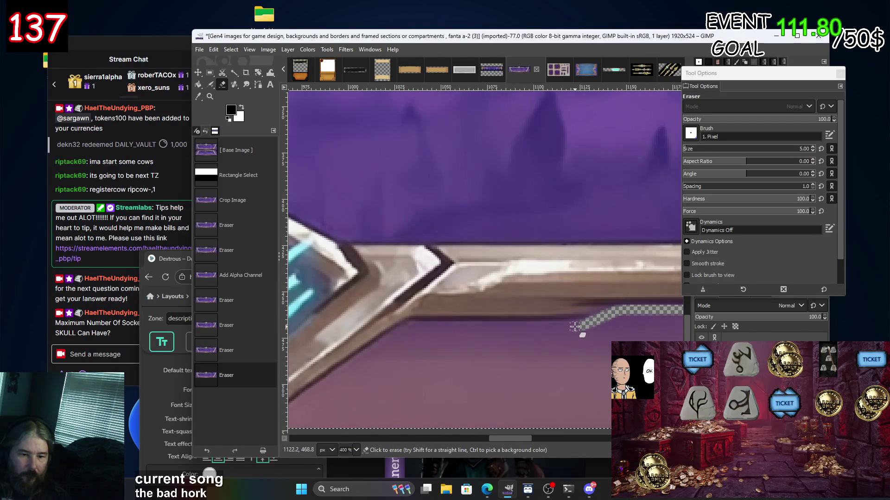
pyautogui.keyDown('shift'); pyautogui.click(413, 326); pyautogui.keyUp('shift')
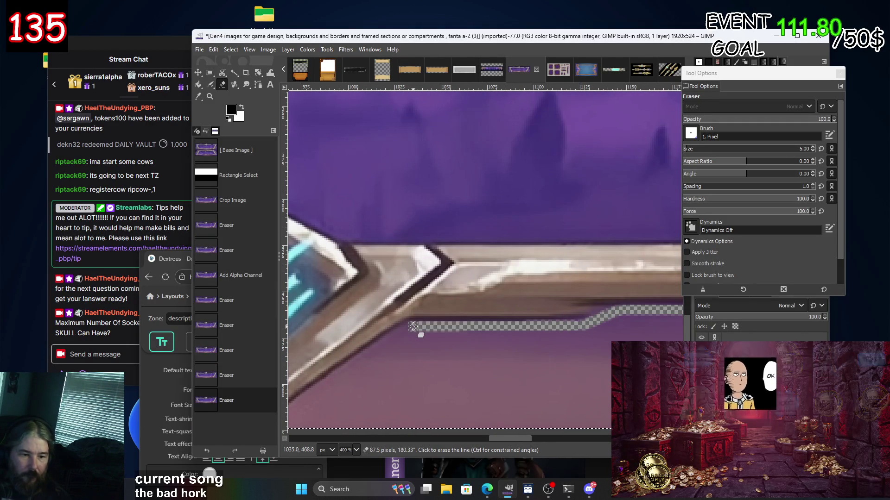
pyautogui.click(413, 327)
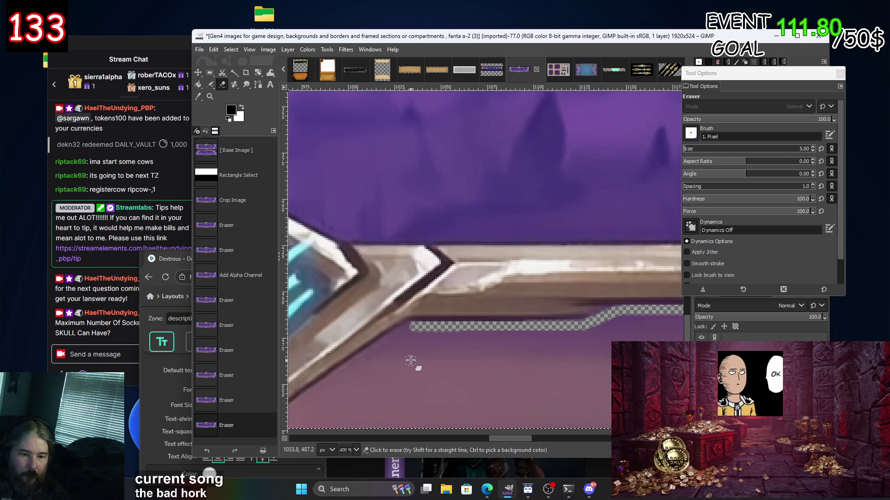
pyautogui.click(409, 333)
pyautogui.hscroll(-4, 547, 274)
pyautogui.scroll(-2, 477, 341)
# Erase the purple below the bottom border around the diamond ornament's lower-left edge.
pyautogui.keyDown('shift'); pyautogui.click(475, 323); pyautogui.keyUp('shift')
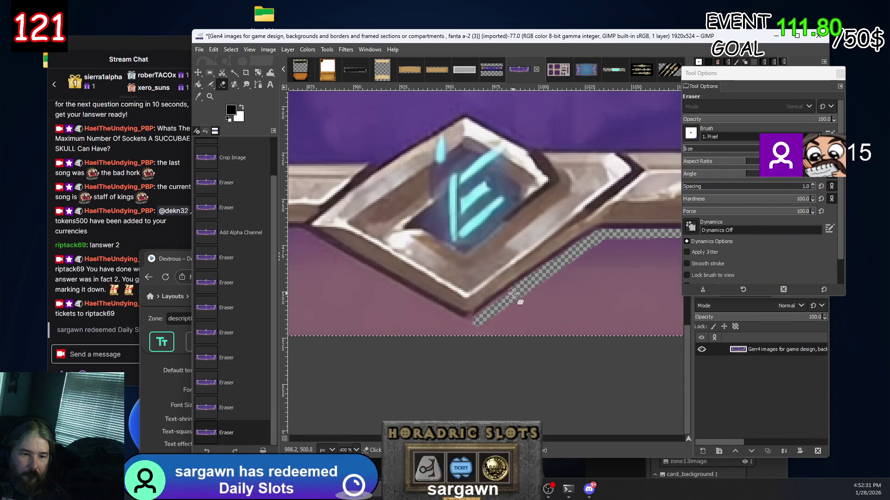
pyautogui.moveTo(484, 314); pyautogui.dragTo(464, 330)
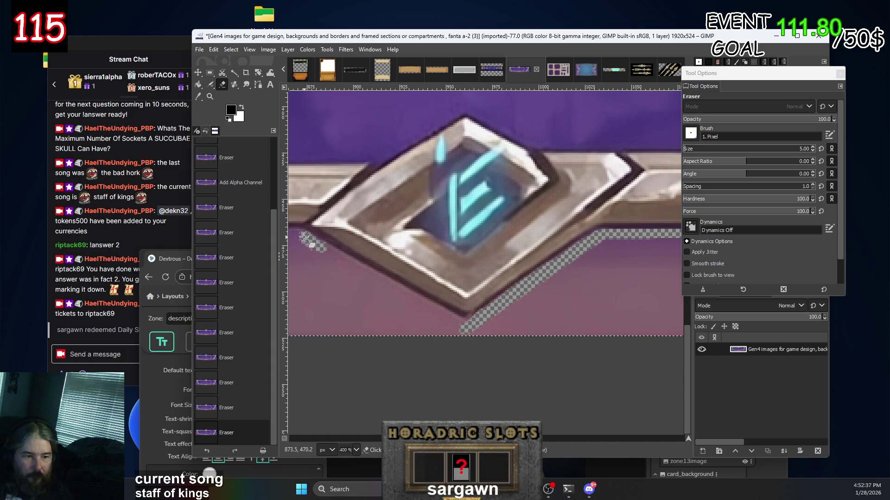
pyautogui.moveTo(312, 242); pyautogui.dragTo(308, 240)
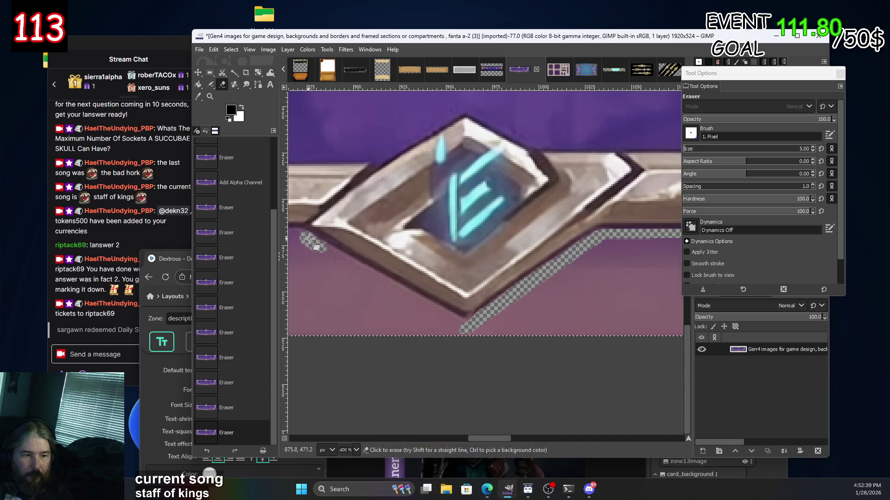
pyautogui.keyDown('shift'); pyautogui.click(463, 326); pyautogui.keyUp('shift')
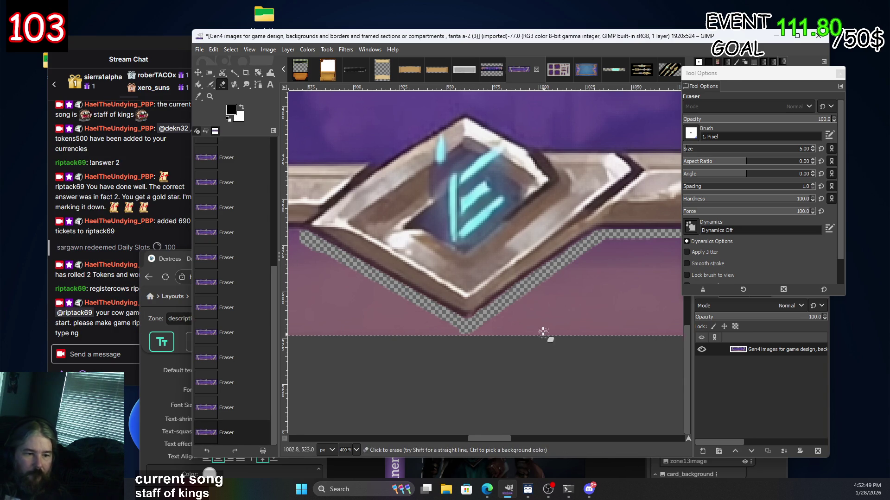
# Further left along the lower bar, erase a straight purple strip and Shift-click a line joining it.
pyautogui.moveTo(377, 258); pyautogui.dragTo(630, 308)
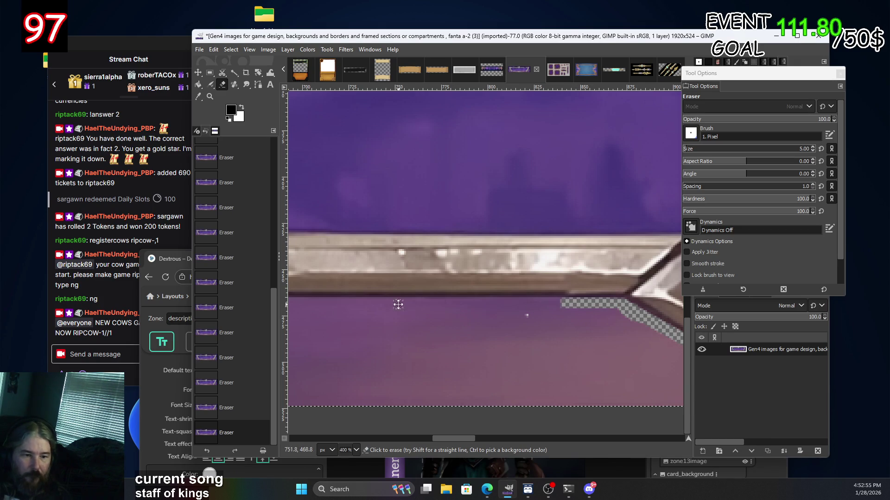
pyautogui.hscroll(-3, 506, 313)
pyautogui.hscroll(-1, 447, 313)
pyautogui.hscroll(-1, 432, 313)
pyautogui.hscroll(-1, 490, 310)
pyautogui.hscroll(-2, 343, 311)
pyautogui.hscroll(-1, 409, 314)
pyautogui.hscroll(-2, 458, 313)
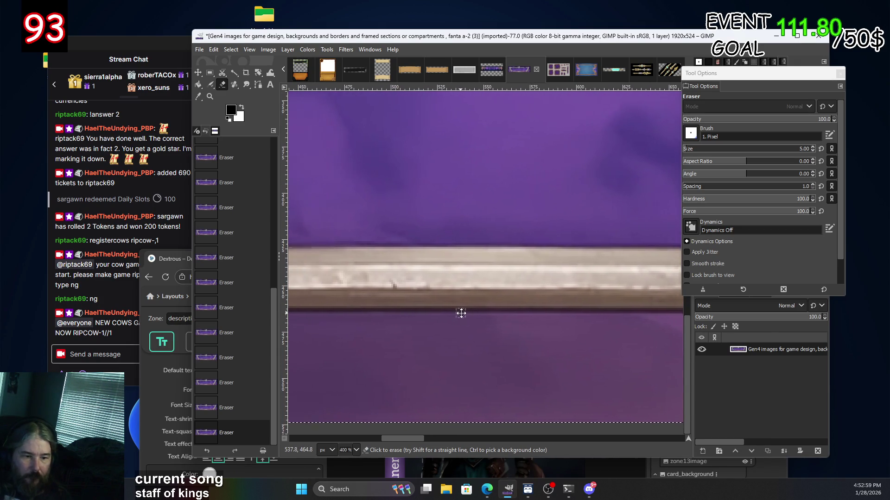
pyautogui.hscroll(-2, 493, 311)
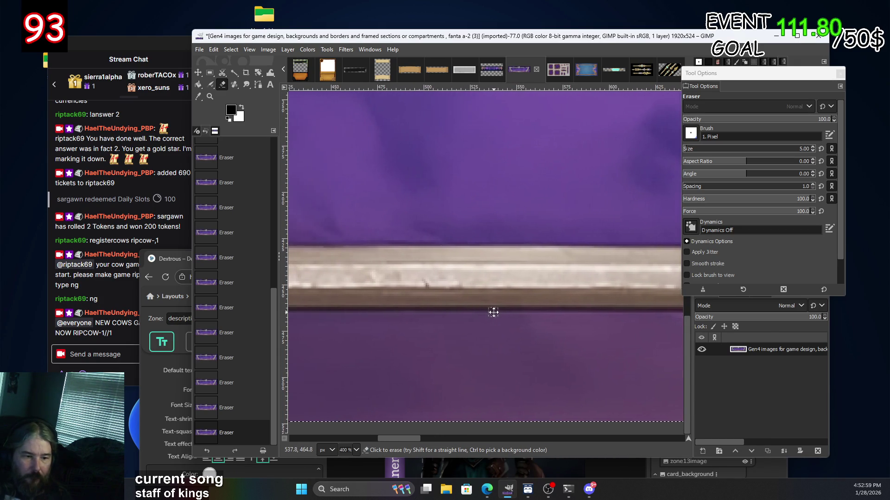
pyautogui.keyDown('shift'); pyautogui.click(423, 317); pyautogui.keyUp('shift')
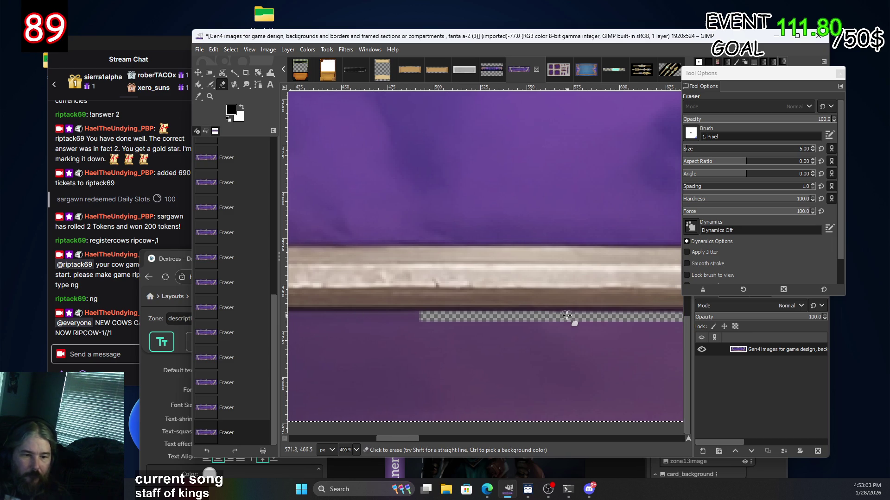
pyautogui.hscroll(5, 371, 319)
pyautogui.hscroll(5, 389, 328)
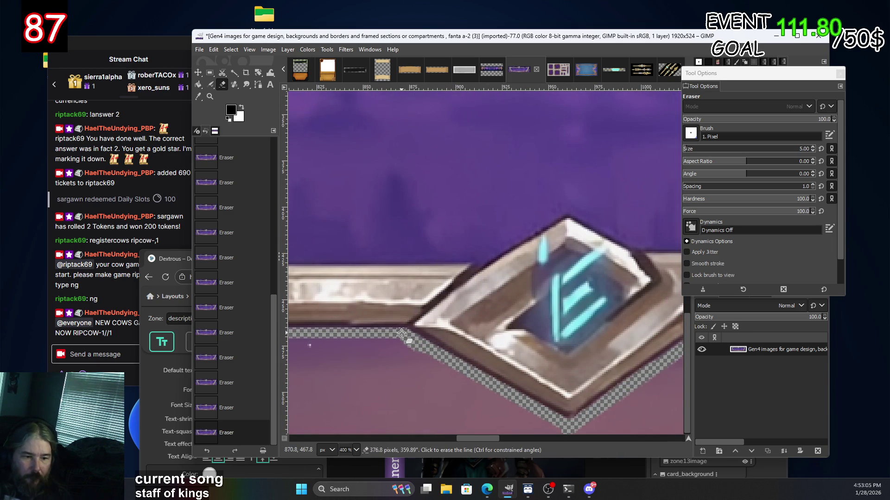
pyautogui.hscroll(-2, 401, 332)
pyautogui.hscroll(-3, 408, 338)
pyautogui.hscroll(-2, 417, 348)
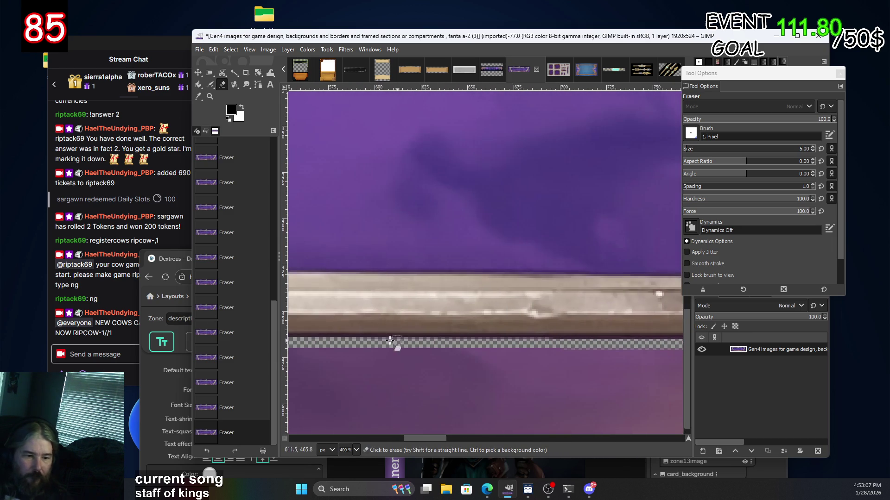
pyautogui.hscroll(-2, 524, 342)
pyautogui.hscroll(-3, 509, 327)
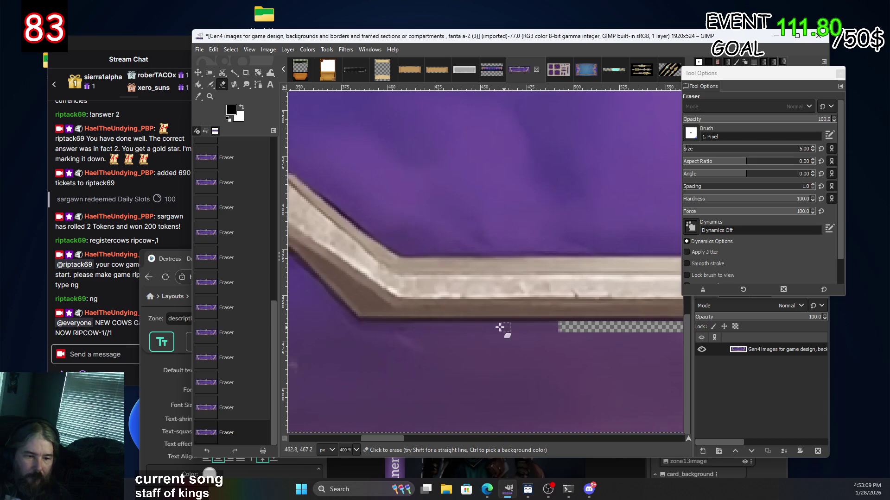
pyautogui.press('shift')
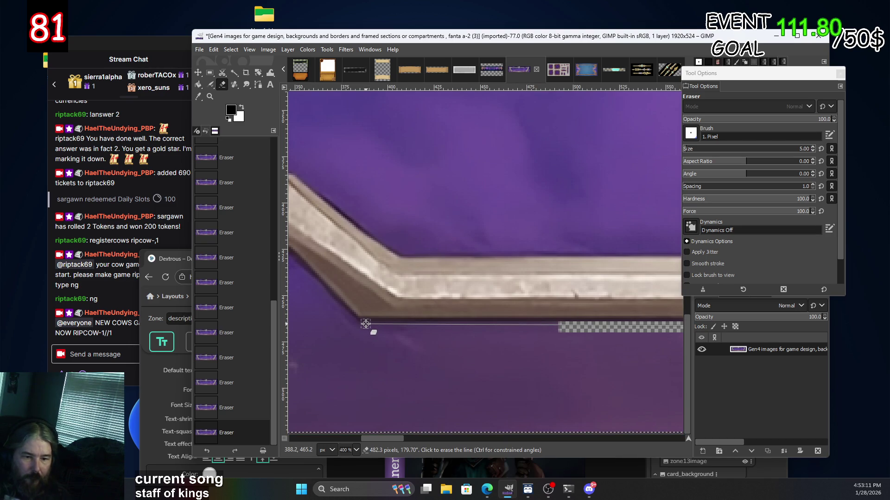
pyautogui.keyDown('shift'); pyautogui.click(365, 325); pyautogui.keyUp('shift')
# Erase a diagonal along the frame's bend and clean the leftover purple at the corner.
pyautogui.scroll(-4, 525, 334)
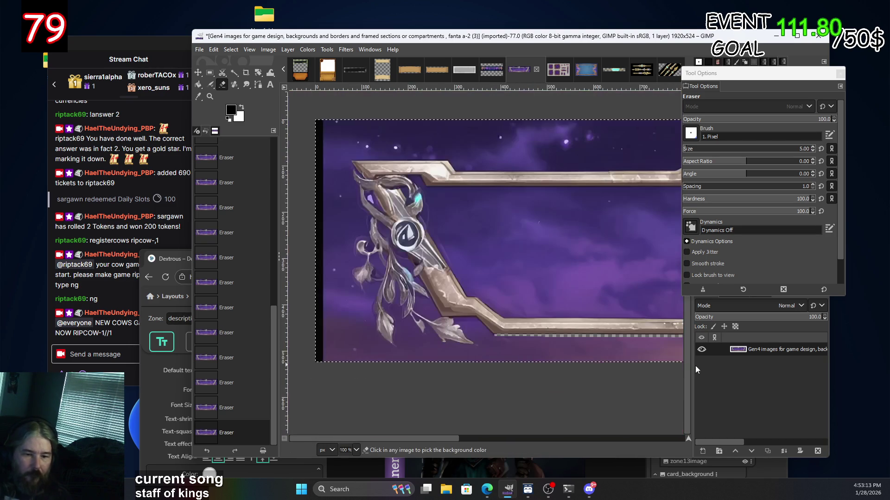
pyautogui.scroll(2, 497, 333)
pyautogui.scroll(3, 491, 324)
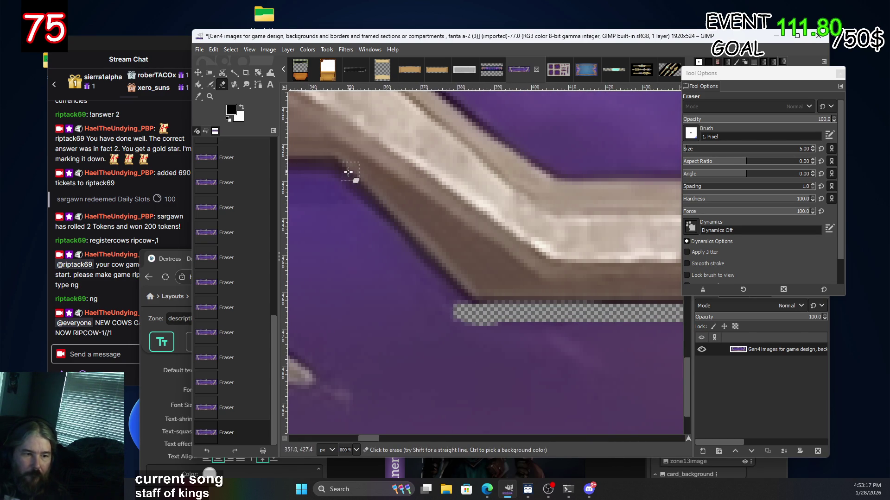
pyautogui.keyDown('shift'); pyautogui.click(328, 169); pyautogui.keyUp('shift')
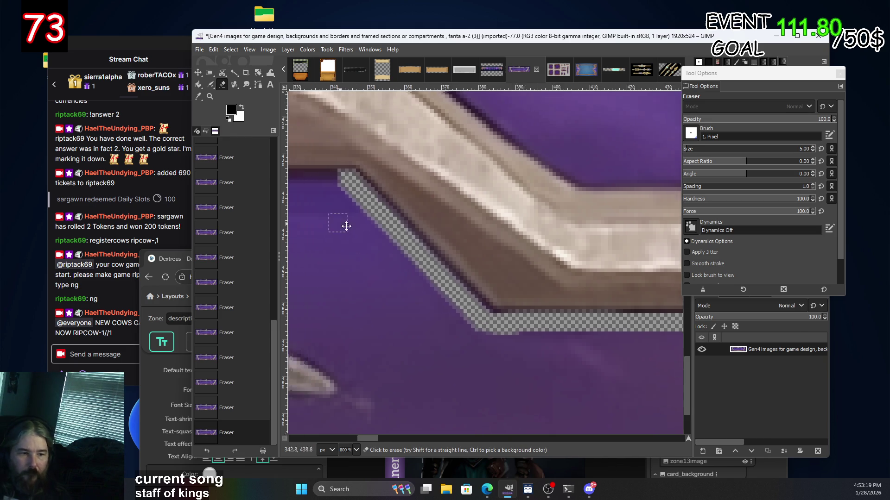
pyautogui.scroll(2, 448, 253)
pyautogui.hscroll(-5, 449, 253)
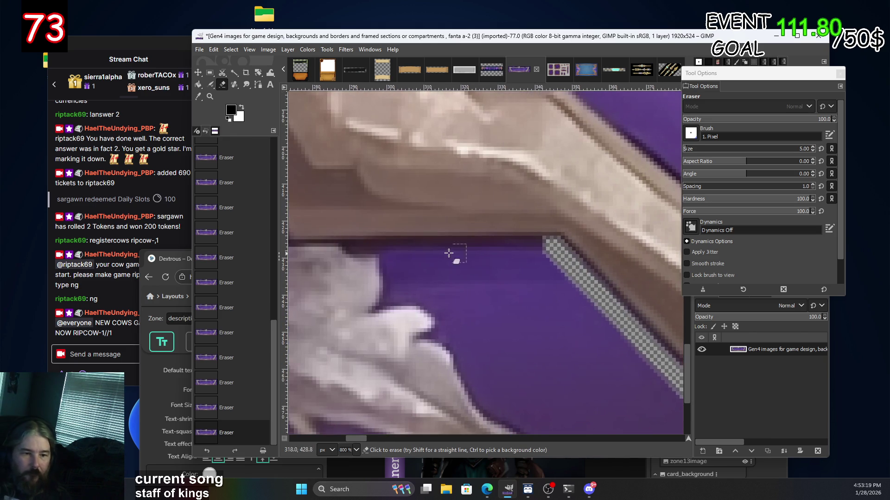
pyautogui.keyDown('shift'); pyautogui.click(391, 247); pyautogui.keyUp('shift')
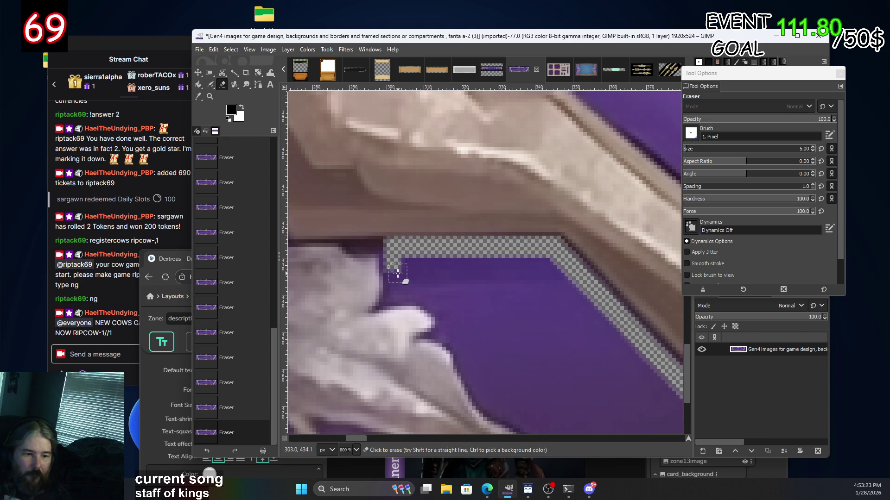
pyautogui.hotkey('ctrl', 'z')
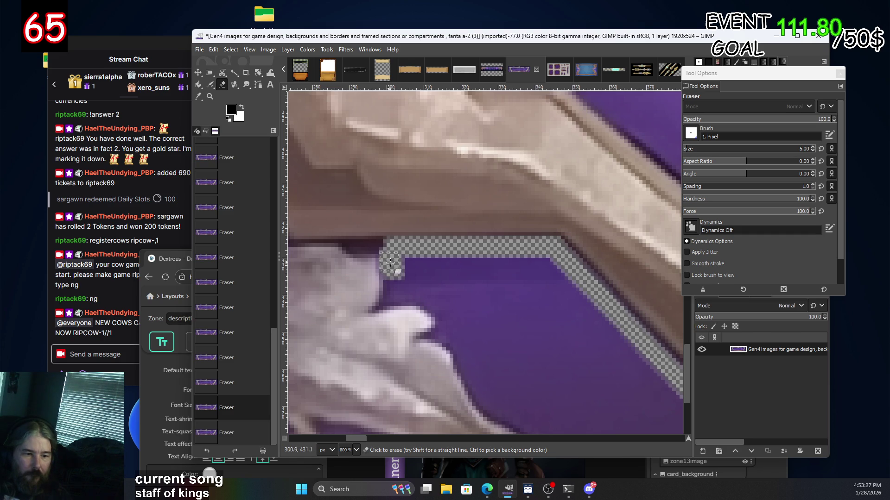
pyautogui.click(390, 263)
# Erase the purple band following the left leaf ornament's edges down to its lower edge.
pyautogui.moveTo(436, 297); pyautogui.dragTo(460, 323)
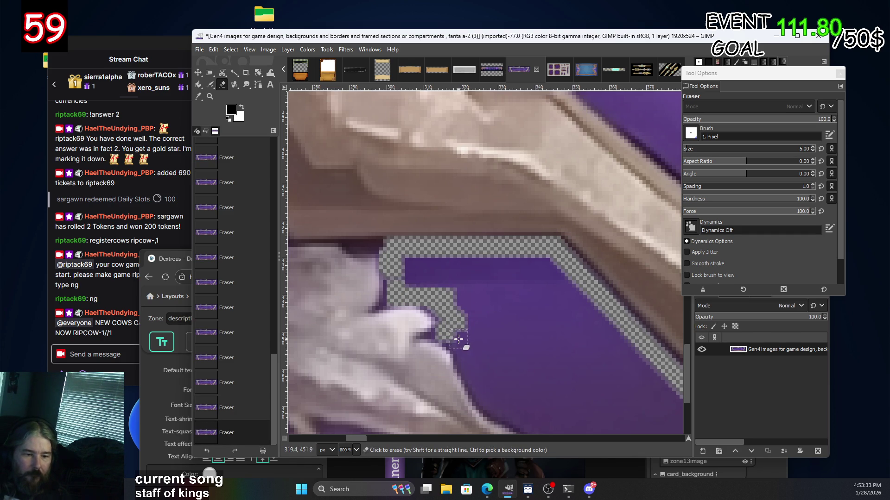
pyautogui.moveTo(457, 339); pyautogui.dragTo(473, 359)
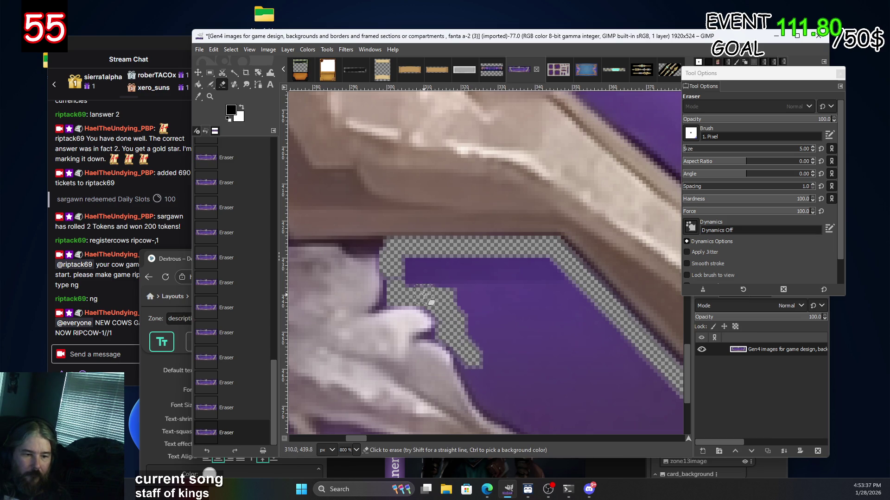
pyautogui.moveTo(396, 258); pyautogui.dragTo(420, 276)
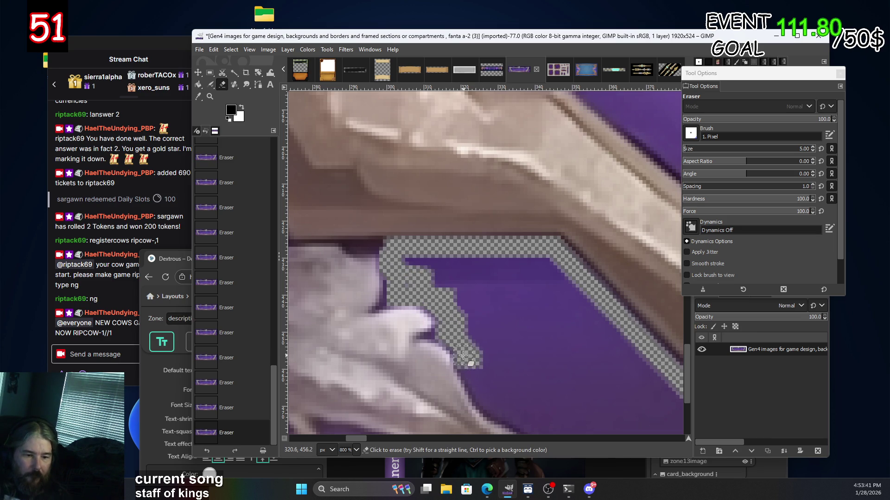
pyautogui.hscroll(2, 463, 358)
pyautogui.scroll(-3, 441, 293)
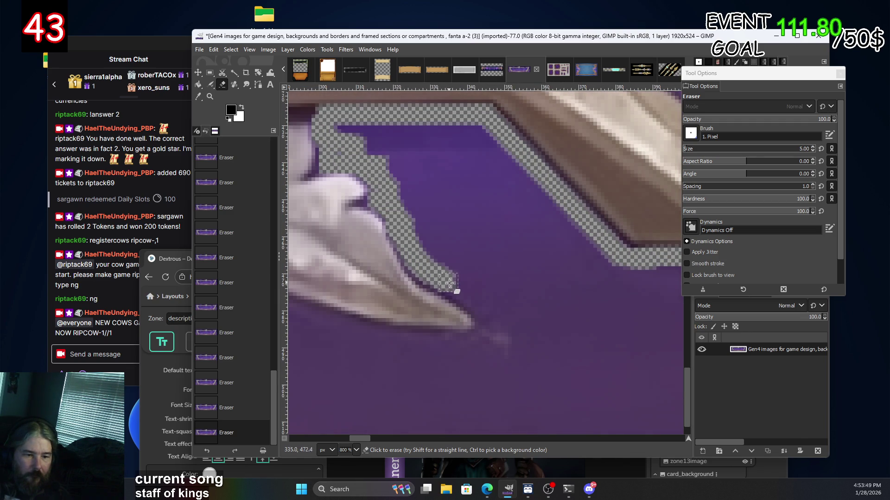
pyautogui.moveTo(476, 301); pyautogui.dragTo(488, 364)
pyautogui.scroll(-5, 488, 363)
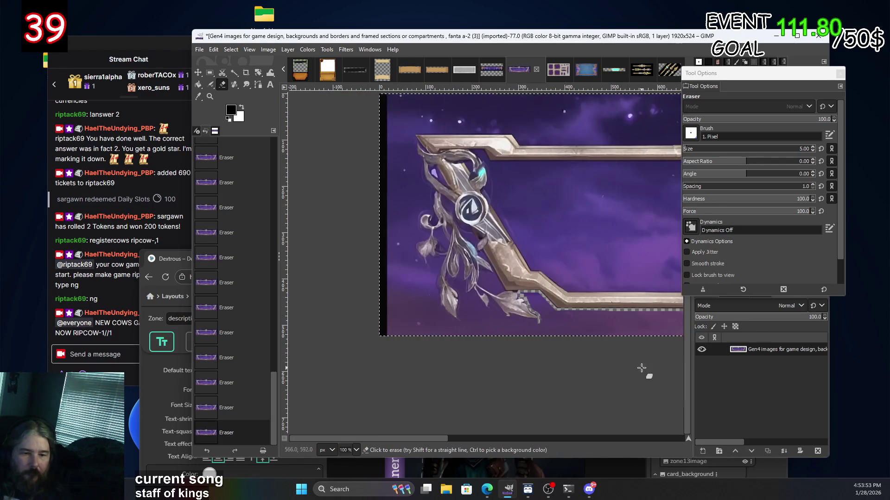
# Erase a band of purple beneath the left ornament's lowest leaves into the lower bar.
pyautogui.press('1')
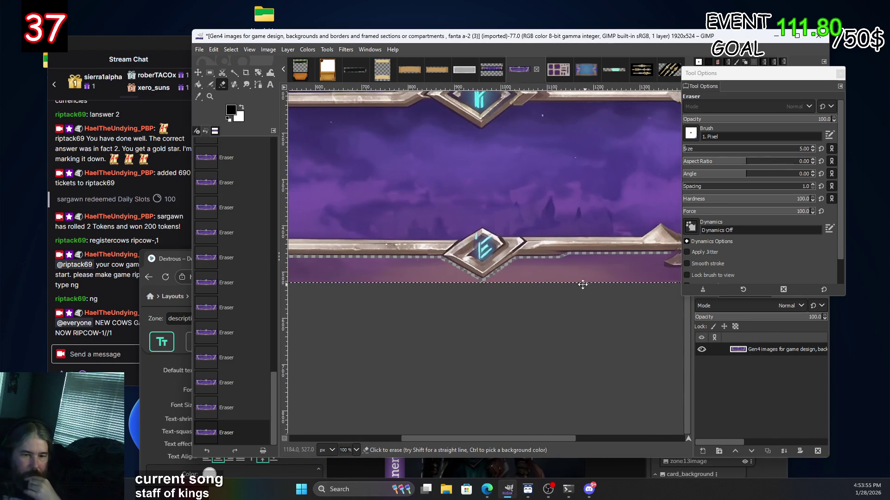
pyautogui.hscroll(10, 354, 297)
pyautogui.hscroll(-8, 367, 283)
pyautogui.hscroll(-8, 421, 299)
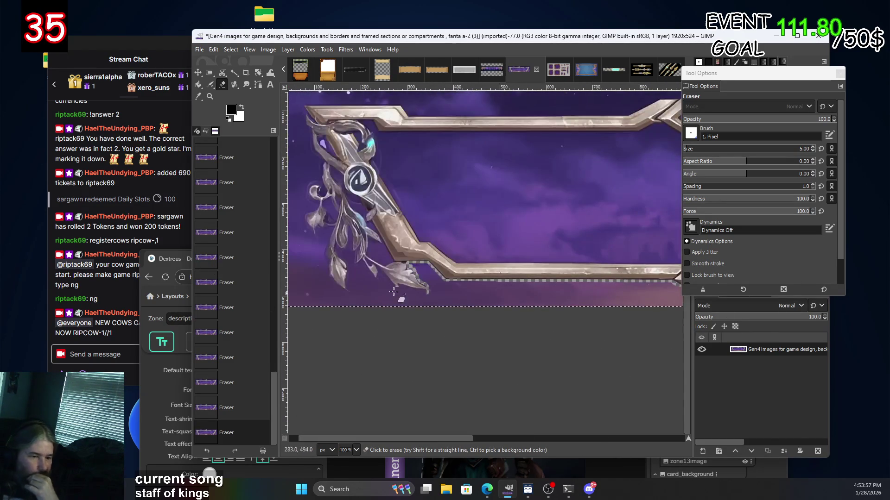
pyautogui.scroll(4, 378, 283)
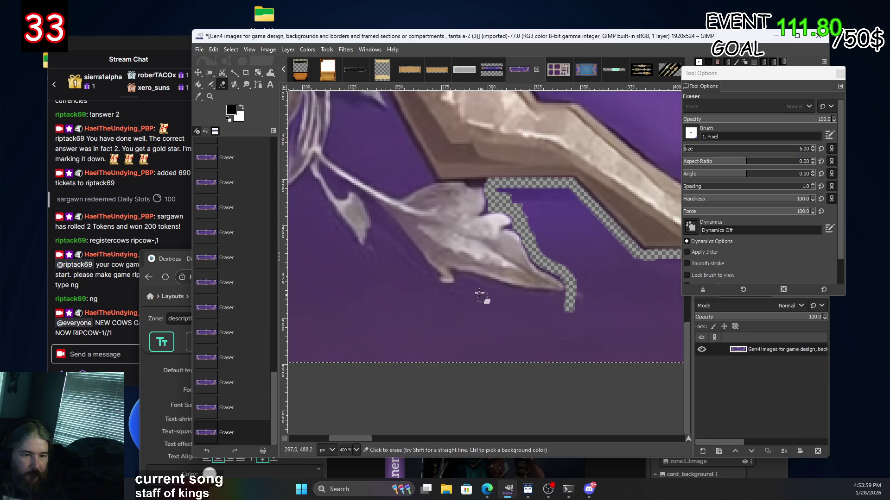
pyautogui.scroll(3, 464, 280)
pyautogui.moveTo(458, 283); pyautogui.dragTo(574, 314)
pyautogui.hscroll(3, 518, 330)
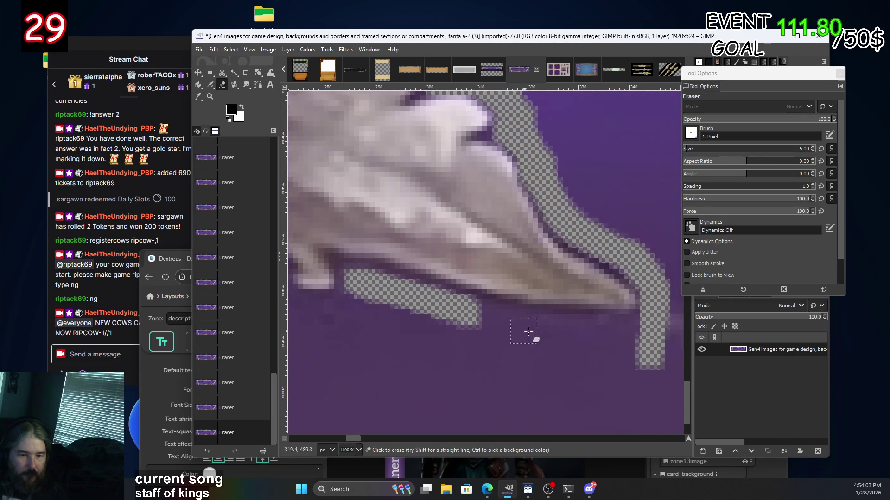
pyautogui.scroll(-5, 587, 344)
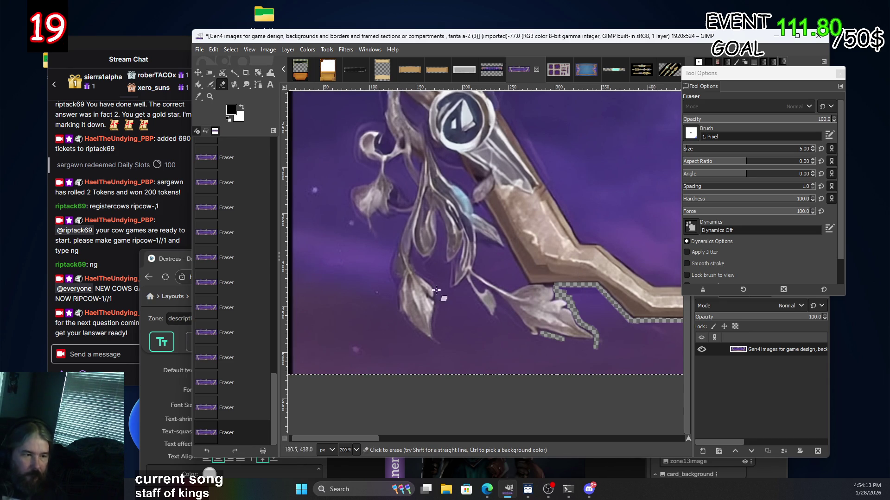
pyautogui.click(210, 73)
# Rectangle-select the strip under the bottom-right border and its leaves.
pyautogui.scroll(-4, 490, 312)
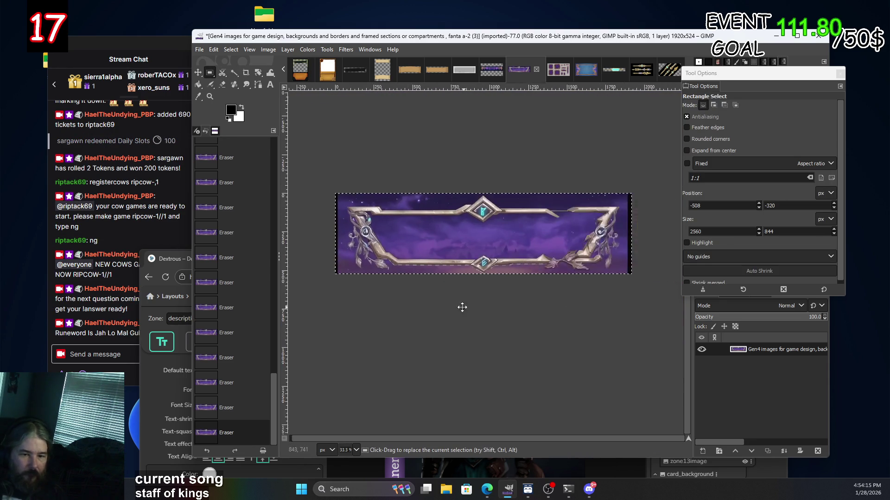
pyautogui.scroll(2, 546, 285)
pyautogui.hscroll(-3, 512, 254)
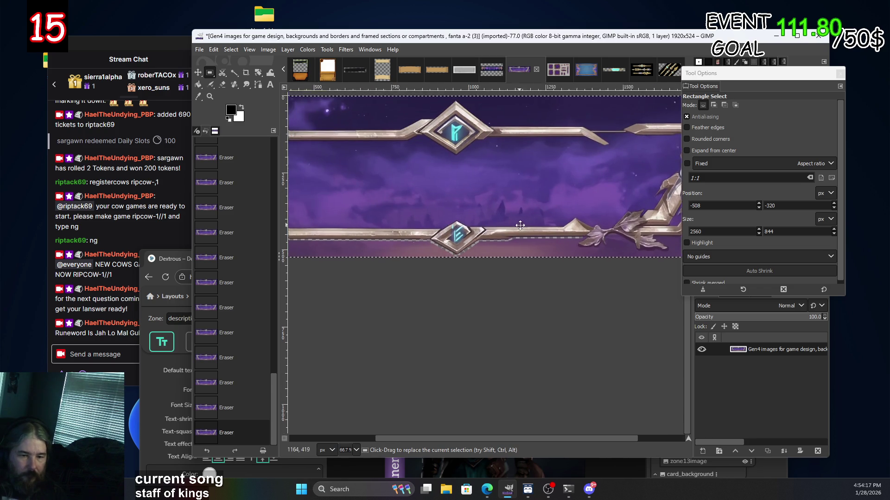
pyautogui.hscroll(-2, 403, 214)
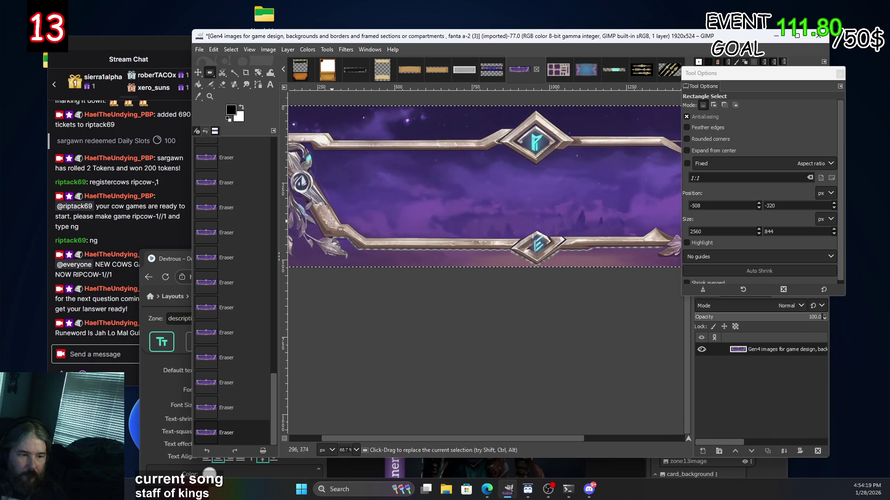
pyautogui.moveTo(330, 221); pyautogui.dragTo(585, 306)
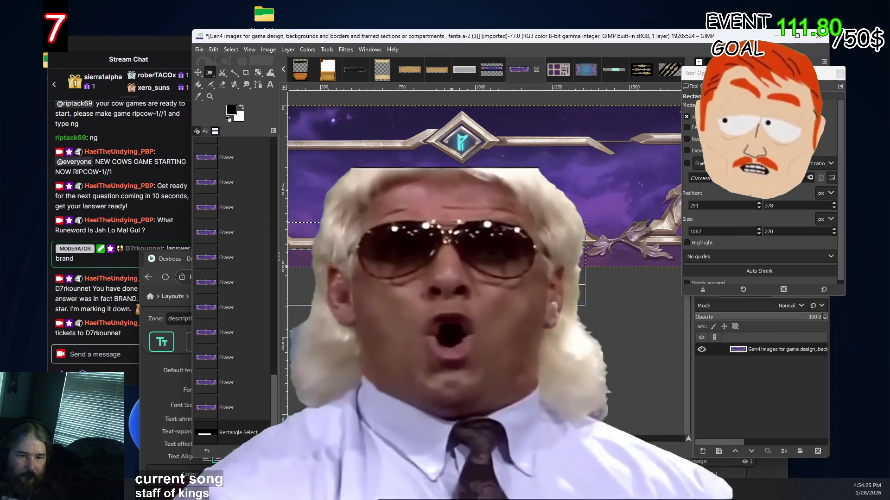
pyautogui.hotkey('ctrl', 'z')
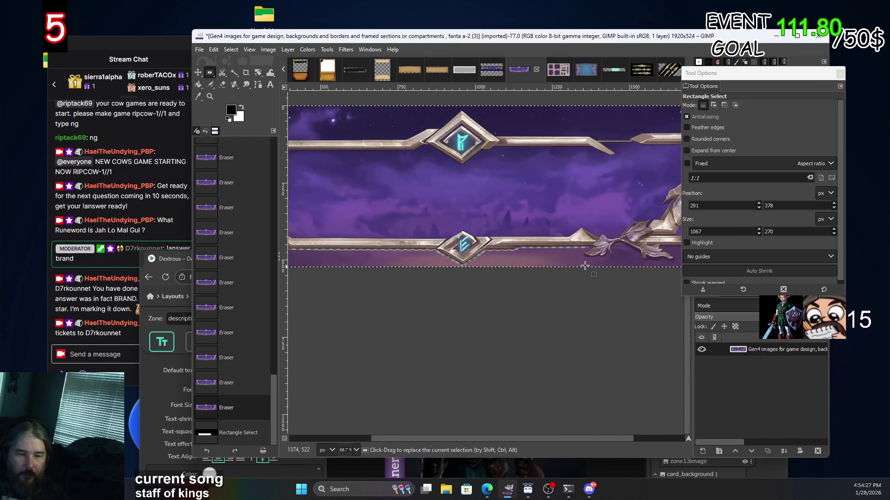
pyautogui.hscroll(5, 517, 266)
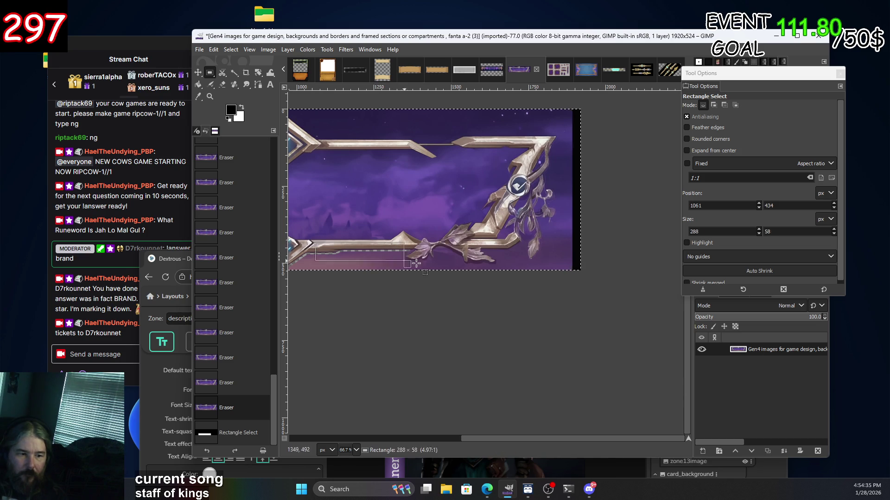
pyautogui.moveTo(443, 303); pyautogui.dragTo(587, 297)
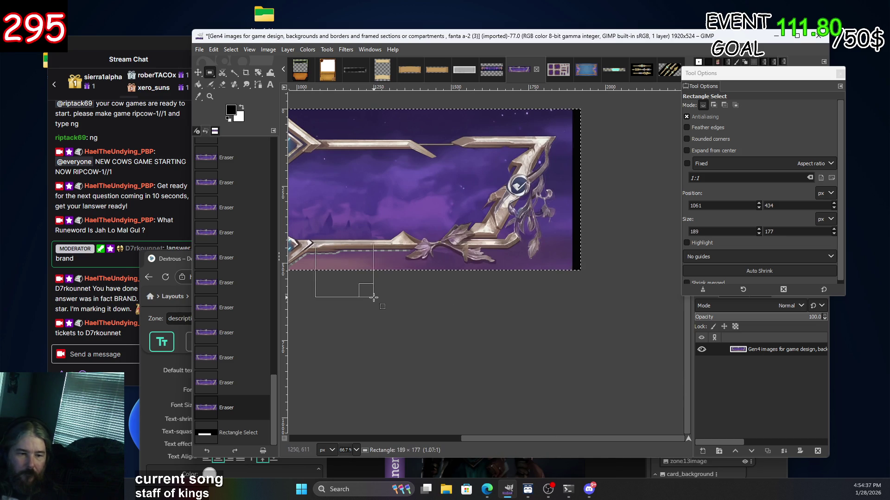
pyautogui.moveTo(373, 297); pyautogui.dragTo(373, 297)
pyautogui.click(562, 295)
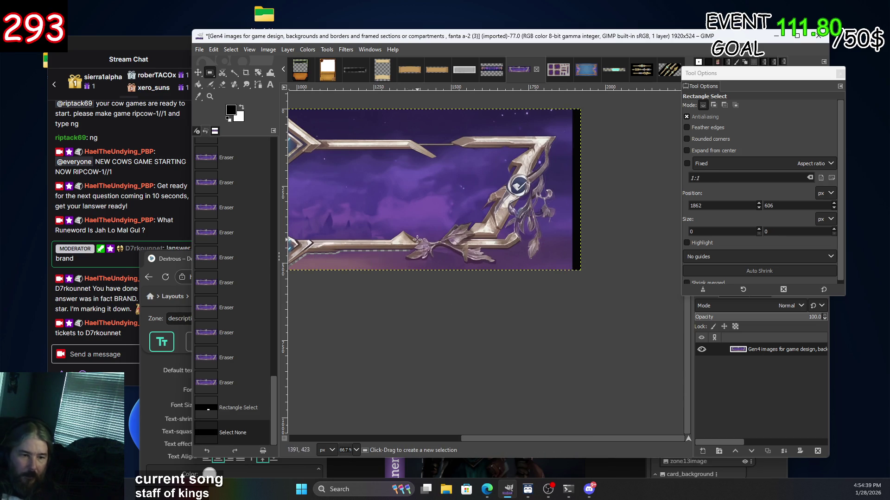
pyautogui.moveTo(666, 283); pyautogui.dragTo(592, 312)
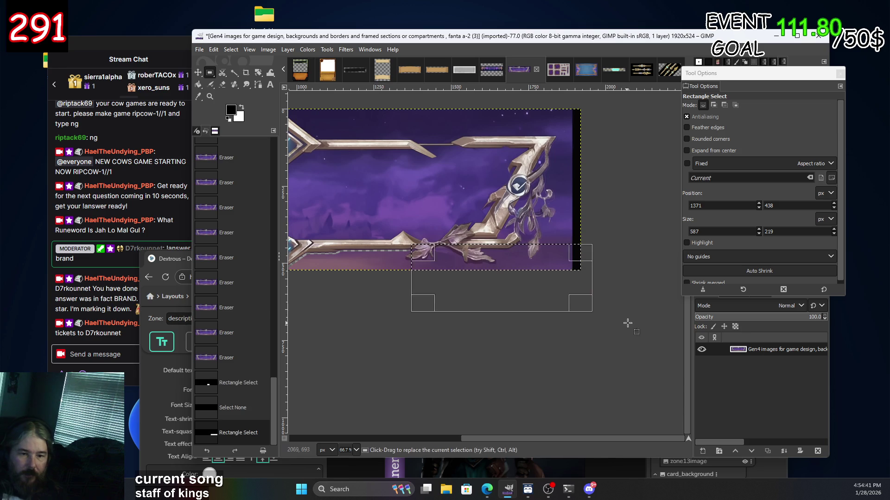
# Cut and paste the strip, then convert the floating selection into a new Pasted Layer.
pyautogui.hotkey('ctrl', 'x')
pyautogui.hotkey('ctrl', 'v')
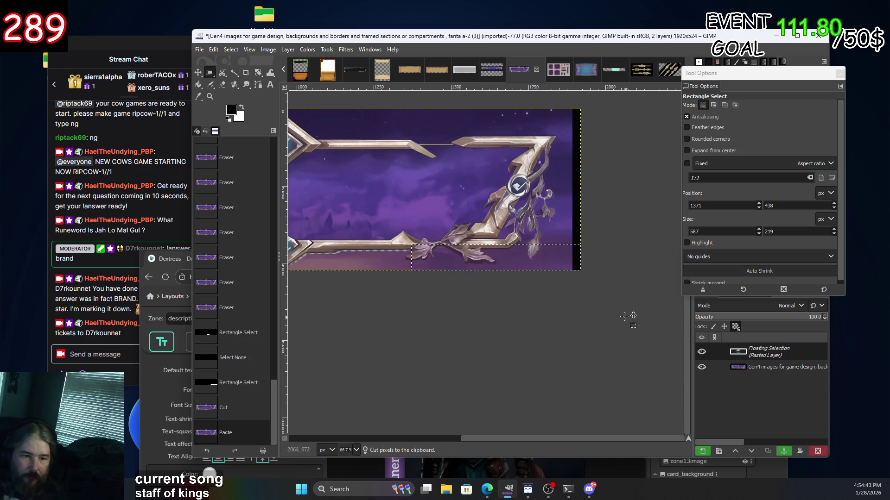
pyautogui.rightClick(766, 350)
pyautogui.click(806, 73)
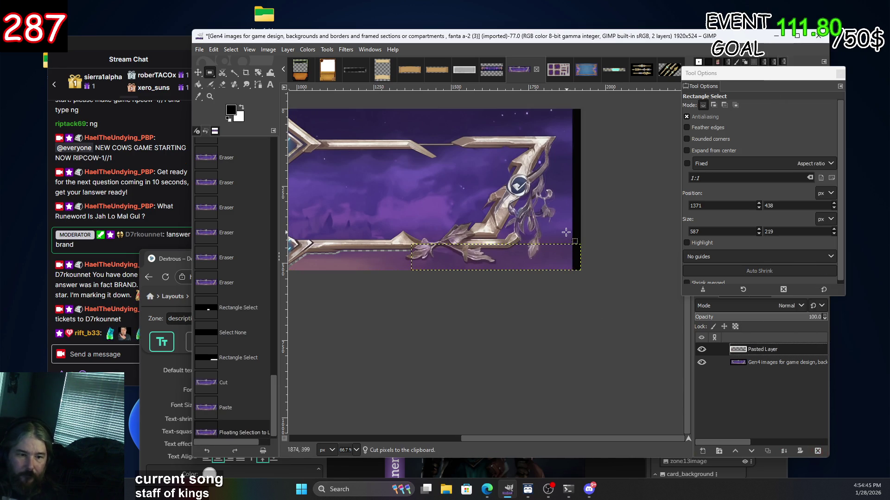
pyautogui.scroll(1, 502, 263)
pyautogui.scroll(2, 502, 263)
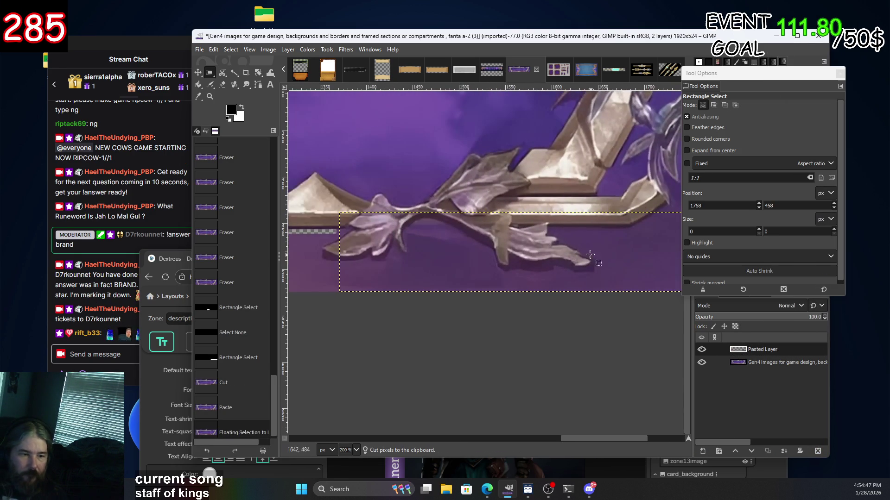
# Fuzzy-select the purple background around and below the leaves using a lowered threshold.
pyautogui.click(233, 73)
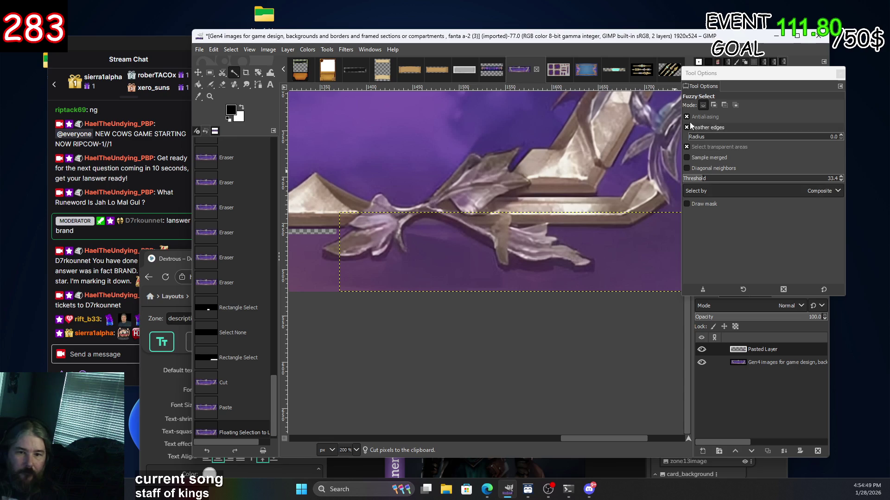
pyautogui.click(523, 250)
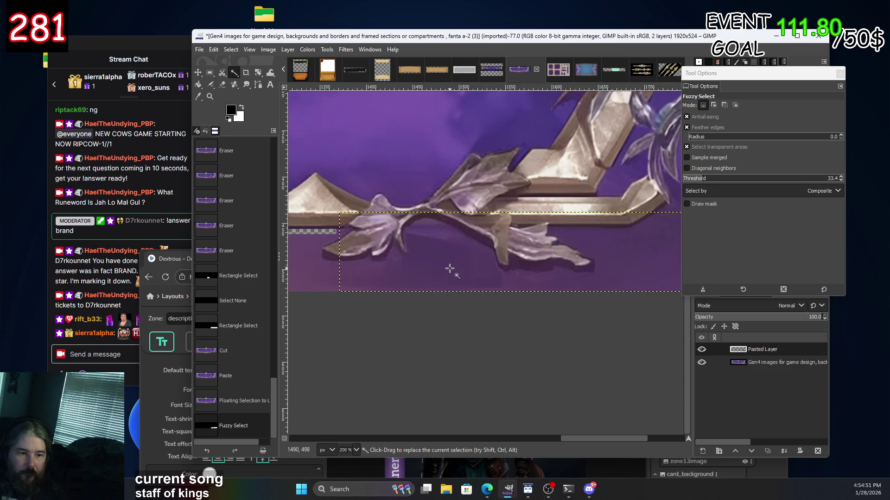
pyautogui.click(398, 232)
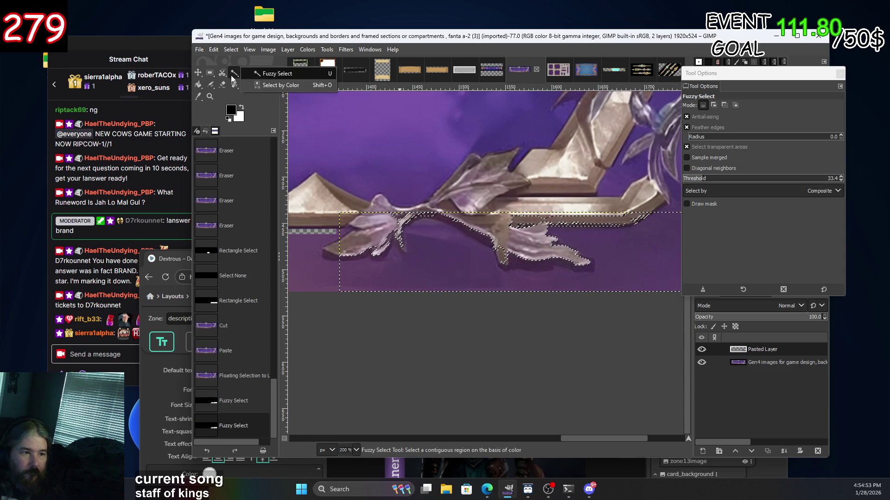
pyautogui.click(686, 179)
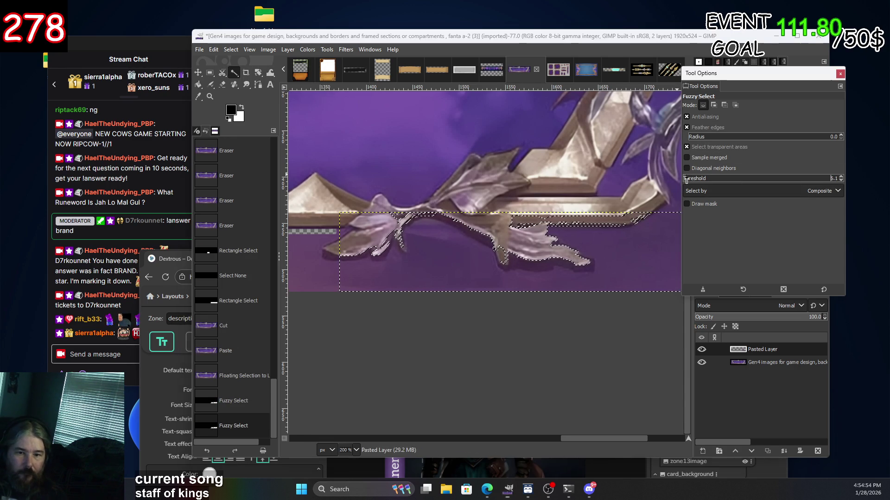
pyautogui.click(623, 276)
pyautogui.moveTo(466, 262); pyautogui.dragTo(641, 266)
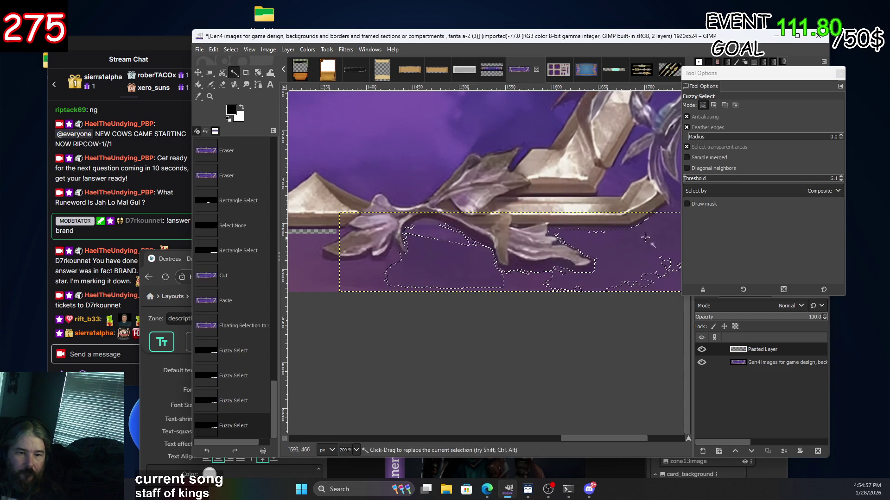
pyautogui.keyDown('shift'); pyautogui.click(632, 261); pyautogui.keyUp('shift')
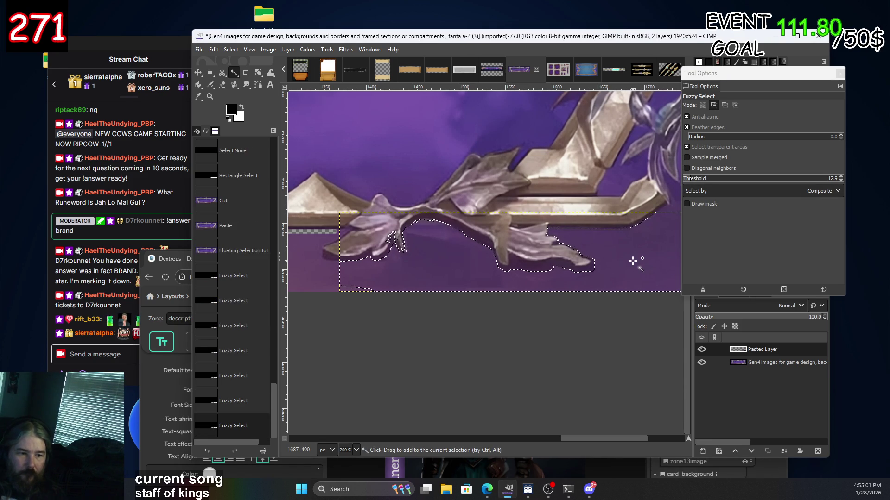
# Reduce the threshold slightly, subtract the leaf tip, and delete the selected purple to transparency.
pyautogui.scroll(3, 372, 245)
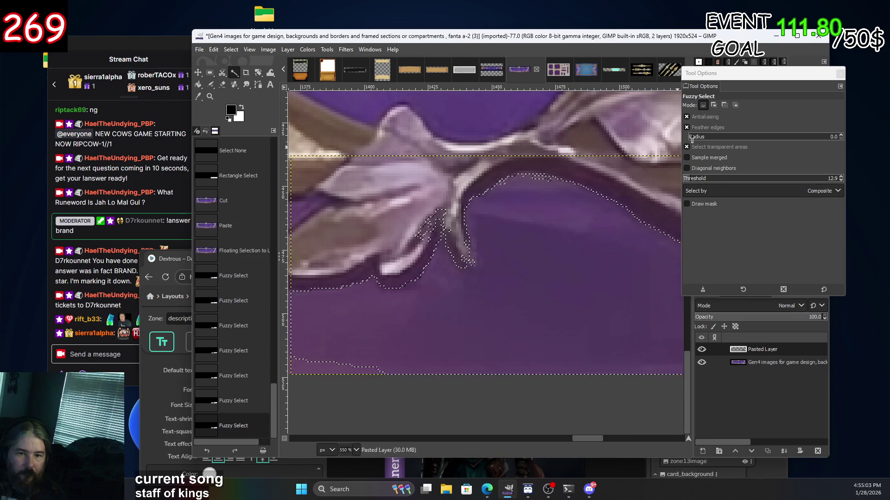
pyautogui.moveTo(691, 180); pyautogui.dragTo(688, 182)
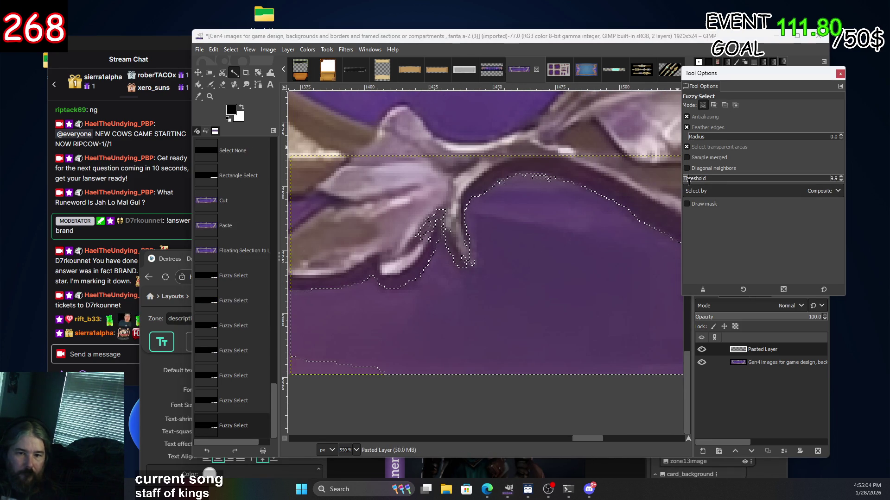
pyautogui.keyDown('ctrl'); pyautogui.click(434, 232); pyautogui.keyUp('ctrl')
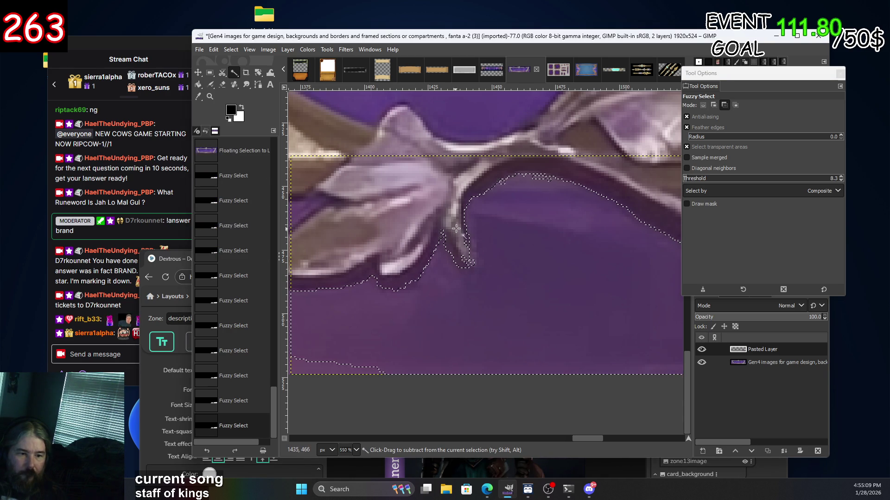
pyautogui.hscroll(5, 463, 234)
pyautogui.scroll(2, 514, 245)
pyautogui.hscroll(8, 520, 248)
pyautogui.scroll(-1, 520, 248)
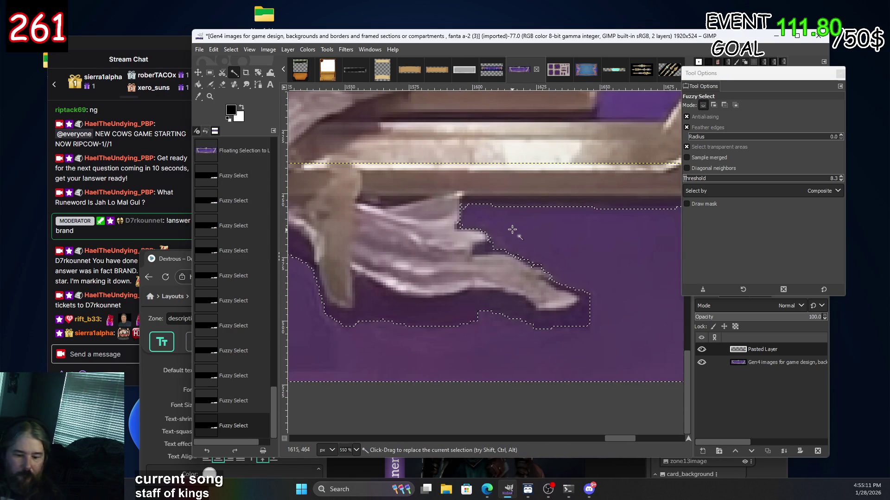
pyautogui.press('Delete')
pyautogui.scroll(-6, 413, 245)
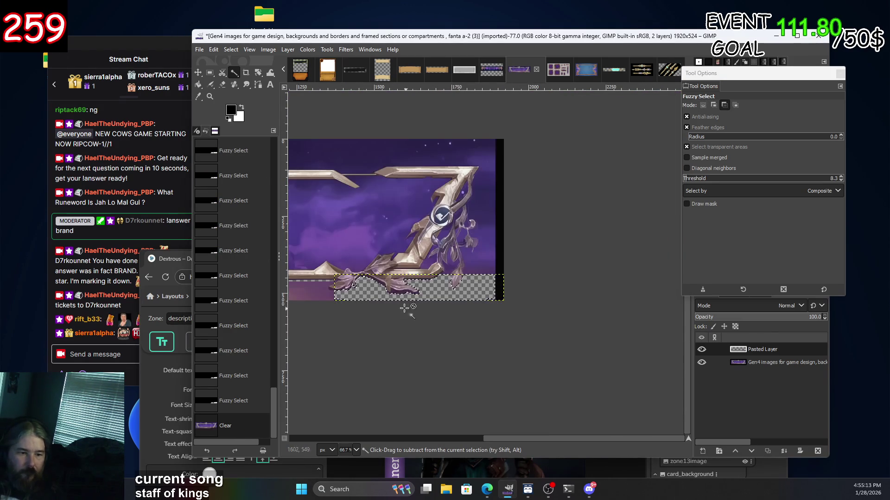
# Inspect the cleared bottom-right corner, then undo the Clear and the last Fuzzy Select.
pyautogui.scroll(3, 330, 288)
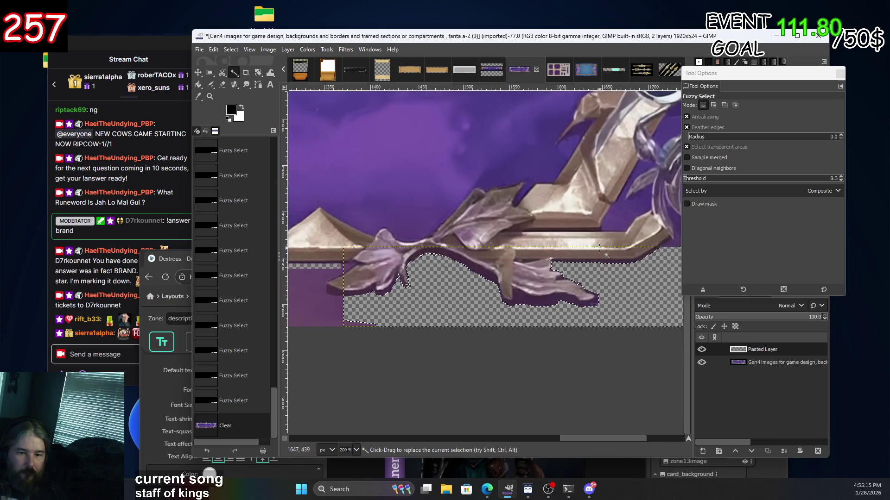
pyautogui.moveTo(599, 249); pyautogui.dragTo(376, 274)
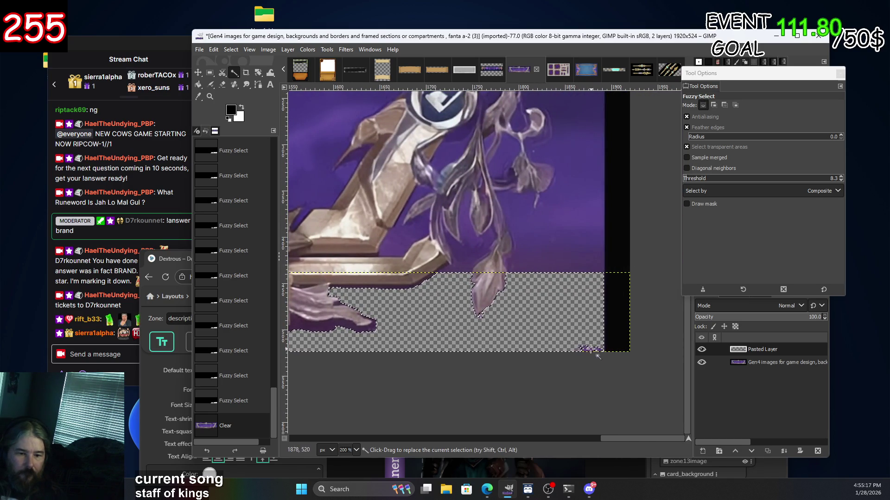
pyautogui.click(480, 372)
pyautogui.scroll(-4, 486, 352)
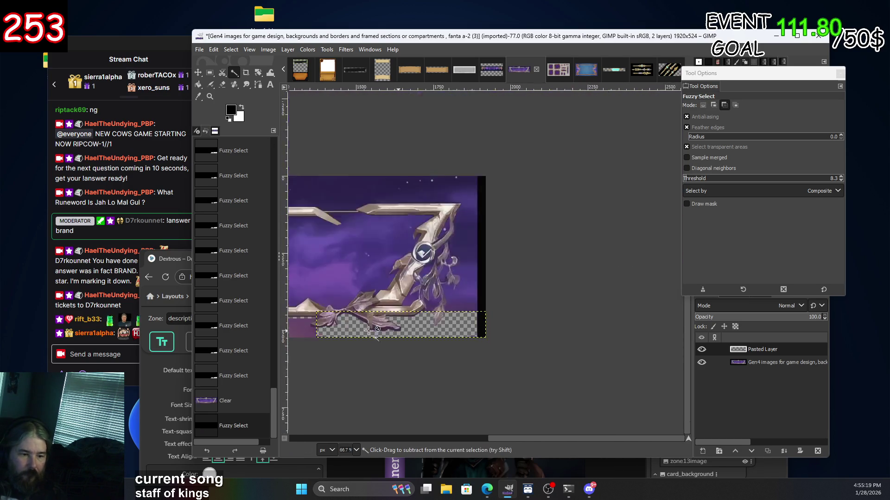
pyautogui.scroll(4, 498, 330)
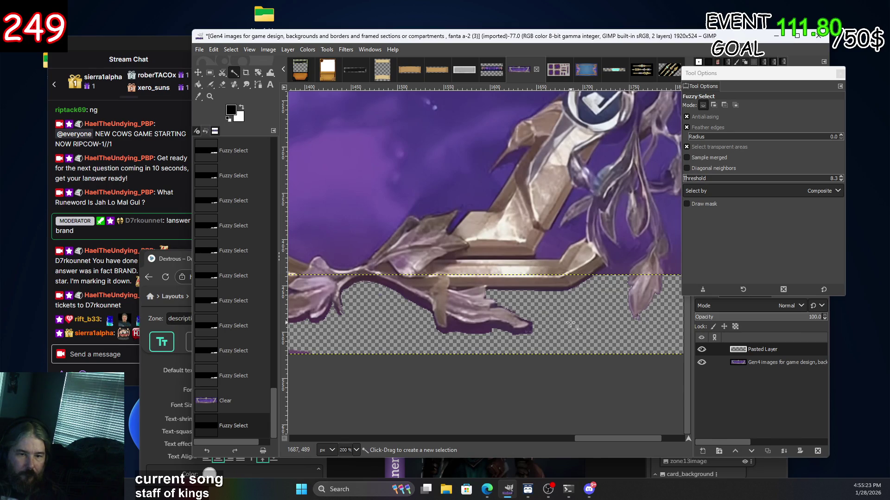
pyautogui.scroll(-5, 568, 321)
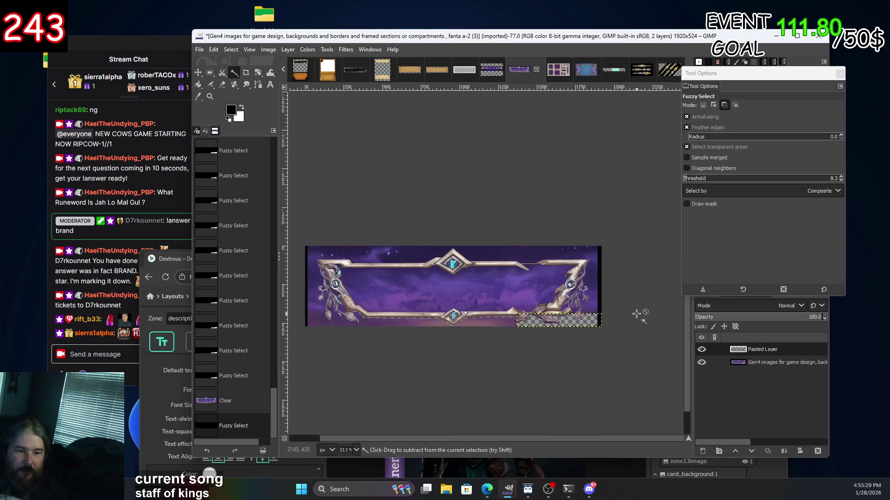
pyautogui.hotkey('ctrl', 'z')
pyautogui.hotkey('ctrl', 'z')
pyautogui.hotkey('ctrl', 'z')
pyautogui.hotkey('ctrl', 'z')
pyautogui.hotkey('ctrl', 'z')
pyautogui.hotkey('ctrl', 'z')
pyautogui.hotkey('ctrl', 'z')
pyautogui.hotkey('ctrl', 'z')
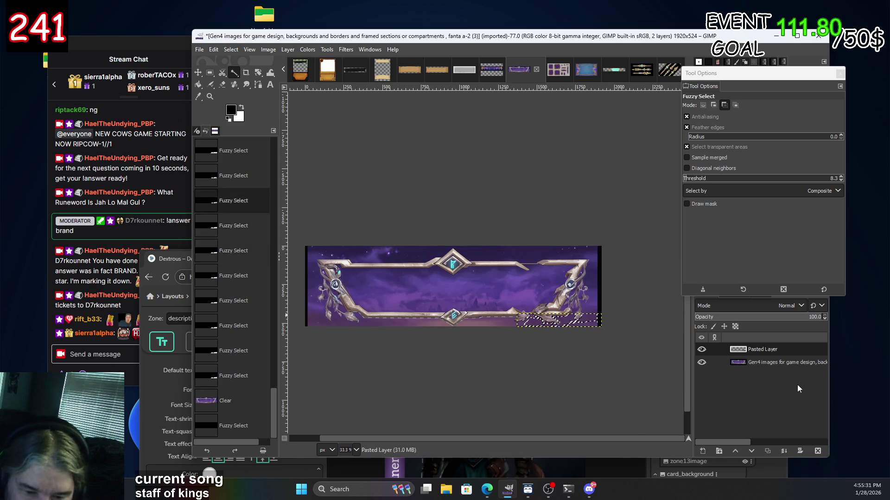
pyautogui.hotkey('ctrl', 'z')
pyautogui.hotkey('ctrl', 'z')
pyautogui.hotkey('ctrl', 'z')
pyautogui.hotkey('ctrl', 'z')
pyautogui.hotkey('ctrl', 'z')
pyautogui.hotkey('ctrl', 'z')
pyautogui.hotkey('ctrl', 'z')
pyautogui.hotkey('ctrl', 'z')
pyautogui.hotkey('ctrl', 'z')
pyautogui.hotkey('ctrl', 'z')
pyautogui.hotkey('ctrl', 'z')
pyautogui.hotkey('ctrl', 'z')
pyautogui.hotkey('ctrl', 'z')
# Return history to the plain 1920x524 crop and fuzzy-select purple beside the right leaves.
pyautogui.hotkey('ctrl', 'z')
pyautogui.hotkey('ctrl', 'z')
pyautogui.hotkey('ctrl', 'z')
pyautogui.hotkey('ctrl', 'z')
pyautogui.hotkey('ctrl', 'z')
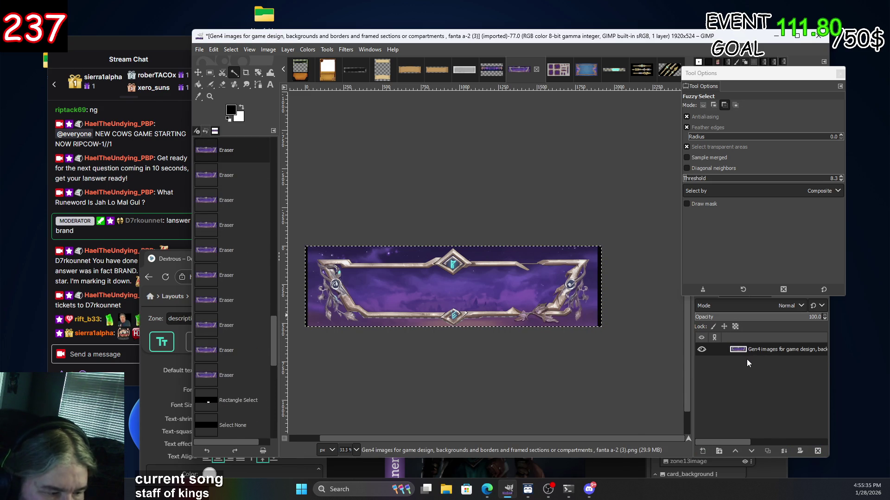
pyautogui.hotkey('ctrl', 'z')
pyautogui.hotkey('ctrl', 'z')
pyautogui.hotkey('ctrl', 'z')
pyautogui.hotkey('ctrl', 'z')
pyautogui.hotkey('ctrl', 'z')
pyautogui.hotkey('ctrl', 'z')
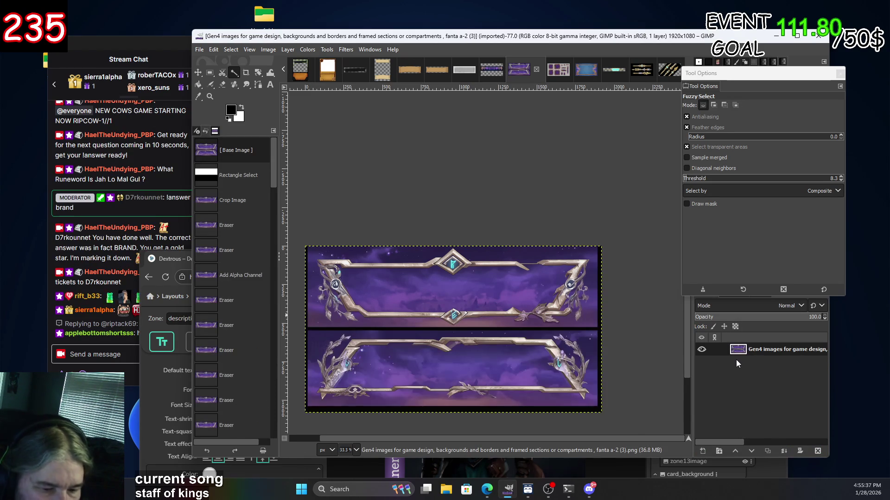
pyautogui.hotkey('ctrl', 'y')
pyautogui.hotkey('ctrl', 'y')
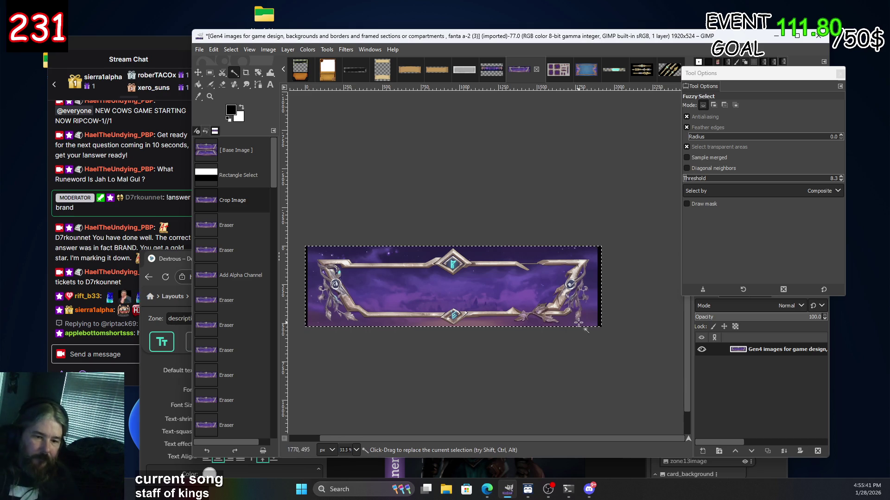
pyautogui.keyDown('ctrl'); pyautogui.scroll(3, 566, 314); pyautogui.keyUp('ctrl')
pyautogui.click(633, 307)
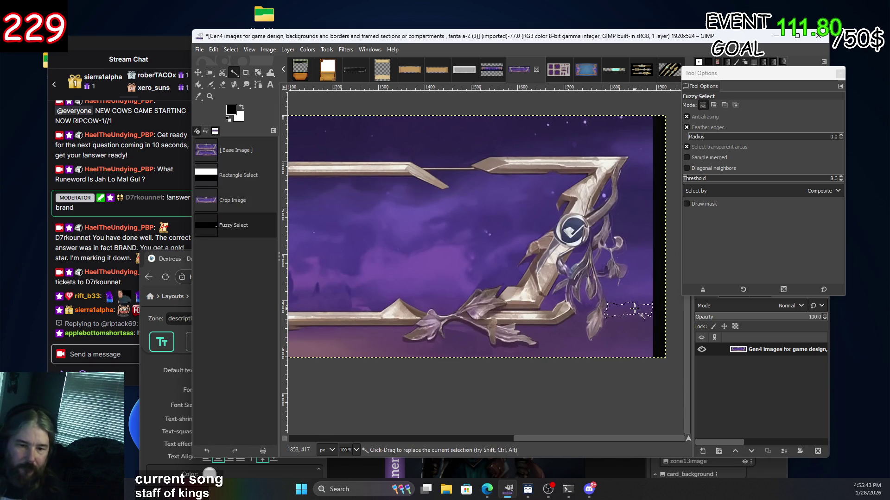
# Try a 17.5 threshold to add purple background below the leaves, then undo that addition.
pyautogui.moveTo(633, 292); pyautogui.dragTo(630, 282)
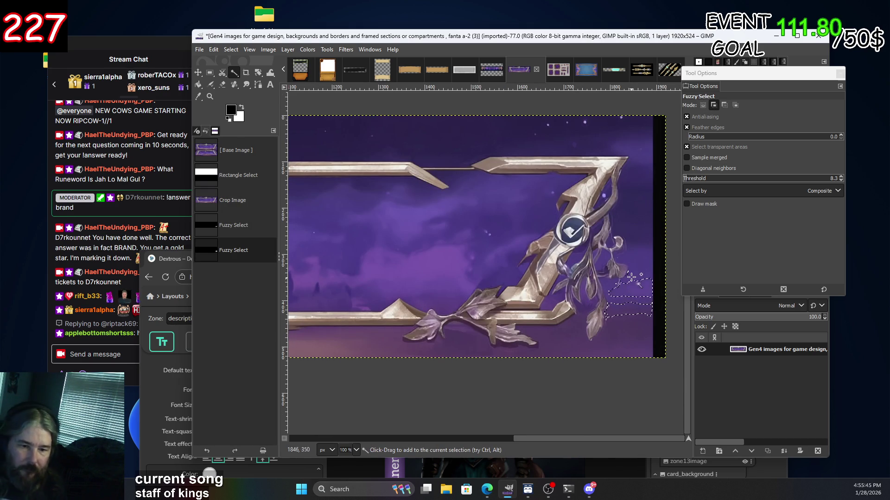
pyautogui.click(693, 179)
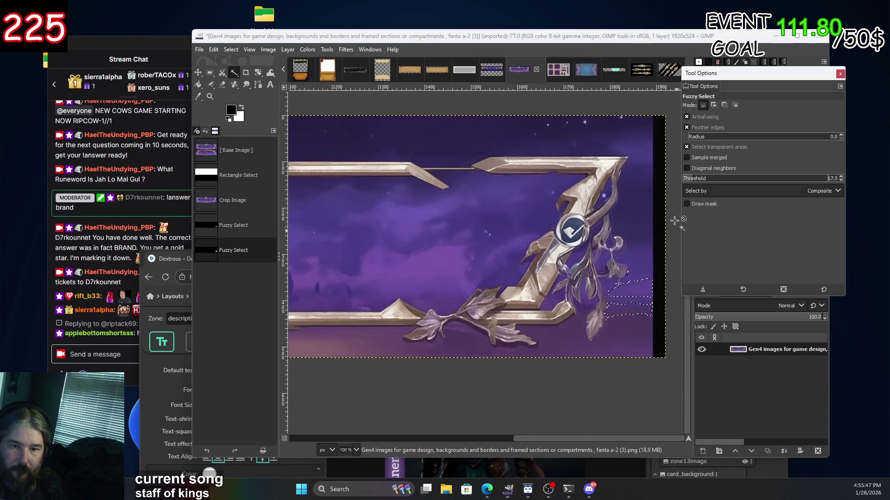
pyautogui.click(644, 273)
pyautogui.keyDown('shift'); pyautogui.click(639, 323); pyautogui.keyUp('shift')
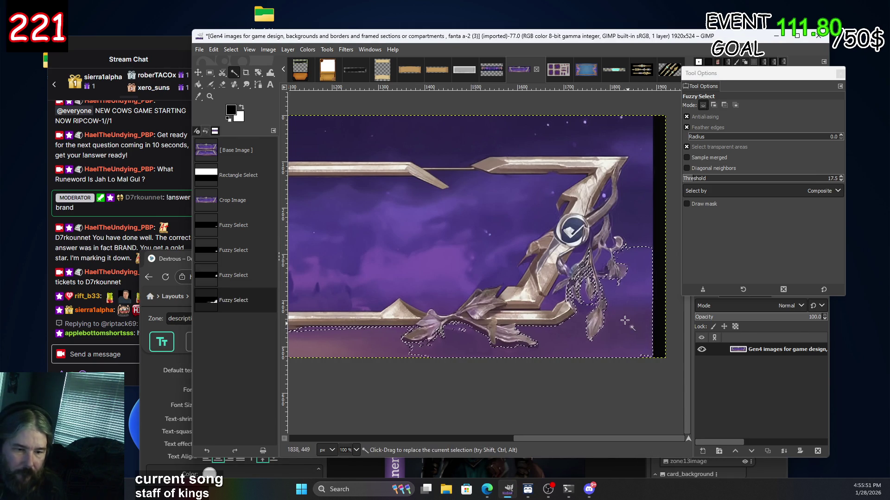
pyautogui.scroll(3, 634, 327)
pyautogui.scroll(-1, 623, 302)
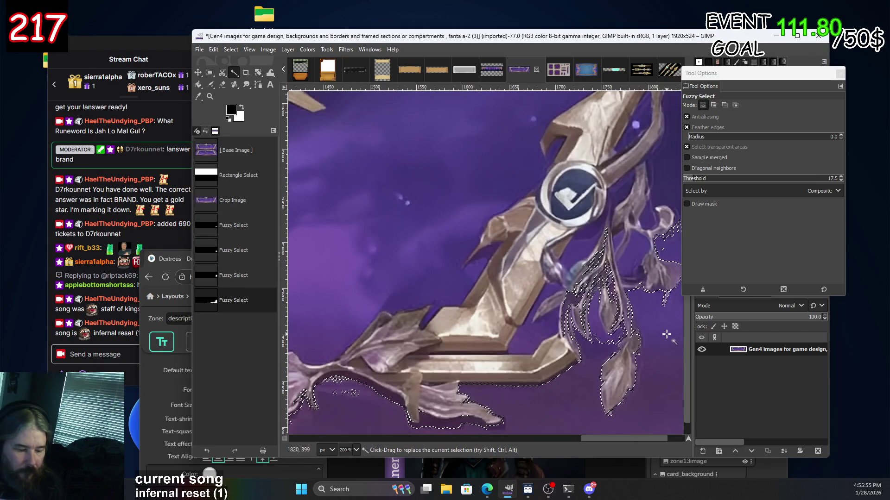
pyautogui.hotkey('ctrl', 'z')
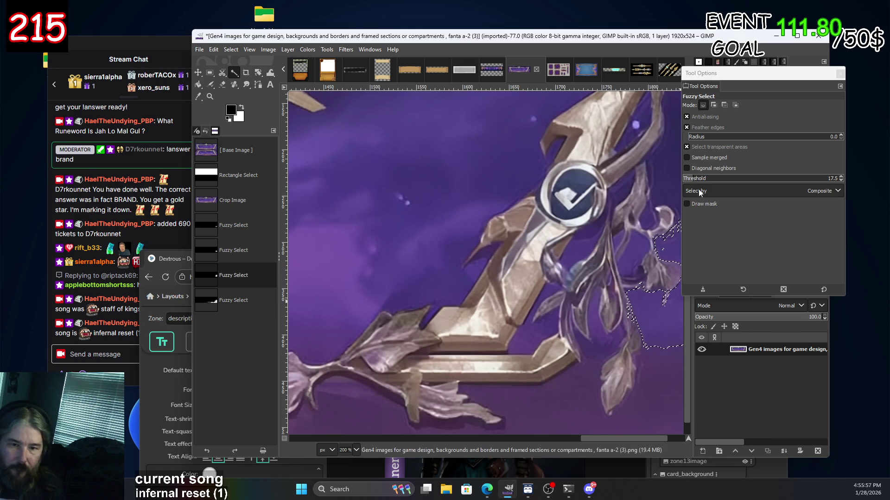
# Lower the threshold to 12.1 and add the purple patches between and beside the right-hand leaves.
pyautogui.moveTo(681, 349); pyautogui.dragTo(678, 347)
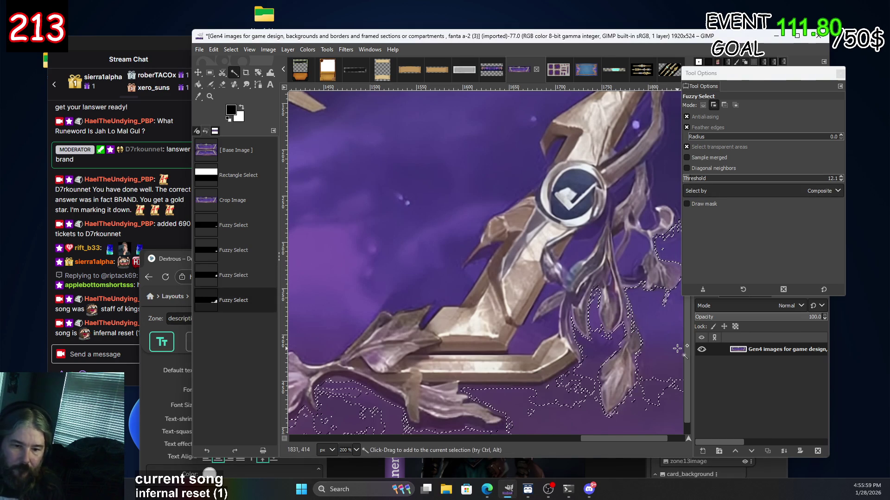
pyautogui.scroll(-1, 599, 356)
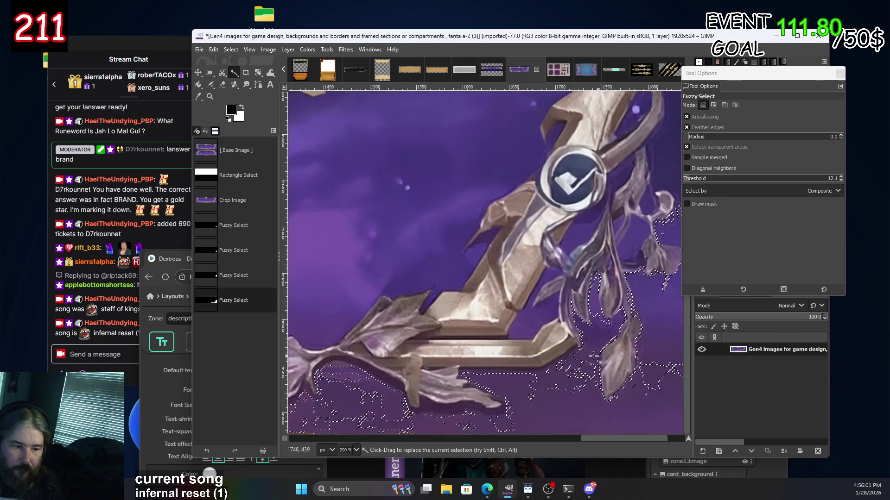
pyautogui.keyDown('shift'); pyautogui.click(678, 358); pyautogui.keyUp('shift')
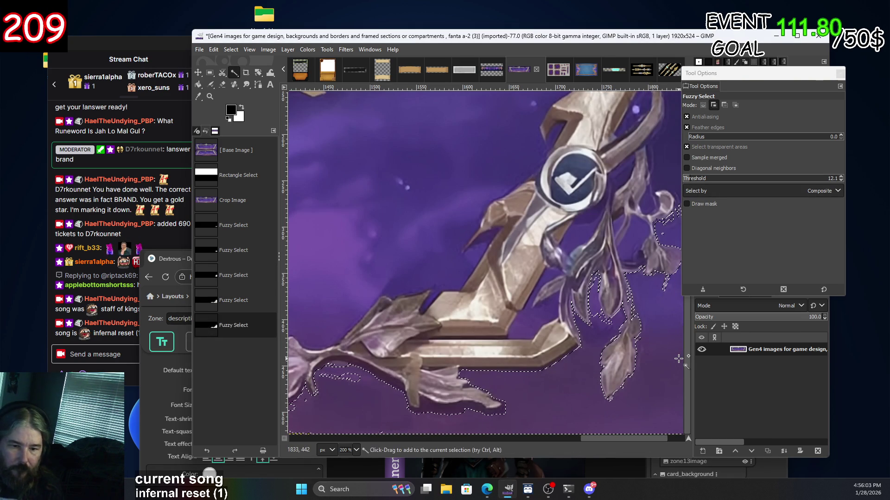
pyautogui.moveTo(676, 380); pyautogui.dragTo(674, 379)
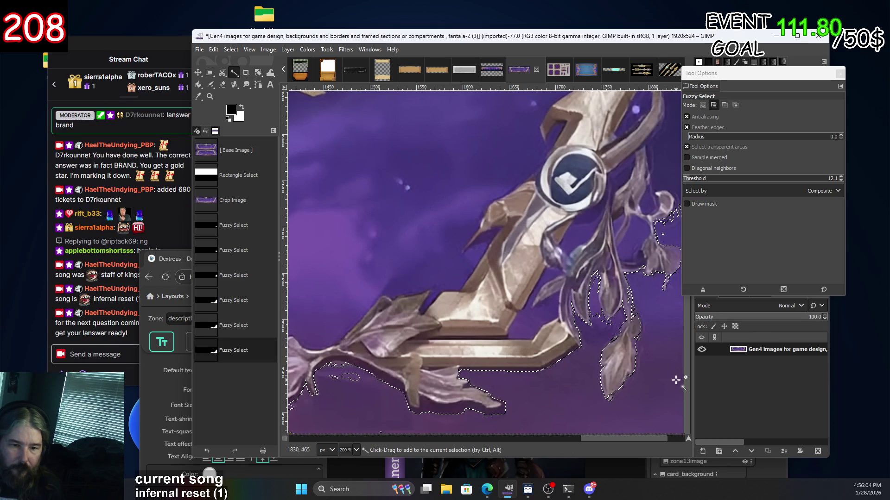
pyautogui.click(595, 302)
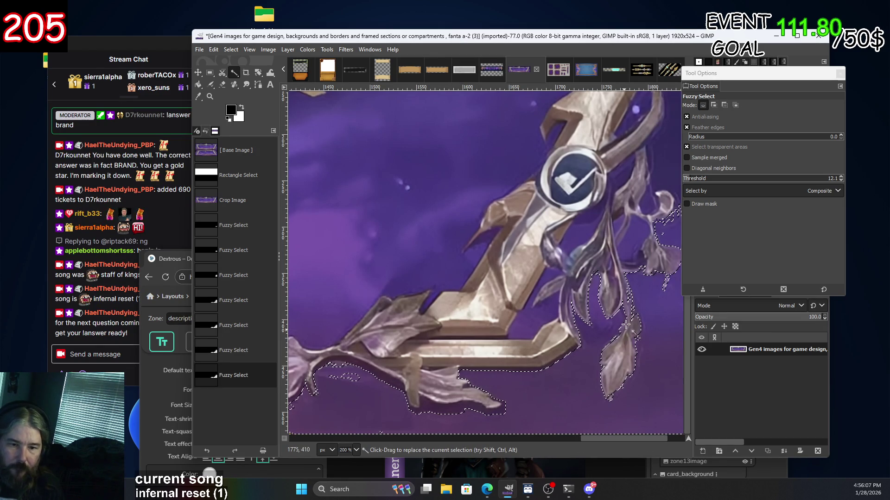
pyautogui.keyDown('shift'); pyautogui.click(671, 222); pyautogui.keyUp('shift')
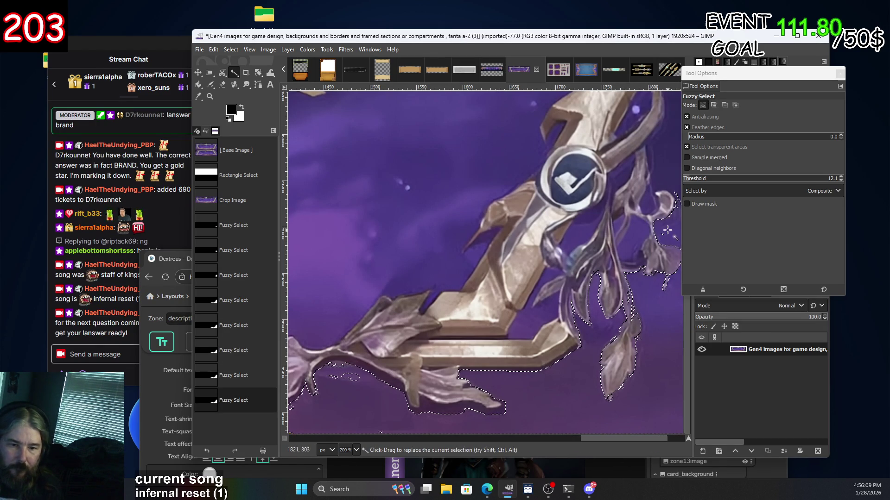
pyautogui.keyDown('shift'); pyautogui.click(676, 267); pyautogui.keyUp('shift')
pyautogui.keyDown('shift'); pyautogui.click(675, 266); pyautogui.keyUp('shift')
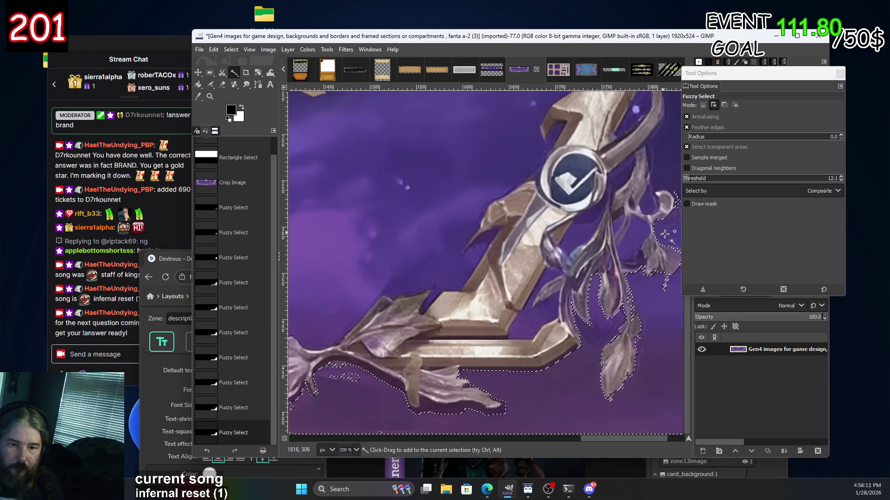
# Add the purple area under the lower leaves to the selection.
pyautogui.scroll(4, 667, 245)
pyautogui.scroll(2, 673, 237)
pyautogui.scroll(-4, 671, 266)
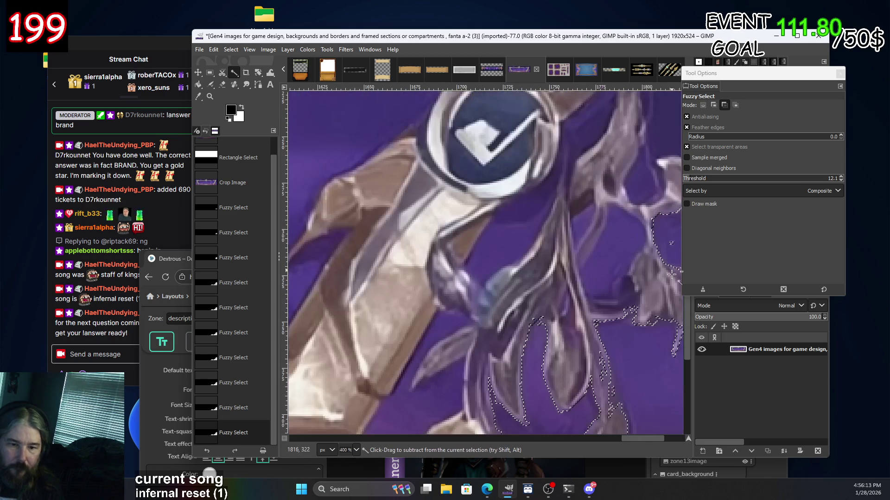
pyautogui.scroll(-5, 626, 318)
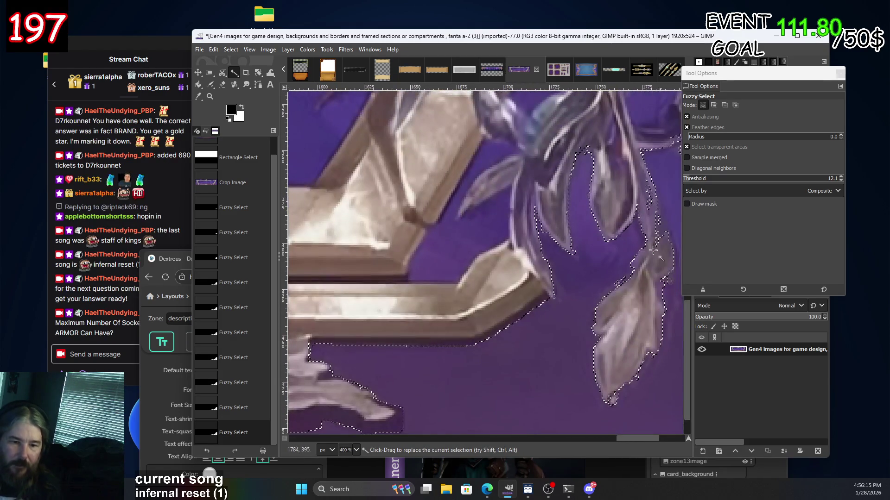
pyautogui.hscroll(-5, 441, 318)
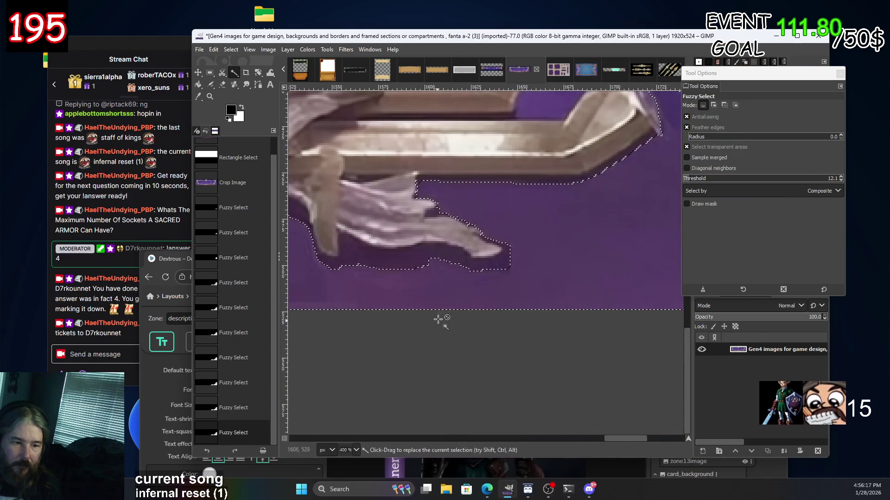
pyautogui.hscroll(-3, 410, 411)
pyautogui.keyDown('shift'); pyautogui.click(596, 323); pyautogui.keyUp('shift')
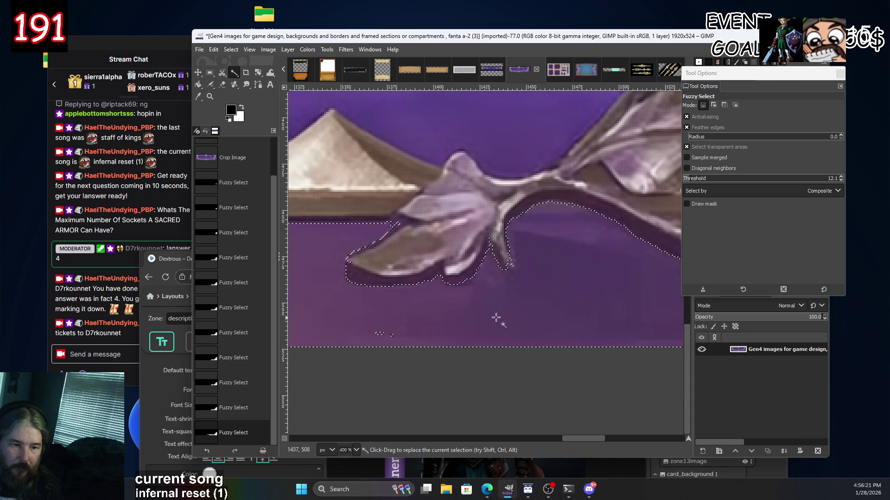
pyautogui.hscroll(-5, 639, 306)
pyautogui.keyDown('ctrl'); pyautogui.scroll(-6, 600, 284); pyautogui.keyUp('ctrl')
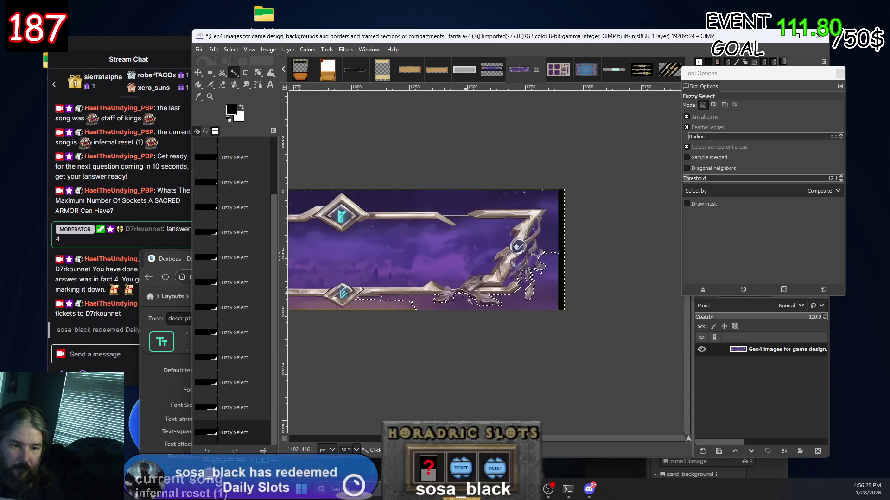
# In Add mode, select the purple strip below the lower border and beside the lower-left leaf.
pyautogui.keyDown('ctrl'); pyautogui.scroll(6, 619, 273); pyautogui.keyUp('ctrl')
pyautogui.keyDown('ctrl'); pyautogui.scroll(-2, 598, 270); pyautogui.keyUp('ctrl')
pyautogui.hscroll(-2, 598, 269)
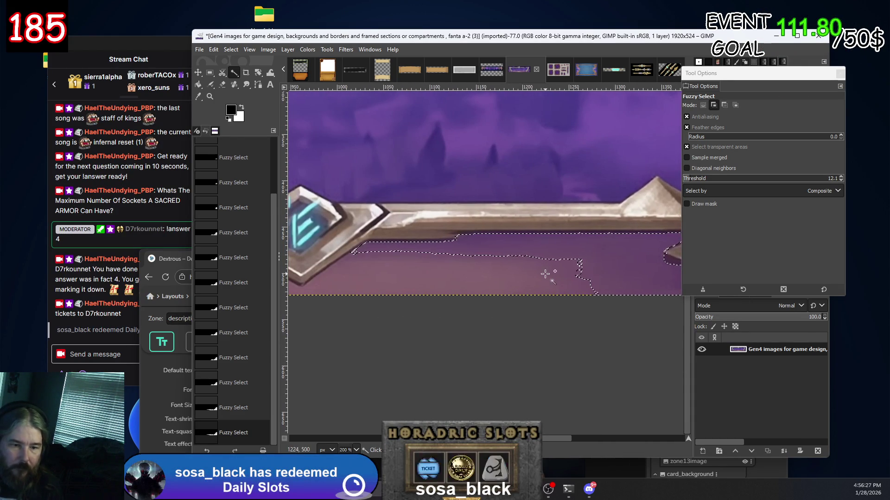
pyautogui.hscroll(-5, 597, 269)
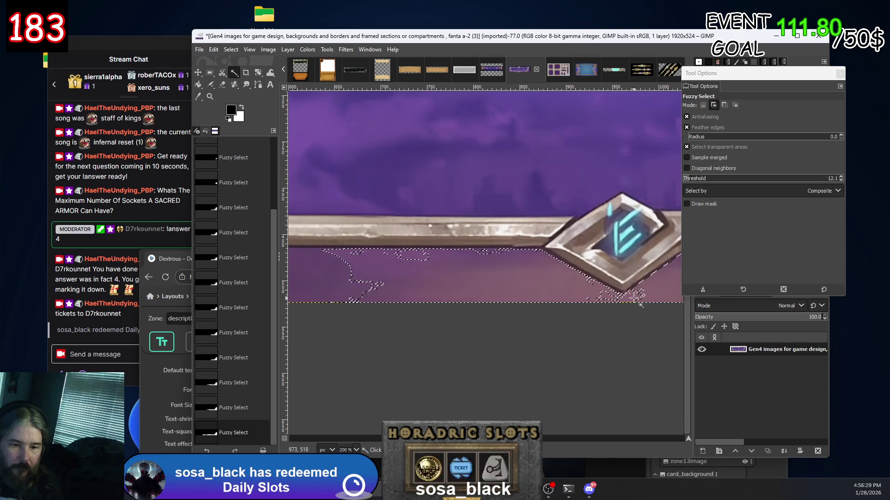
pyautogui.click(411, 262)
pyautogui.click(428, 277)
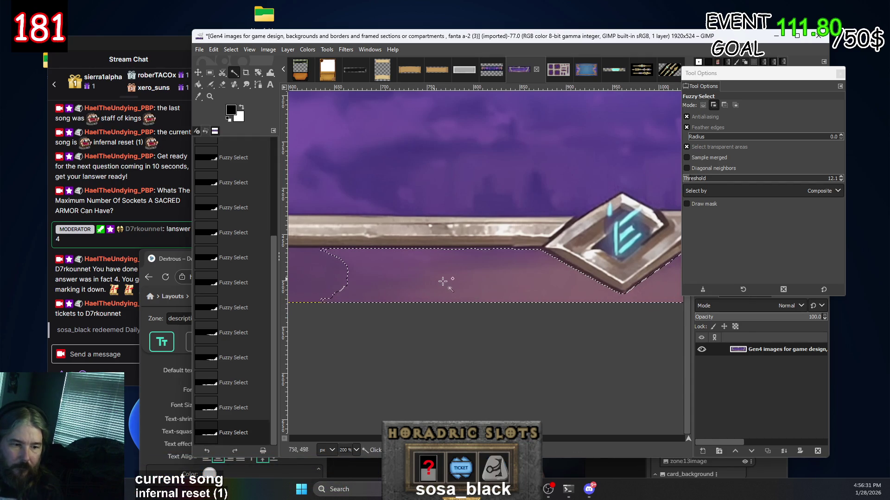
pyautogui.hscroll(-5, 393, 278)
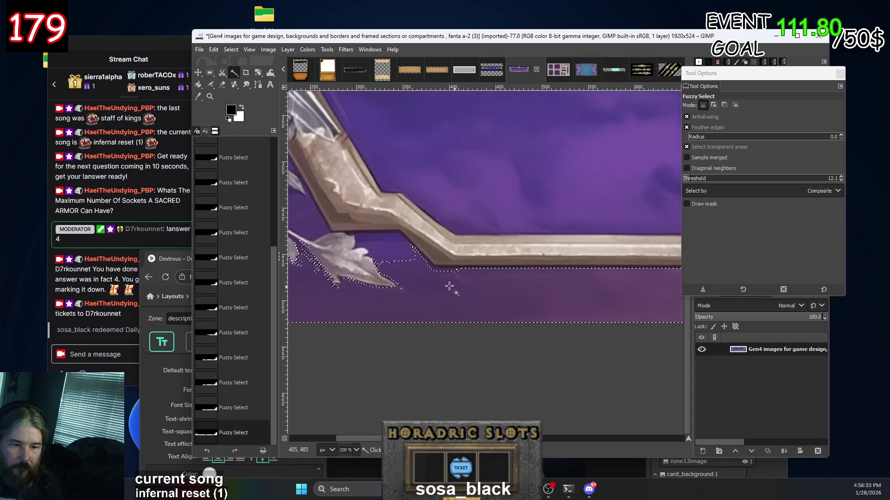
pyautogui.hscroll(-3, 603, 288)
pyautogui.keyDown('shift'); pyautogui.click(664, 262); pyautogui.keyUp('shift')
pyautogui.scroll(-4, 385, 268)
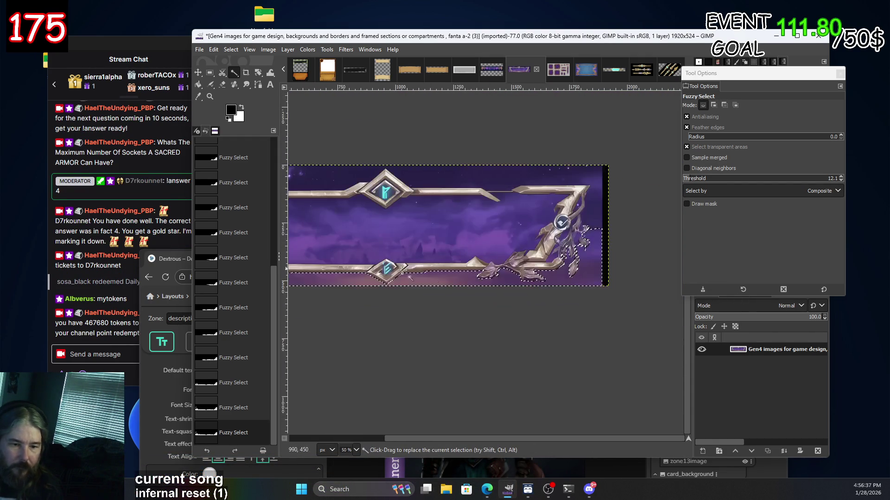
# Add the purple strip above the top silver bar near the upper-right corner to the selection.
pyautogui.scroll(2, 580, 229)
pyautogui.scroll(2, 586, 213)
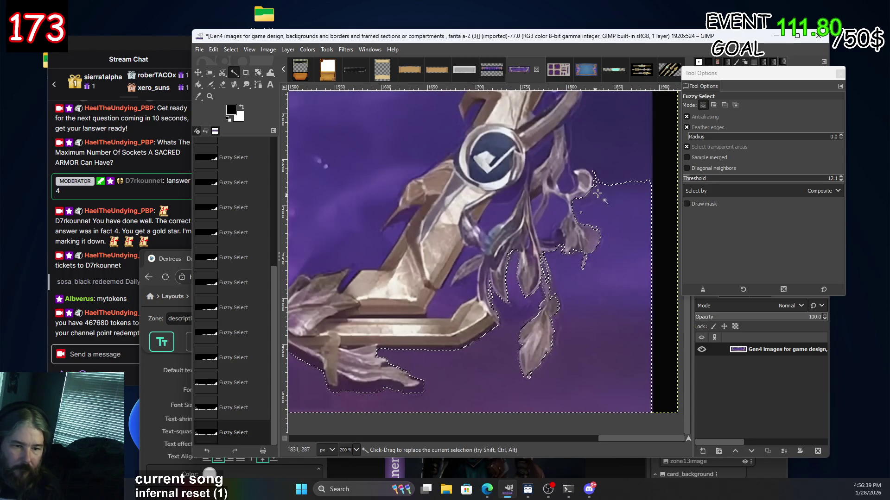
pyautogui.scroll(3, 609, 158)
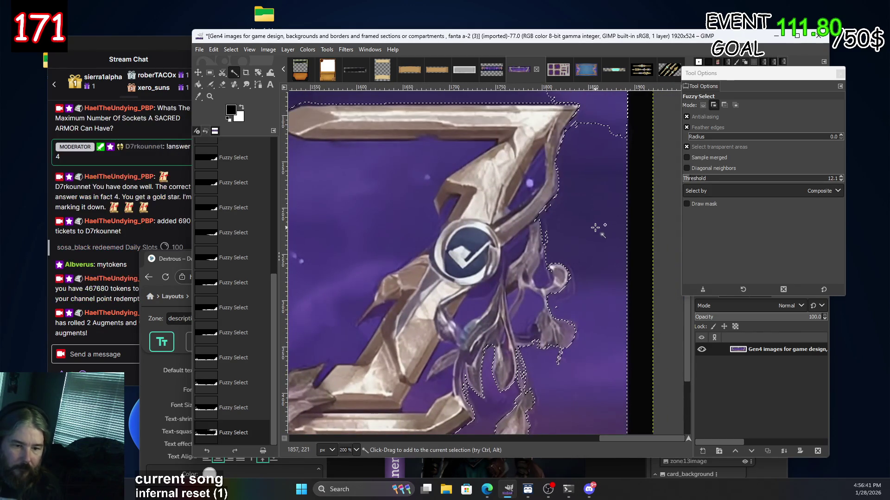
pyautogui.scroll(4, 598, 174)
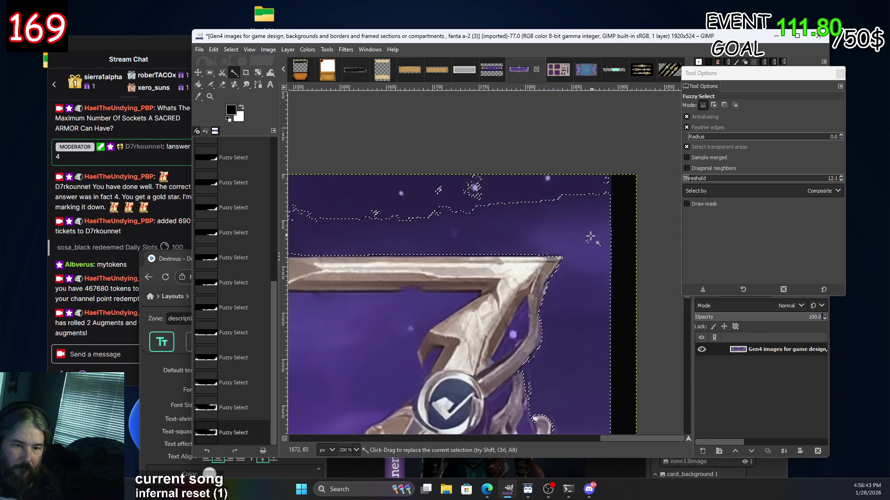
pyautogui.scroll(2, 595, 236)
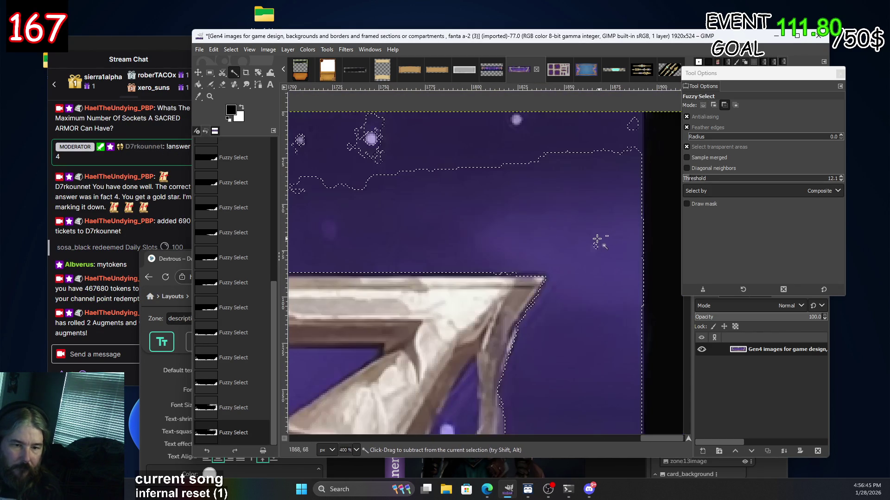
pyautogui.scroll(2, 492, 263)
pyautogui.hscroll(-3, 492, 264)
pyautogui.click(492, 263)
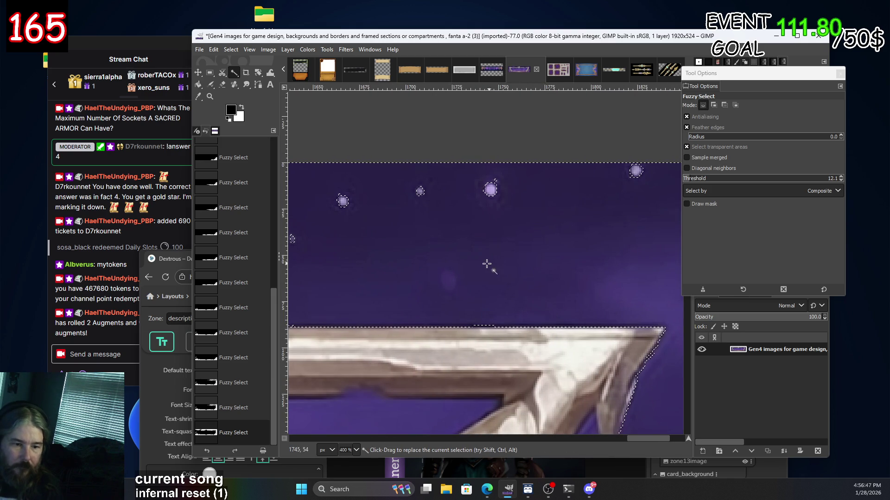
pyautogui.scroll(-1, 628, 260)
pyautogui.scroll(-1, 500, 244)
pyautogui.scroll(-1, 576, 273)
pyautogui.scroll(-2, 576, 272)
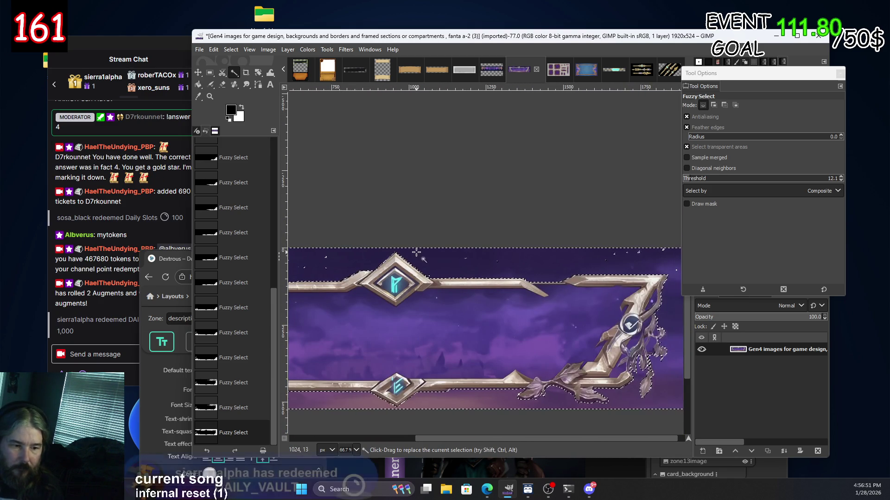
# Fill the unselected hole in the sky selection.
pyautogui.hscroll(-5, 556, 274)
pyautogui.scroll(4, 579, 262)
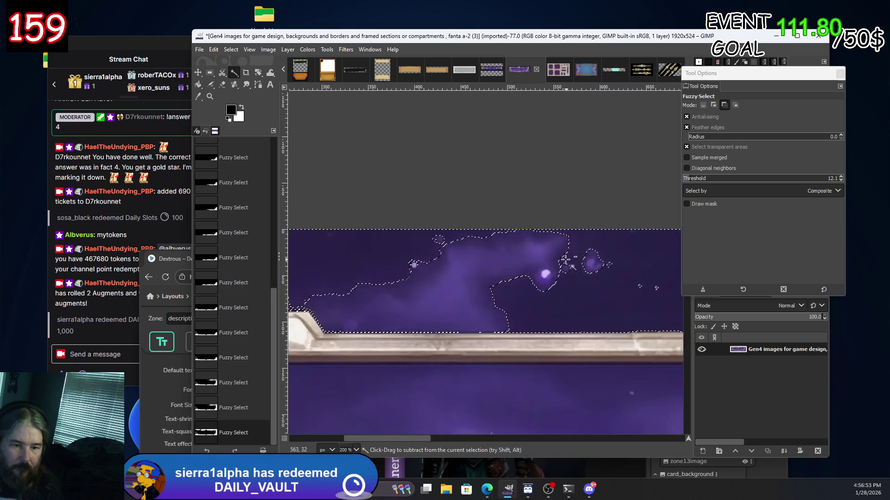
pyautogui.scroll(2, 504, 248)
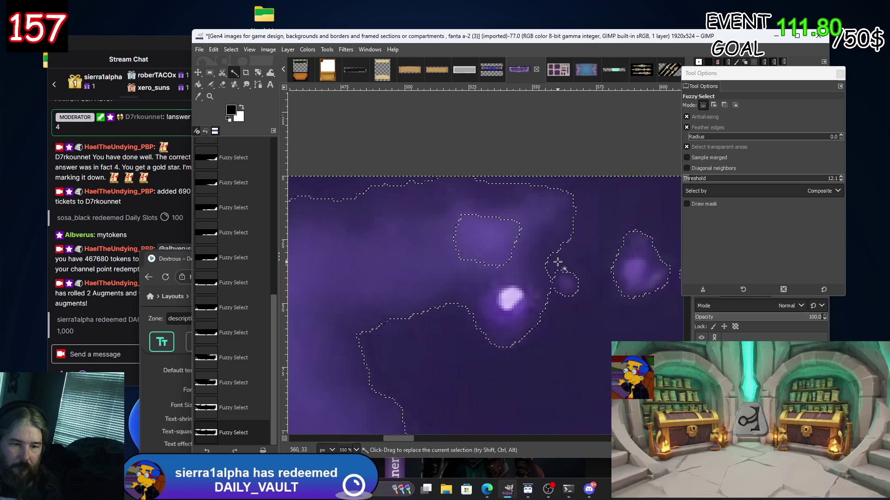
pyautogui.click(504, 248)
pyautogui.scroll(-2, 535, 277)
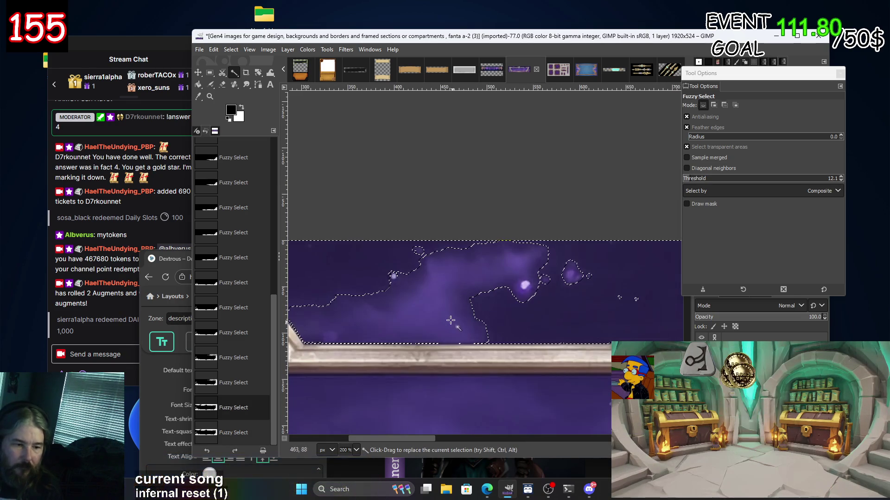
pyautogui.scroll(-1, 534, 277)
# Add the background beside the leaf ornament, then undo it because it took in too much.
pyautogui.hscroll(-5, 660, 214)
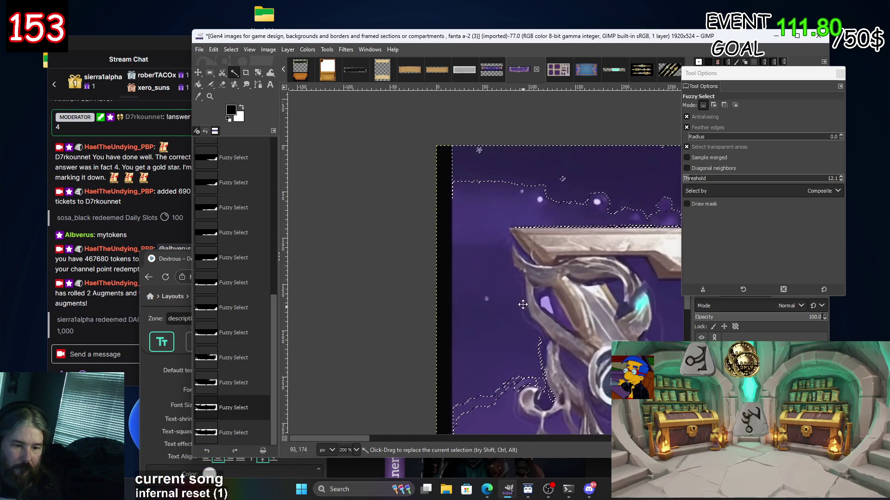
pyautogui.scroll(-3, 661, 214)
pyautogui.hscroll(-2, 660, 214)
pyautogui.scroll(-3, 639, 236)
pyautogui.scroll(-3, 612, 261)
pyautogui.scroll(3, 611, 260)
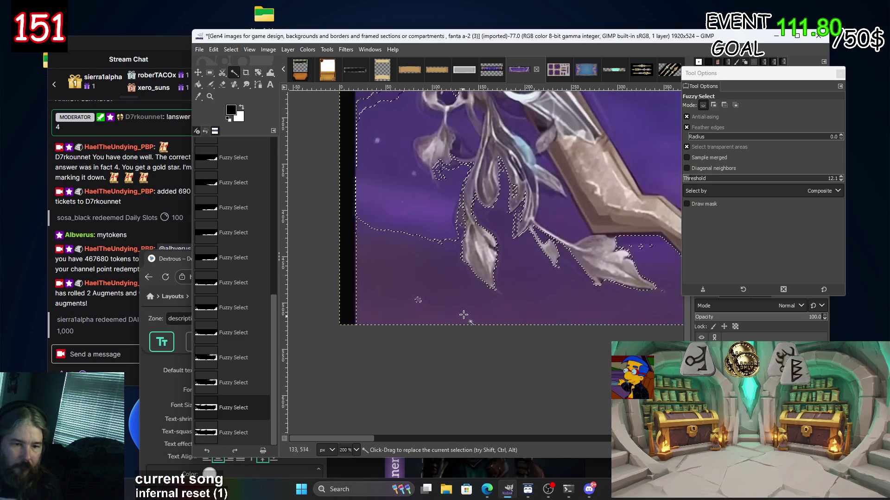
pyautogui.hscroll(-5, 611, 261)
pyautogui.keyDown('shift'); pyautogui.click(433, 225); pyautogui.keyUp('shift')
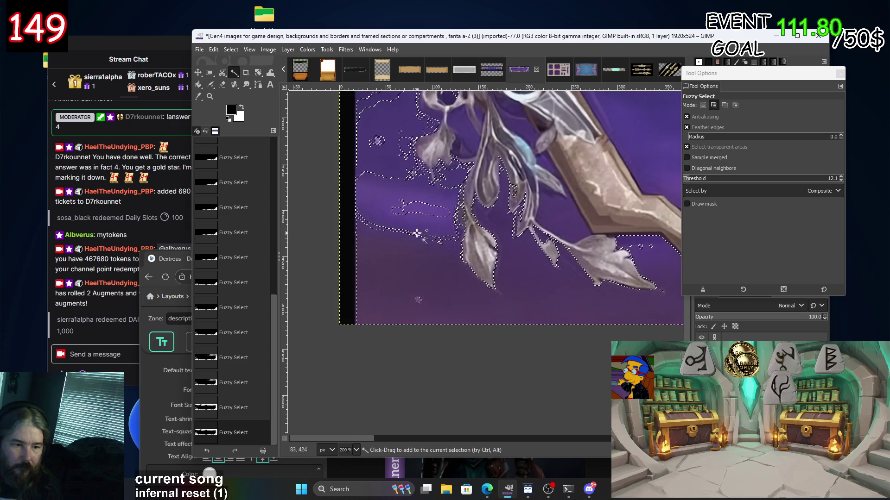
pyautogui.hotkey('ctrl', 'z')
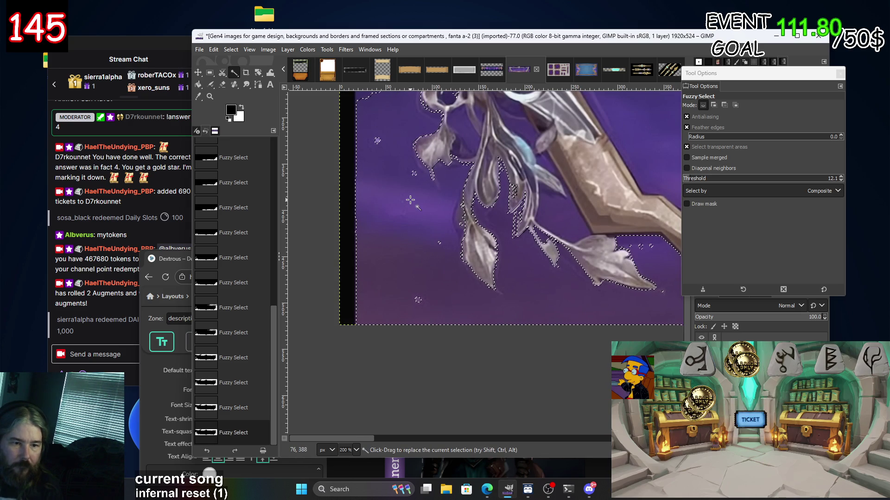
pyautogui.scroll(4, 407, 231)
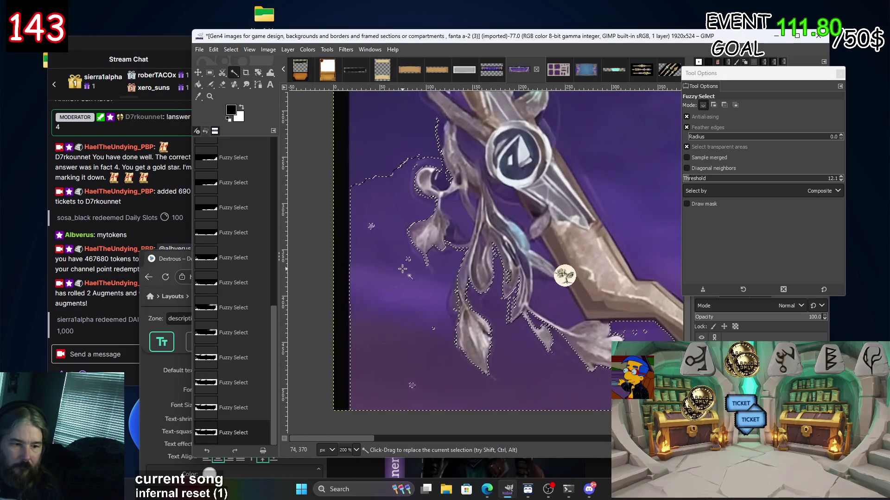
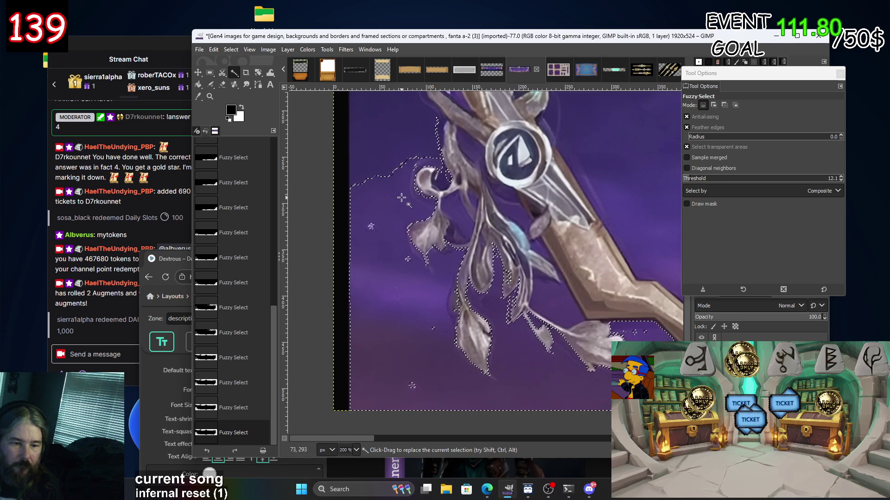
# Lower the Fuzzy Select threshold to 3.8.
pyautogui.scroll(5, 394, 223)
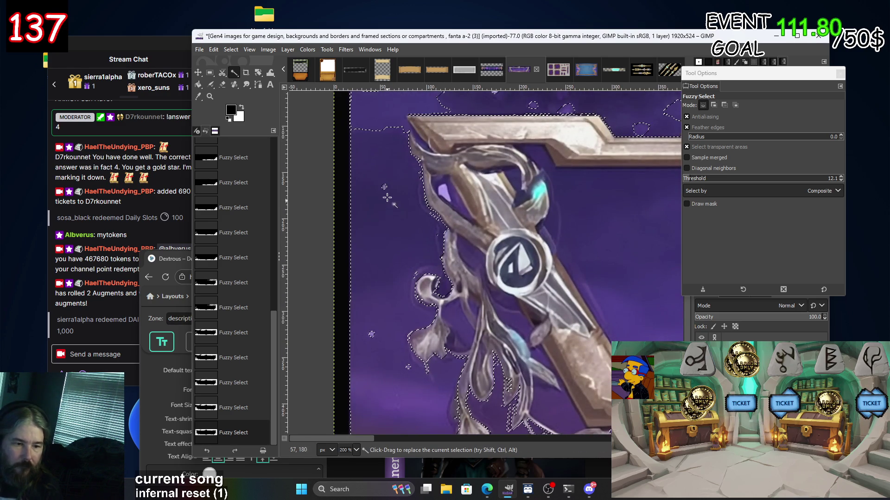
pyautogui.scroll(2, 387, 204)
pyautogui.scroll(5, 384, 244)
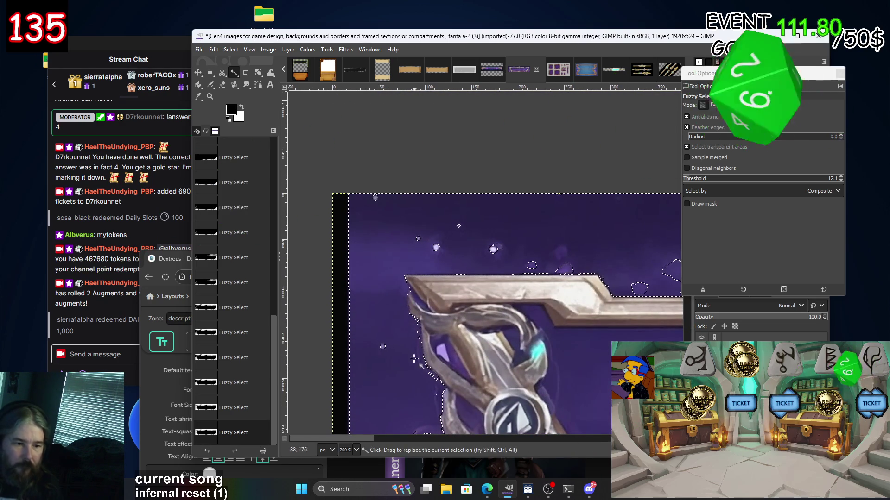
pyautogui.keyDown('ctrl'); pyautogui.scroll(3, 415, 355); pyautogui.keyUp('ctrl')
pyautogui.keyDown('ctrl'); pyautogui.scroll(2, 463, 348); pyautogui.keyUp('ctrl')
pyautogui.keyDown('ctrl'); pyautogui.scroll(2, 482, 345); pyautogui.keyUp('ctrl')
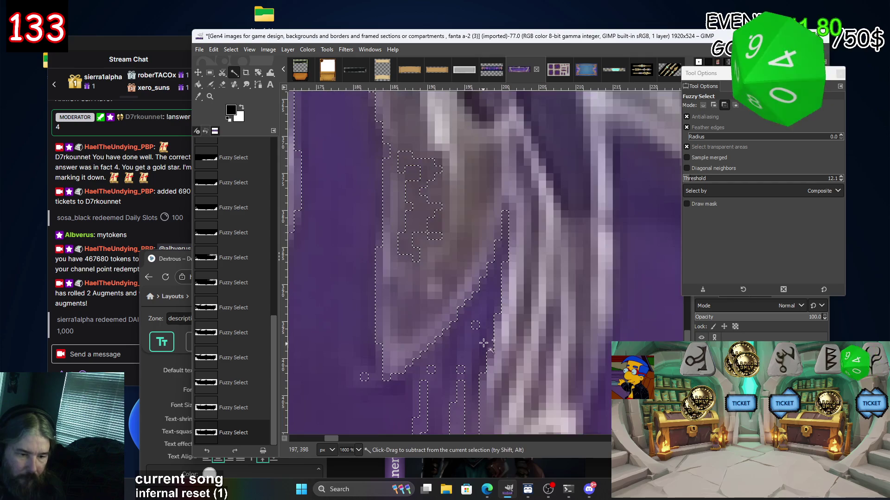
pyautogui.scroll(-7, 480, 343)
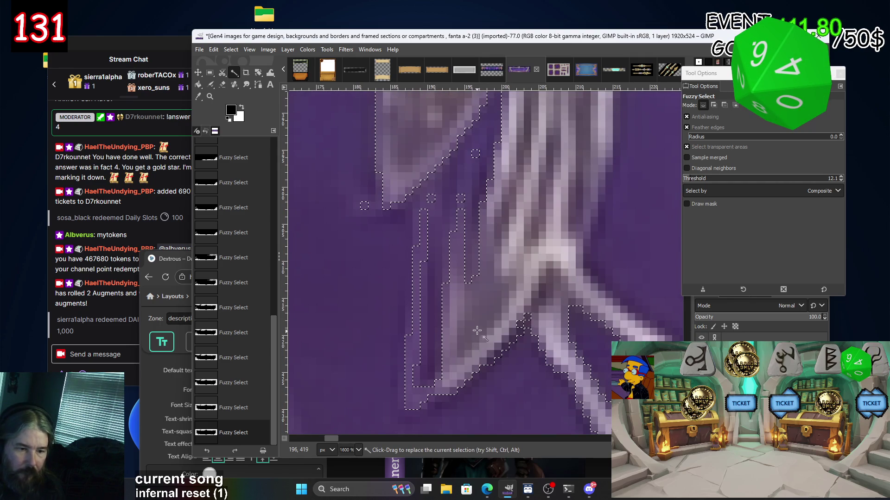
pyautogui.moveTo(483, 224); pyautogui.dragTo(454, 258)
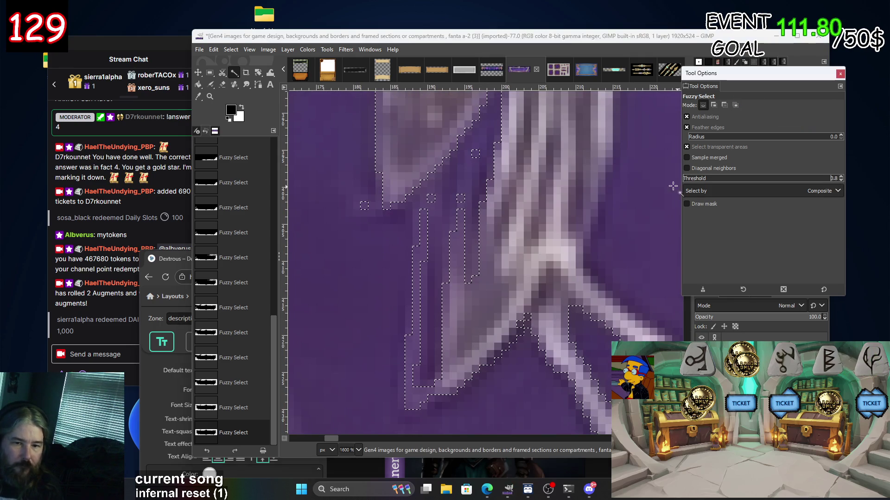
# Subtract stray patches beside the leaf from the selection, undoing the last bad subtraction.
pyautogui.keyDown('ctrl'); pyautogui.click(482, 251); pyautogui.keyUp('ctrl')
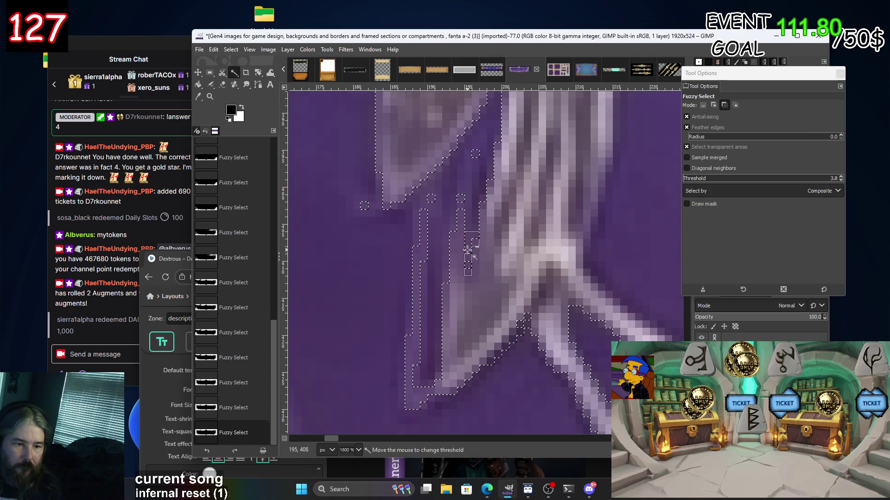
pyautogui.keyDown('ctrl'); pyautogui.click(490, 175); pyautogui.keyUp('ctrl')
pyautogui.keyDown('ctrl'); pyautogui.click(483, 199); pyautogui.keyUp('ctrl')
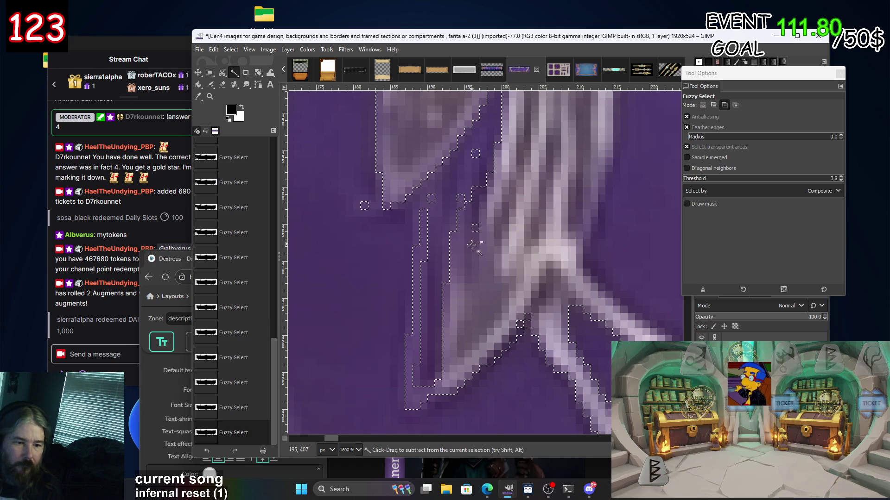
pyautogui.keyDown('ctrl'); pyautogui.click(433, 311); pyautogui.keyUp('ctrl')
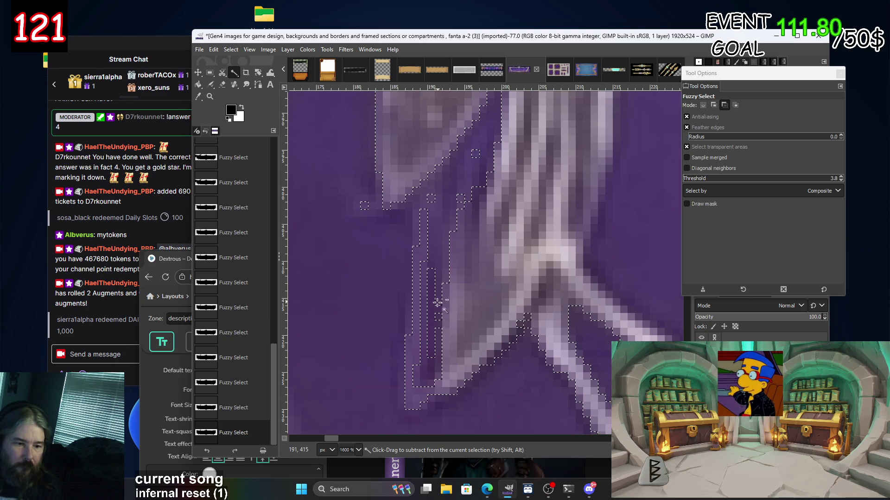
pyautogui.hotkey('ctrl', 'z')
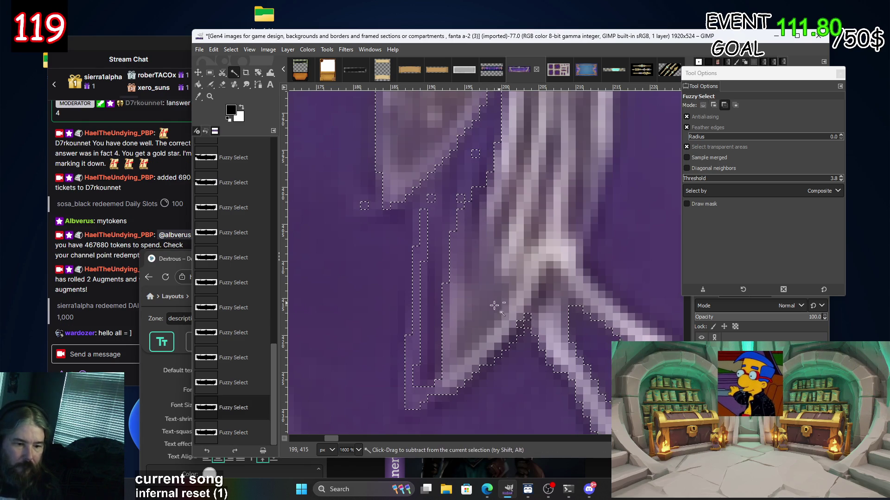
# Test-clear the selected background, then undo the clear.
pyautogui.keyDown('ctrl'); pyautogui.scroll(-4, 454, 275); pyautogui.keyUp('ctrl')
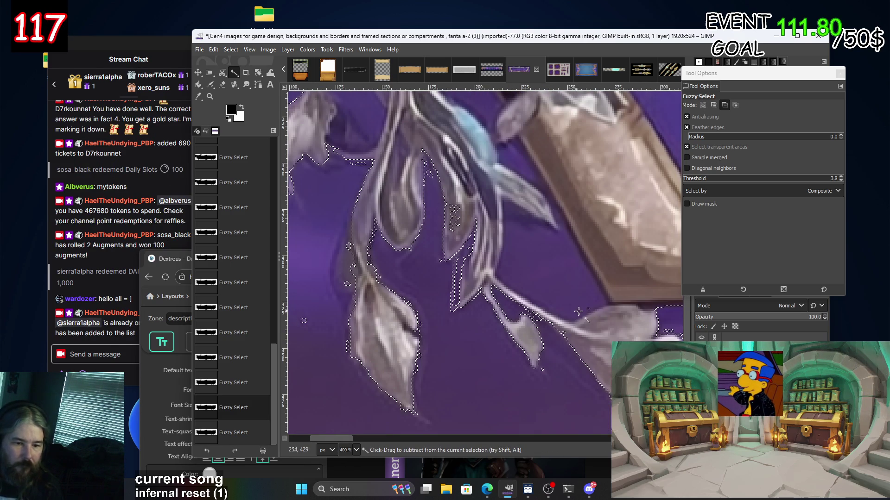
pyautogui.hscroll(6, 574, 310)
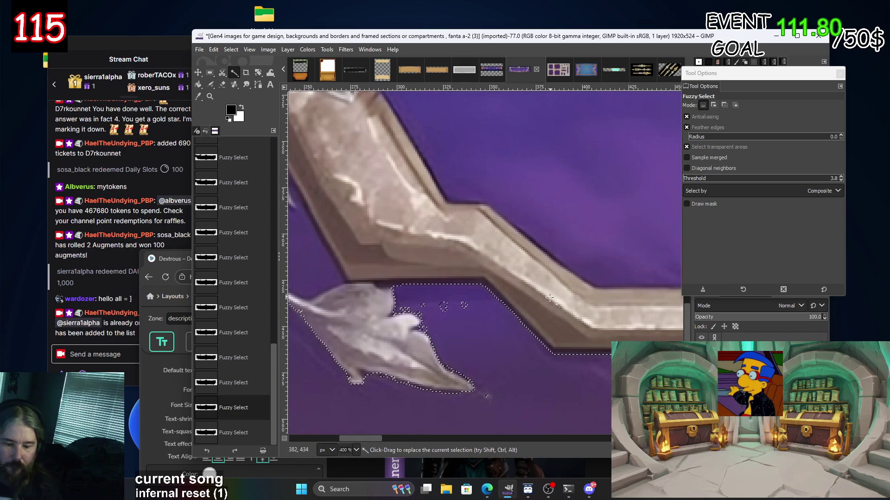
pyautogui.press('Delete')
pyautogui.hotkey('ctrl', 'z')
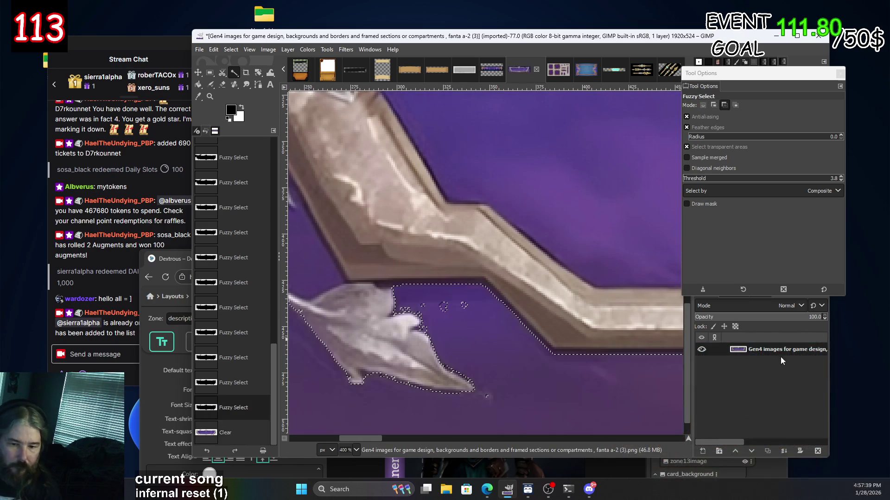
# Add an alpha channel to the layer and clear the selected background to transparency.
pyautogui.rightClick(781, 348)
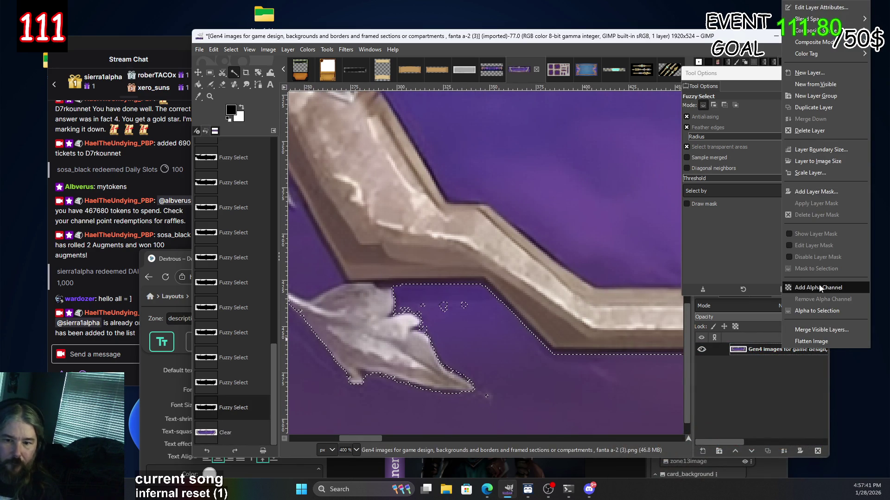
pyautogui.click(817, 288)
pyautogui.press('Delete')
pyautogui.scroll(-2, 574, 297)
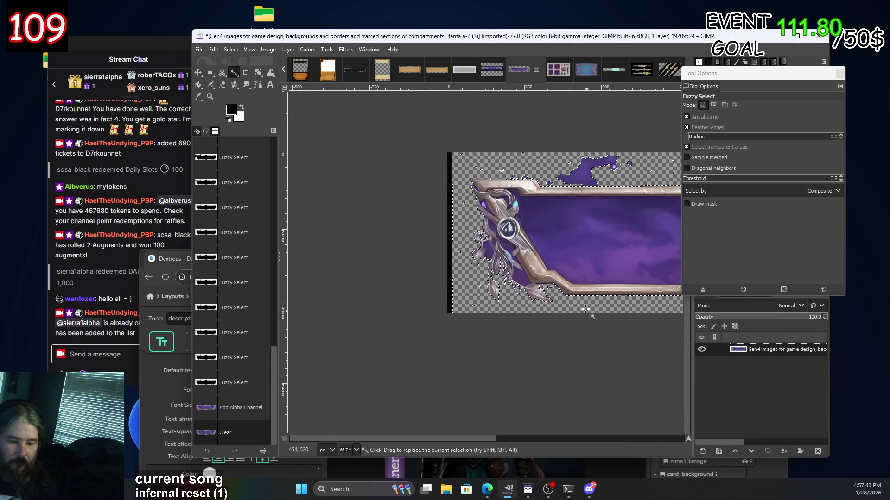
pyautogui.hscroll(5, 573, 301)
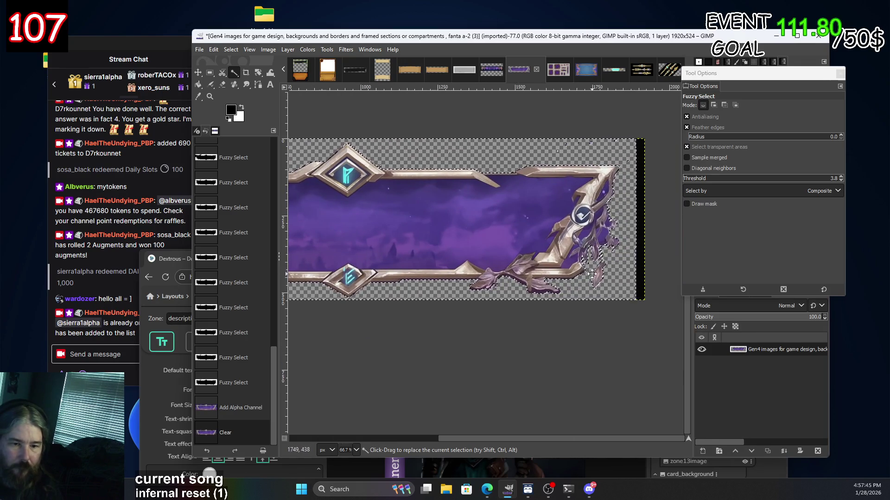
pyautogui.hscroll(-3, 591, 274)
pyautogui.hscroll(4, 370, 304)
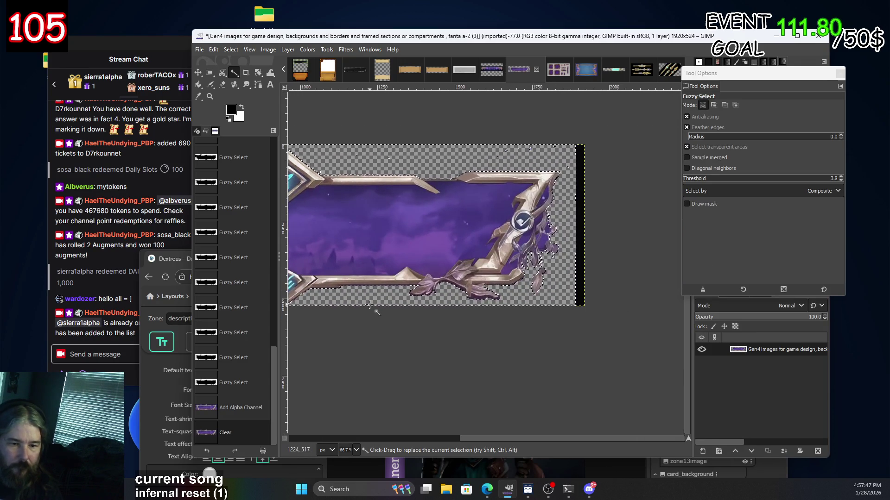
pyautogui.press('Delete')
pyautogui.press('Delete')
pyautogui.press('Delete')
pyautogui.hscroll(-5, 533, 274)
pyautogui.press('Delete')
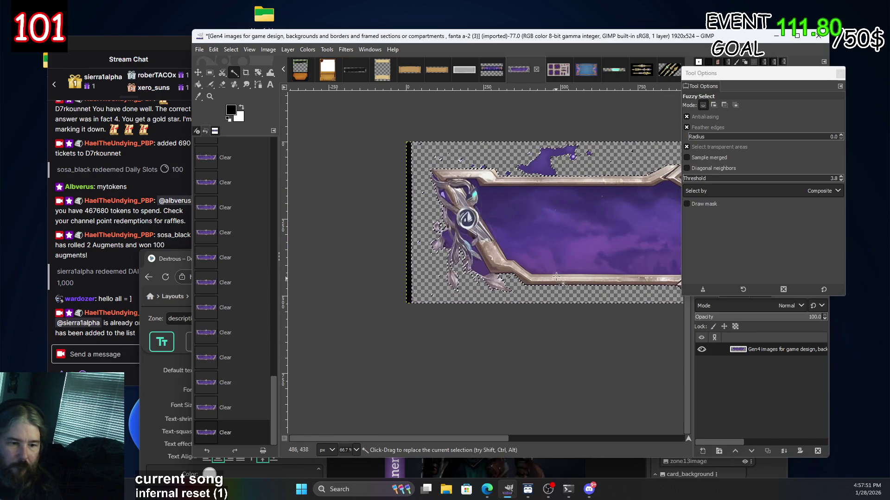
# Undo those clears, re-add the alpha channel and clear the background to transparency again.
pyautogui.hotkey('ctrl', 'z')
pyautogui.hotkey('ctrl', 'z')
pyautogui.hotkey('ctrl', 'z')
pyautogui.hotkey('ctrl', 'z')
pyautogui.hotkey('ctrl', 'z')
pyautogui.hotkey('ctrl', 'z')
pyautogui.hotkey('ctrl', 'z')
pyautogui.hotkey('ctrl', 'z')
pyautogui.hotkey('ctrl', 'z')
pyautogui.hotkey('ctrl', 'z')
pyautogui.hotkey('ctrl', 'z')
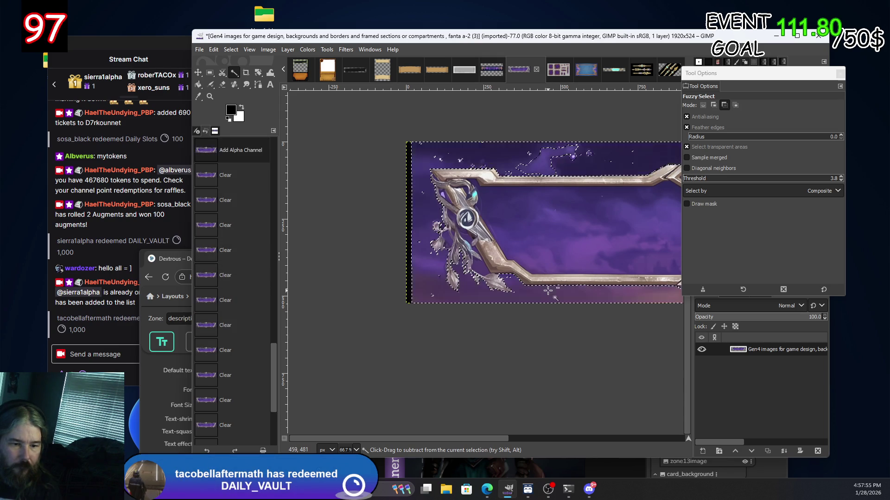
pyautogui.hotkey('ctrl', 'z')
pyautogui.hotkey('ctrl', 'z')
pyautogui.hotkey('ctrl', 'z')
pyautogui.hotkey('ctrl', 'z')
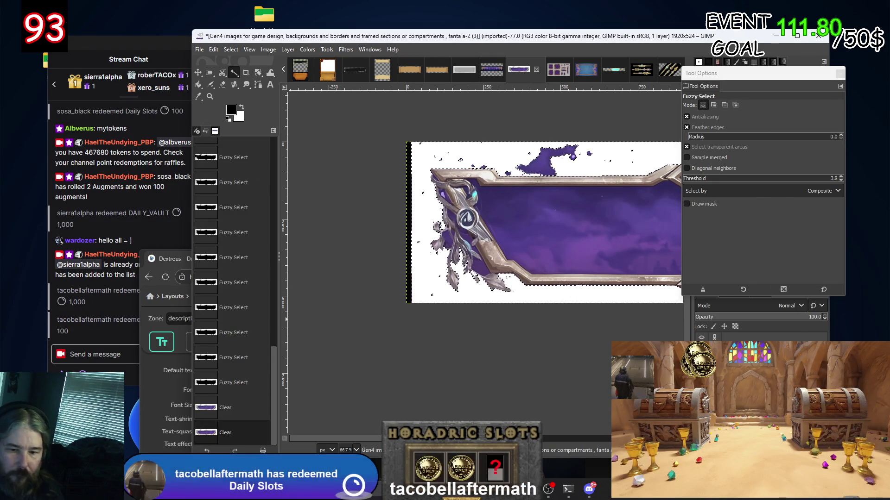
pyautogui.rightClick(782, 296)
pyautogui.click(805, 288)
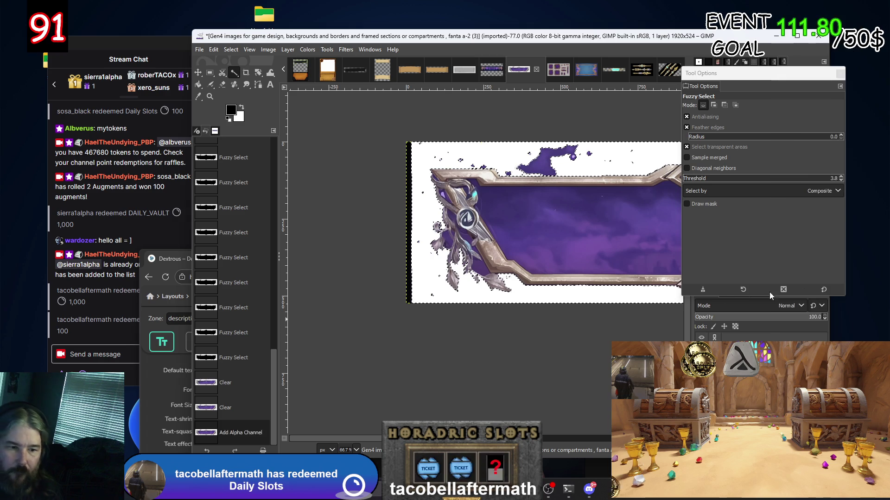
pyautogui.press('Delete')
pyautogui.scroll(5, 456, 267)
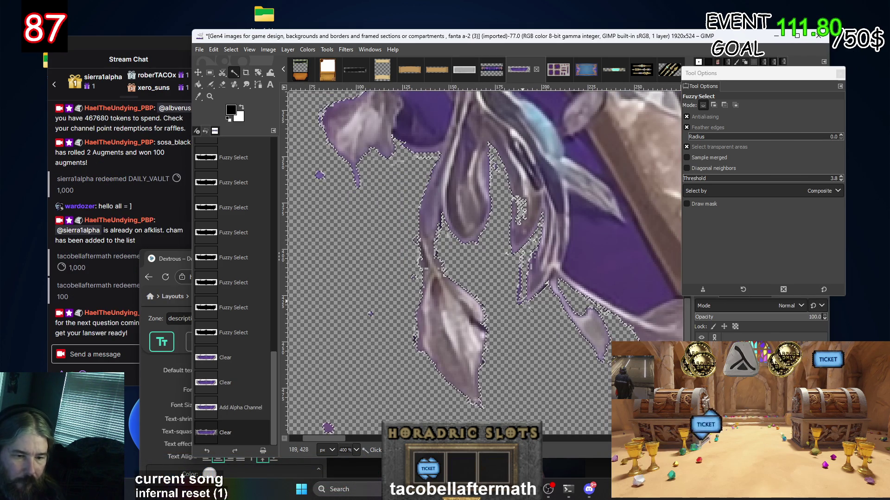
pyautogui.press('Delete')
pyautogui.press('Delete')
pyautogui.press('Delete')
pyautogui.press('Delete')
pyautogui.press('Delete')
pyautogui.press('Delete')
pyautogui.press('Delete')
pyautogui.press('Delete')
pyautogui.press('Delete')
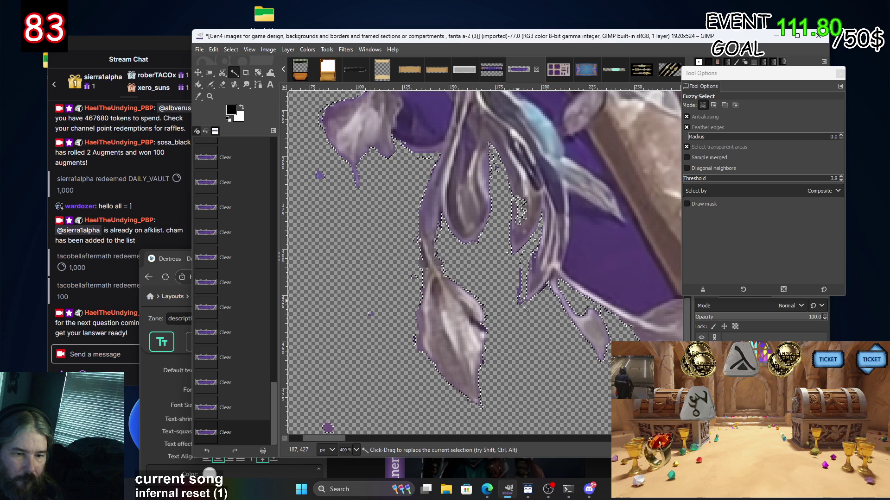
pyautogui.scroll(-3, 518, 301)
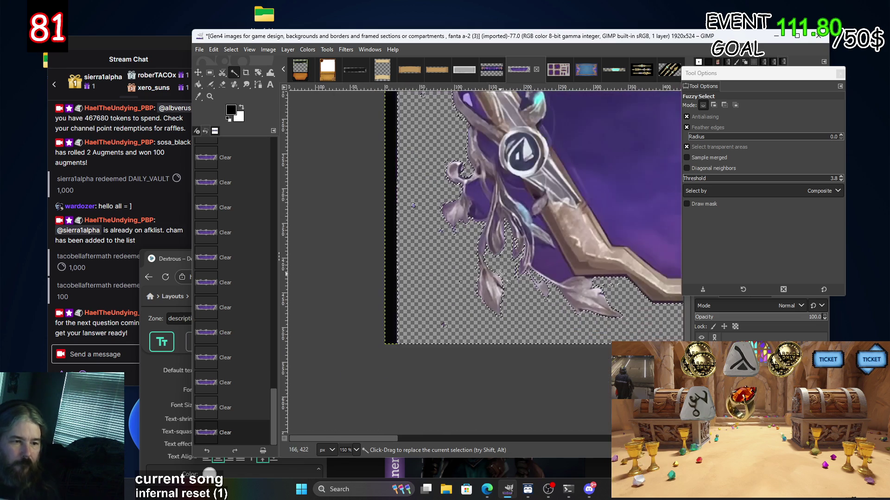
pyautogui.click(223, 85)
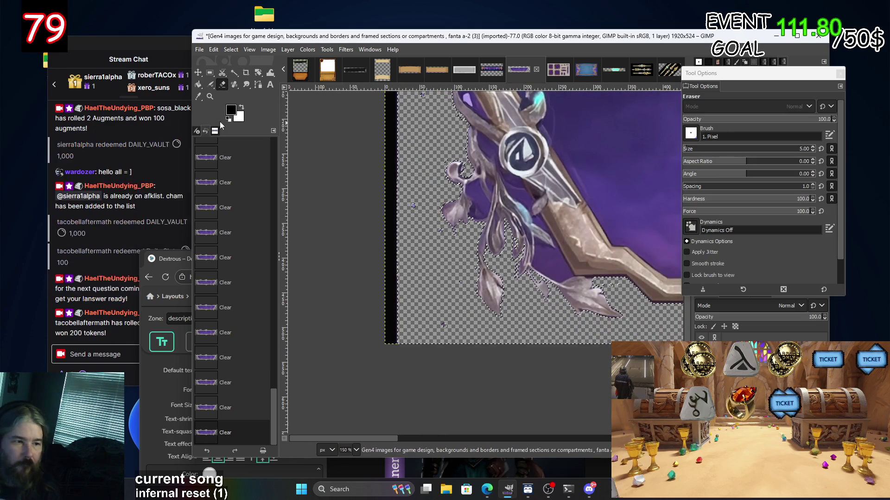
pyautogui.press('r')
pyautogui.click(416, 157)
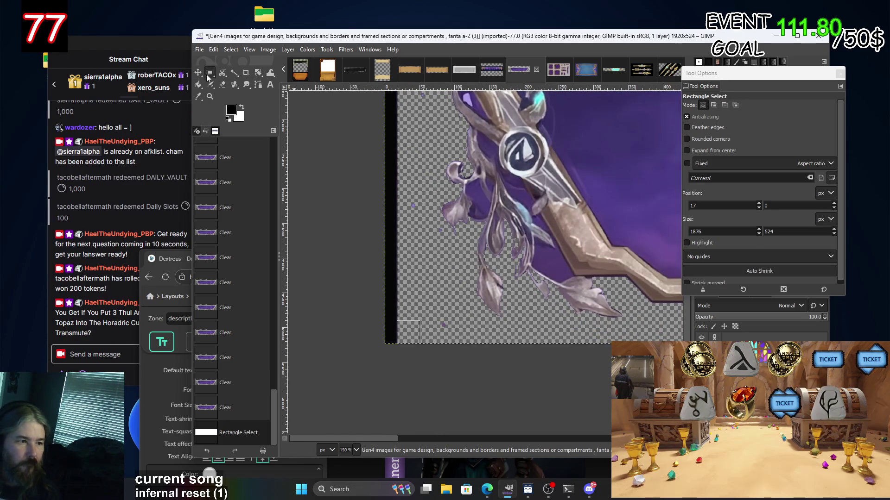
pyautogui.click(221, 84)
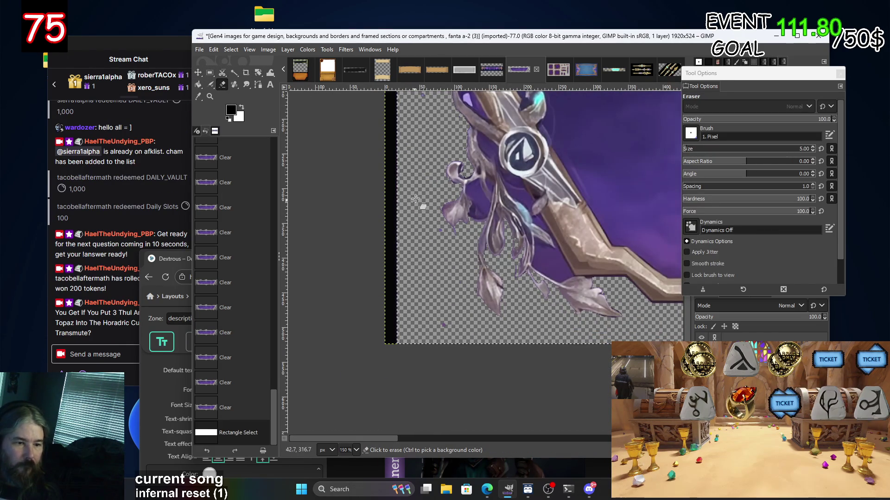
pyautogui.moveTo(417, 207); pyautogui.dragTo(432, 304)
pyautogui.scroll(-5, 510, 308)
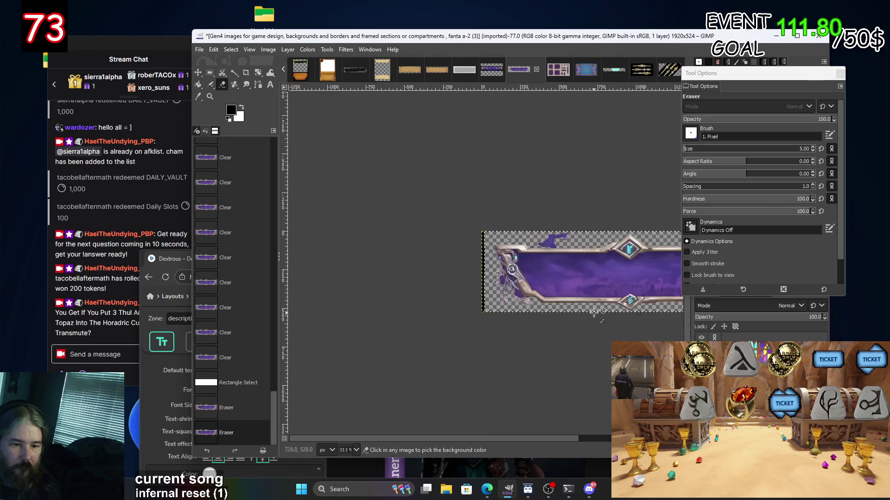
pyautogui.scroll(5, 531, 292)
pyautogui.scroll(-5, 531, 292)
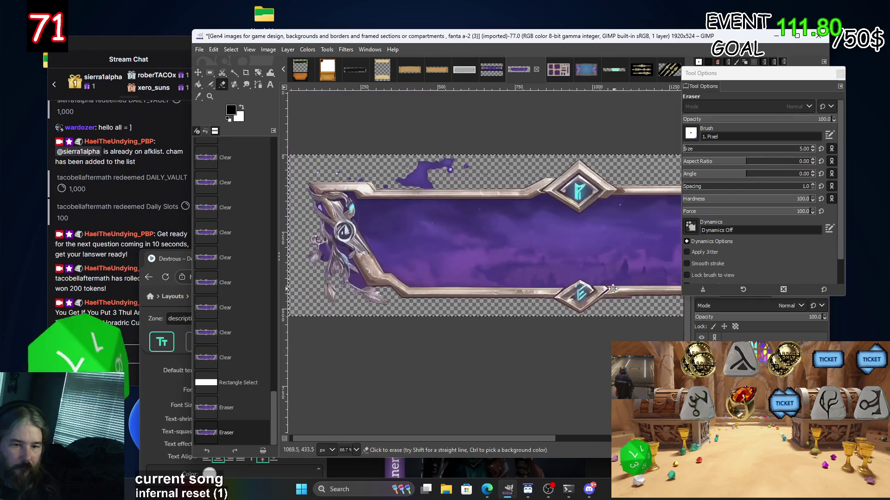
pyautogui.scroll(5, 658, 262)
pyautogui.scroll(-3, 649, 261)
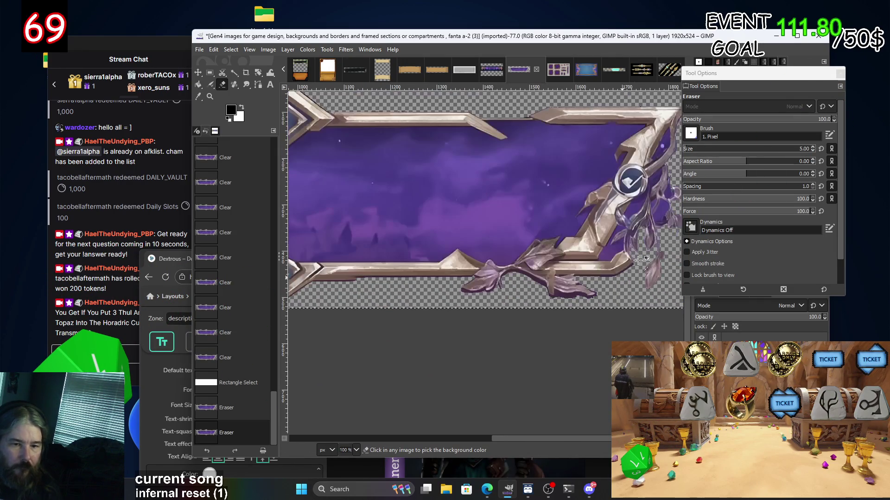
pyautogui.hscroll(3, 664, 206)
pyautogui.hscroll(1, 624, 231)
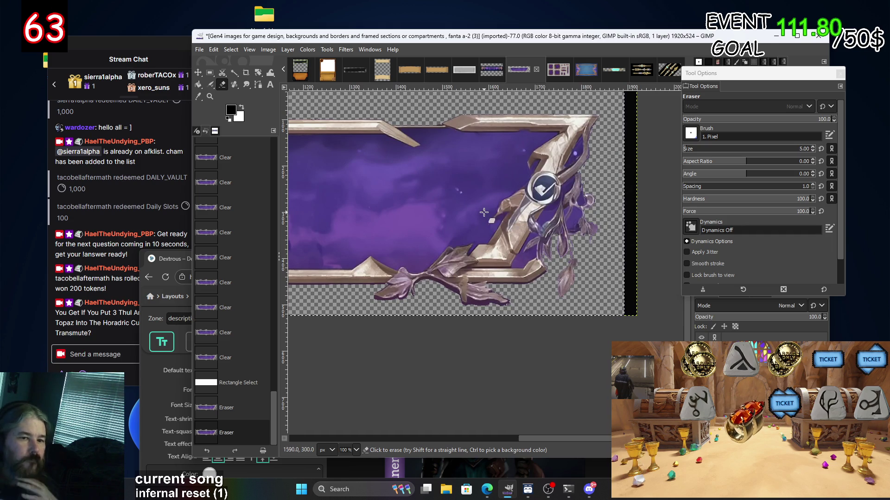
pyautogui.scroll(-1, 595, 254)
pyautogui.scroll(-2, 446, 294)
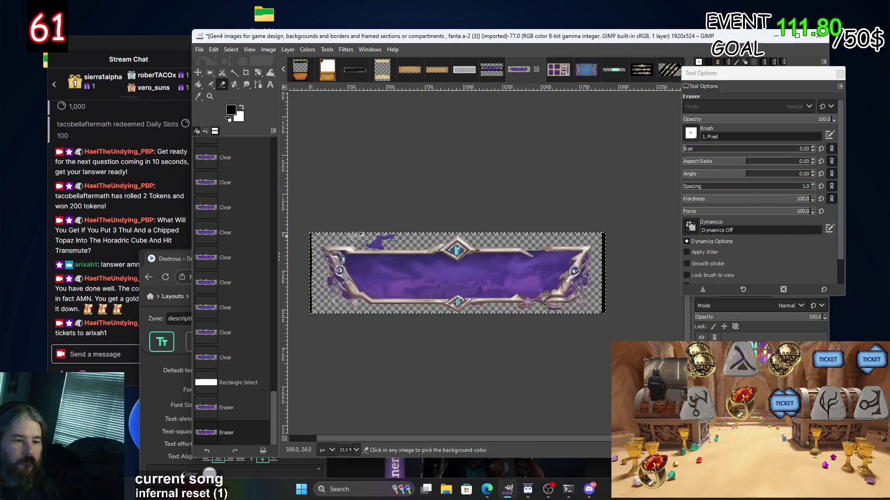
pyautogui.scroll(1, 579, 292)
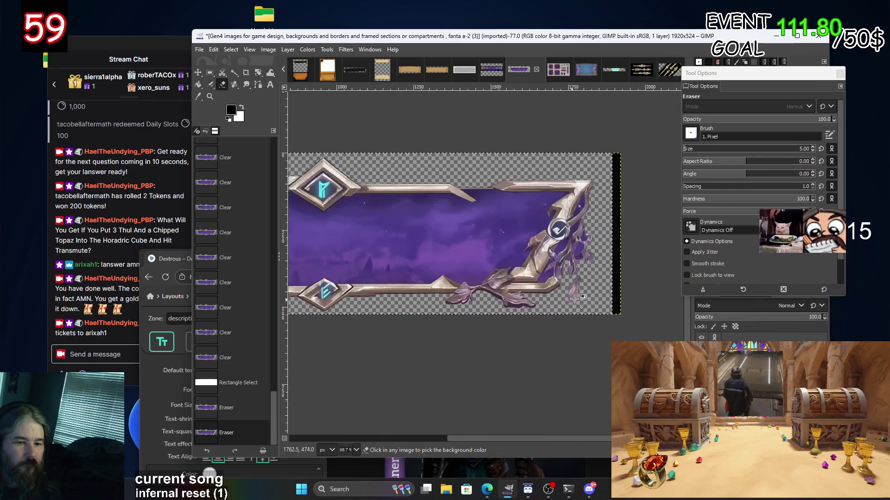
pyautogui.scroll(1, 566, 278)
pyautogui.scroll(2, 554, 265)
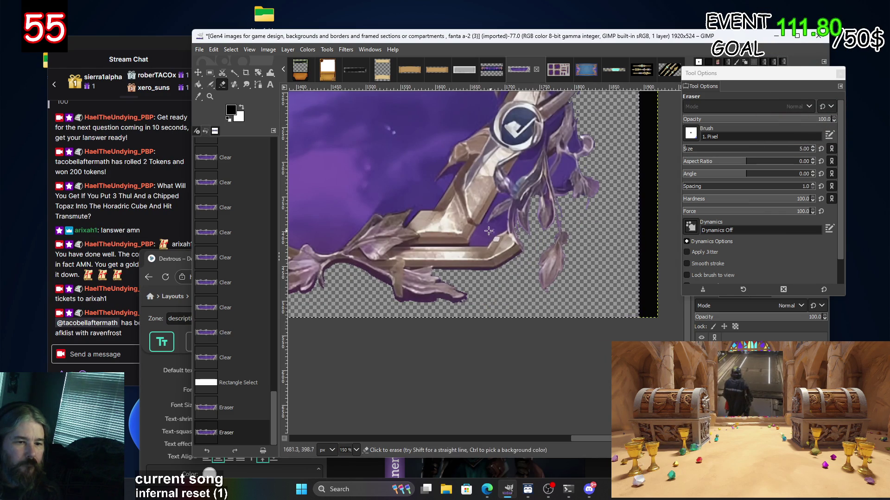
pyautogui.scroll(-2, 492, 224)
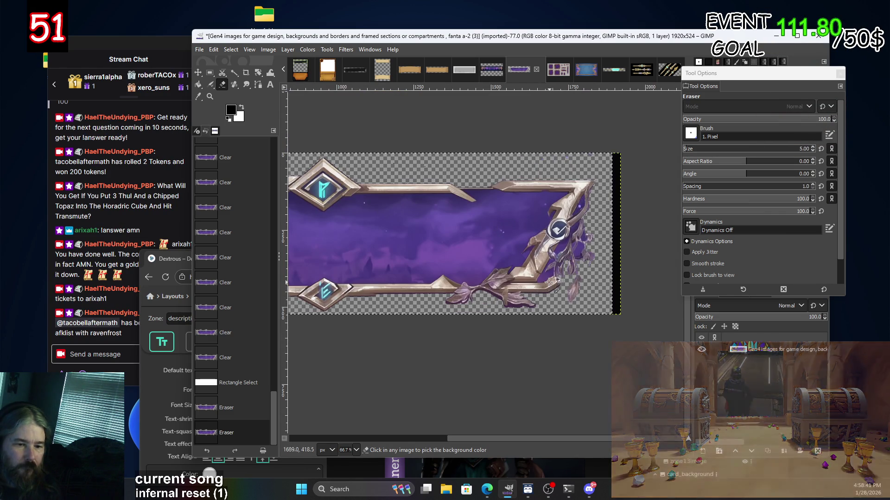
pyautogui.scroll(2, 542, 273)
pyautogui.scroll(-1, 531, 260)
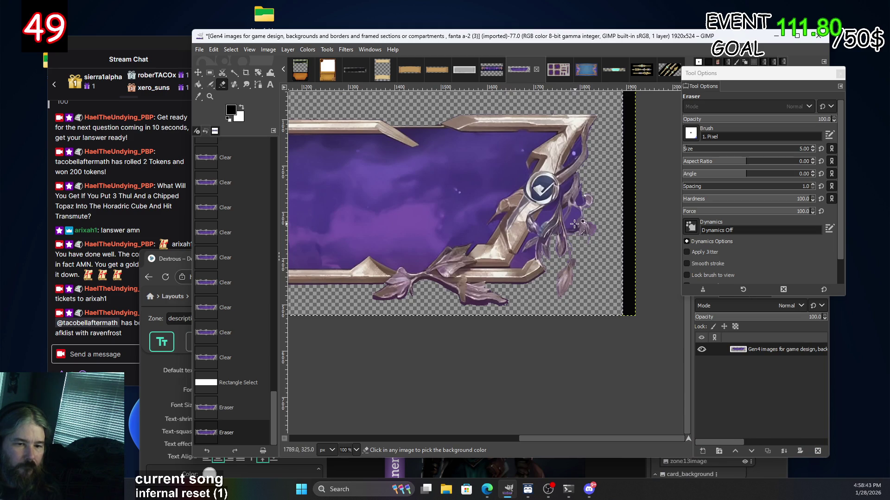
pyautogui.scroll(3, 542, 249)
pyautogui.scroll(-1, 567, 205)
pyautogui.scroll(2, 567, 206)
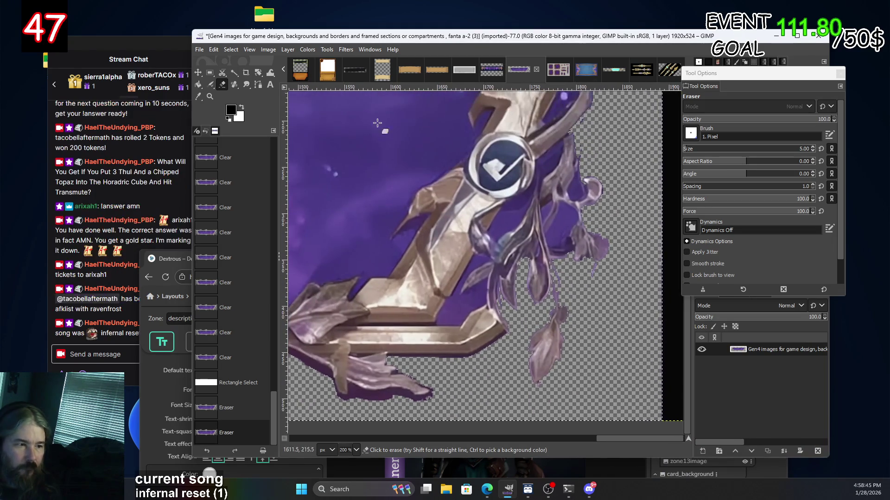
pyautogui.click(231, 73)
# Raise the Fuzzy Select threshold to 15.2 and select the purple gaps beside the right ornament's leaves.
pyautogui.click(572, 224)
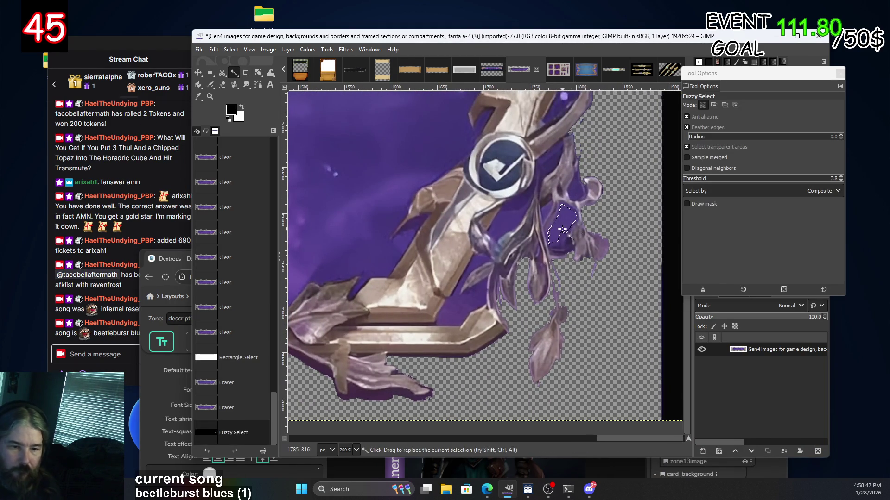
pyautogui.keyDown('shift'); pyautogui.click(564, 230); pyautogui.keyUp('shift')
pyautogui.moveTo(561, 235); pyautogui.dragTo(575, 199)
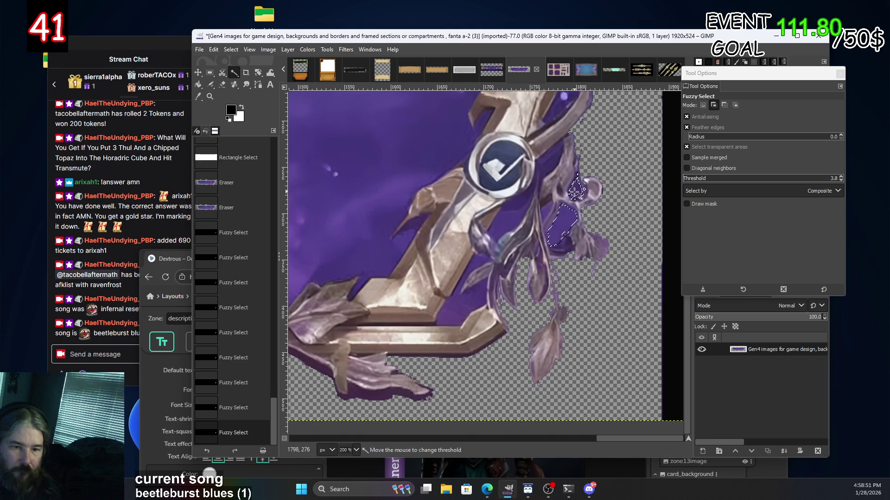
pyautogui.click(692, 179)
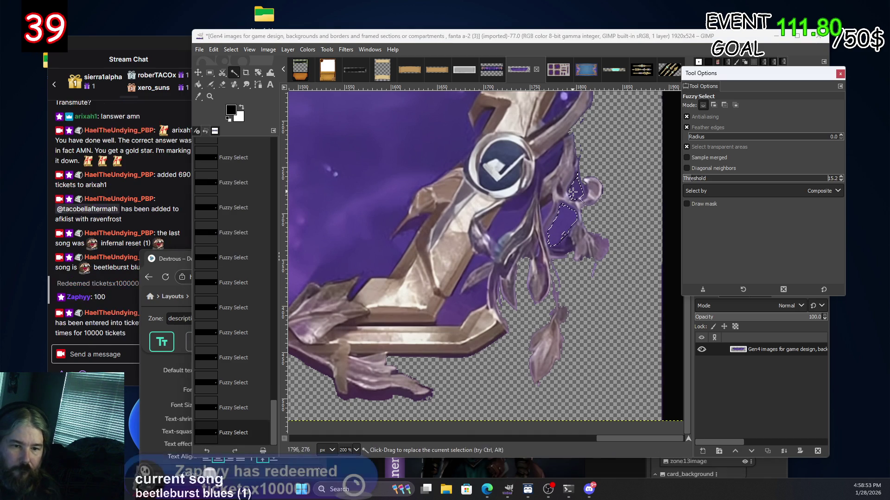
pyautogui.click(572, 224)
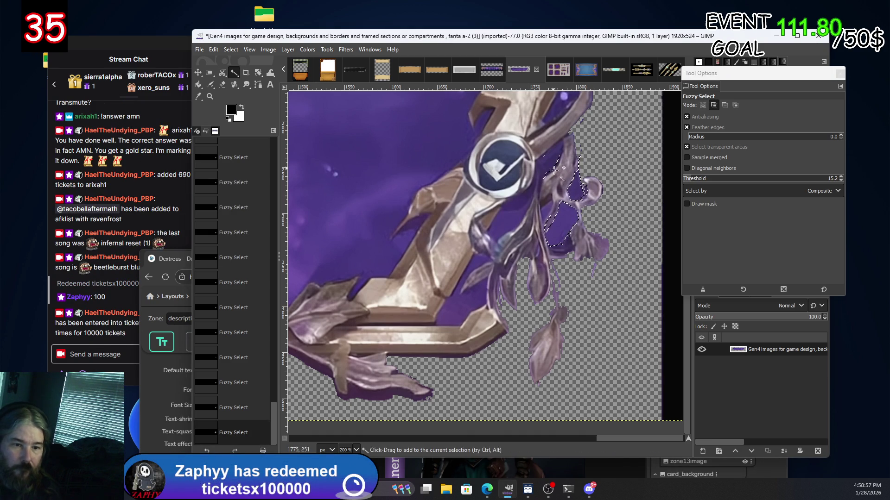
pyautogui.keyDown('shift'); pyautogui.click(556, 220); pyautogui.keyUp('shift')
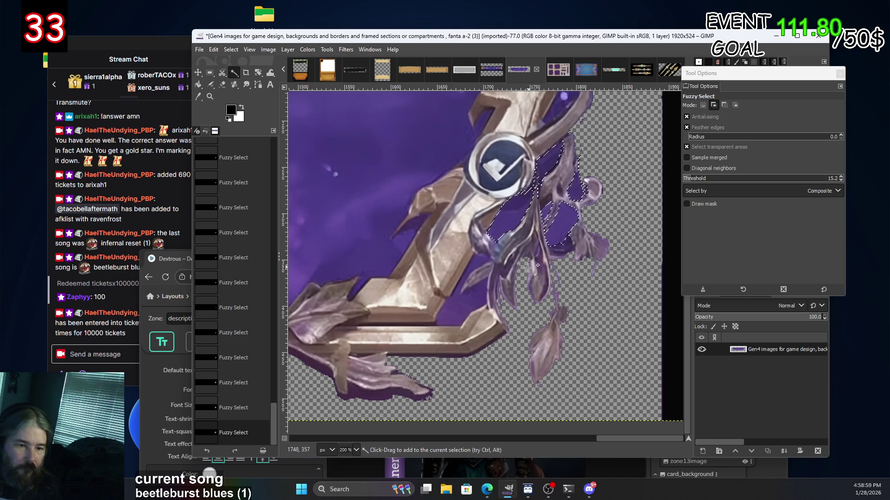
pyautogui.moveTo(480, 304); pyautogui.dragTo(474, 301)
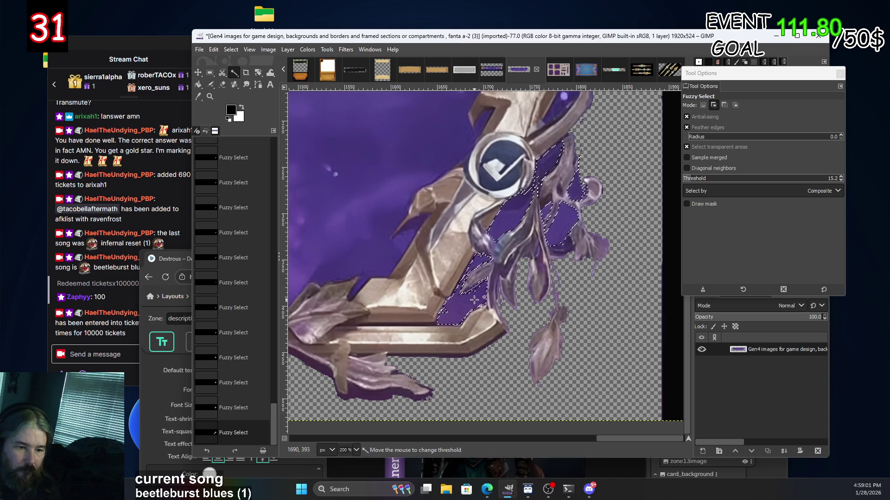
pyautogui.click(485, 288)
pyautogui.click(445, 308)
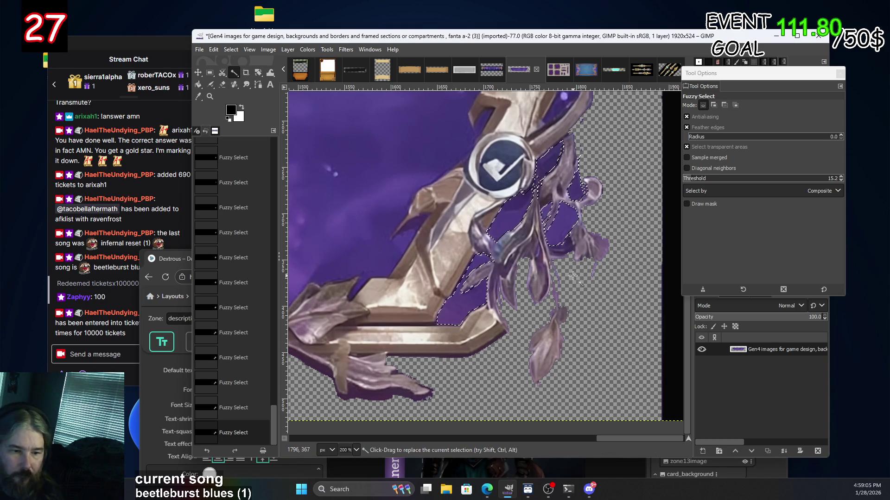
# Clear the selected purple gaps to transparency.
pyautogui.press('Delete')
pyautogui.scroll(2, 520, 190)
pyautogui.scroll(4, 510, 248)
pyautogui.hscroll(2, 509, 248)
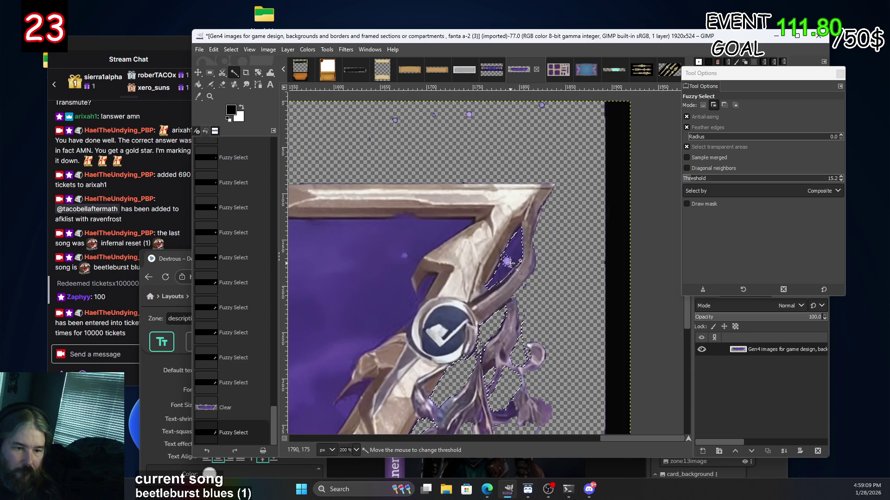
# Select the stray purple specks near the top and the purple gap inside the frame edge.
pyautogui.click(506, 260)
pyautogui.click(506, 260)
pyautogui.click(506, 260)
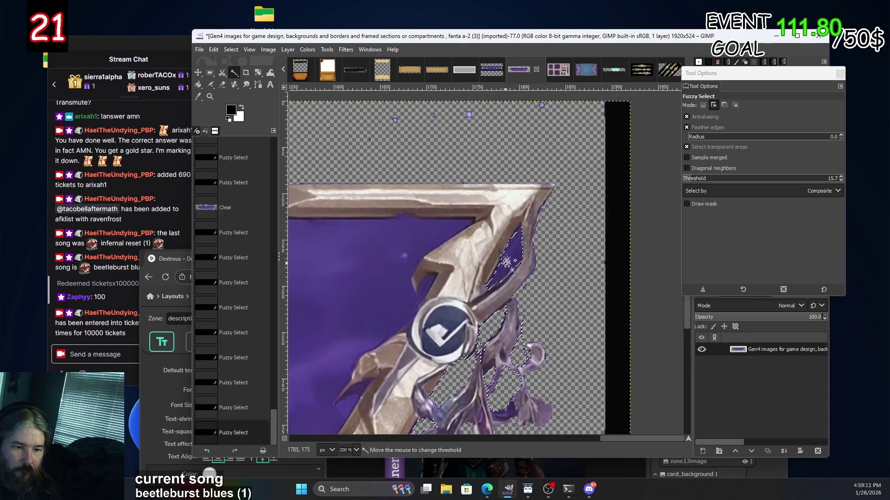
pyautogui.scroll(4, 505, 258)
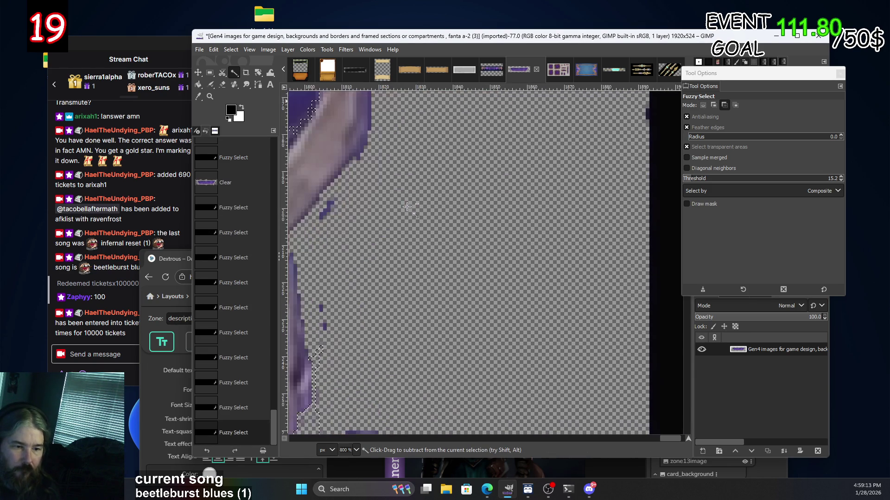
pyautogui.moveTo(379, 198); pyautogui.dragTo(610, 353)
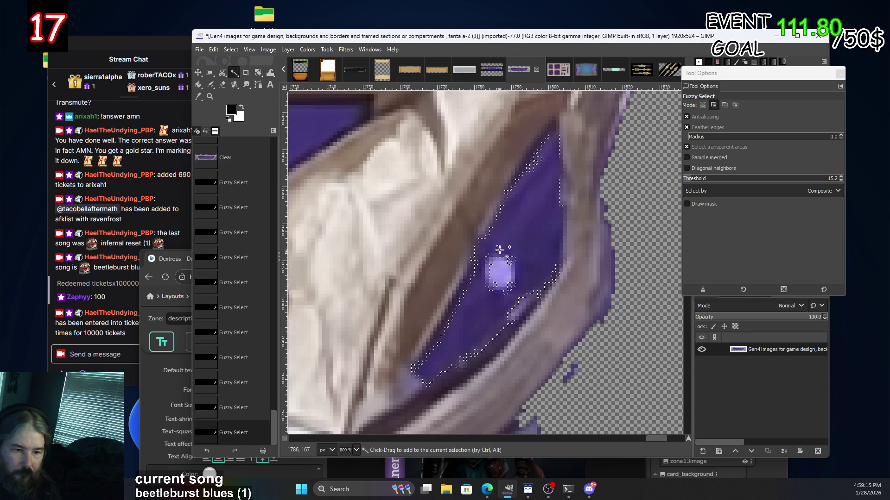
pyautogui.moveTo(510, 260)
pyautogui.mouseDown()
pyautogui.moveTo(491, 263)
pyautogui.moveTo(515, 276)
pyautogui.moveTo(513, 285)
pyautogui.mouseUp()
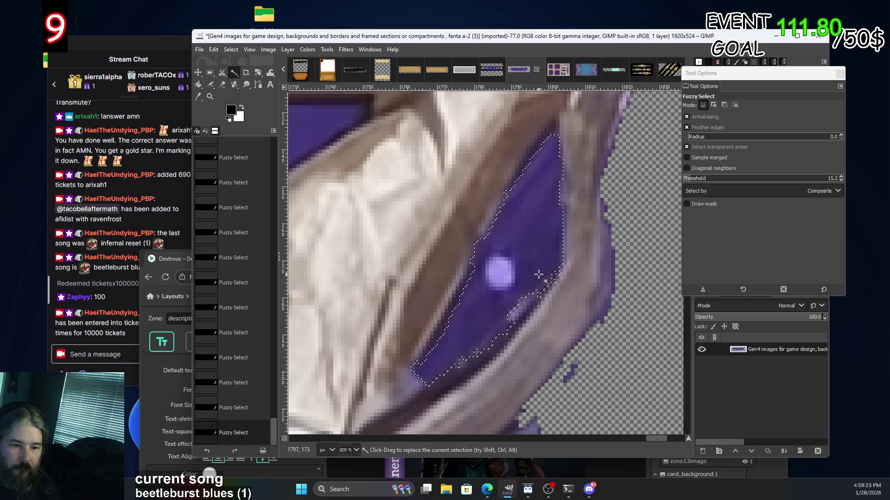
pyautogui.keyDown('ctrl'); pyautogui.scroll(-4, 586, 286); pyautogui.keyUp('ctrl')
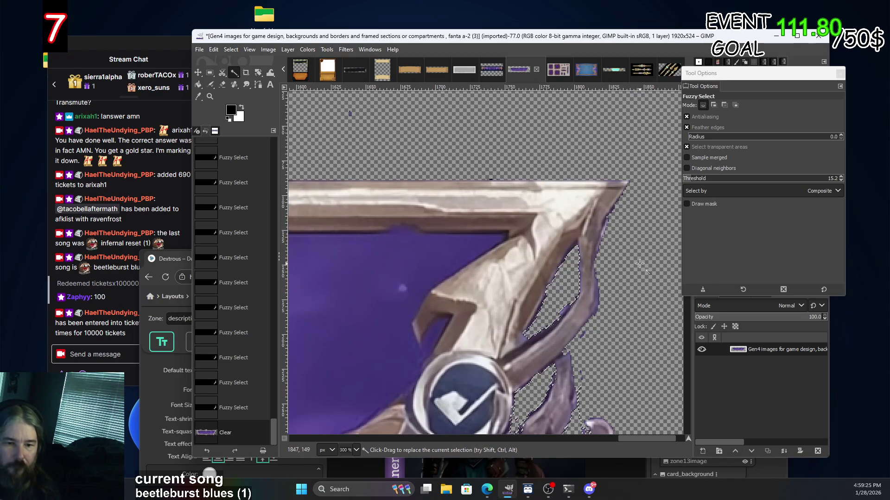
pyautogui.keyDown('ctrl'); pyautogui.scroll(-1, 489, 235); pyautogui.keyUp('ctrl')
pyautogui.keyDown('ctrl'); pyautogui.scroll(-2, 480, 290); pyautogui.keyUp('ctrl')
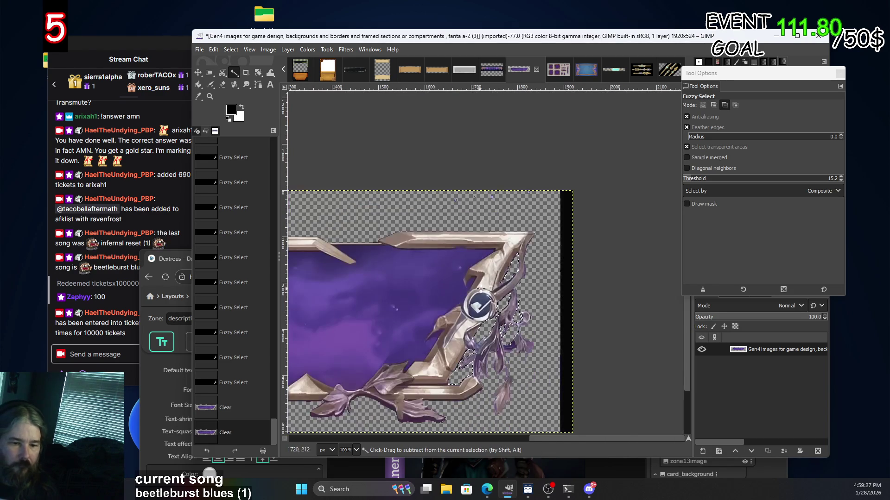
pyautogui.hscroll(-8, 459, 308)
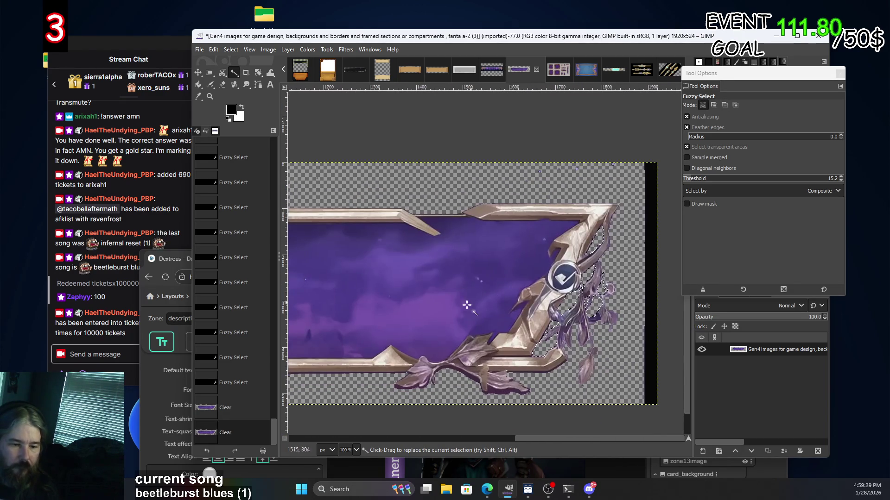
pyautogui.scroll(-3, 614, 266)
pyautogui.hscroll(-10, 445, 285)
pyautogui.scroll(1, 538, 304)
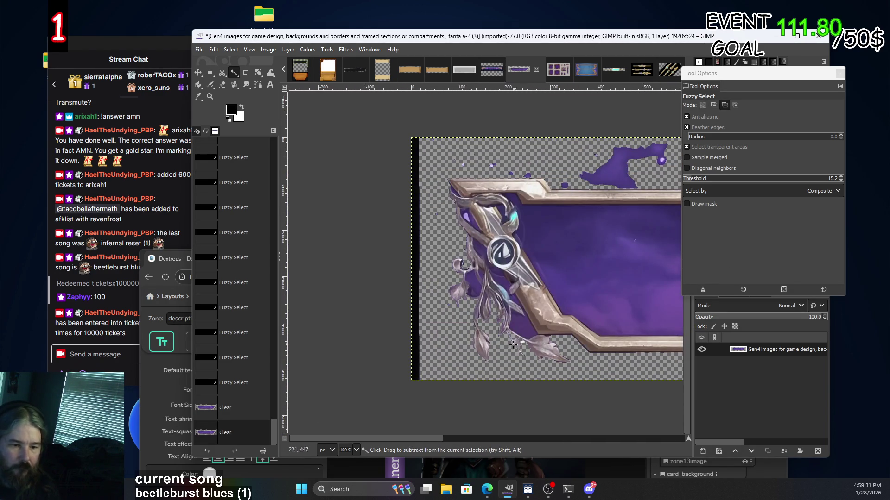
# Add purple patches along the frame edge to the selection, undoing the stray picks.
pyautogui.keyDown('ctrl'); pyautogui.scroll(3, 519, 342); pyautogui.keyUp('ctrl')
pyautogui.moveTo(547, 300); pyautogui.dragTo(549, 299)
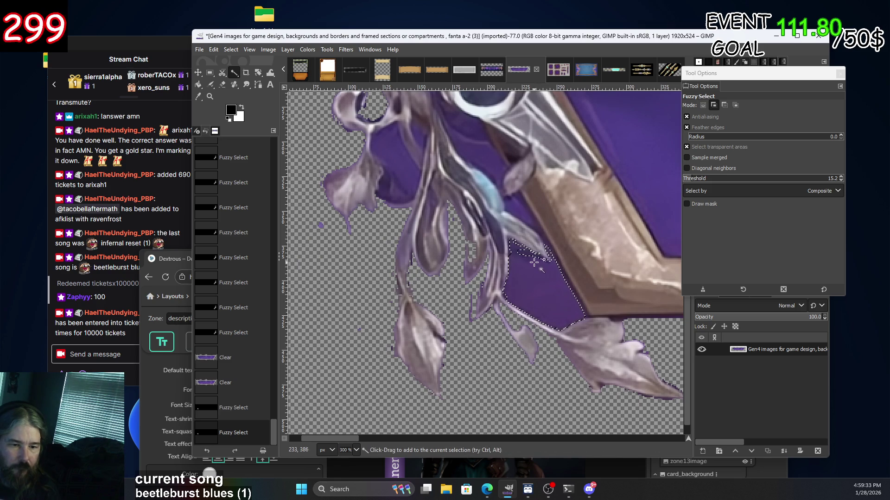
pyautogui.click(523, 213)
pyautogui.click(603, 259)
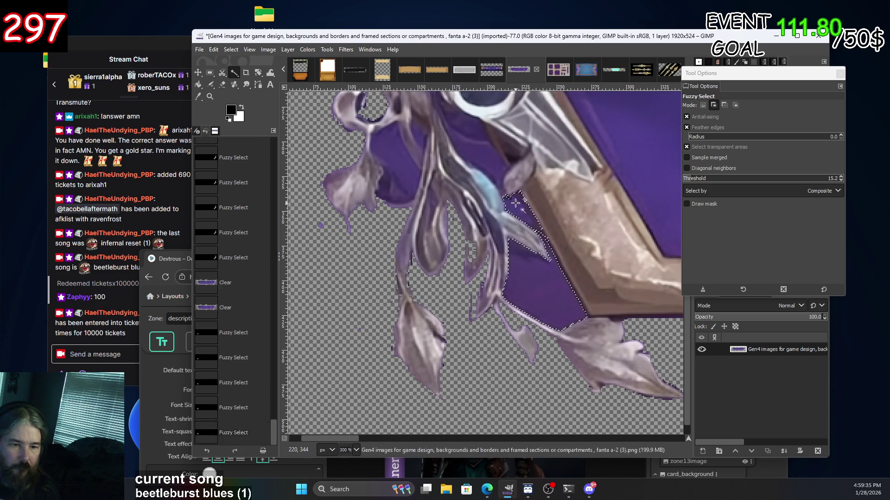
pyautogui.moveTo(496, 159); pyautogui.dragTo(497, 160)
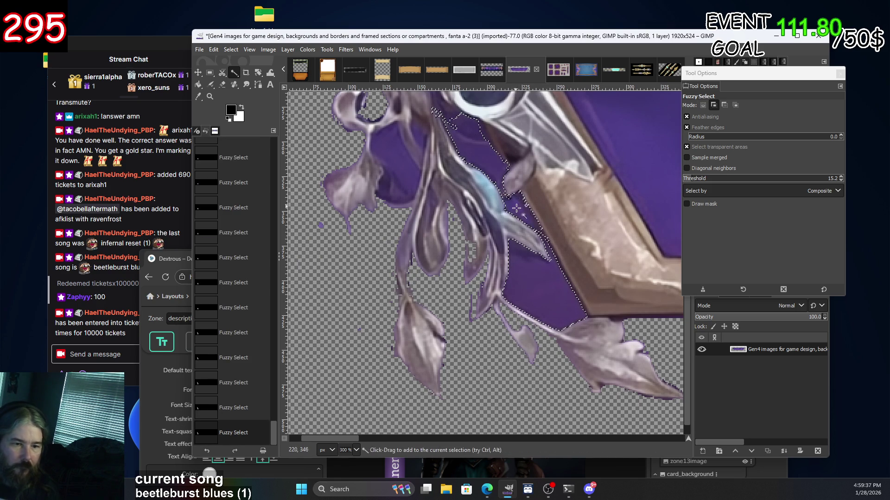
pyautogui.moveTo(523, 209)
pyautogui.mouseDown()
pyautogui.moveTo(508, 200)
pyautogui.moveTo(532, 202)
pyautogui.mouseUp()
pyautogui.scroll(3, 515, 201)
pyautogui.hscroll(-3, 515, 200)
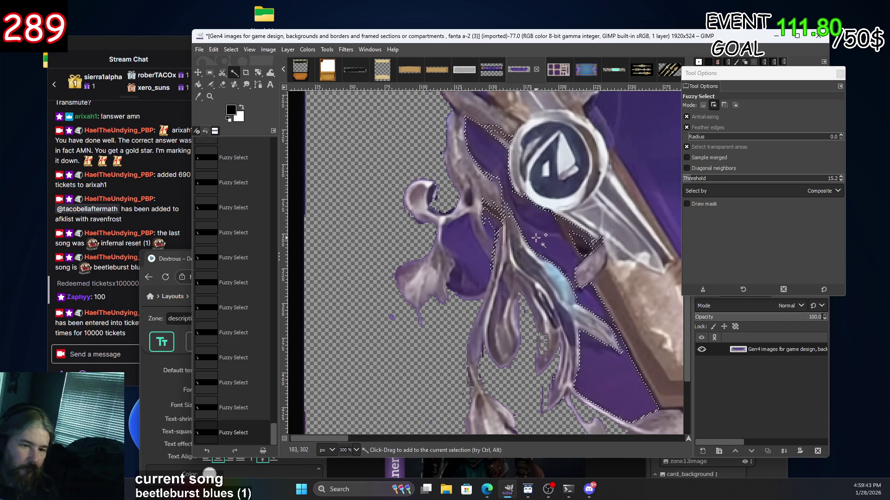
pyautogui.hotkey('ctrl', 'z')
pyautogui.hotkey('ctrl', 'z')
pyautogui.hotkey('ctrl', 'z')
pyautogui.hotkey('ctrl', 'z')
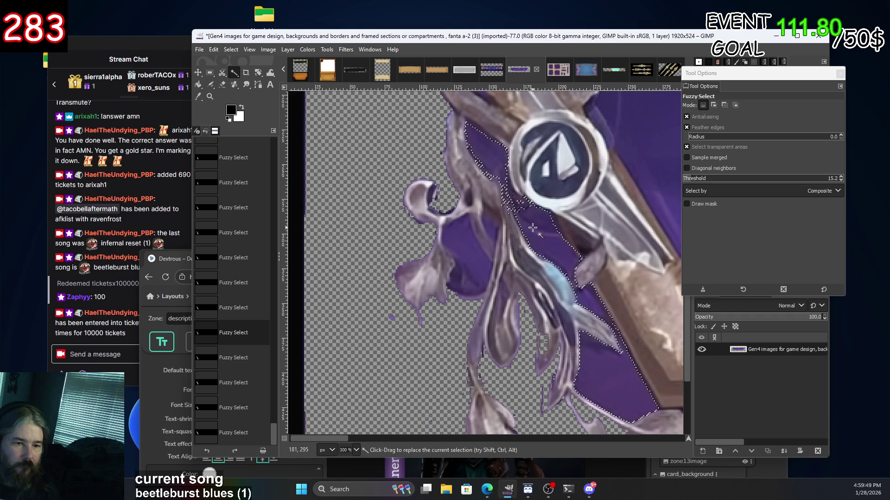
# Add the purple area between the leaves and clear the selection to transparency.
pyautogui.keyDown('shift'); pyautogui.click(463, 235); pyautogui.keyUp('shift')
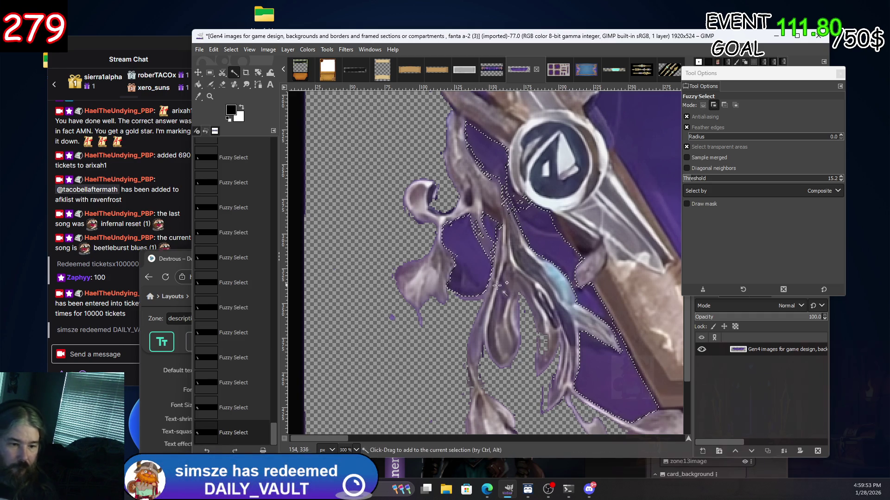
pyautogui.scroll(-1, 563, 248)
pyautogui.press('Delete')
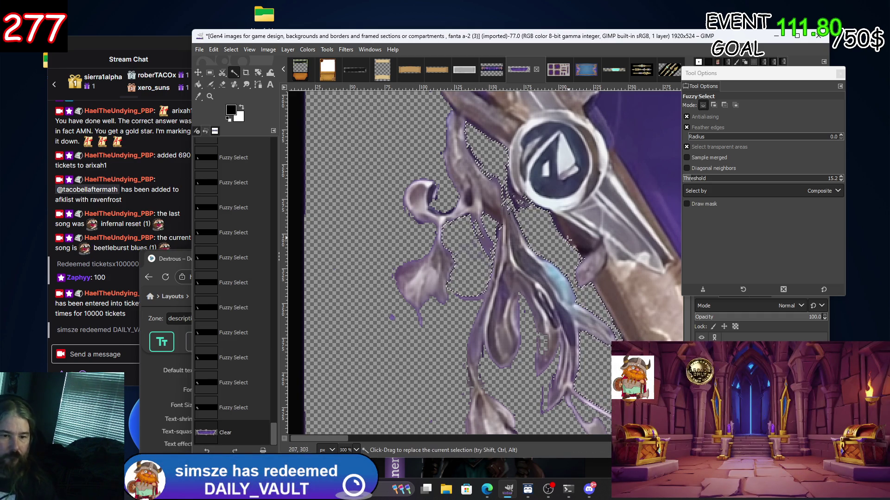
pyautogui.scroll(-1, 609, 320)
pyautogui.scroll(1, 609, 320)
pyautogui.scroll(1, 579, 329)
pyautogui.scroll(-2, 540, 343)
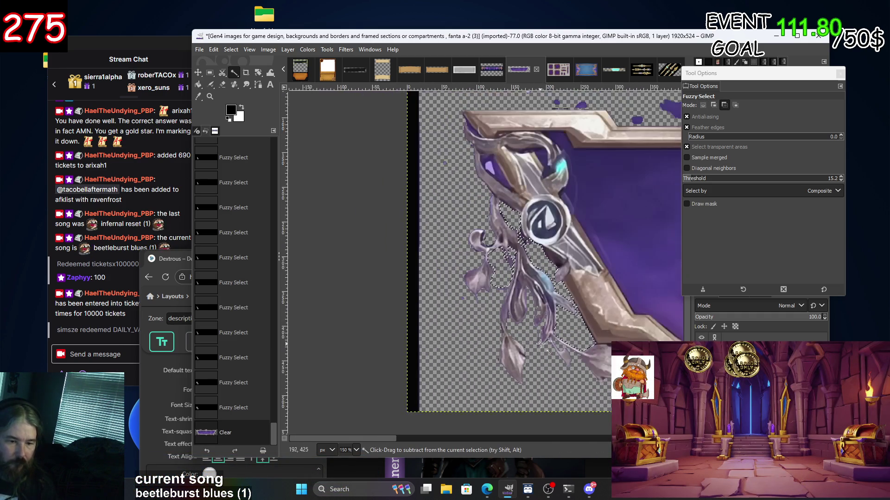
# Select the purple gem, including its dark surroundings and inner island.
pyautogui.click(494, 165)
pyautogui.click(495, 165)
pyautogui.scroll(6, 494, 171)
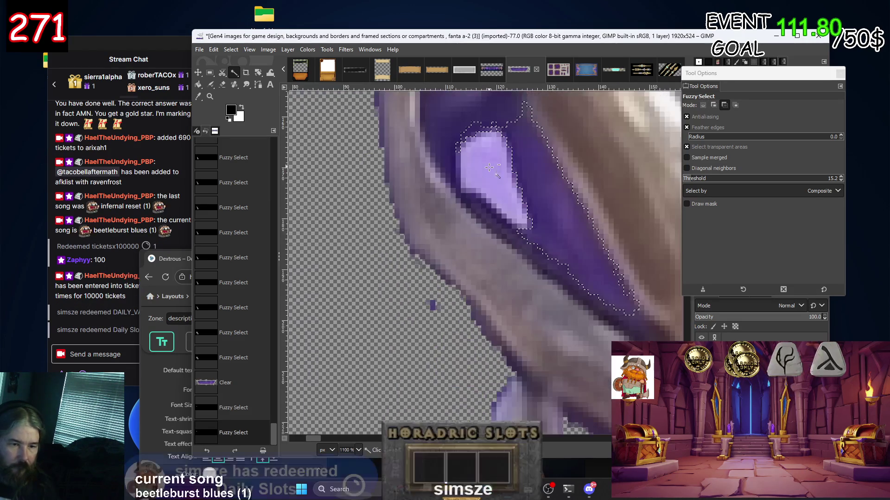
pyautogui.click(492, 182)
pyautogui.click(505, 141)
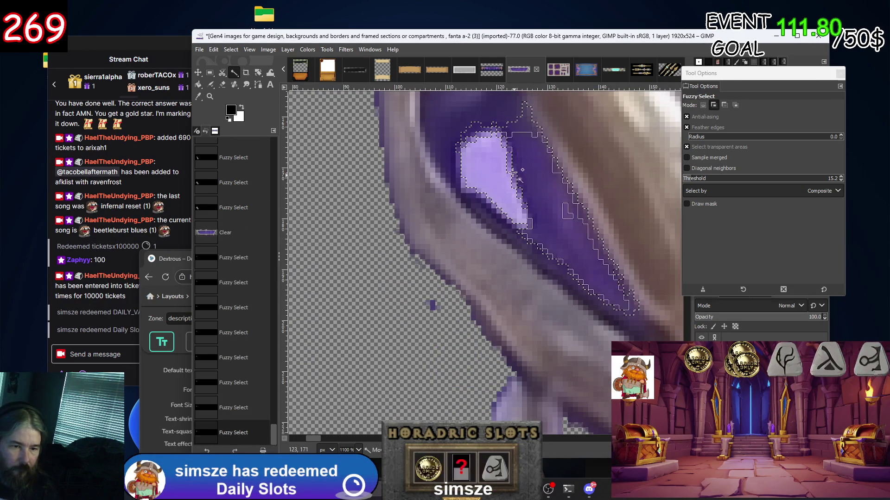
pyautogui.click(505, 143)
pyautogui.scroll(3, 503, 153)
pyautogui.hscroll(-2, 503, 162)
pyautogui.click(492, 172)
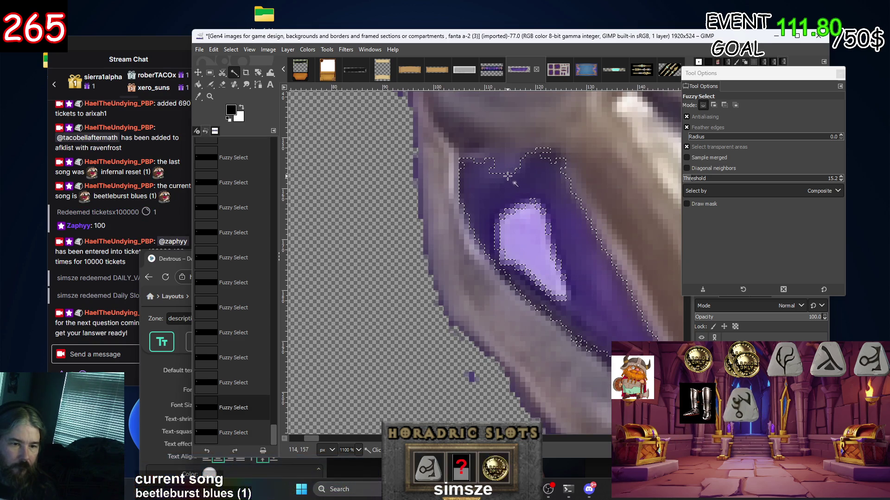
pyautogui.click(492, 172)
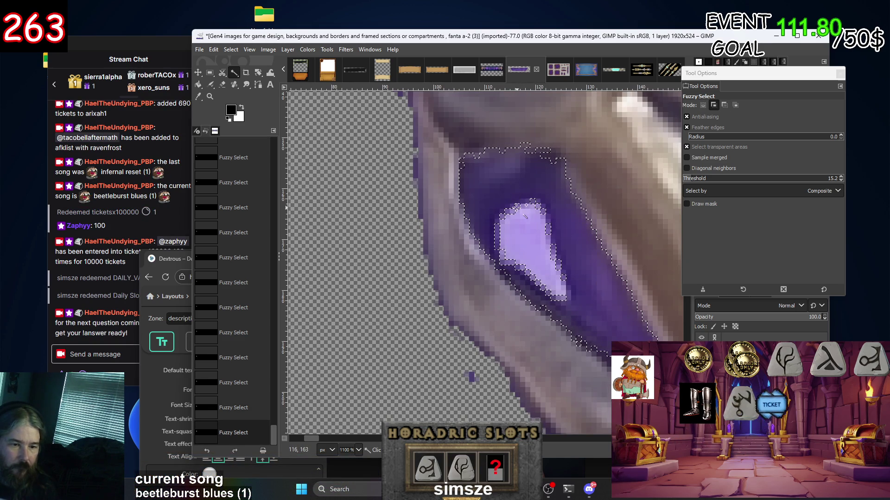
pyautogui.moveTo(508, 213)
pyautogui.mouseDown()
pyautogui.moveTo(533, 278)
pyautogui.moveTo(559, 265)
pyautogui.moveTo(548, 226)
pyautogui.mouseUp()
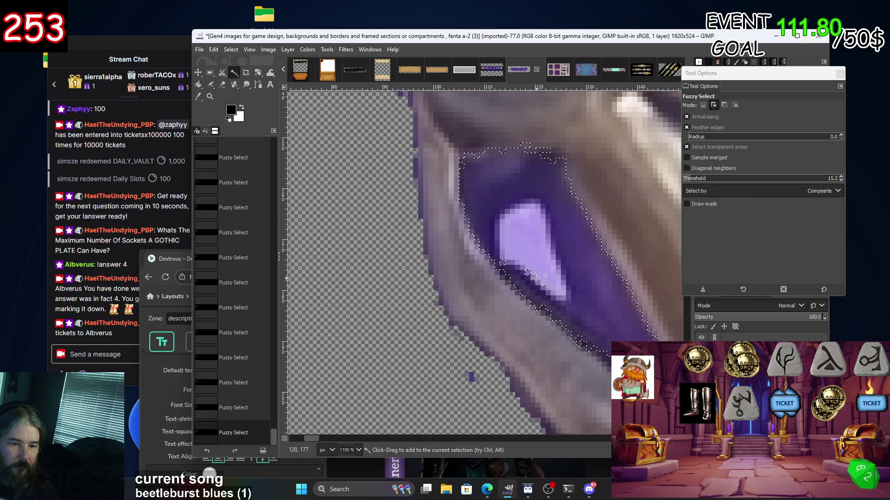
# Clear the selected purple gem to transparency.
pyautogui.keyDown('ctrl'); pyautogui.scroll(-2, 584, 271); pyautogui.keyUp('ctrl')
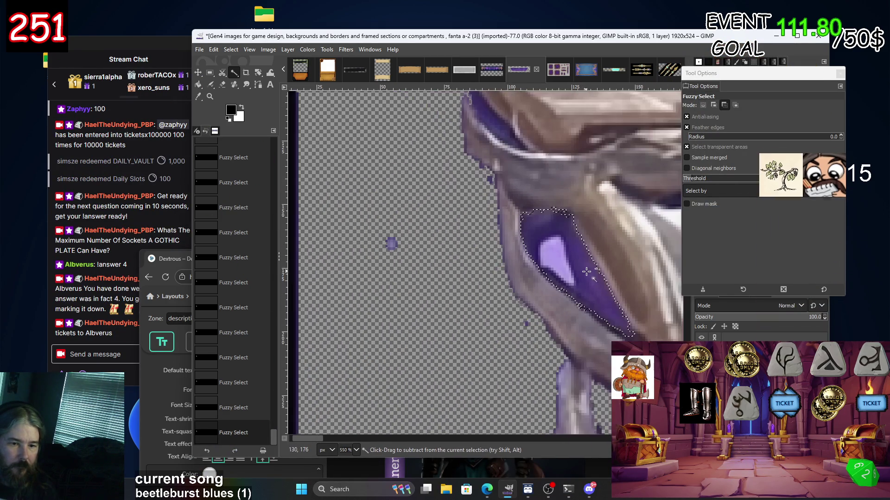
pyautogui.scroll(-3, 583, 271)
pyautogui.press('Delete')
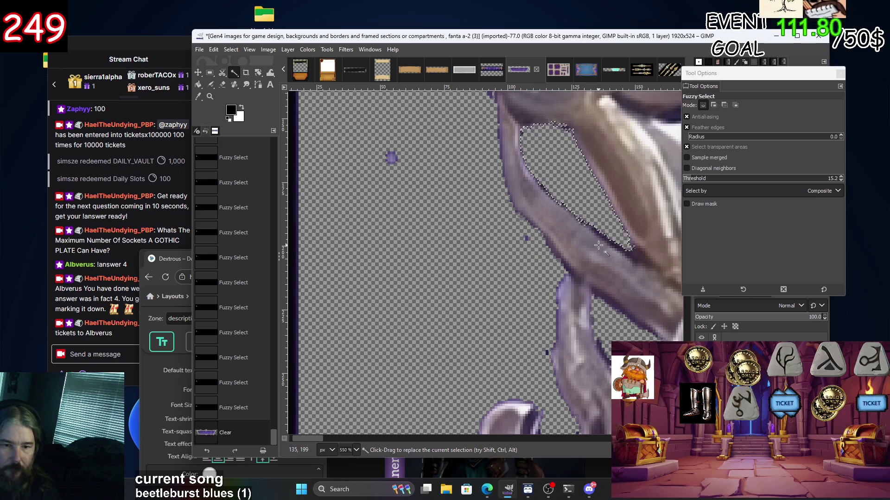
pyautogui.press('Delete')
pyautogui.press('Delete')
pyautogui.press('Delete')
pyautogui.press('Delete')
pyautogui.press('Delete')
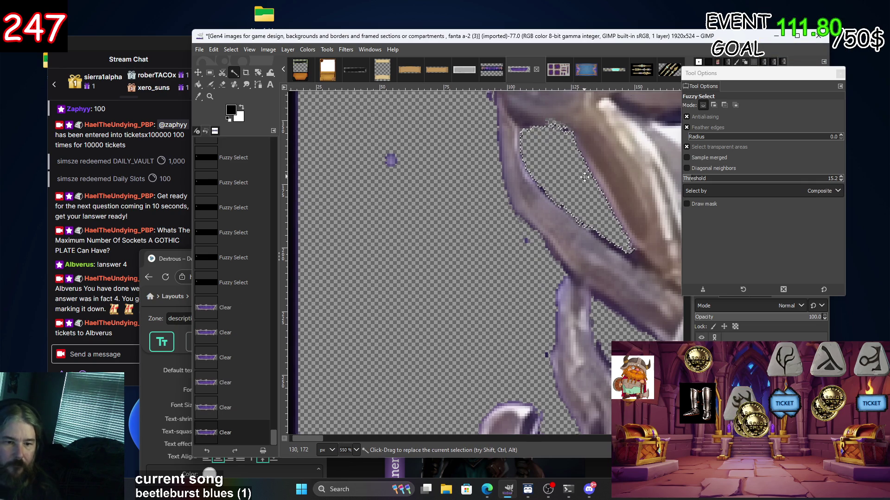
pyautogui.scroll(5, 533, 223)
# Select the purple fringe running down the frame's upper-left edge.
pyautogui.click(482, 269)
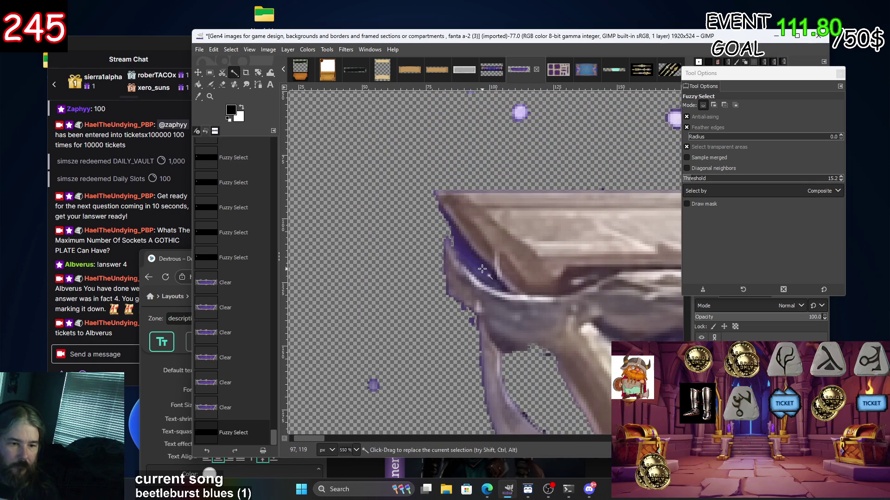
pyautogui.click(477, 264)
pyautogui.click(490, 263)
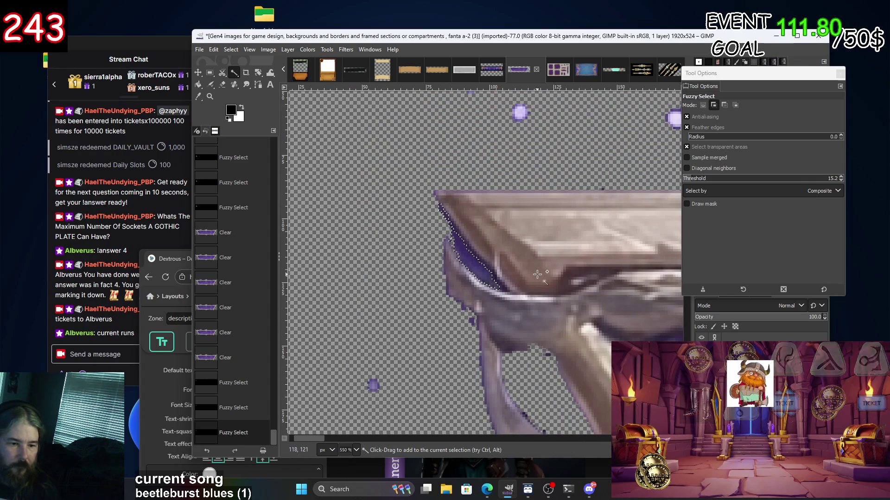
pyautogui.click(489, 263)
pyautogui.click(489, 266)
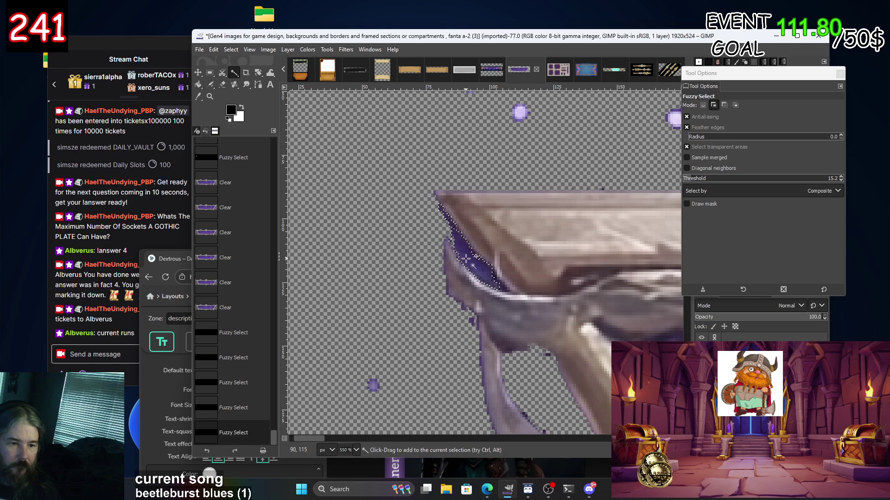
pyautogui.click(490, 269)
pyautogui.keyDown('shift'); pyautogui.click(489, 273); pyautogui.keyUp('shift')
pyautogui.keyDown('shift'); pyautogui.click(495, 280); pyautogui.keyUp('shift')
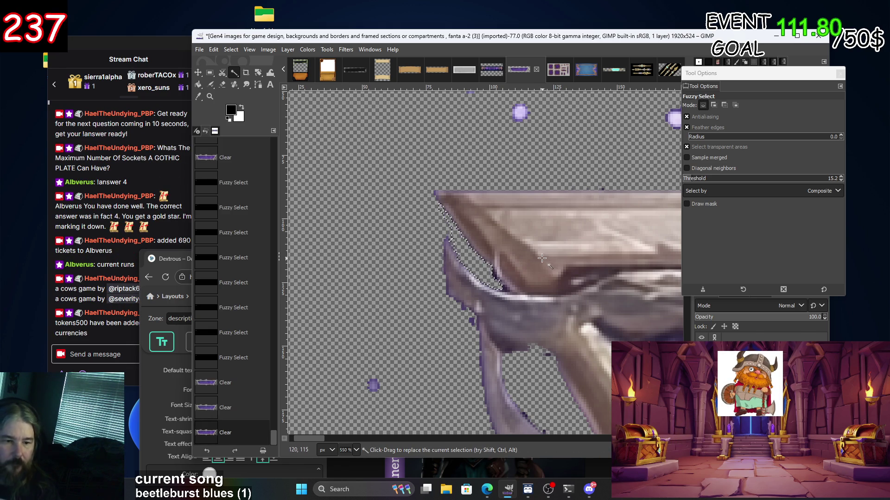
pyautogui.scroll(-3, 530, 255)
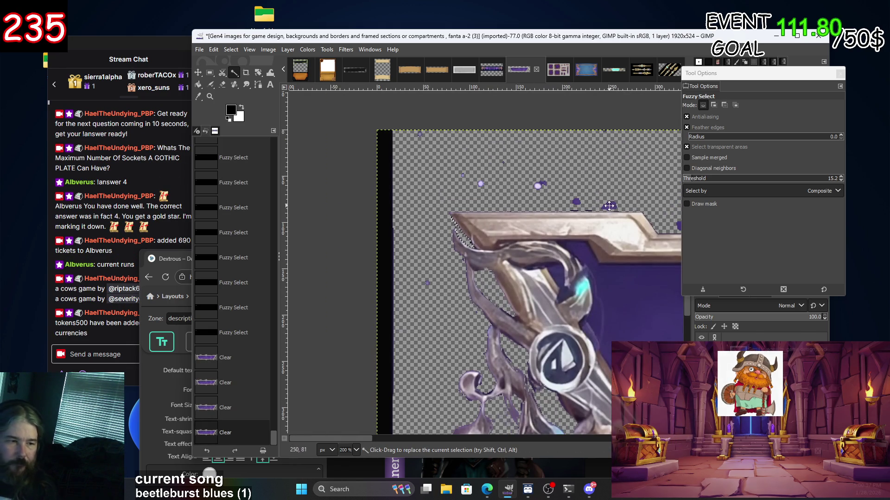
pyautogui.press('m')
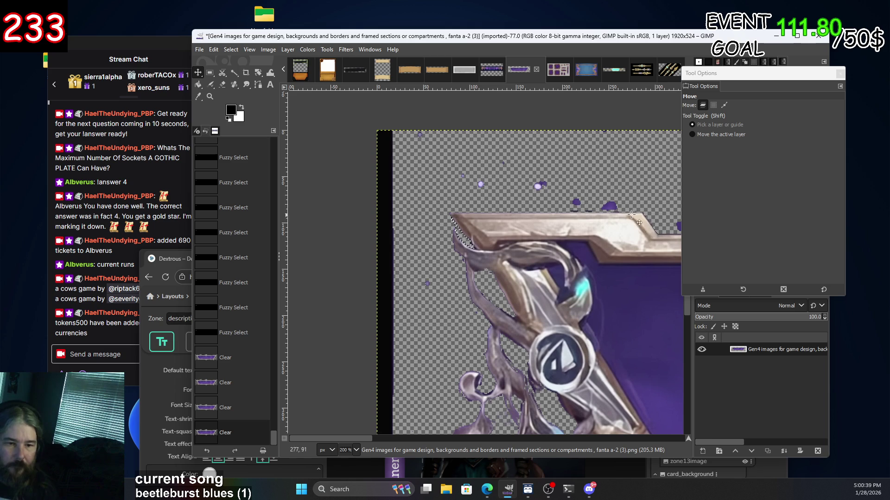
# Box the stray purple specks above the frame with a rectangle selection and delete them.
pyautogui.click(210, 74)
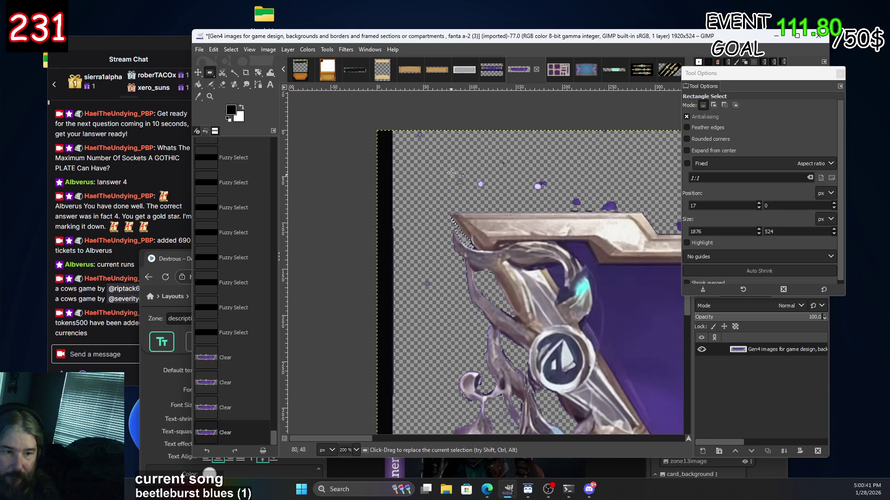
pyautogui.moveTo(445, 155); pyautogui.dragTo(658, 208)
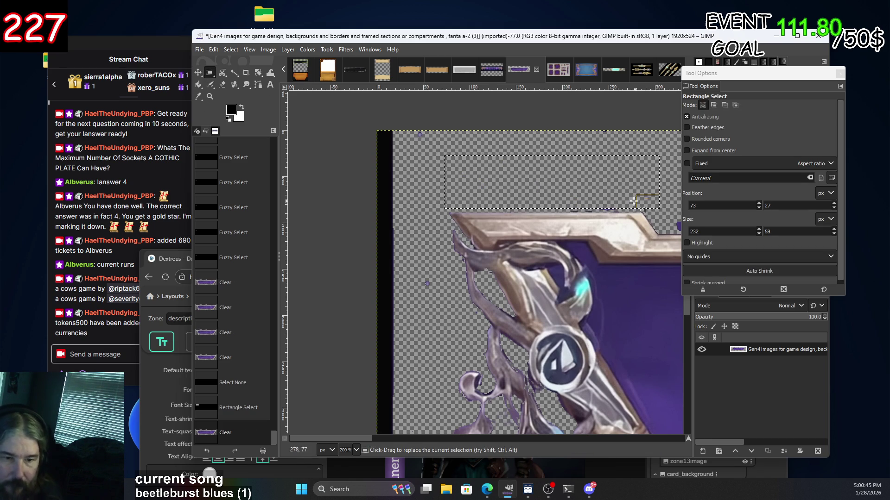
pyautogui.scroll(3, 635, 199)
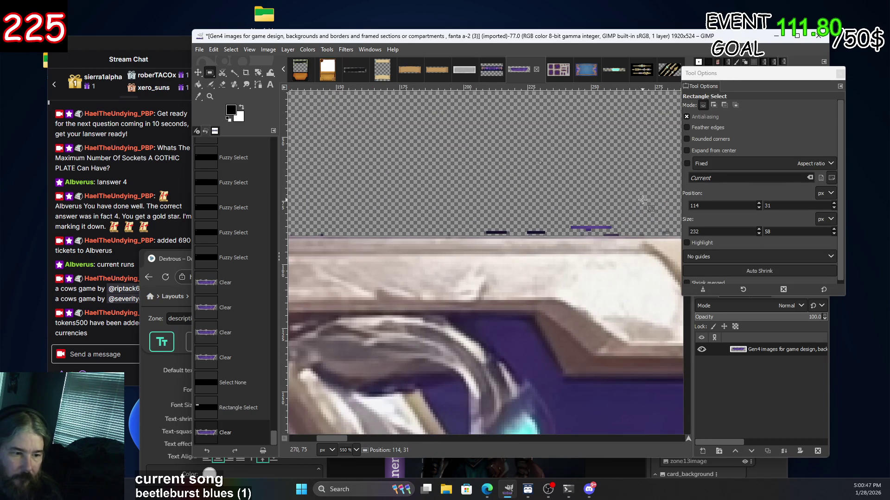
pyautogui.hscroll(-5, 643, 197)
pyautogui.moveTo(643, 229); pyautogui.dragTo(673, 234)
pyautogui.hscroll(5, 602, 209)
pyautogui.scroll(-2, 579, 195)
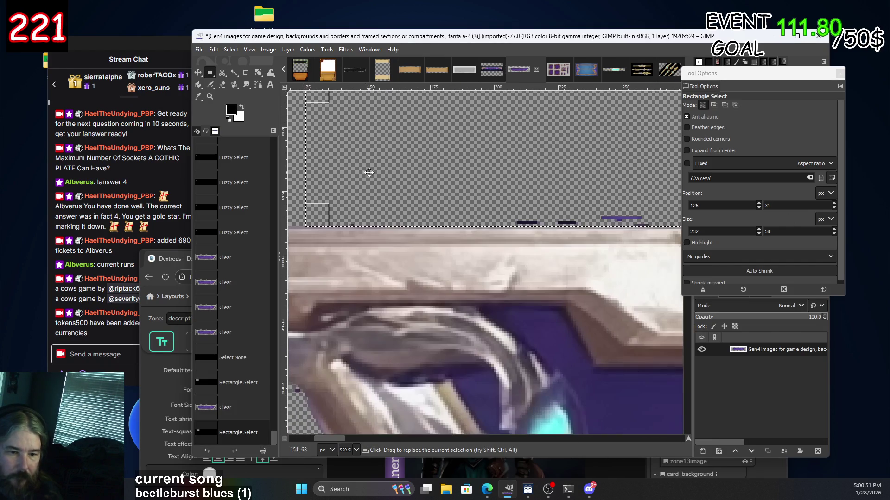
pyautogui.press('Delete')
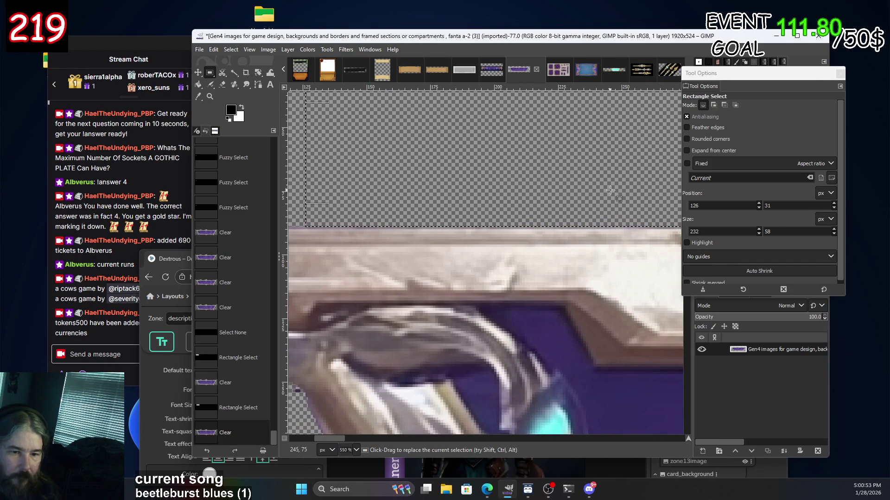
pyautogui.hscroll(5, 391, 183)
pyautogui.hscroll(-10, 449, 173)
pyautogui.scroll(3, 449, 172)
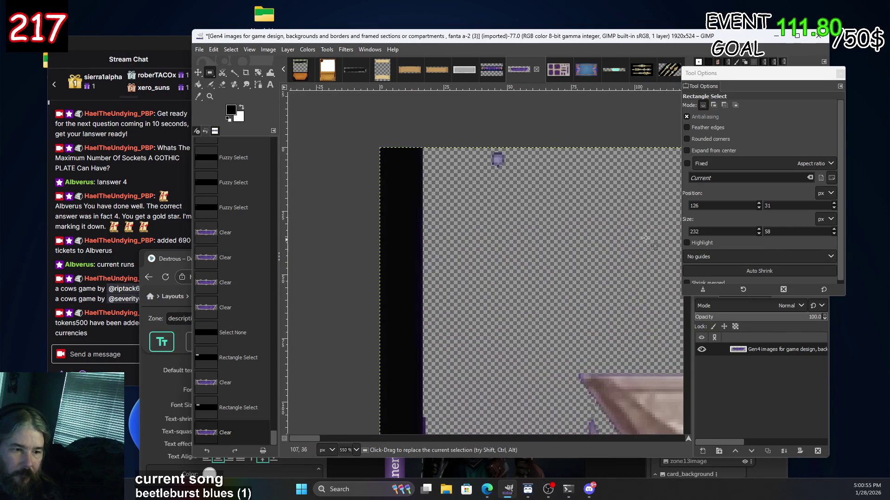
pyautogui.click(563, 222)
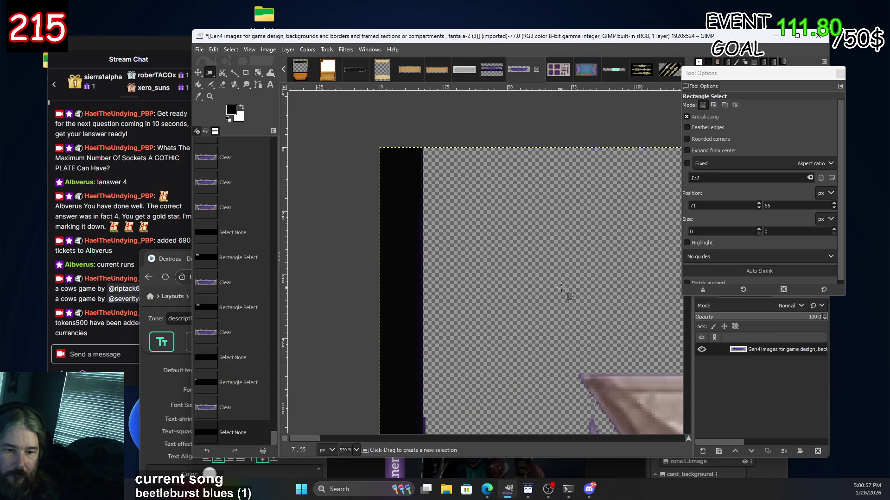
# Erase the purple blob above the frame edge and the next purple patch beside it.
pyautogui.hscroll(2, 478, 194)
pyautogui.scroll(-2, 478, 194)
pyautogui.hscroll(10, 478, 194)
pyautogui.scroll(-1, 436, 227)
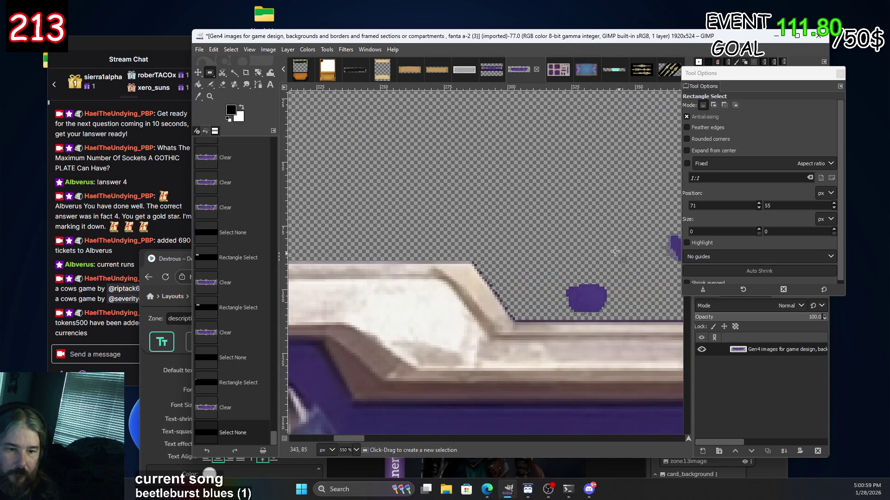
pyautogui.hscroll(2, 476, 195)
pyautogui.scroll(-1, 476, 195)
pyautogui.moveTo(570, 258); pyautogui.dragTo(578, 269)
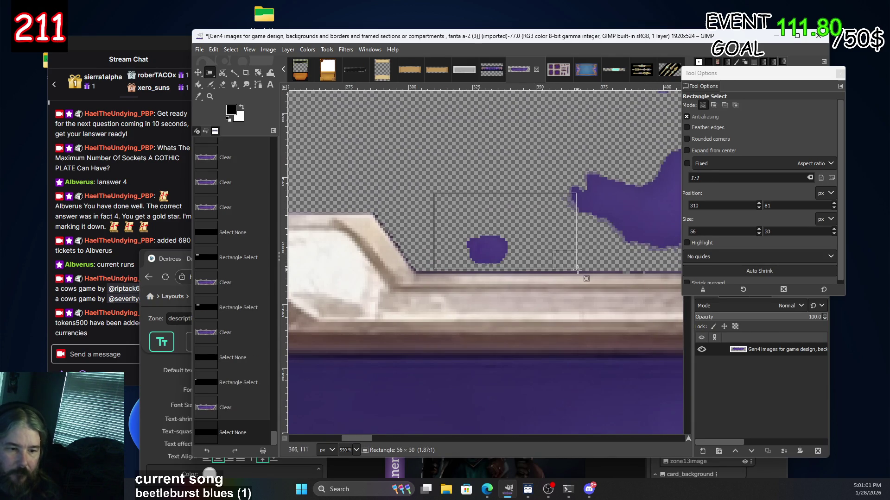
pyautogui.press('Delete')
pyautogui.moveTo(361, 208); pyautogui.dragTo(442, 208)
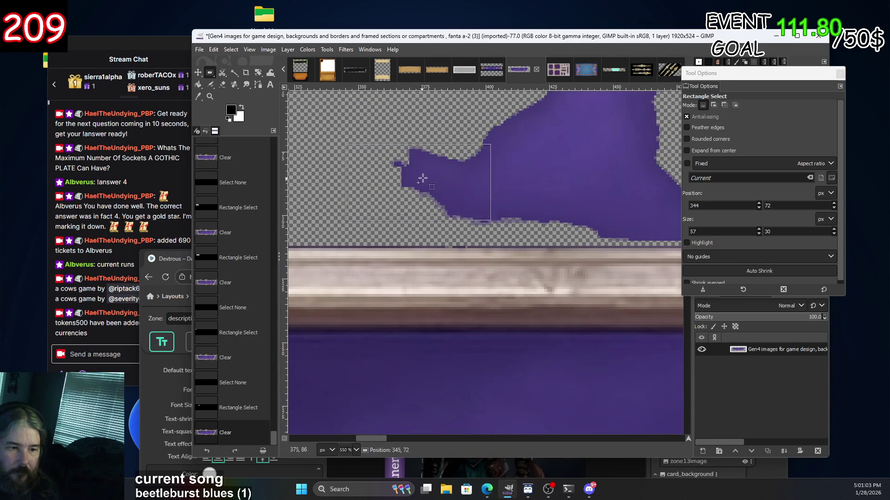
pyautogui.press('Delete')
# Clear the remaining purple overspill patches above the frame, working rightward.
pyautogui.moveTo(422, 175); pyautogui.dragTo(517, 175)
pyautogui.press('Delete')
pyautogui.moveTo(510, 206); pyautogui.dragTo(654, 206)
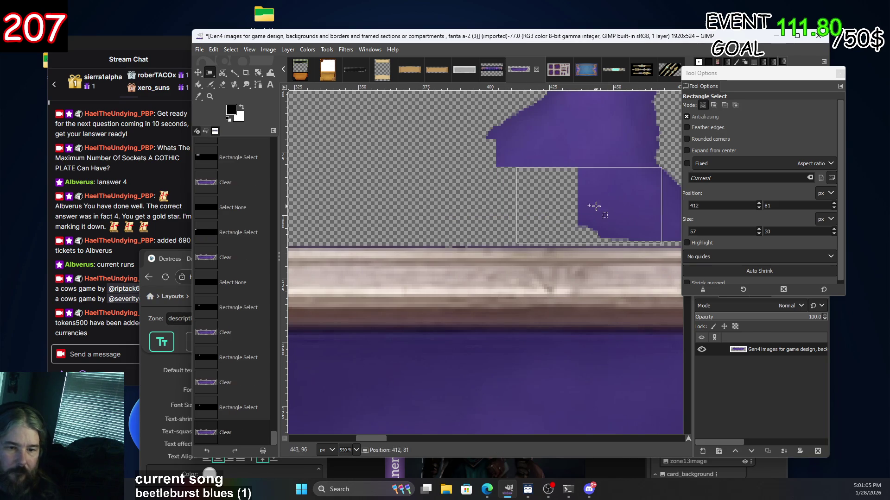
pyautogui.press('Delete')
pyautogui.hscroll(5, 602, 204)
pyautogui.moveTo(515, 198); pyautogui.dragTo(548, 198)
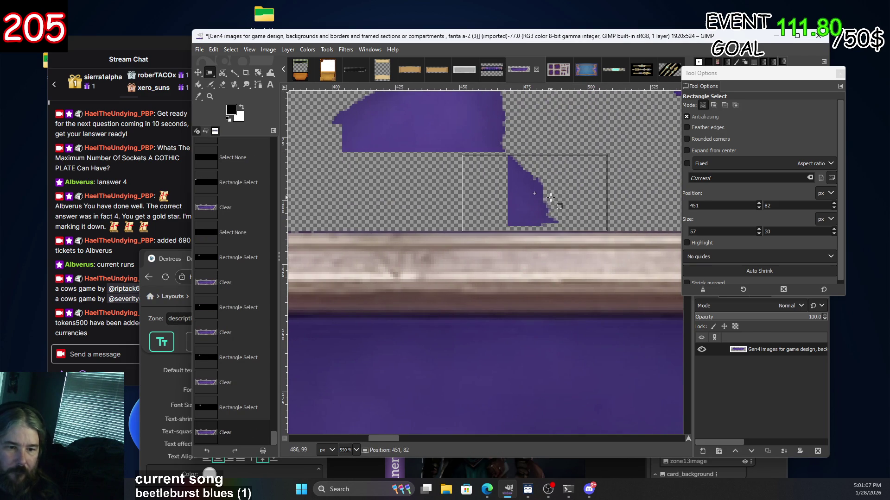
pyautogui.press('Delete')
pyautogui.press('Delete')
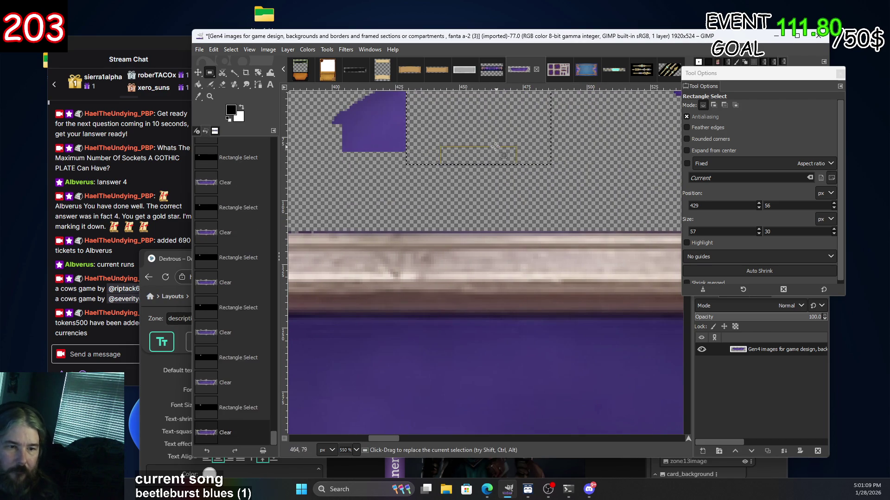
pyautogui.moveTo(406, 127)
pyautogui.mouseDown()
pyautogui.moveTo(434, 162)
pyautogui.moveTo(543, 183)
pyautogui.mouseUp()
pyautogui.press('Delete')
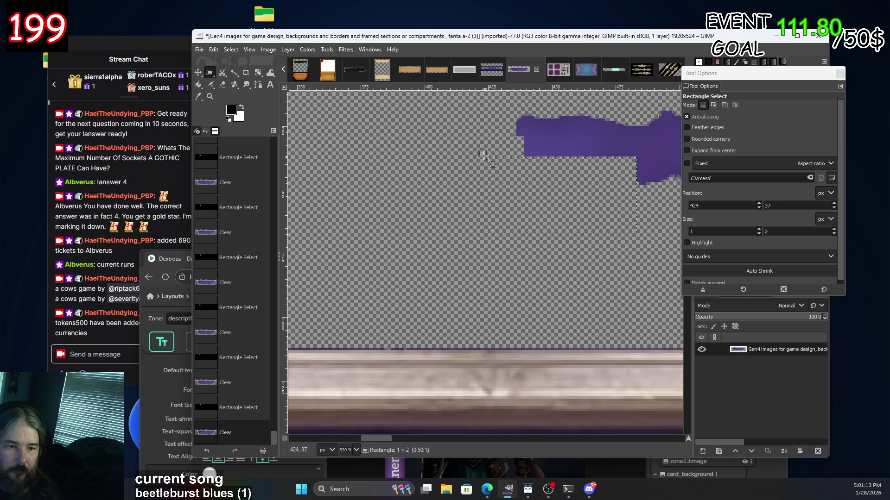
# Delete purple blobs along the top strip using a larger box stretched past the image's top edge.
pyautogui.scroll(1, 510, 209)
pyautogui.moveTo(488, 182)
pyautogui.mouseDown()
pyautogui.moveTo(364, 113)
pyautogui.moveTo(659, 228)
pyautogui.mouseUp()
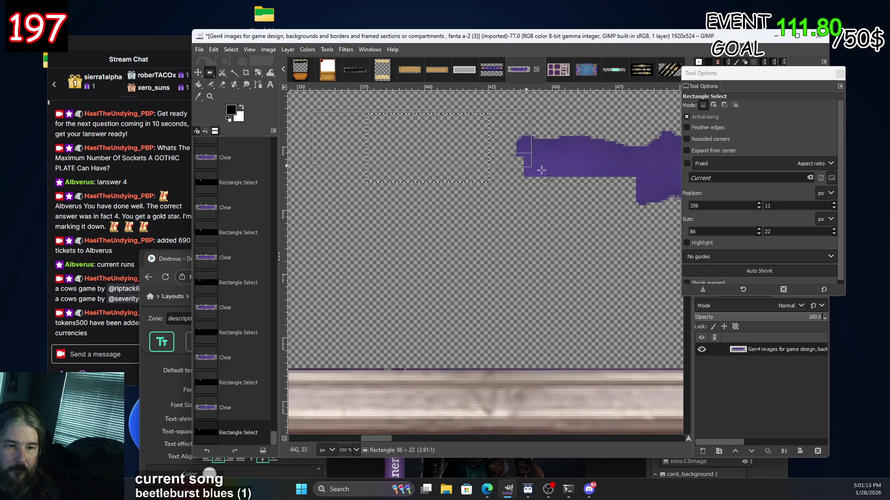
pyautogui.press('Delete')
pyautogui.scroll(-3, 473, 181)
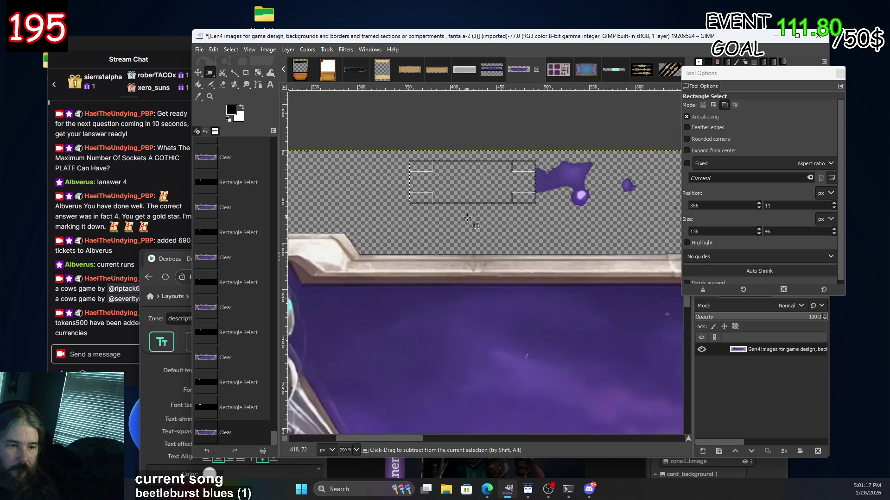
pyautogui.moveTo(664, 218); pyautogui.dragTo(674, 221)
pyautogui.moveTo(656, 172); pyautogui.dragTo(674, 151)
pyautogui.press('Delete')
# Clear stray specks along the top edge toward the top-right corner.
pyautogui.hscroll(2, 529, 203)
pyautogui.scroll(-1, 528, 203)
pyautogui.hscroll(4, 529, 203)
pyautogui.moveTo(528, 202); pyautogui.dragTo(467, 191)
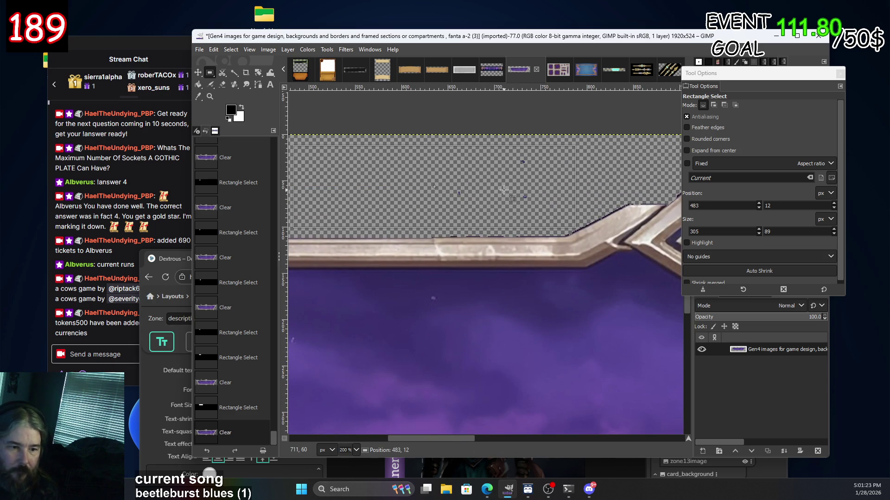
pyautogui.moveTo(504, 190)
pyautogui.mouseDown()
pyautogui.moveTo(610, 145)
pyautogui.moveTo(644, 175)
pyautogui.mouseUp()
pyautogui.hscroll(4, 582, 160)
pyautogui.hscroll(6, 610, 145)
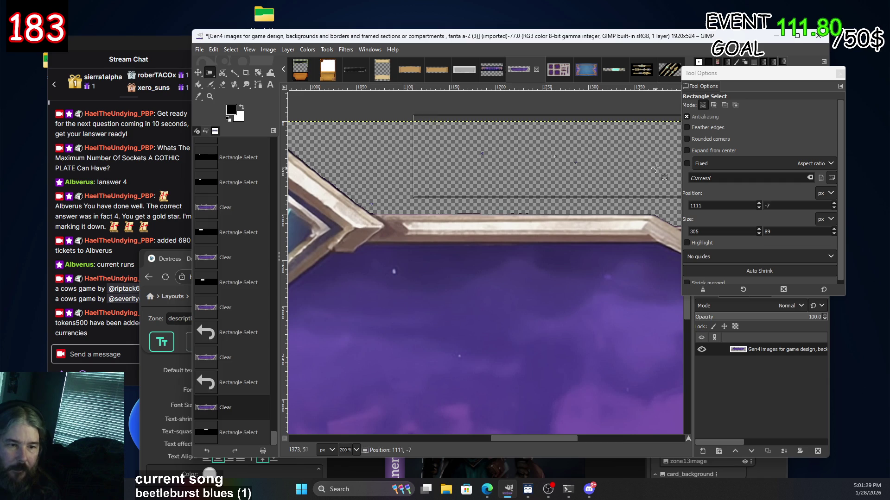
pyautogui.press('Delete')
pyautogui.hscroll(2, 644, 175)
pyautogui.moveTo(579, 175)
pyautogui.mouseDown()
pyautogui.moveTo(570, 192)
pyautogui.moveTo(509, 155)
pyautogui.mouseUp()
pyautogui.hscroll(3, 570, 192)
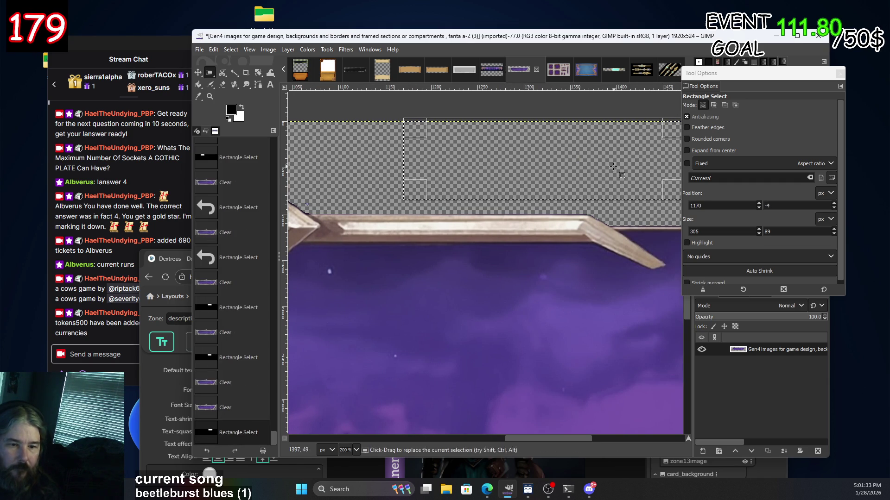
pyautogui.hscroll(3, 409, 137)
pyautogui.moveTo(399, 135); pyautogui.dragTo(422, 153)
pyautogui.hscroll(10, 408, 144)
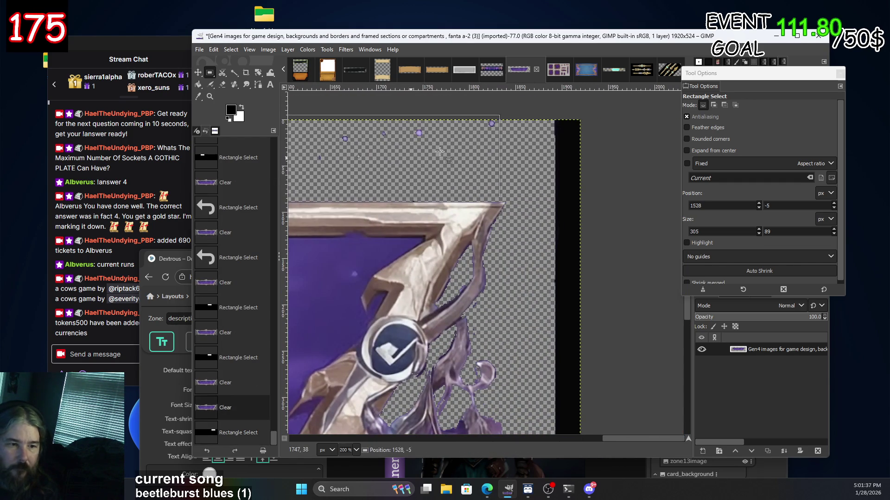
pyautogui.press('Delete')
# Erase the last stray pixels above the frame along the top edge.
pyautogui.hscroll(-6, 463, 153)
pyautogui.moveTo(509, 162)
pyautogui.mouseDown()
pyautogui.moveTo(443, 141)
pyautogui.moveTo(456, 168)
pyautogui.mouseUp()
pyautogui.press('Delete')
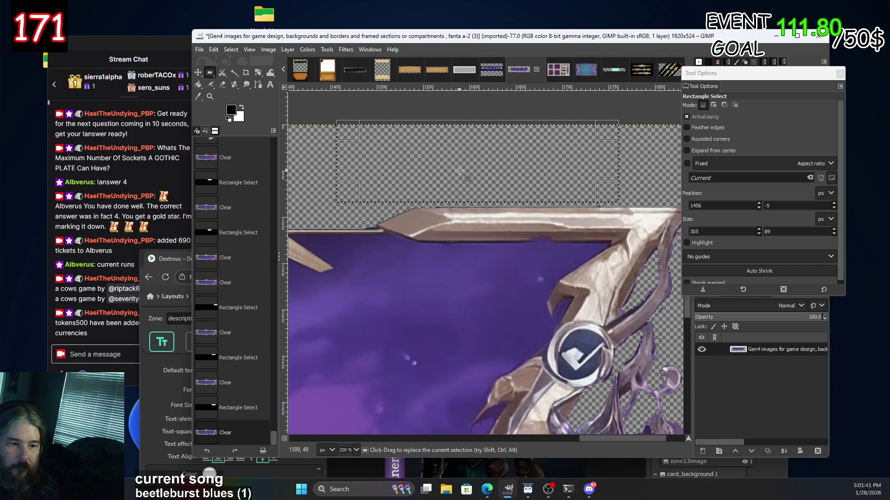
pyautogui.press('Delete')
pyautogui.hscroll(-5, 600, 168)
pyautogui.moveTo(600, 168); pyautogui.dragTo(548, 171)
pyautogui.press('Delete')
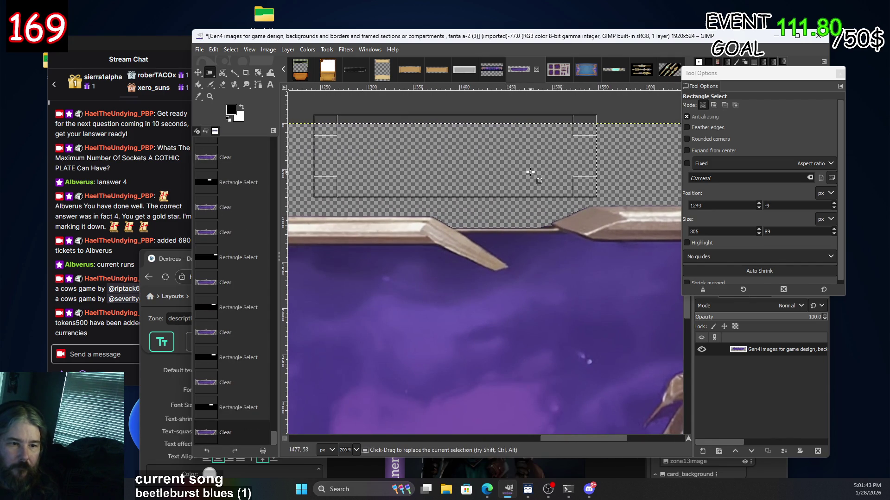
pyautogui.moveTo(613, 172); pyautogui.dragTo(584, 167)
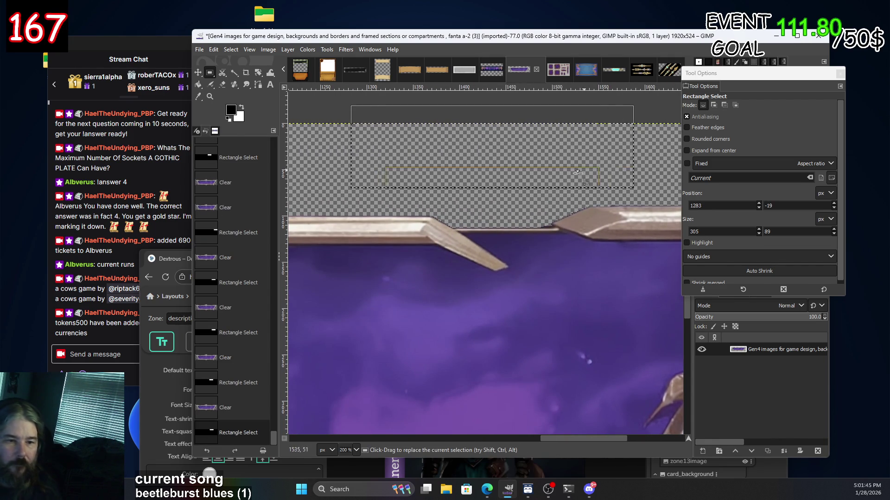
# Delete the black strip along the banner's right edge and deselect.
pyautogui.scroll(-3, 588, 166)
pyautogui.hscroll(3, 630, 195)
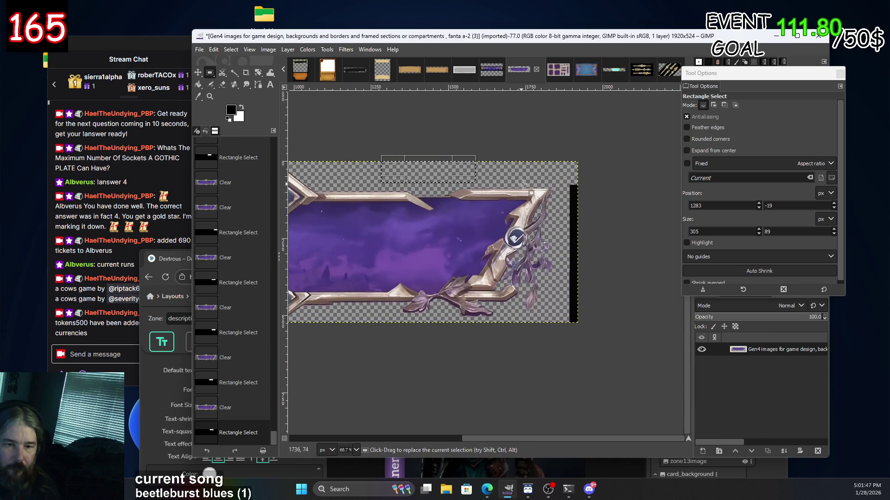
pyautogui.moveTo(614, 150); pyautogui.dragTo(554, 398)
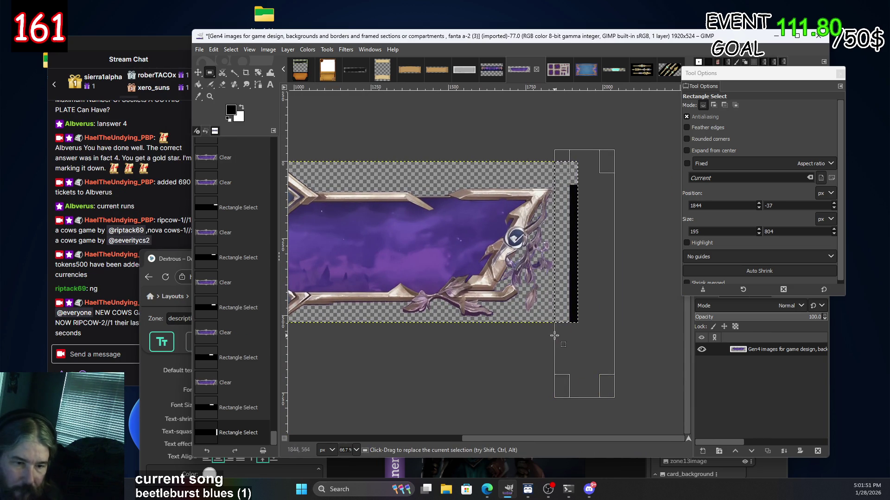
pyautogui.press('Delete')
pyautogui.click(515, 352)
pyautogui.hscroll(-10, 496, 346)
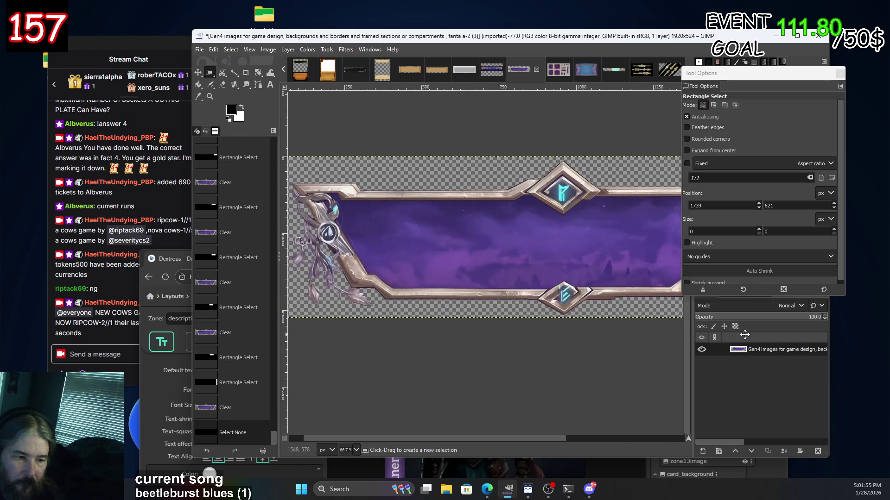
pyautogui.hscroll(7, 539, 331)
pyautogui.scroll(3, 548, 301)
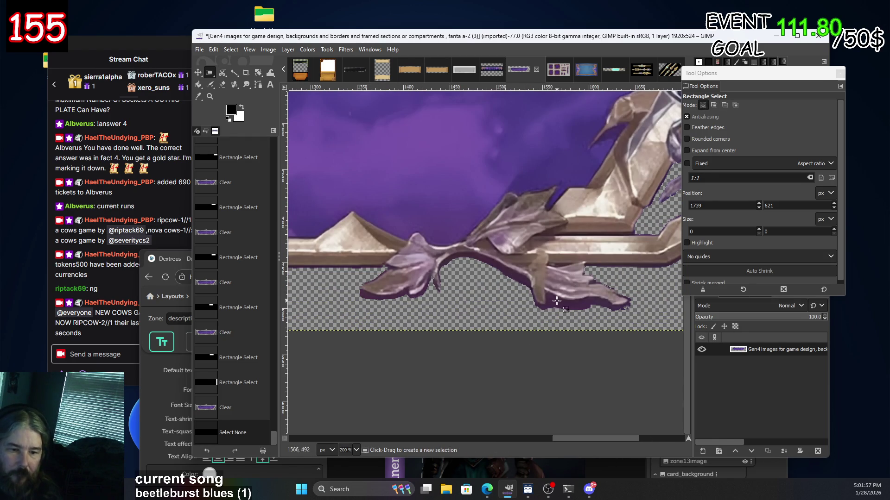
# Fuzzy-select the purple shadow under the leaves, delete it, and clear the selection.
pyautogui.click(234, 73)
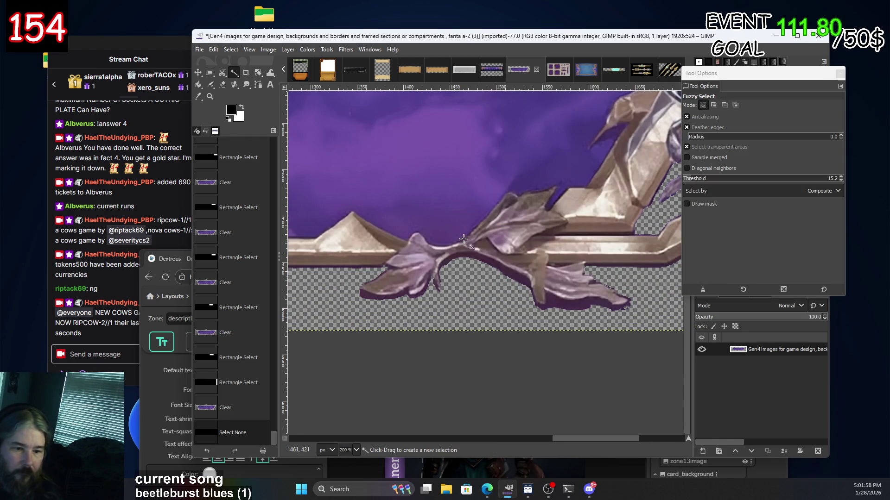
pyautogui.click(570, 303)
pyautogui.click(572, 305)
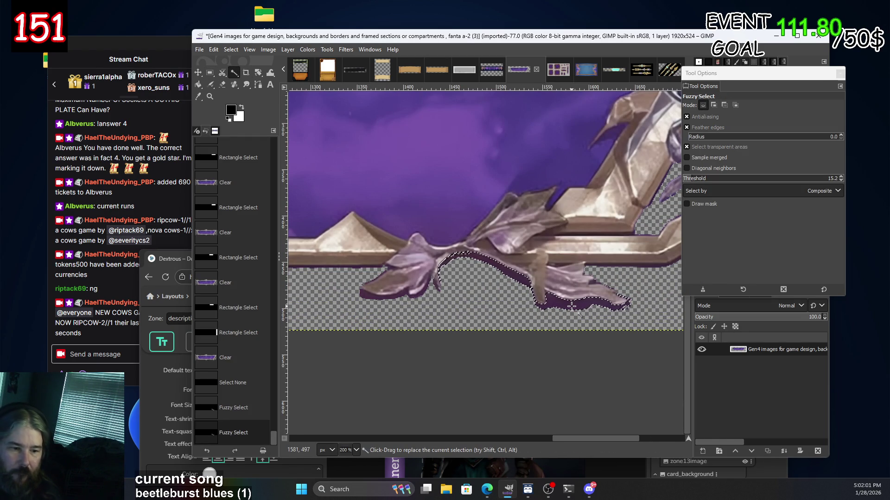
pyautogui.keyDown('shift'); pyautogui.click(572, 309); pyautogui.keyUp('shift')
pyautogui.scroll(5, 569, 308)
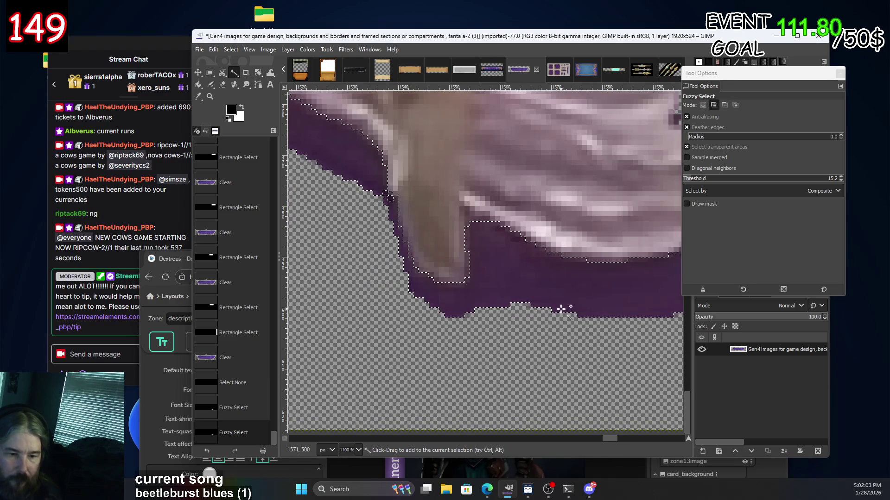
pyautogui.press('Delete')
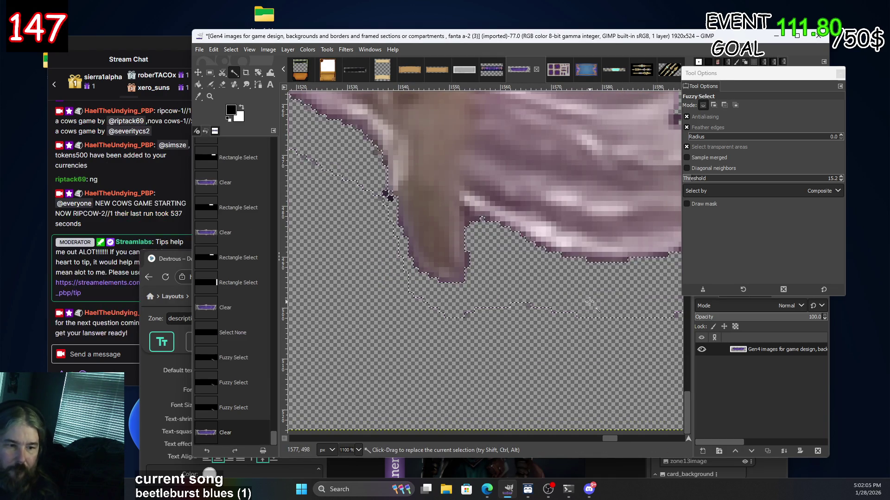
pyautogui.press('Delete')
pyautogui.press('Delete')
pyautogui.press('Delete')
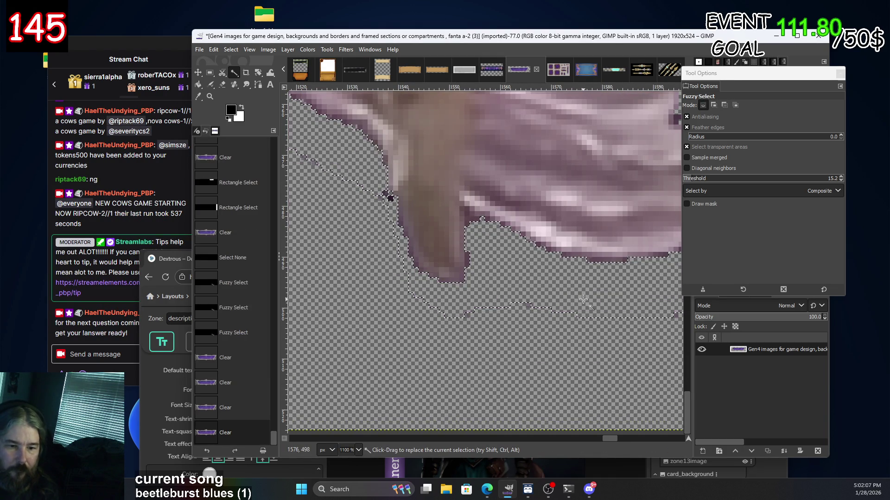
pyautogui.scroll(-3, 573, 292)
pyautogui.scroll(-1, 572, 292)
pyautogui.click(603, 321)
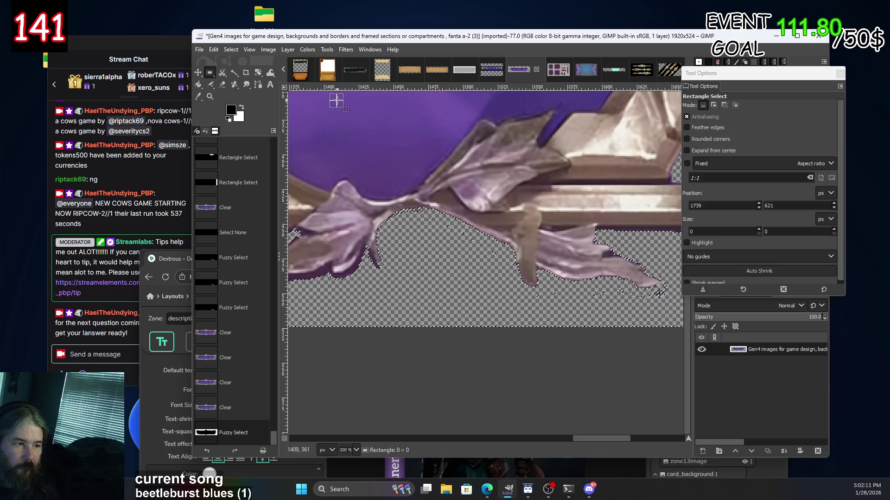
pyautogui.hotkey('ctrl', 'shift', 'a')
# Erase the leftover shadow specks below the leaves with the Eraser.
pyautogui.click(222, 84)
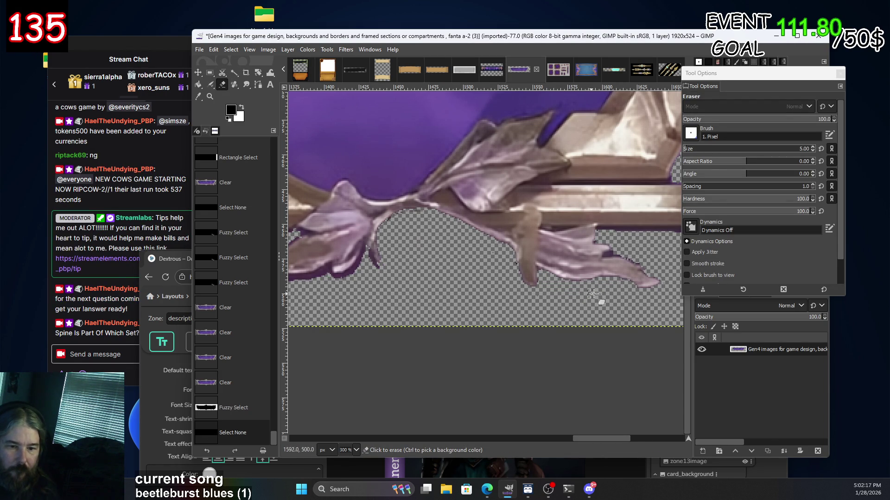
pyautogui.moveTo(629, 312); pyautogui.dragTo(518, 306)
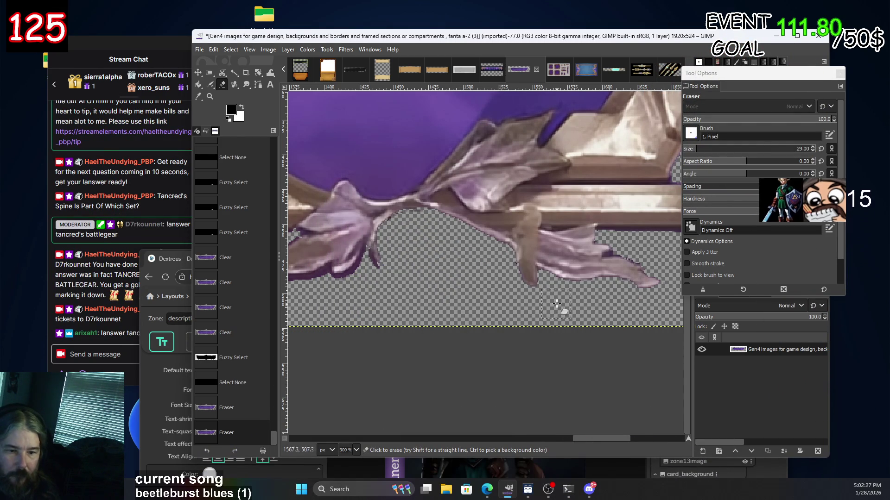
pyautogui.click(664, 307)
pyautogui.hscroll(5, 602, 308)
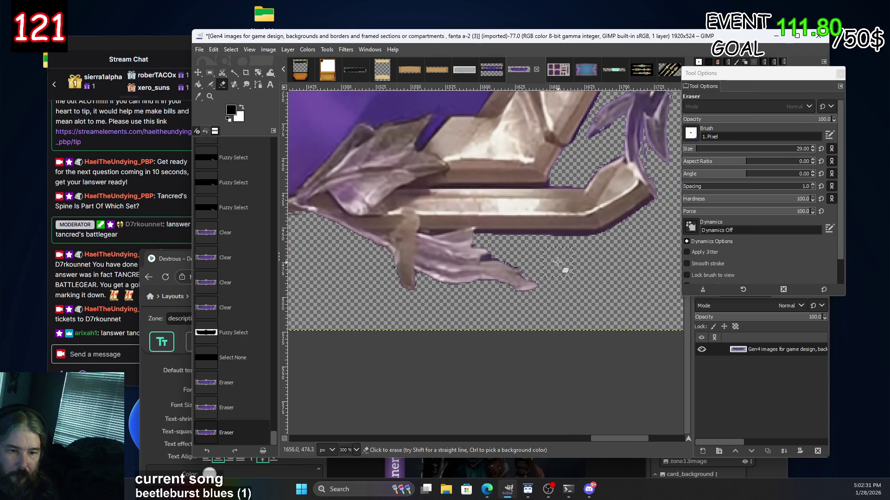
pyautogui.click(611, 262)
pyautogui.scroll(-4, 594, 283)
pyautogui.hscroll(-8, 443, 229)
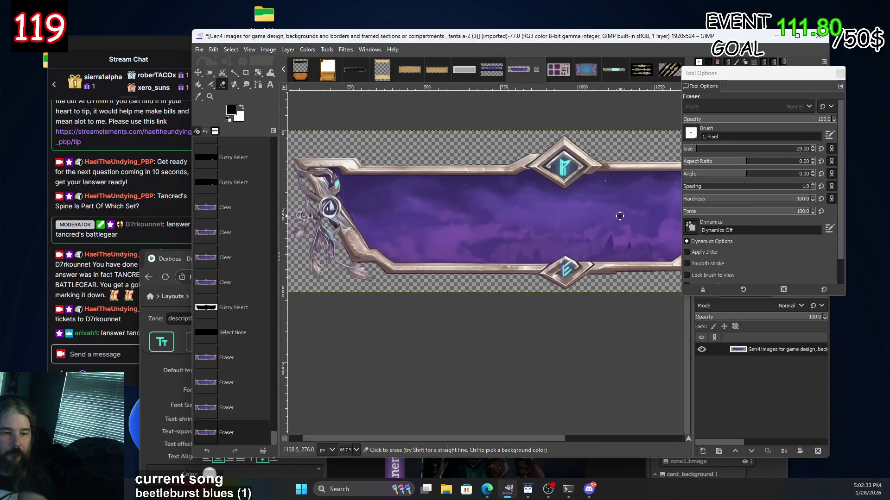
# Crop the image to its content.
pyautogui.rightClick(479, 196)
pyautogui.moveTo(531, 256)
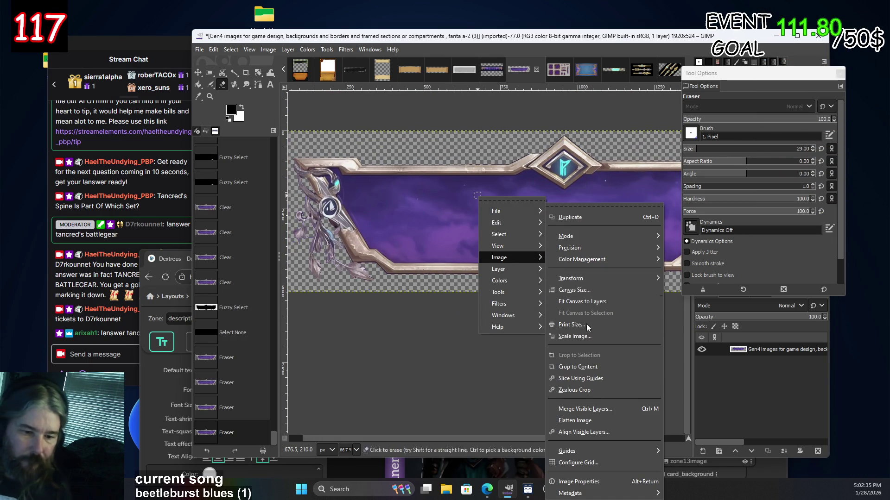
pyautogui.click(593, 367)
pyautogui.hscroll(-5, 495, 235)
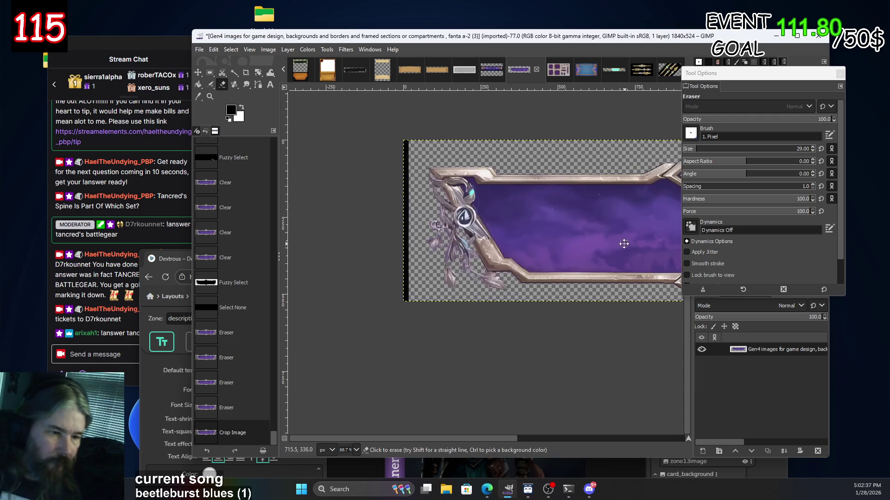
# Rectangle-select the black strip on the left edge and delete it, then deselect.
pyautogui.click(210, 73)
pyautogui.moveTo(330, 111); pyautogui.dragTo(423, 378)
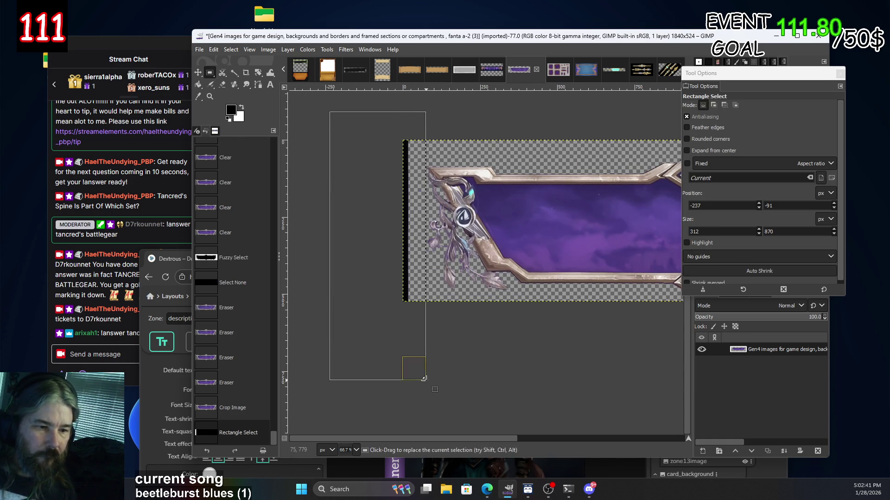
pyautogui.scroll(2, 439, 174)
pyautogui.scroll(2, 438, 175)
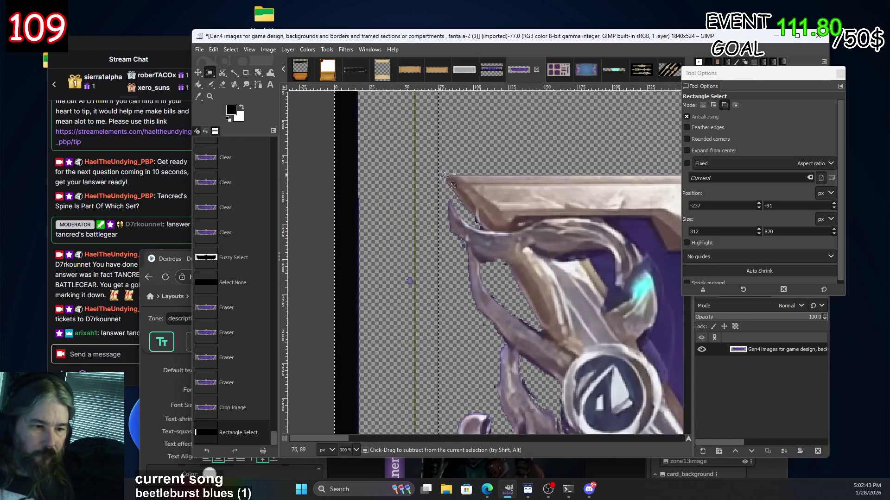
pyautogui.press('Delete')
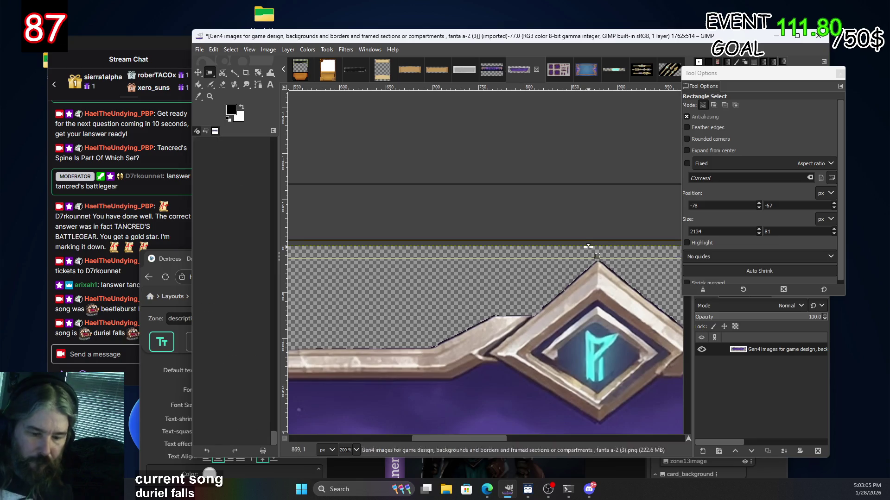
pyautogui.press('Delete')
pyautogui.rightClick(508, 216)
pyautogui.click(420, 283)
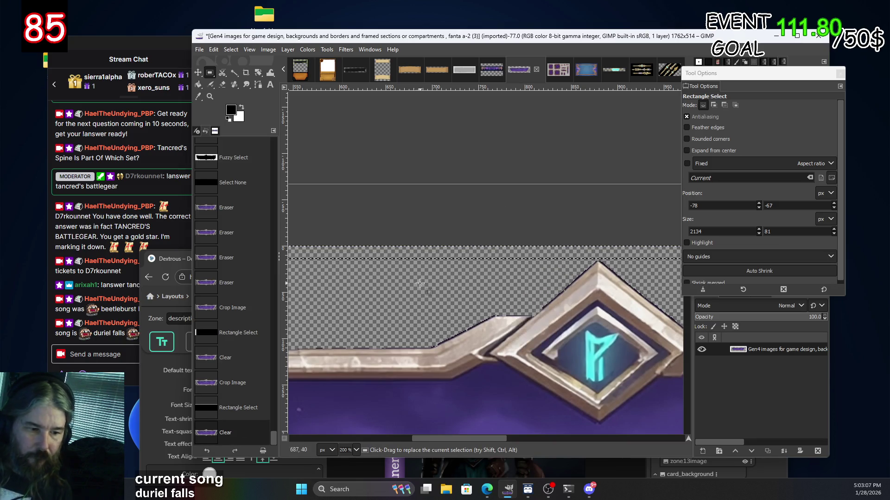
pyautogui.click(450, 280)
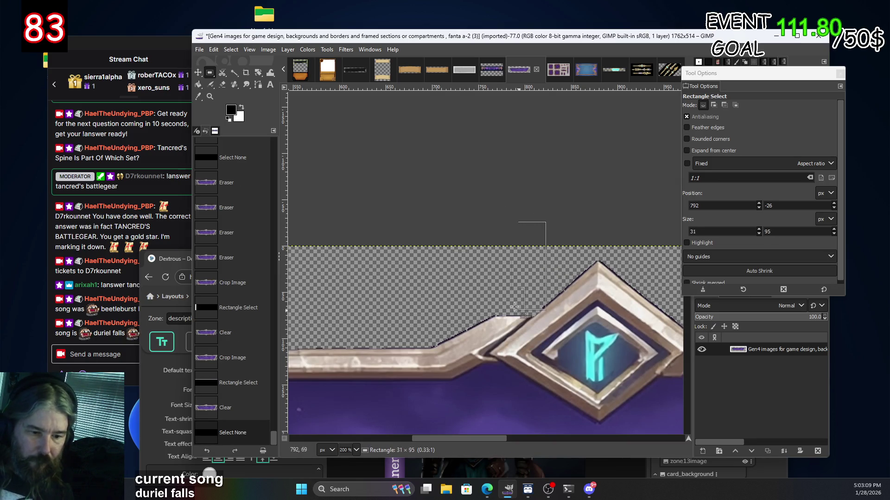
# Erase stray pixels above the top diamond and along the top edge.
pyautogui.moveTo(497, 309); pyautogui.dragTo(497, 310)
pyautogui.moveTo(509, 278); pyautogui.dragTo(100, 257)
pyautogui.press('Delete')
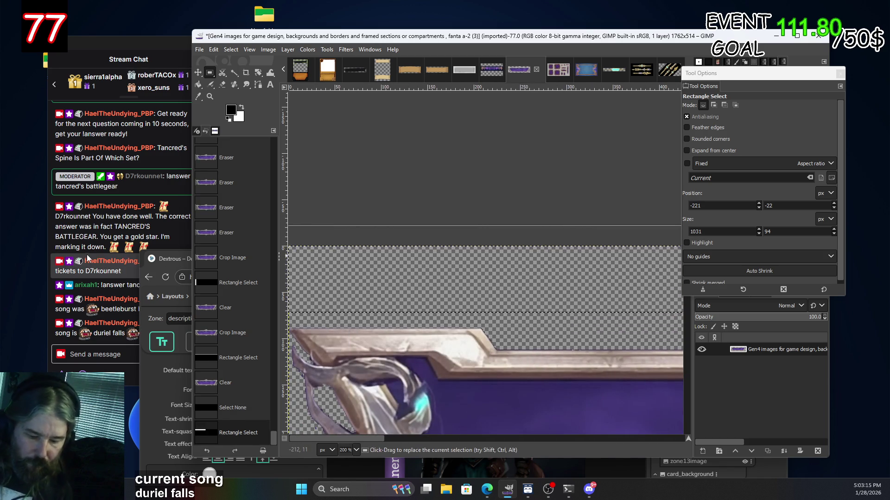
pyautogui.moveTo(365, 272); pyautogui.dragTo(607, 316)
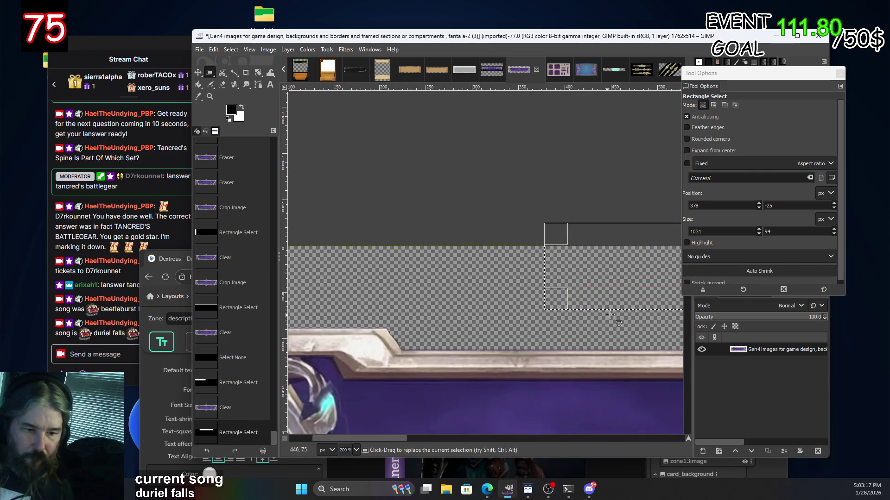
pyautogui.moveTo(622, 277)
pyautogui.mouseDown()
pyautogui.moveTo(759, 280)
pyautogui.moveTo(519, 305)
pyautogui.mouseUp()
pyautogui.hscroll(3, 625, 265)
pyautogui.moveTo(553, 265); pyautogui.dragTo(554, 254)
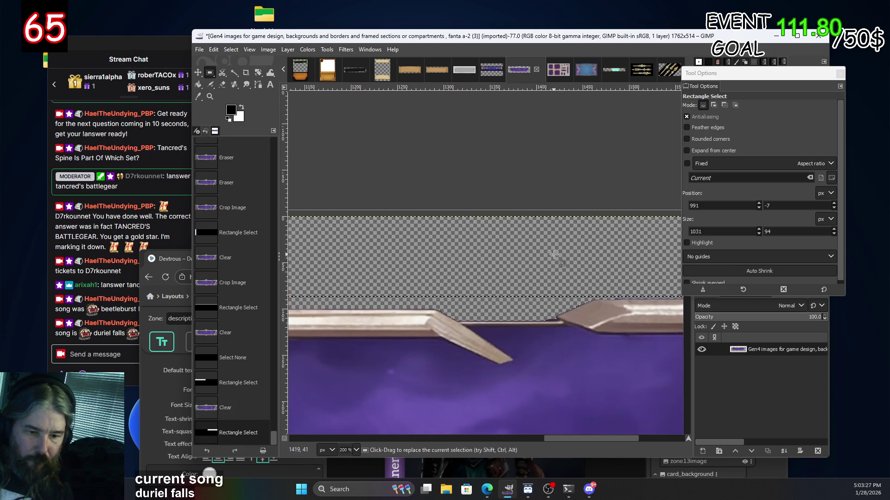
pyautogui.hscroll(5, 598, 252)
pyautogui.scroll(2, 465, 236)
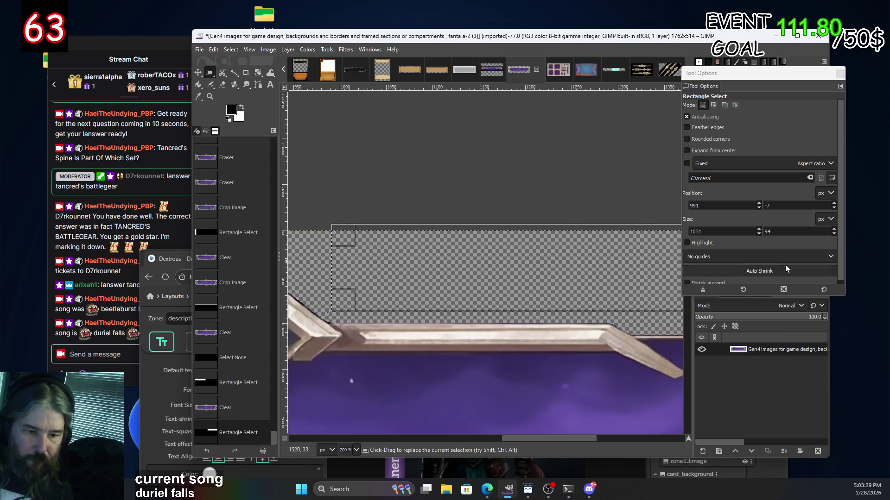
pyautogui.hscroll(-15, 532, 250)
pyautogui.press('Delete')
pyautogui.press('Delete')
pyautogui.press('Delete')
pyautogui.click(484, 207)
# Crop to content again, trimming the banner to 1762×499, and zoom out to view it.
pyautogui.rightClick(495, 304)
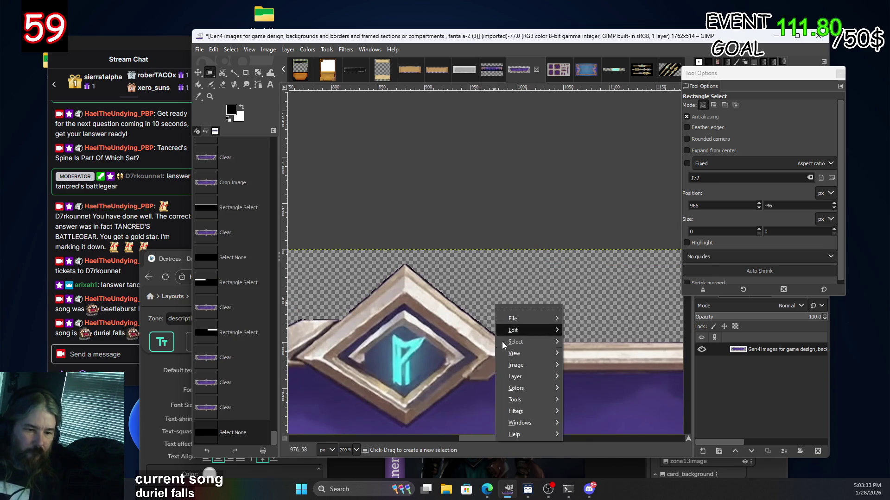
pyautogui.moveTo(521, 366)
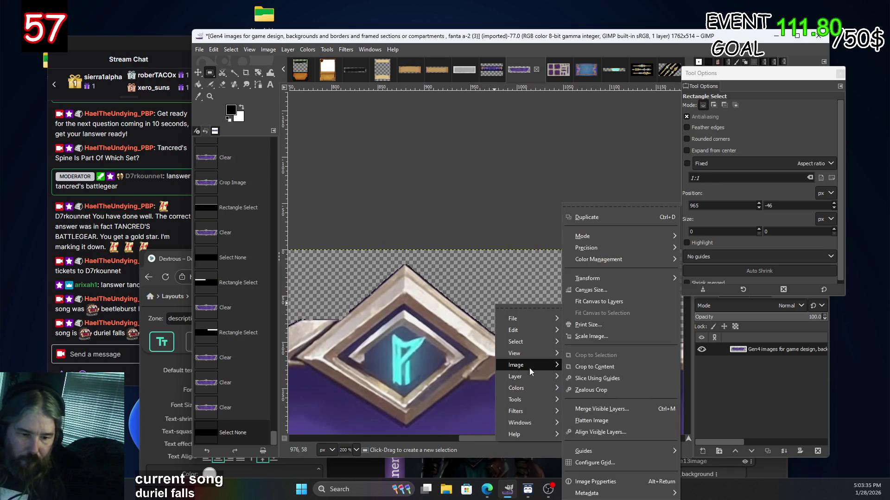
pyautogui.click(595, 366)
pyautogui.press('-')
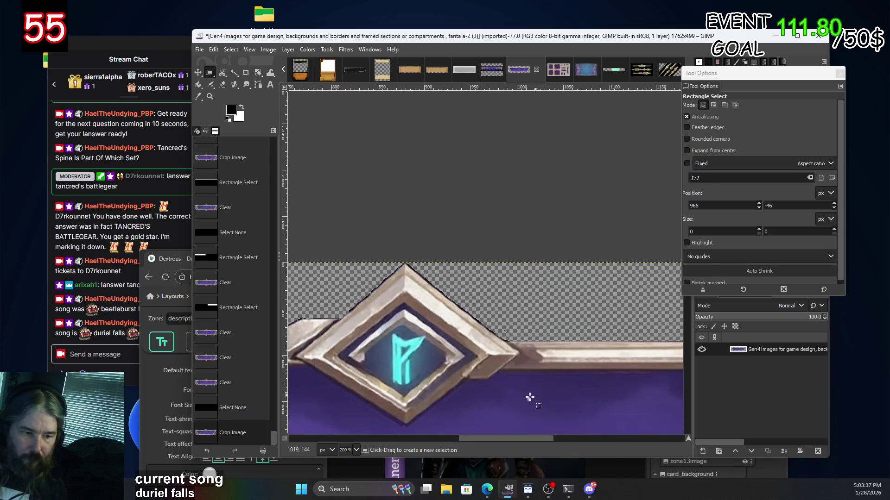
pyautogui.press('-')
pyautogui.press('-')
pyautogui.press('-')
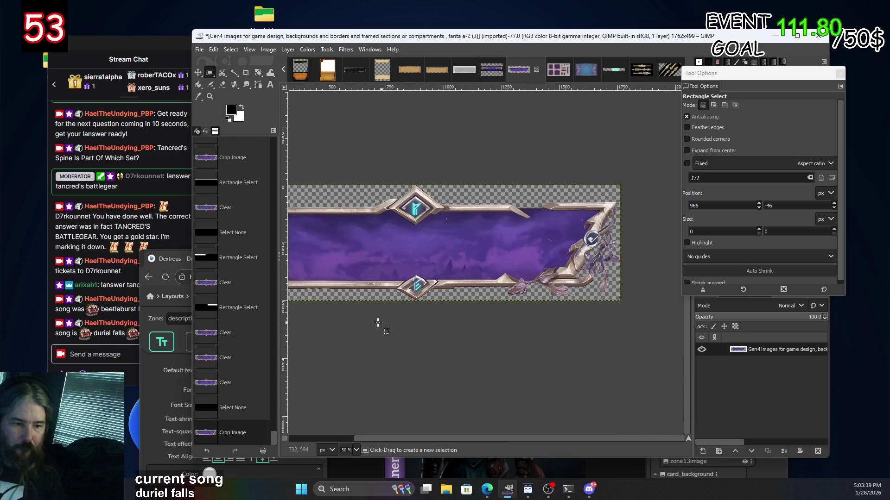
# Fuzzy-select the transparent areas above the banner and frame and around the vines.
pyautogui.click(222, 73)
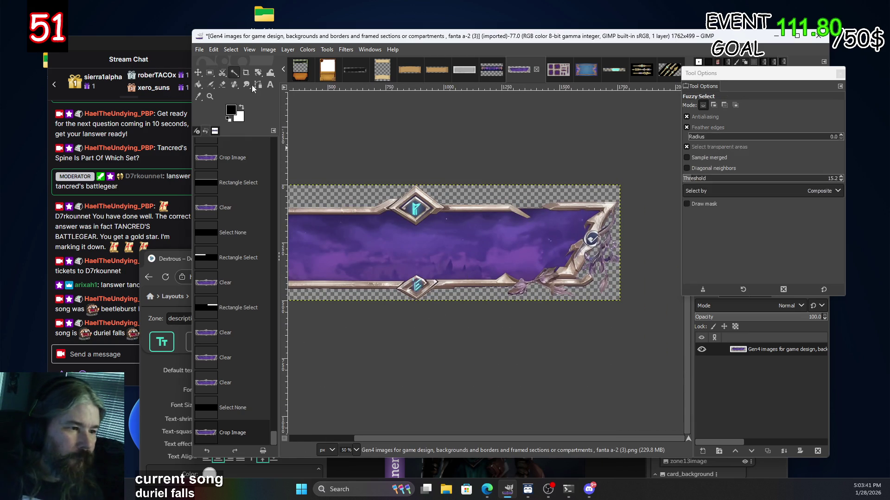
pyautogui.click(454, 189)
pyautogui.press('2')
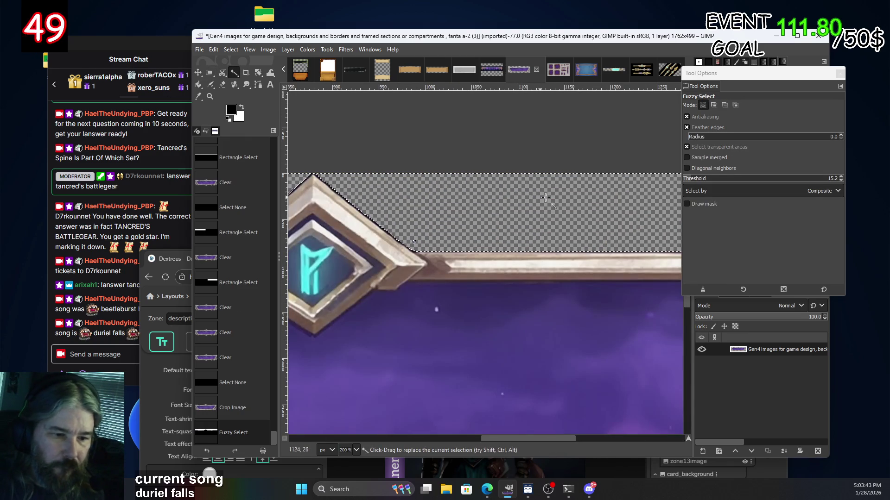
pyautogui.hscroll(5, 453, 187)
pyautogui.hscroll(5, 453, 187)
pyautogui.scroll(-5, 466, 260)
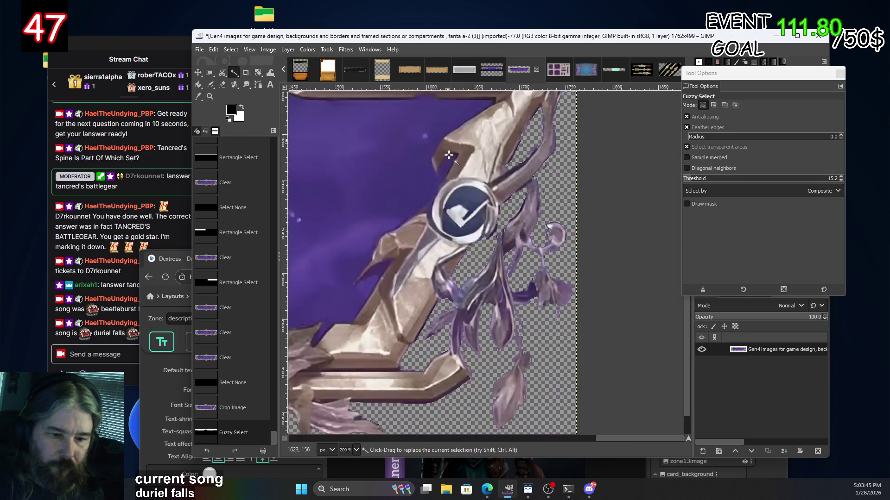
pyautogui.click(555, 194)
pyautogui.click(555, 203)
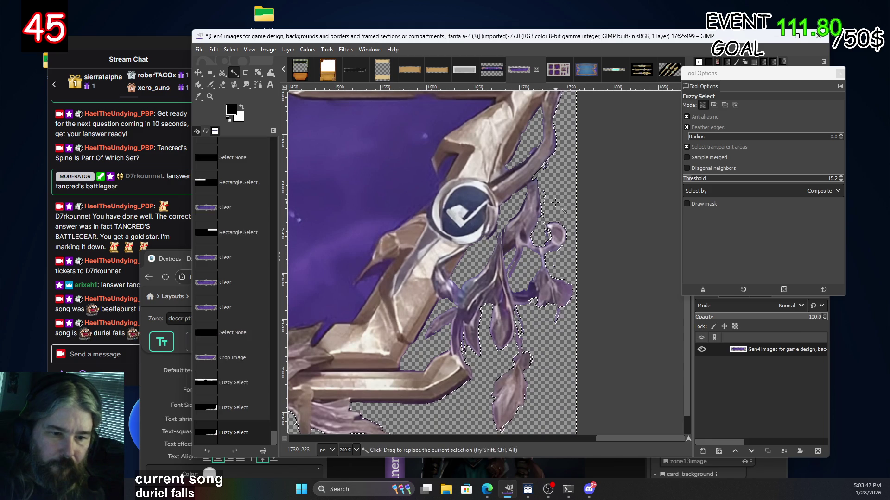
pyautogui.scroll(2, 551, 207)
pyautogui.scroll(4, 551, 207)
pyautogui.scroll(4, 551, 207)
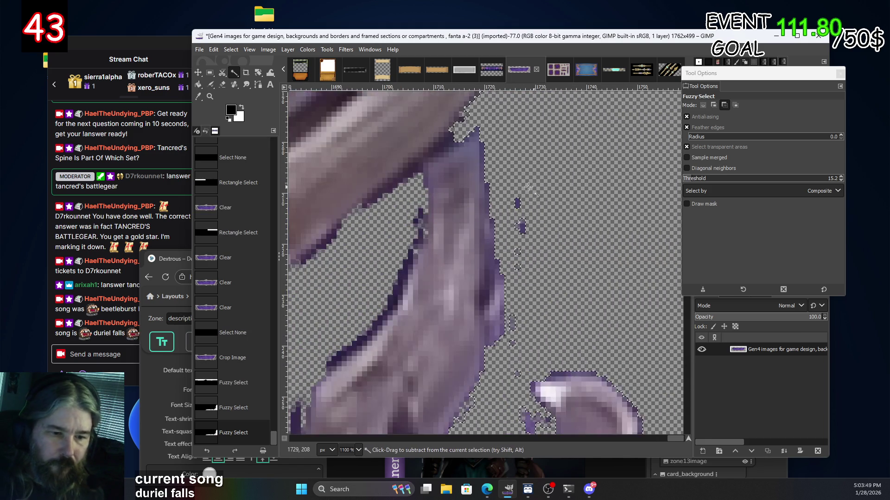
# Box each stray purple speck near the vines with Rectangle Select and clear it to transparency.
pyautogui.click(210, 73)
pyautogui.click(536, 262)
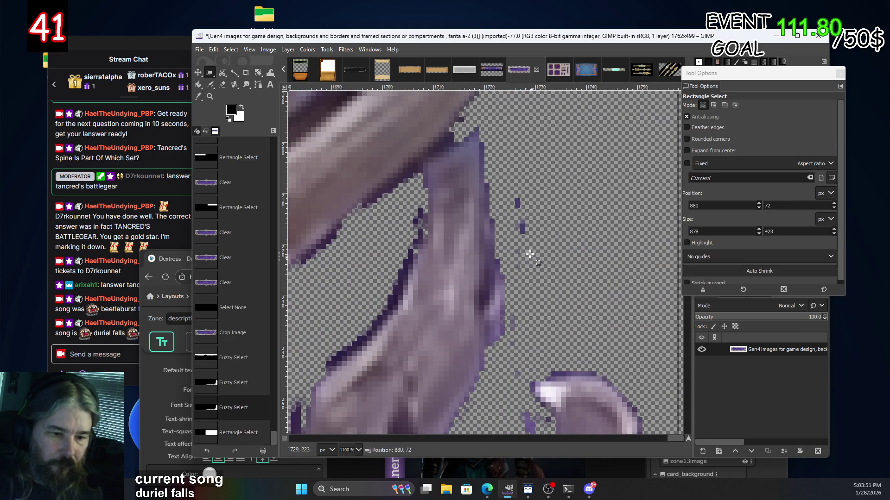
pyautogui.click(516, 195)
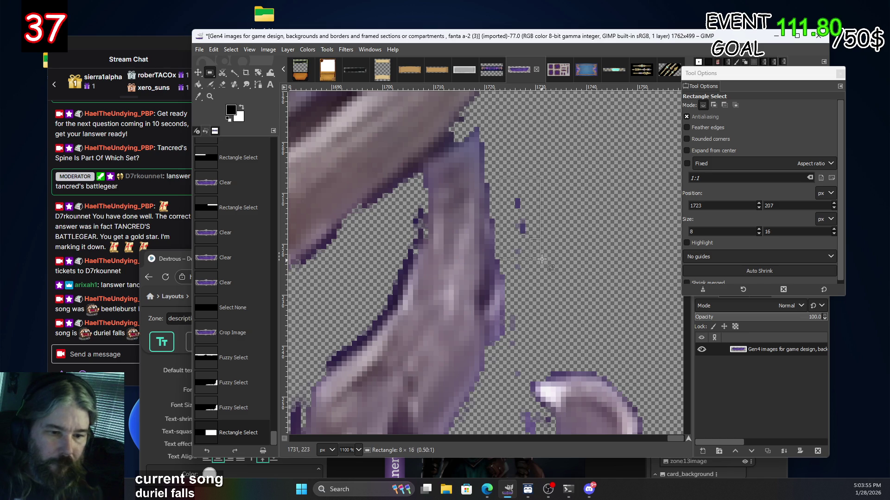
pyautogui.press('Delete')
pyautogui.moveTo(527, 229); pyautogui.dragTo(537, 280)
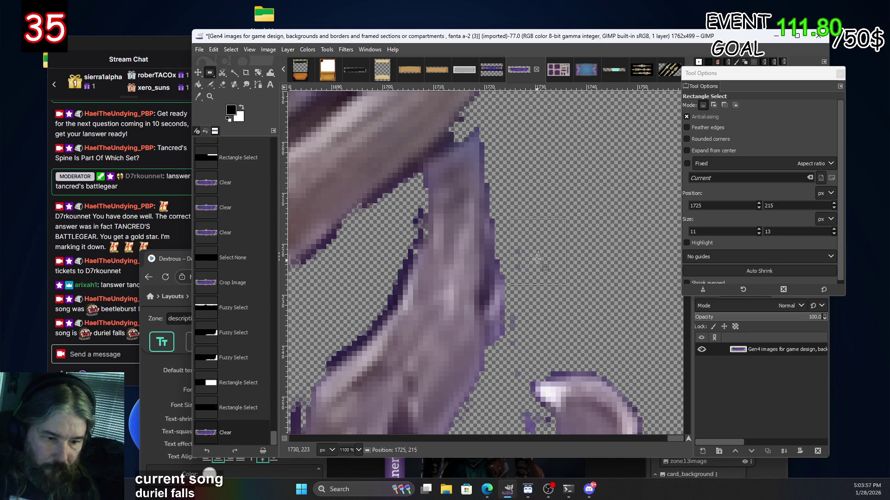
pyautogui.press('Delete')
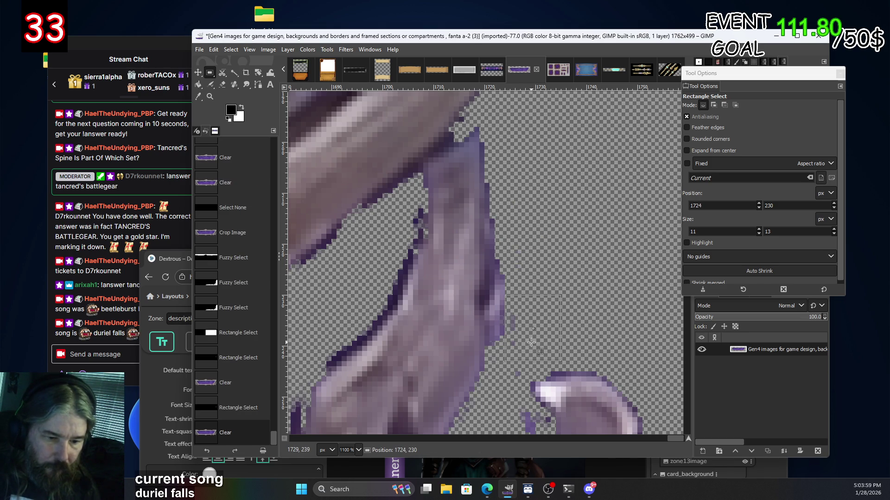
pyautogui.press('Delete')
pyautogui.moveTo(530, 347); pyautogui.dragTo(495, 386)
pyautogui.press('Delete')
pyautogui.moveTo(611, 301); pyautogui.dragTo(575, 341)
pyautogui.press('Delete')
# Box the thin stray sliver beside the ring, then drop the selection with Select None.
pyautogui.scroll(-5, 559, 209)
pyautogui.hscroll(-1, 560, 209)
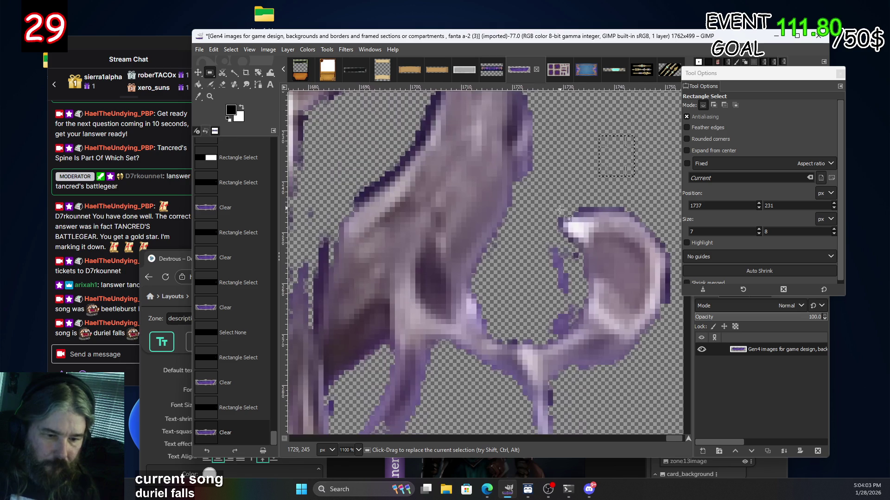
pyautogui.moveTo(535, 240)
pyautogui.mouseDown()
pyautogui.moveTo(561, 281)
pyautogui.moveTo(529, 291)
pyautogui.mouseUp()
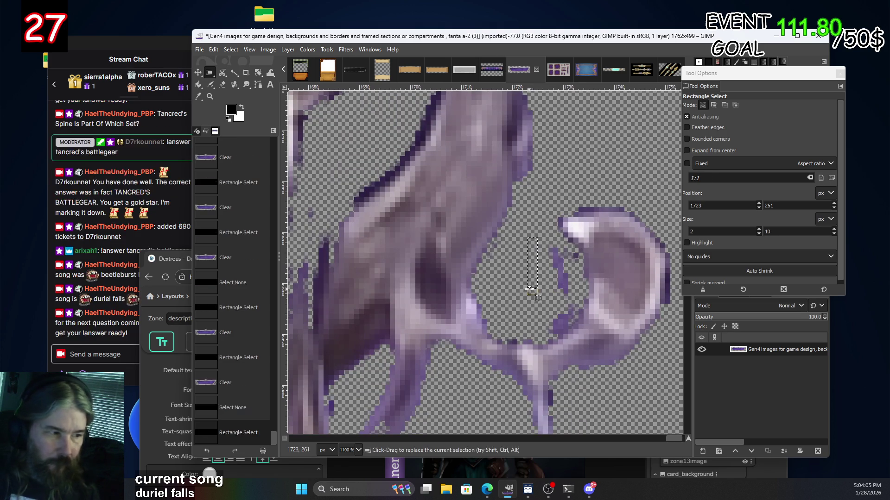
pyautogui.hotkey('ctrl', 'shift', 'a')
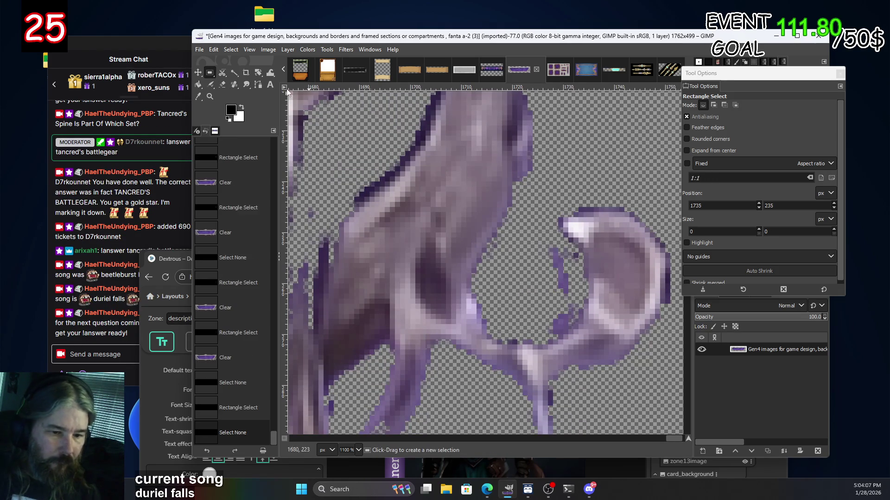
pyautogui.click(224, 84)
# Set the Eraser size to 8 and erase stray pixels inside the ring and near the stem, undoing one stray erase.
pyautogui.click(688, 155)
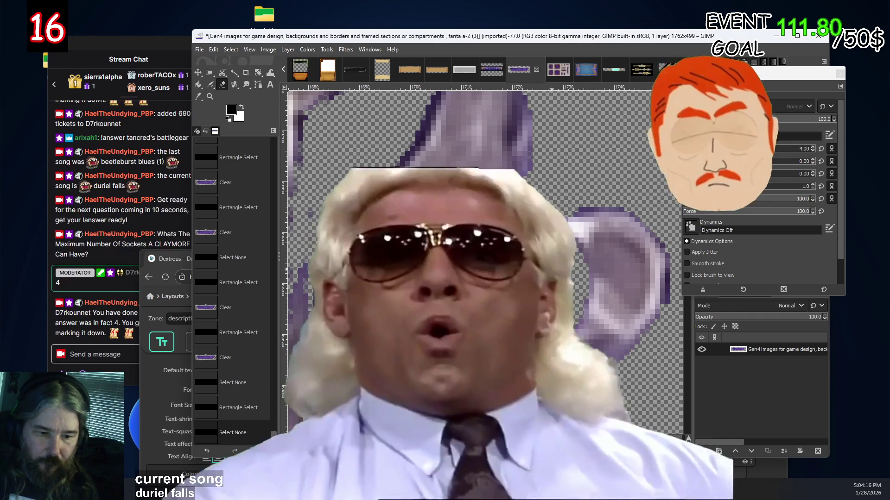
pyautogui.scroll(-2, 509, 301)
pyautogui.hscroll(3, 509, 301)
pyautogui.moveTo(456, 216); pyautogui.dragTo(432, 238)
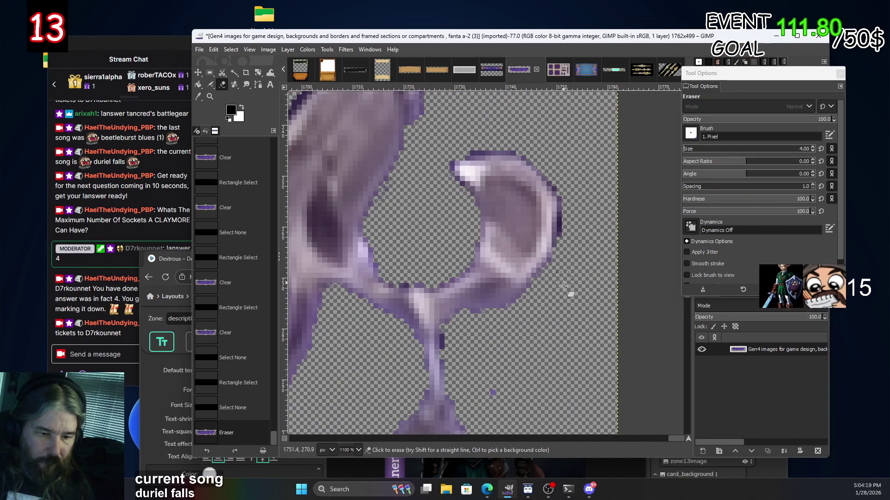
pyautogui.click(472, 401)
pyautogui.scroll(-2, 593, 236)
pyautogui.click(594, 260)
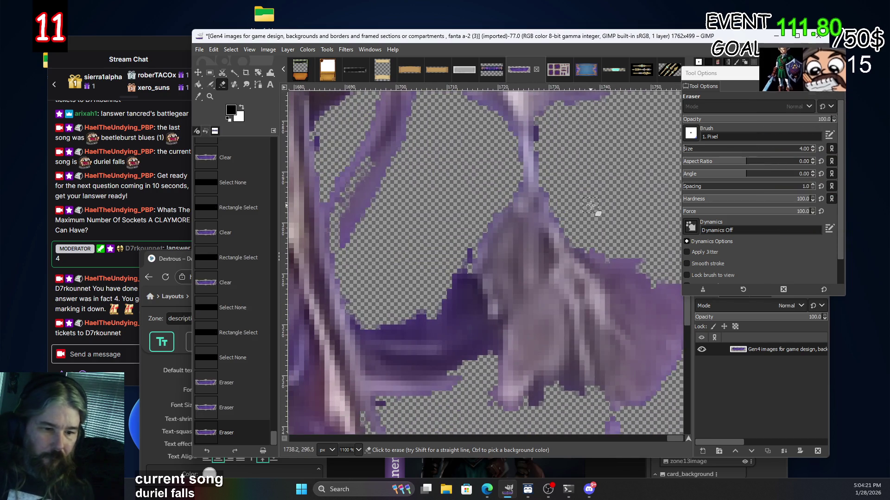
pyautogui.scroll(3, 579, 283)
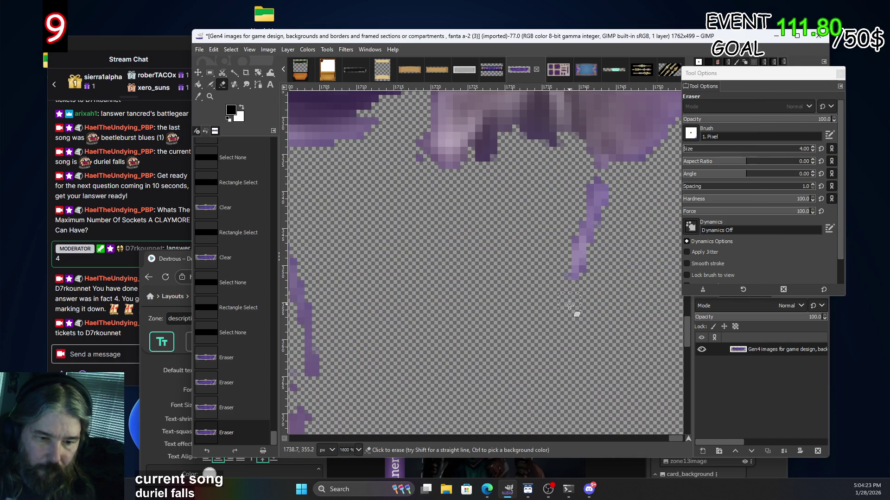
pyautogui.hotkey('ctrl', 'z')
# Erase the stray purple blob, nearby specks and the purple streak beside the leaf.
pyautogui.scroll(-2, 569, 320)
pyautogui.scroll(-1, 617, 245)
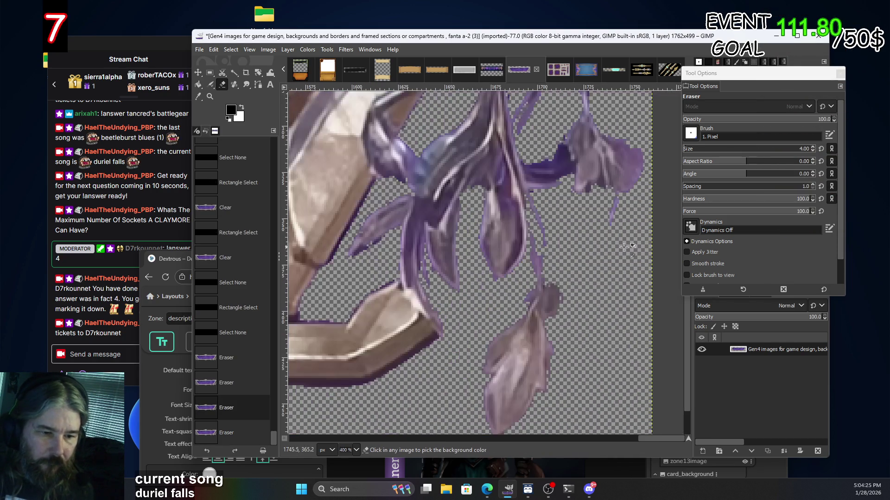
pyautogui.scroll(-2, 584, 233)
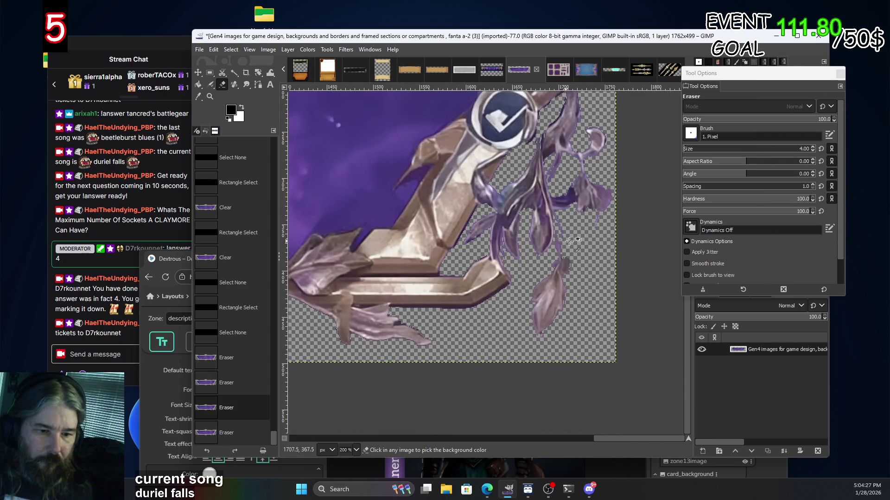
pyautogui.scroll(2, 567, 240)
pyautogui.scroll(1, 585, 217)
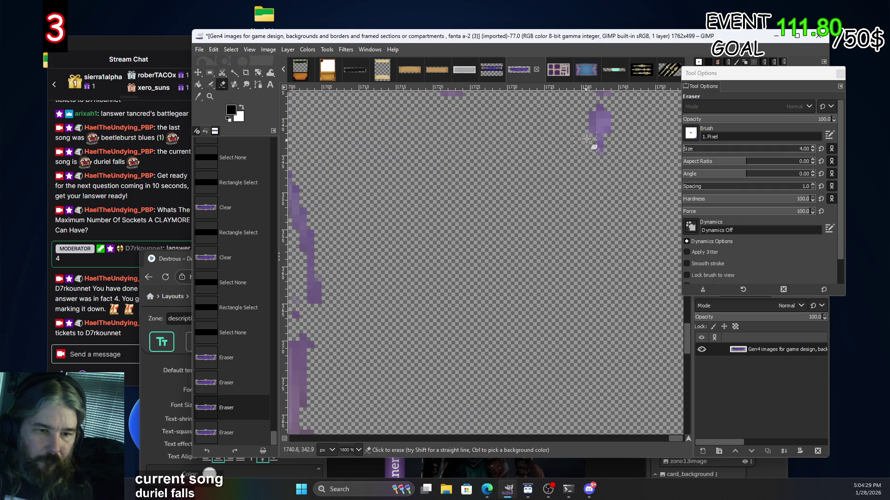
pyautogui.click(585, 144)
pyautogui.scroll(3, 602, 222)
pyautogui.click(606, 205)
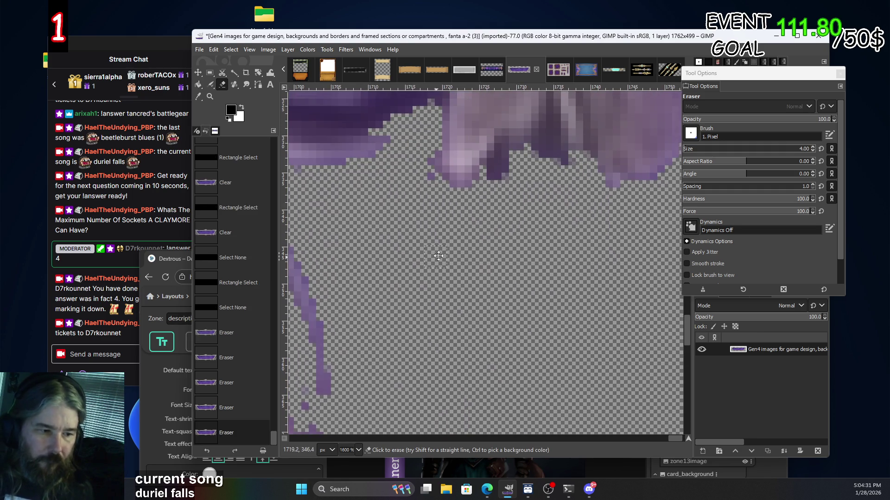
pyautogui.hscroll(-3, 564, 201)
pyautogui.moveTo(510, 145); pyautogui.dragTo(513, 188)
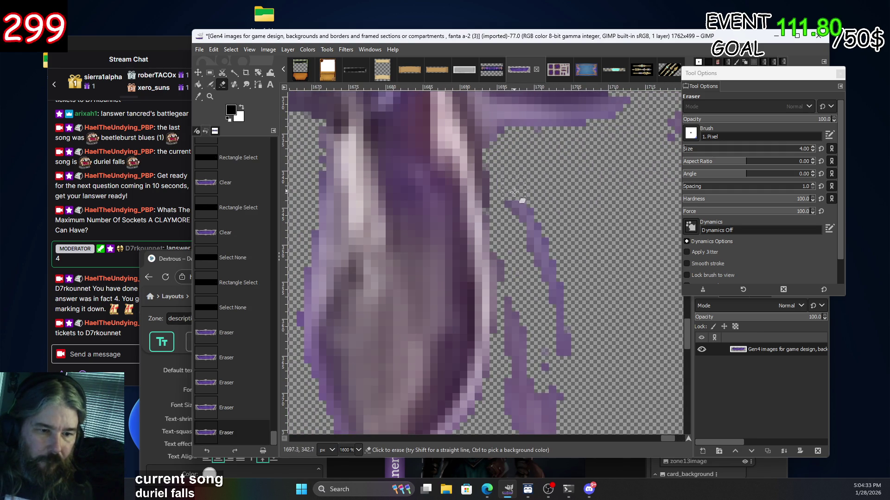
pyautogui.click(530, 192)
pyautogui.scroll(-3, 530, 192)
pyautogui.scroll(-2, 676, 264)
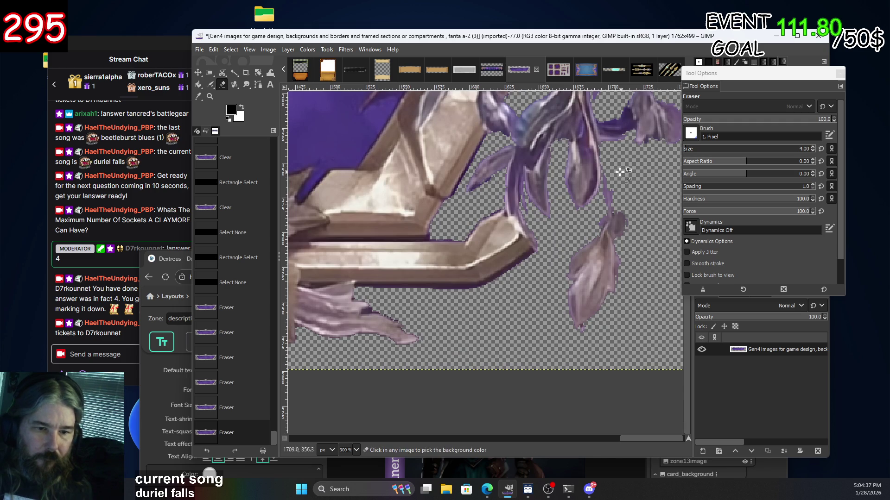
pyautogui.scroll(2, 621, 173)
pyautogui.scroll(3, 590, 200)
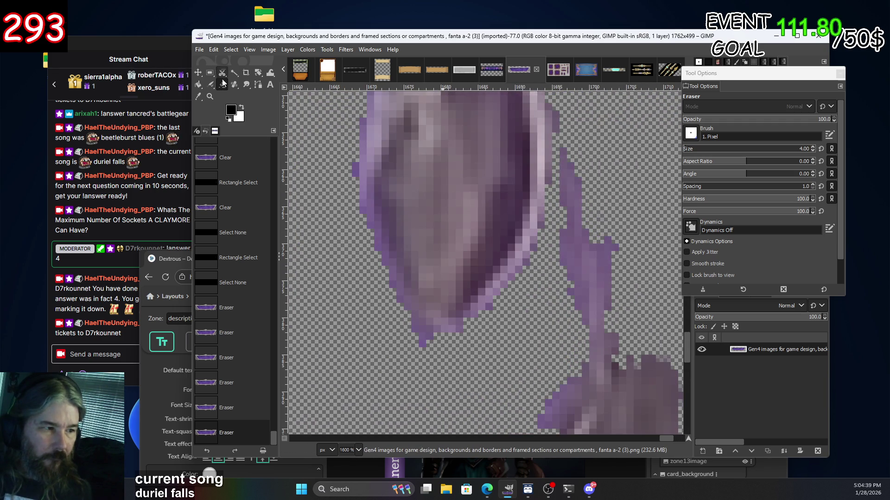
pyautogui.click(246, 84)
# Try smudging the leaf's purple edge, then undo both smudge strokes.
pyautogui.moveTo(567, 171); pyautogui.dragTo(538, 158)
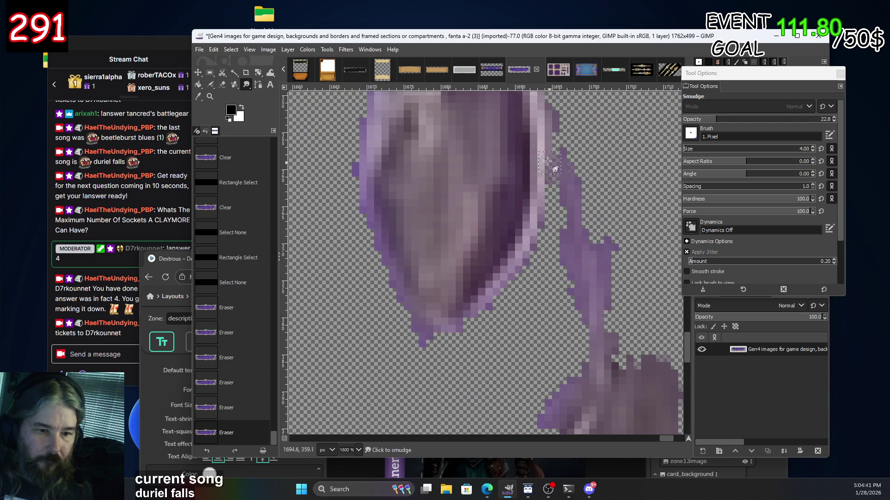
pyautogui.moveTo(568, 185); pyautogui.dragTo(555, 157)
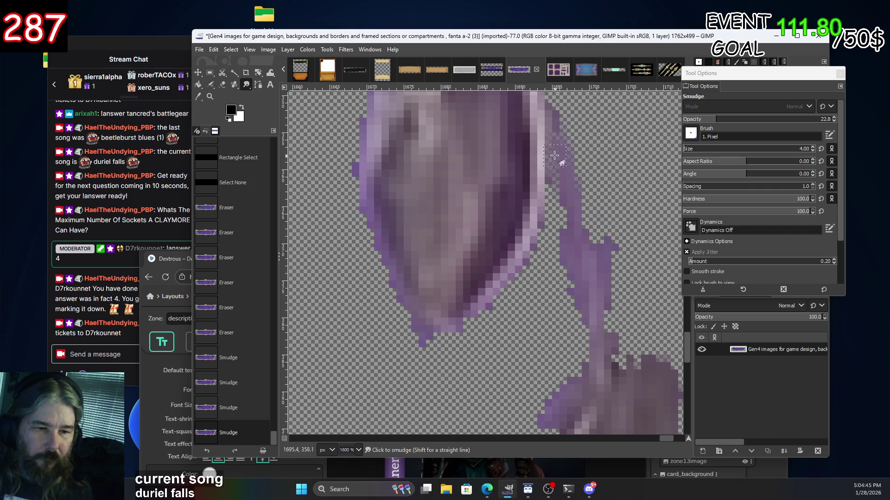
pyautogui.hotkey('ctrl', 'z')
pyautogui.hotkey('ctrl', 'z')
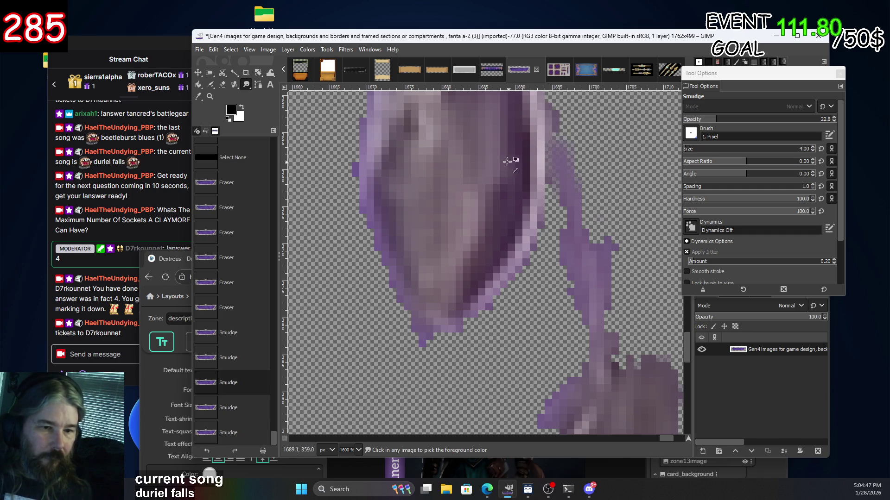
pyautogui.hotkey('ctrl', 'z')
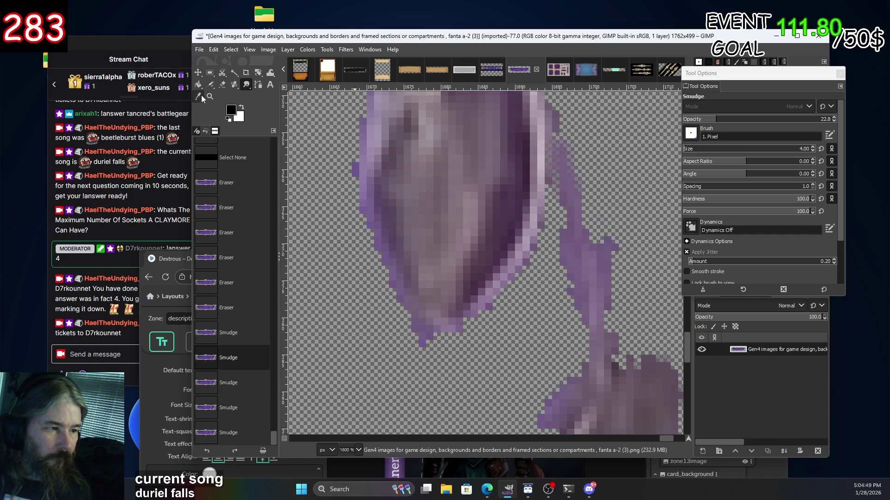
# Sample the leaf's purple with the Color Picker and airbrush it along the leaf's ragged edge.
pyautogui.click(201, 96)
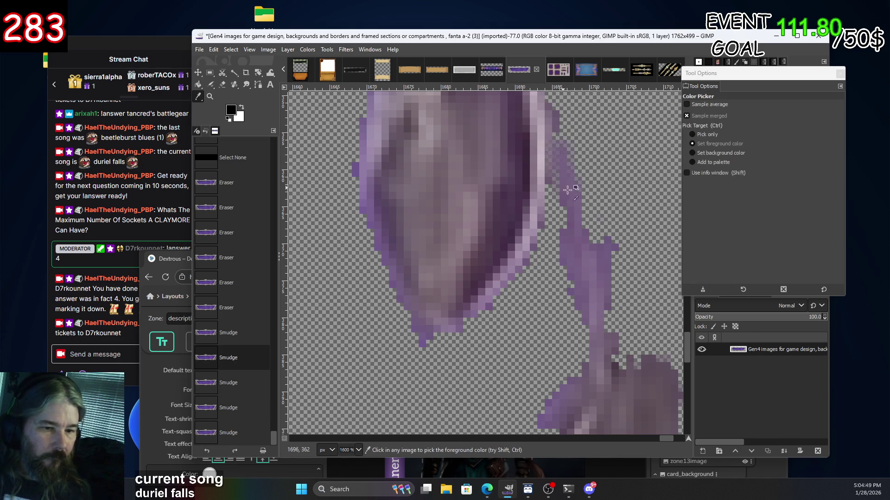
pyautogui.click(211, 85)
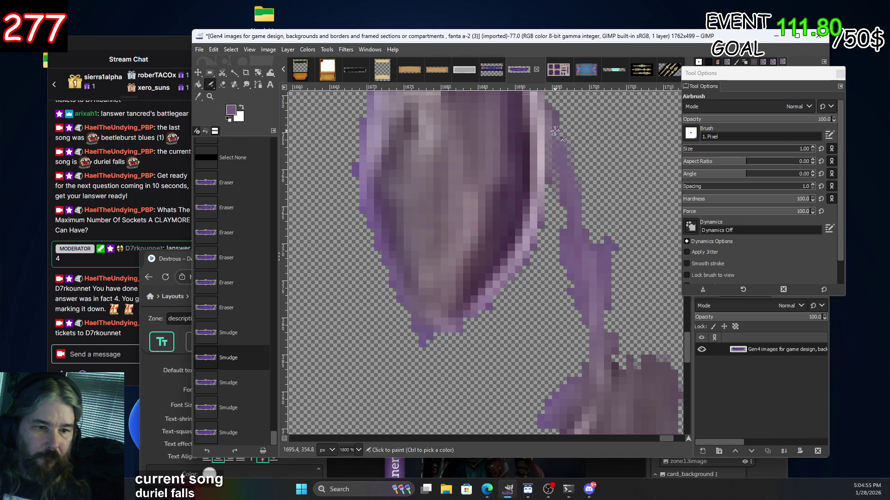
pyautogui.click(565, 168)
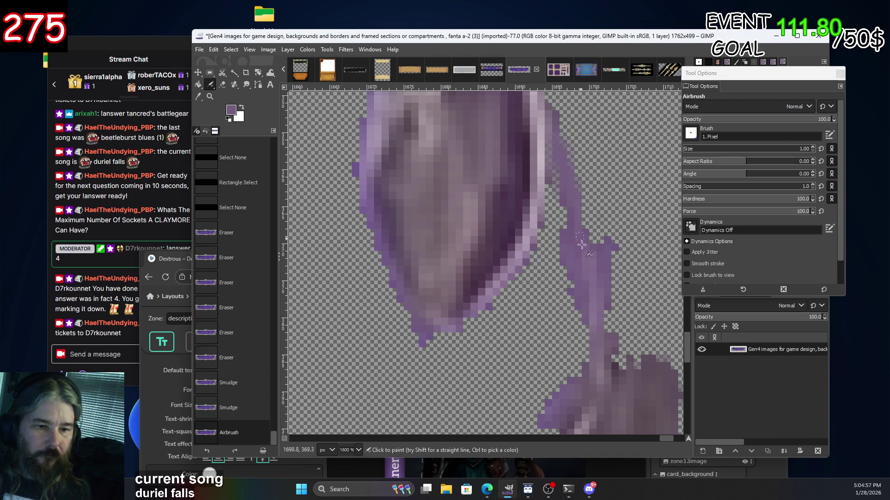
pyautogui.scroll(-3, 601, 331)
pyautogui.scroll(2, 585, 240)
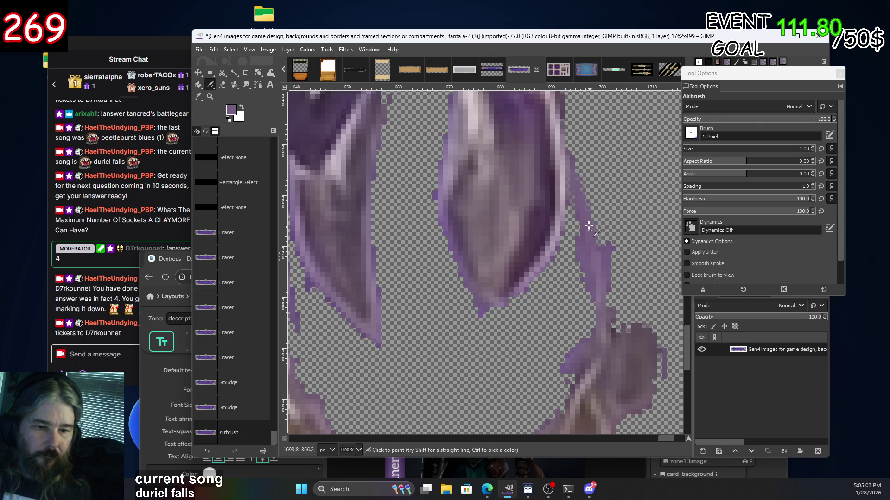
pyautogui.keyDown('ctrl'); pyautogui.scroll(-2, 618, 284); pyautogui.keyUp('ctrl')
pyautogui.scroll(-2, 513, 209)
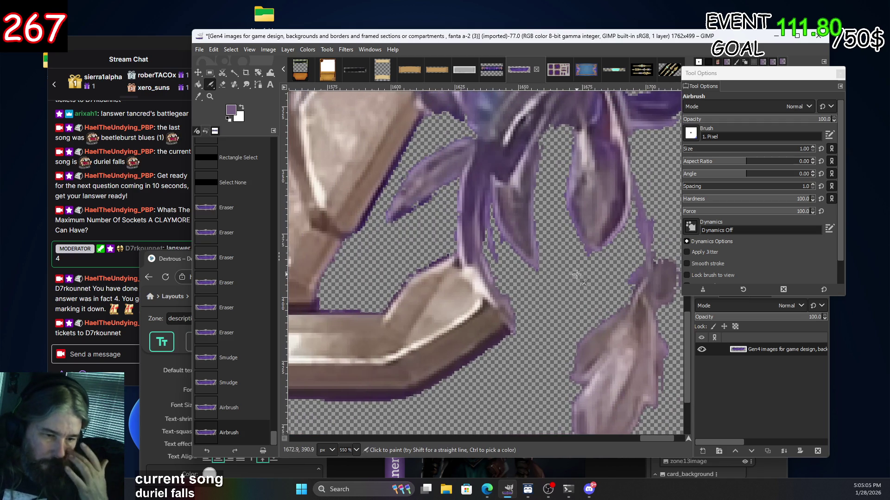
pyautogui.scroll(-2, 515, 199)
pyautogui.scroll(-1, 518, 183)
pyautogui.scroll(-1, 520, 171)
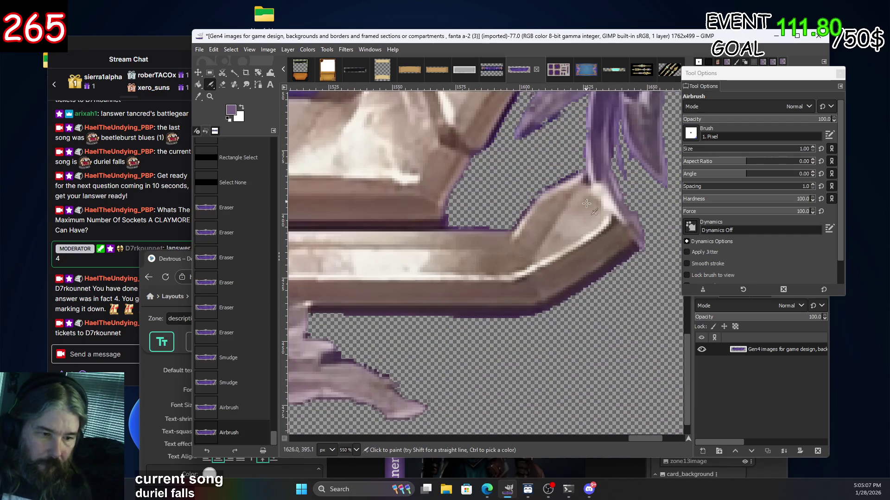
pyautogui.scroll(-1, 524, 155)
pyautogui.scroll(-1, 524, 155)
pyautogui.click(234, 74)
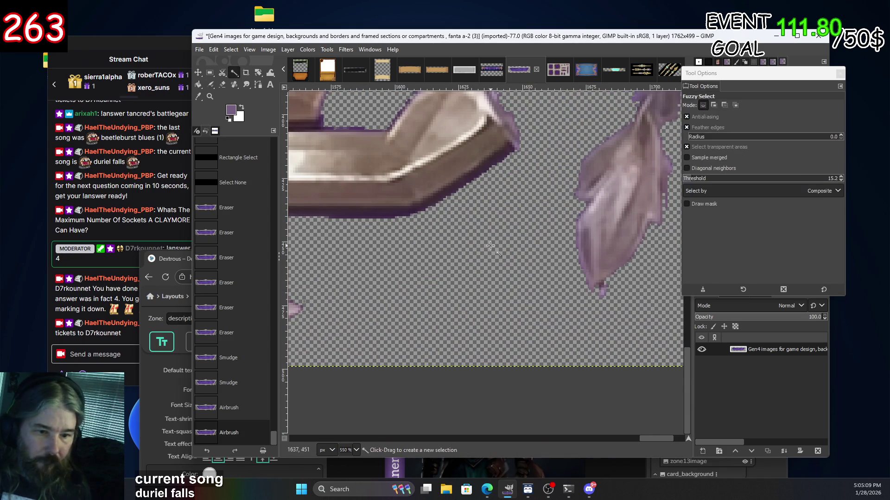
# Fuzzy-select the transparent background, subtract the leaf, and cut the selected pixels.
pyautogui.click(561, 189)
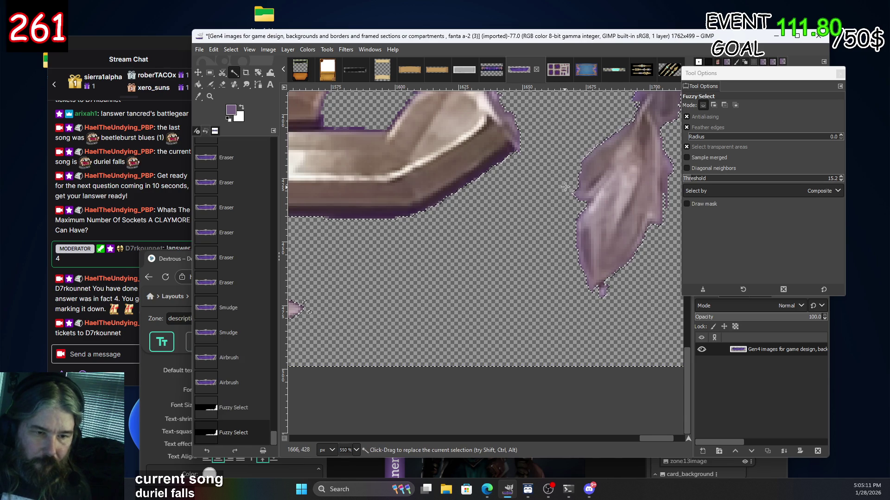
pyautogui.scroll(5, 501, 278)
pyautogui.hscroll(5, 464, 320)
pyautogui.hscroll(-5, 463, 278)
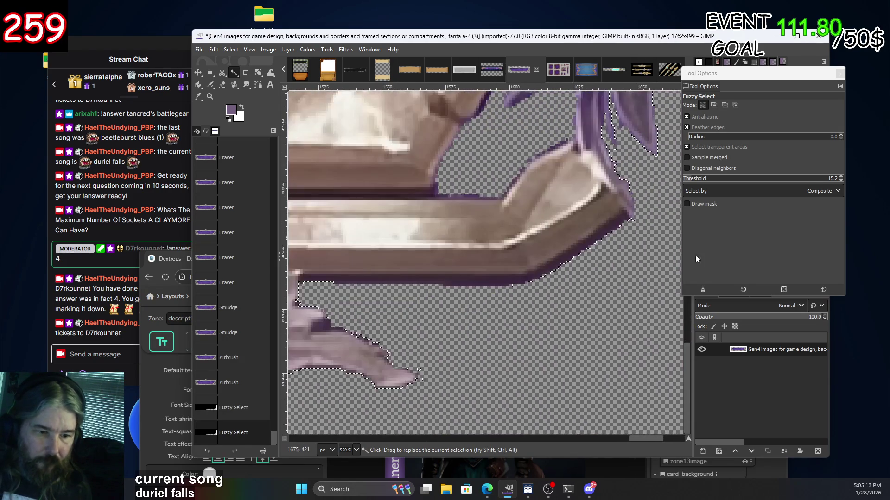
pyautogui.scroll(-5, 516, 178)
pyautogui.scroll(3, 516, 179)
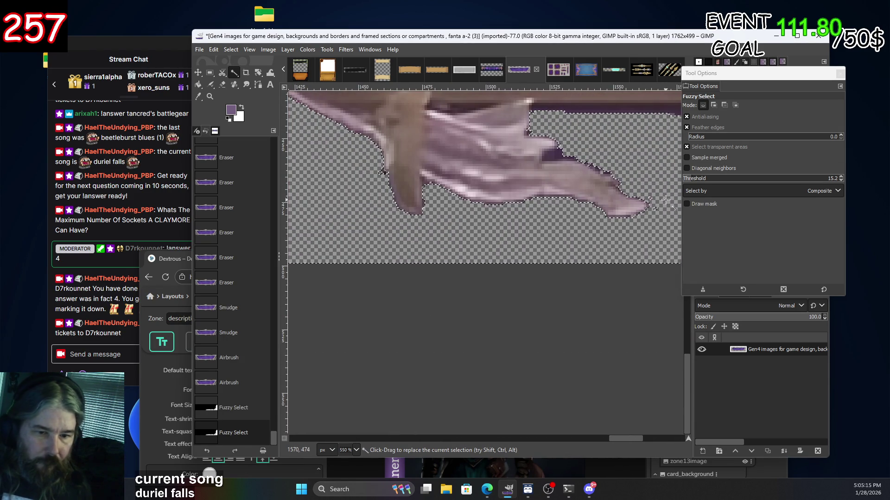
pyautogui.keyDown('ctrl'); pyautogui.click(654, 206); pyautogui.keyUp('ctrl')
pyautogui.press('r')
pyautogui.hotkey('ctrl', 'z')
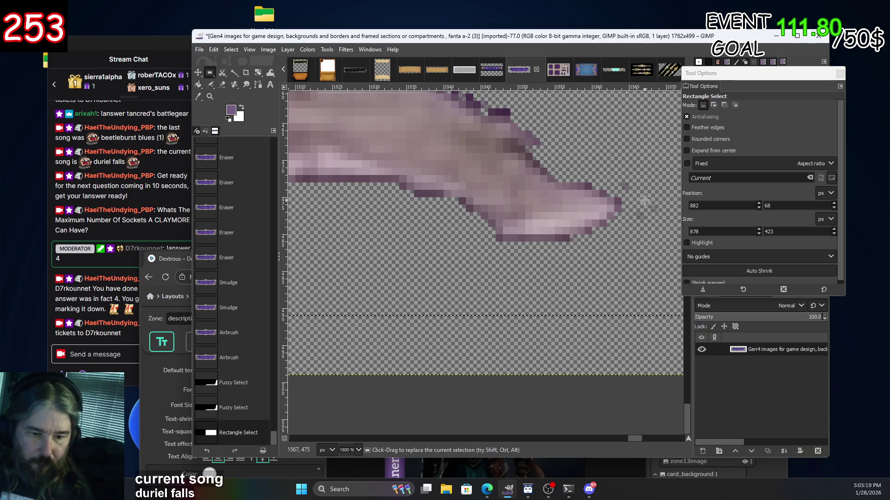
pyautogui.hotkey('ctrl', 'x')
# Box the small patches of stray pixels beside the leaf tip and delete them.
pyautogui.moveTo(645, 200); pyautogui.dragTo(654, 230)
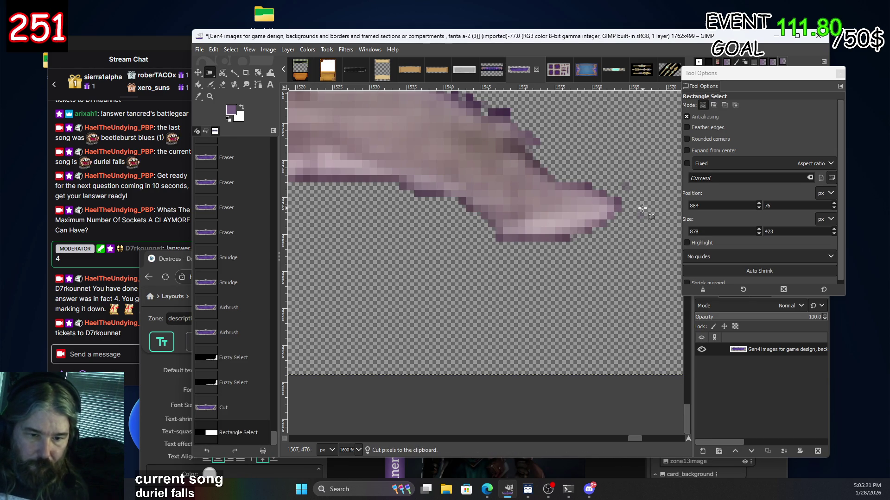
pyautogui.click(635, 399)
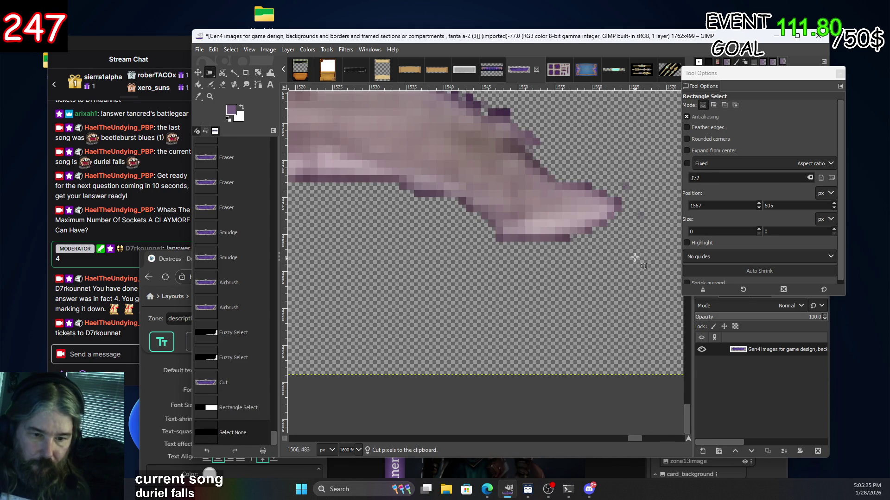
pyautogui.moveTo(638, 202)
pyautogui.mouseDown()
pyautogui.moveTo(654, 194)
pyautogui.moveTo(630, 162)
pyautogui.mouseUp()
pyautogui.press('Delete')
pyautogui.press('Delete')
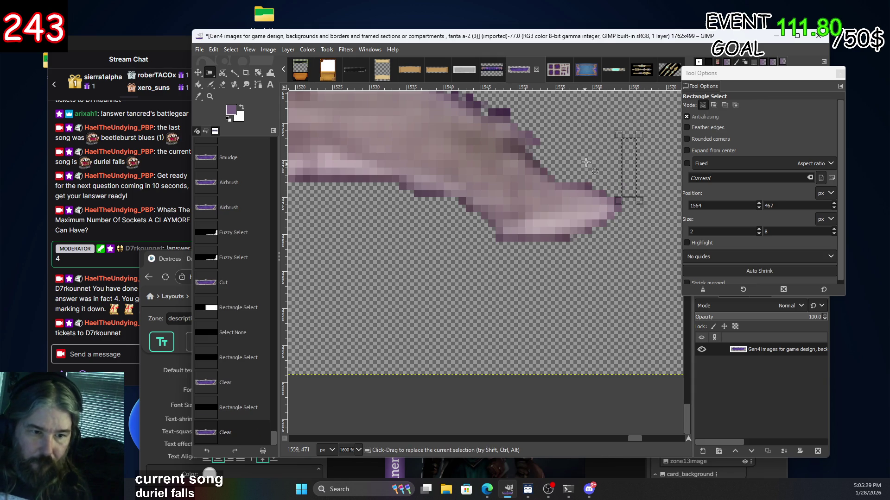
pyautogui.hscroll(-3, 412, 237)
pyautogui.hscroll(-3, 518, 274)
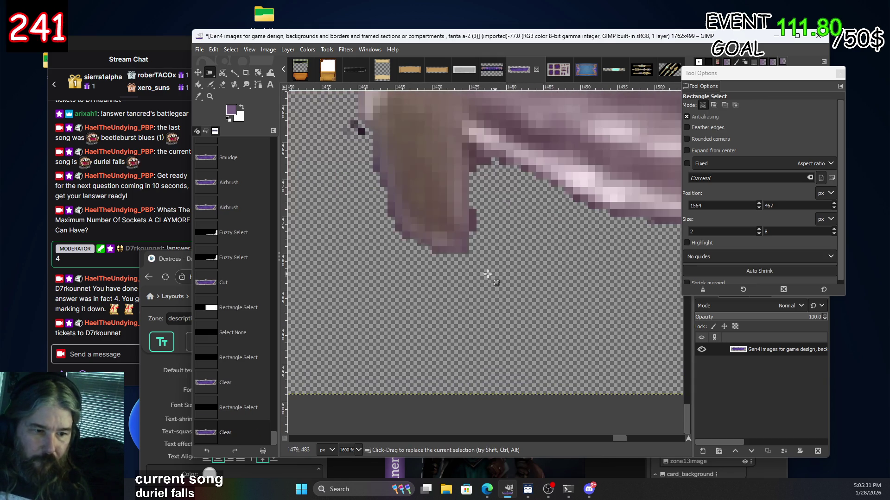
pyautogui.hscroll(-3, 478, 274)
pyautogui.scroll(1, 478, 273)
pyautogui.click(556, 182)
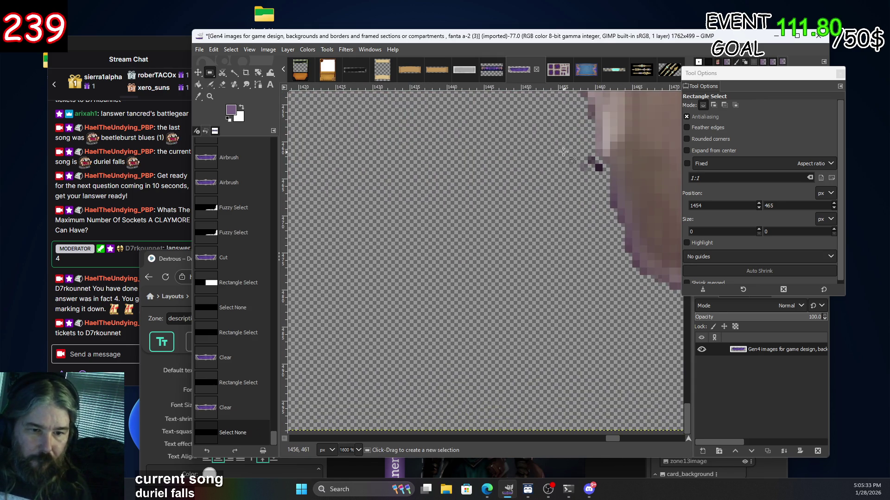
pyautogui.press('Delete')
pyautogui.moveTo(596, 189); pyautogui.dragTo(596, 182)
pyautogui.press('Delete')
# Check the leaf tips near the banner's bottom and deselect everything.
pyautogui.scroll(-1, 501, 167)
pyautogui.scroll(-1, 501, 195)
pyautogui.scroll(-1, 501, 231)
pyautogui.scroll(-1, 502, 275)
pyautogui.scroll(2, 320, 197)
pyautogui.scroll(4, 403, 208)
pyautogui.scroll(-3, 408, 195)
pyautogui.scroll(-1, 409, 194)
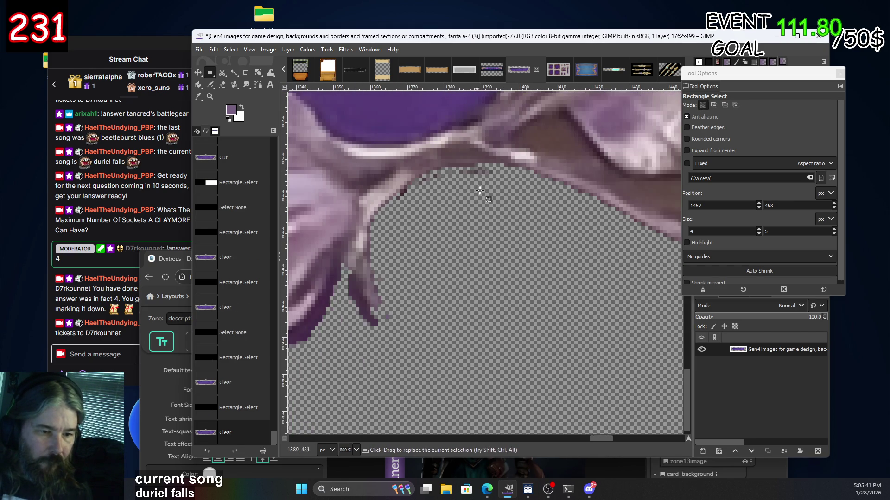
pyautogui.click(468, 181)
pyautogui.click(222, 84)
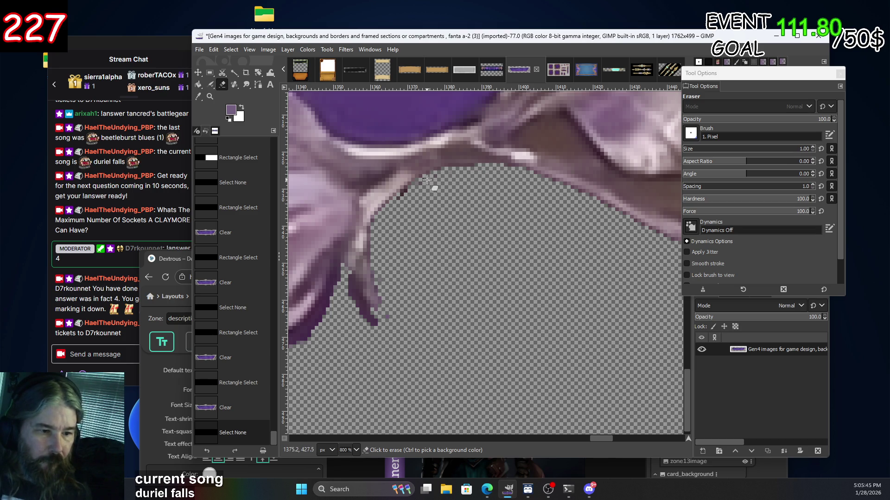
# With the 1-pixel eraser, erase stray pixels at the leaf edge, near the claw tip and along the bottom.
pyautogui.click(405, 198)
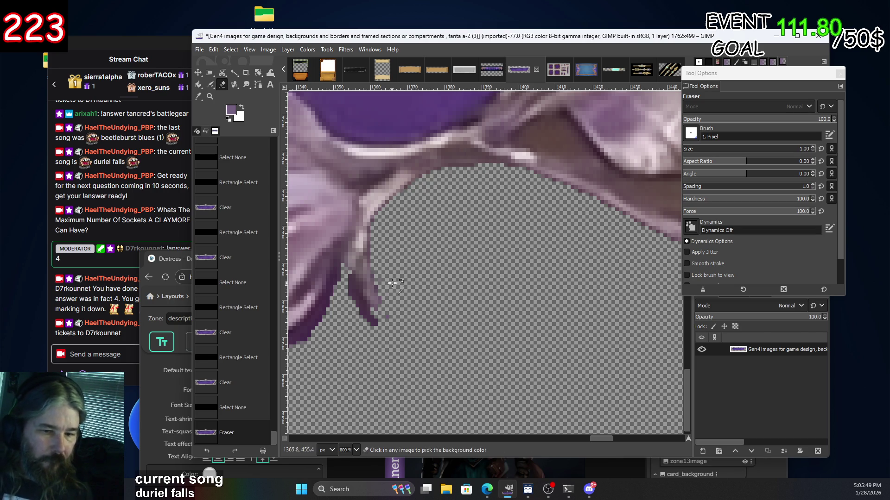
pyautogui.scroll(1, 490, 281)
pyautogui.scroll(1, 490, 281)
pyautogui.click(477, 221)
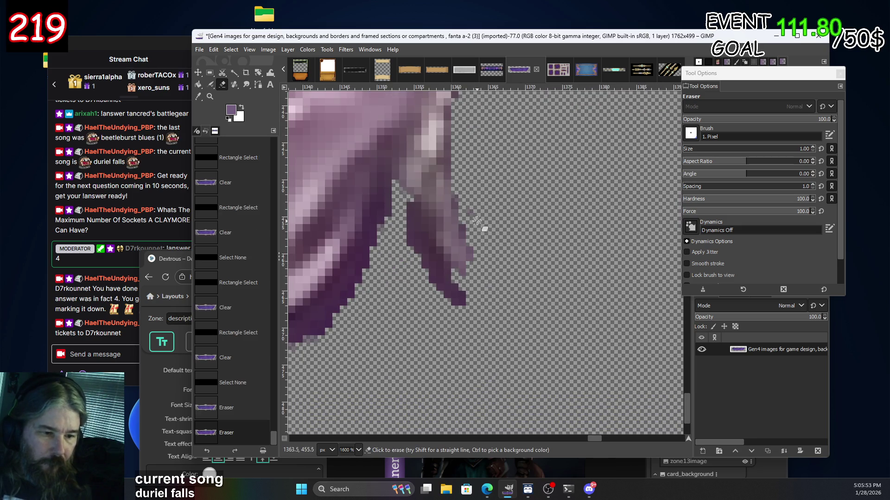
pyautogui.click(469, 215)
pyautogui.scroll(-5, 500, 184)
pyautogui.hscroll(-5, 588, 267)
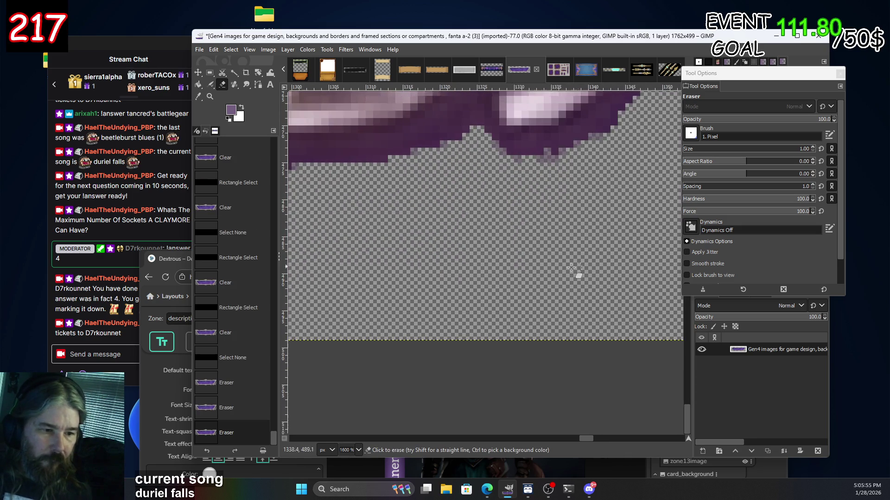
pyautogui.click(474, 165)
# Erase the speck beneath the frame edge and a straight line of fringe under the frame.
pyautogui.hscroll(-10, 491, 208)
pyautogui.scroll(-1, 500, 242)
pyautogui.scroll(-1, 514, 239)
pyautogui.scroll(-1, 528, 234)
pyautogui.scroll(-1, 545, 230)
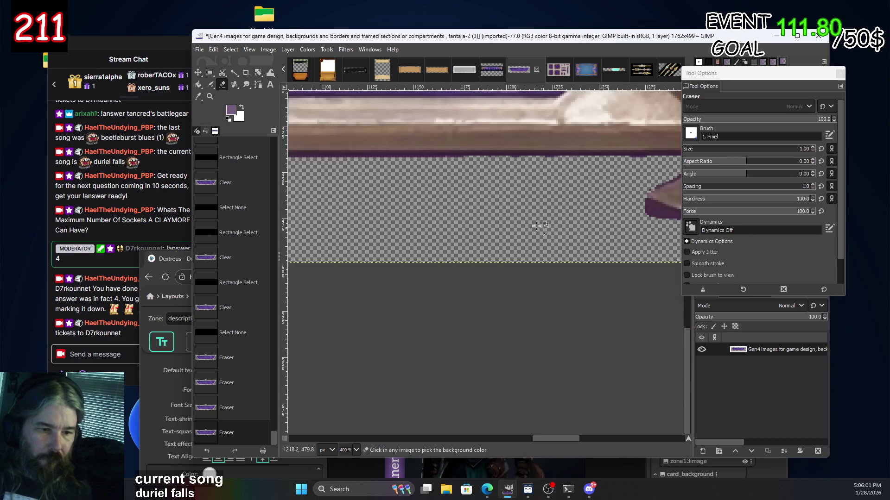
pyautogui.scroll(-1, 545, 230)
pyautogui.scroll(3, 612, 184)
pyautogui.click(621, 182)
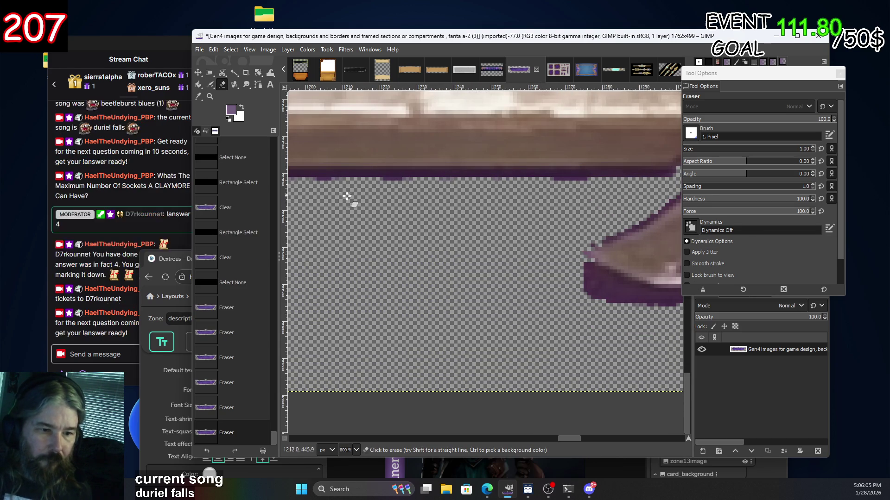
pyautogui.hscroll(-5, 368, 198)
pyautogui.keyDown('shift'); pyautogui.click(391, 190); pyautogui.keyUp('shift')
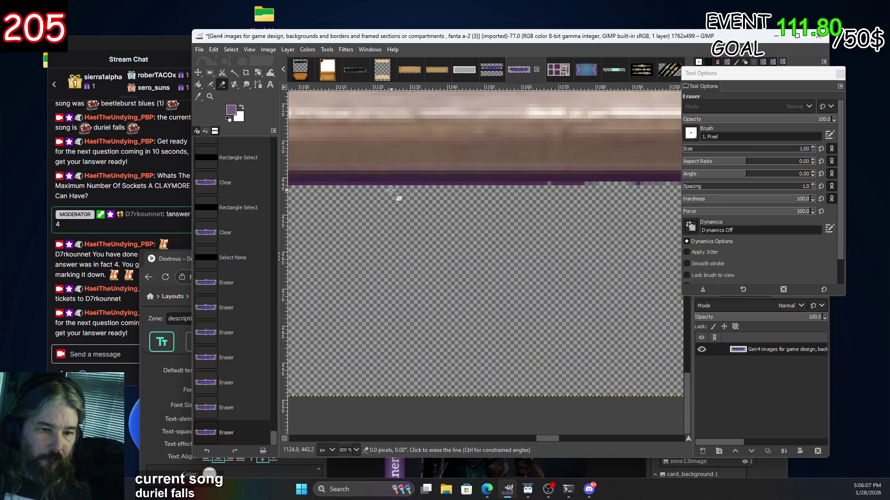
pyautogui.scroll(-4, 469, 269)
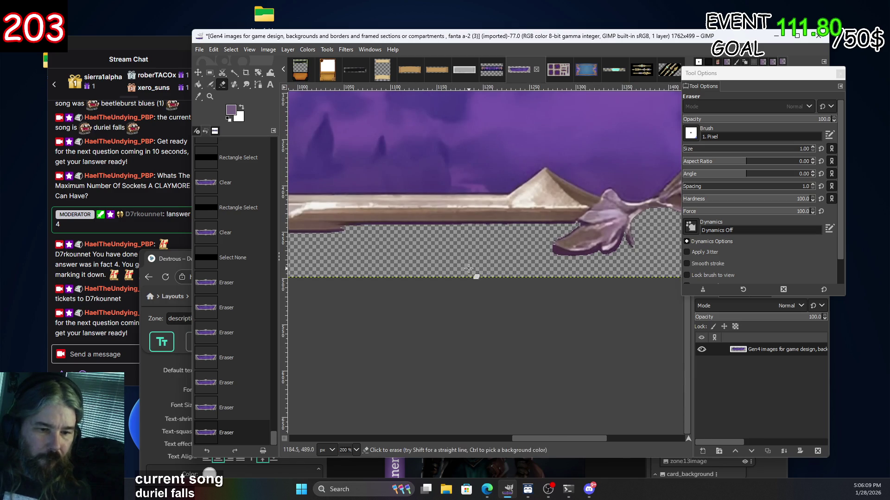
pyautogui.hscroll(-3, 468, 269)
pyautogui.hscroll(-3, 545, 217)
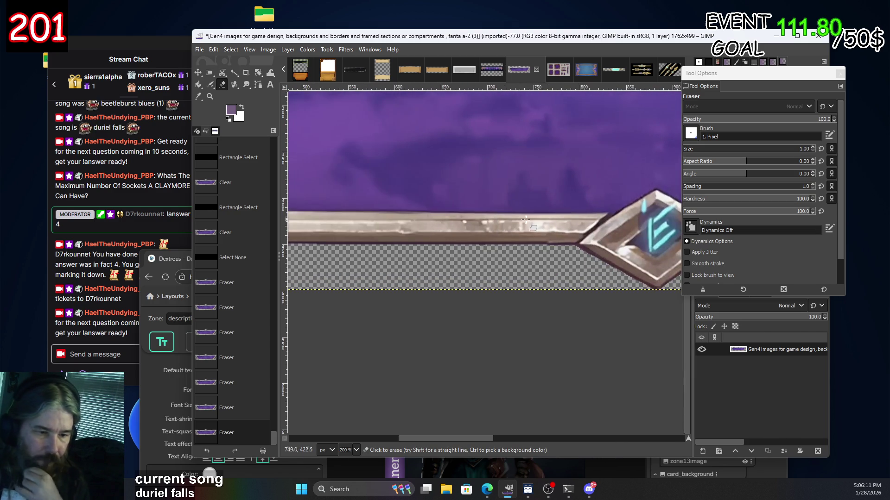
pyautogui.hscroll(-3, 544, 217)
pyautogui.hscroll(-3, 395, 175)
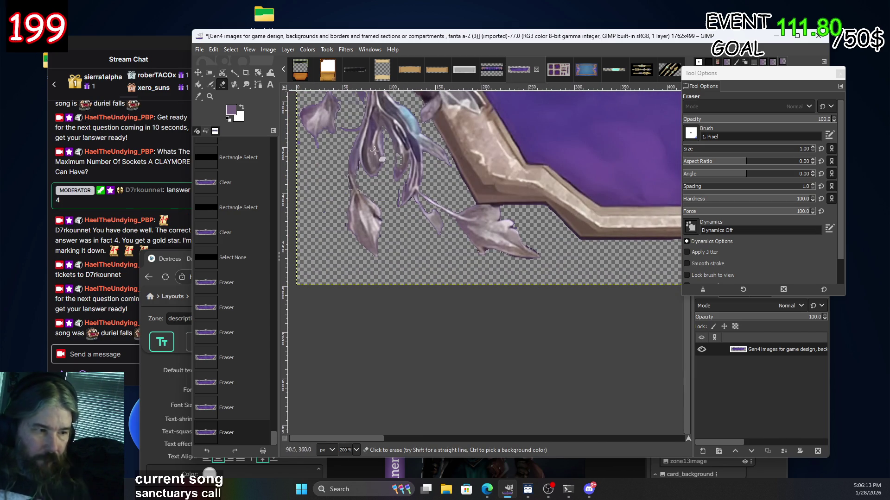
# Try a Fuzzy Select on the transparent corner area, then switch to Rectangle Select.
pyautogui.press('u')
pyautogui.click(476, 264)
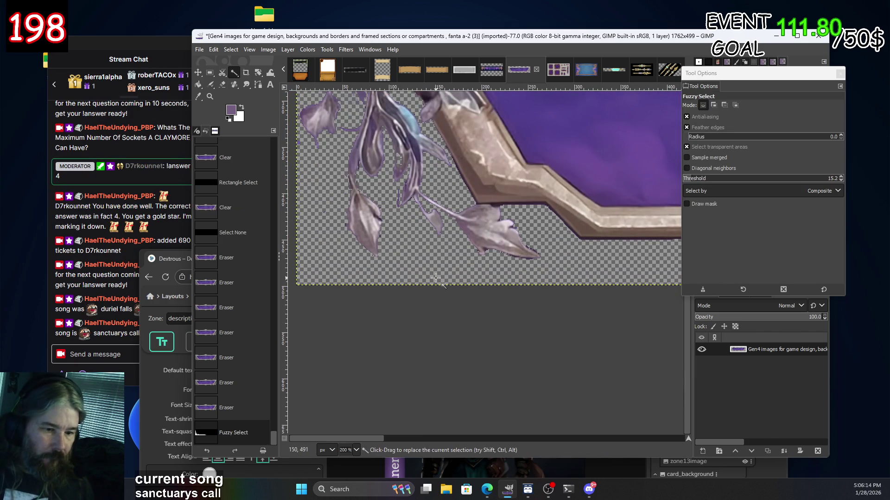
pyautogui.click(476, 264)
pyautogui.keyDown('ctrl'); pyautogui.scroll(-5, 477, 262); pyautogui.keyUp('ctrl')
pyautogui.keyDown('ctrl'); pyautogui.scroll(5, 491, 255); pyautogui.keyUp('ctrl')
pyautogui.keyDown('ctrl'); pyautogui.scroll(4, 498, 252); pyautogui.keyUp('ctrl')
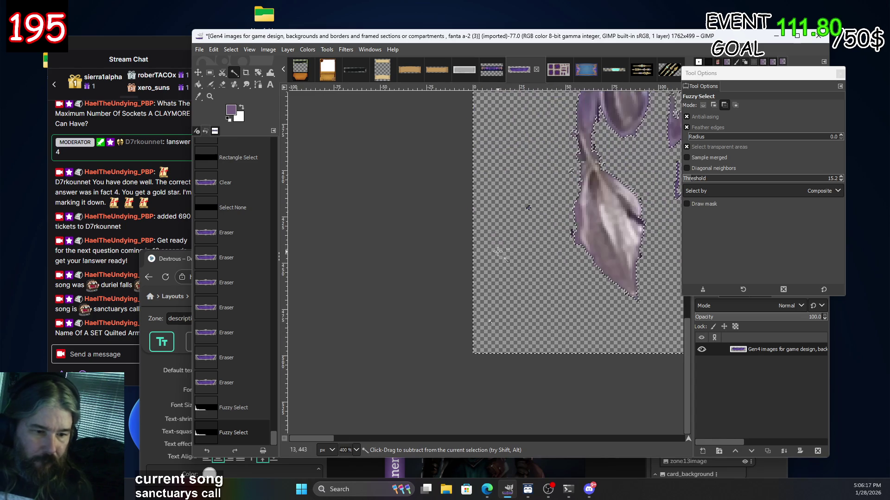
pyautogui.press('r')
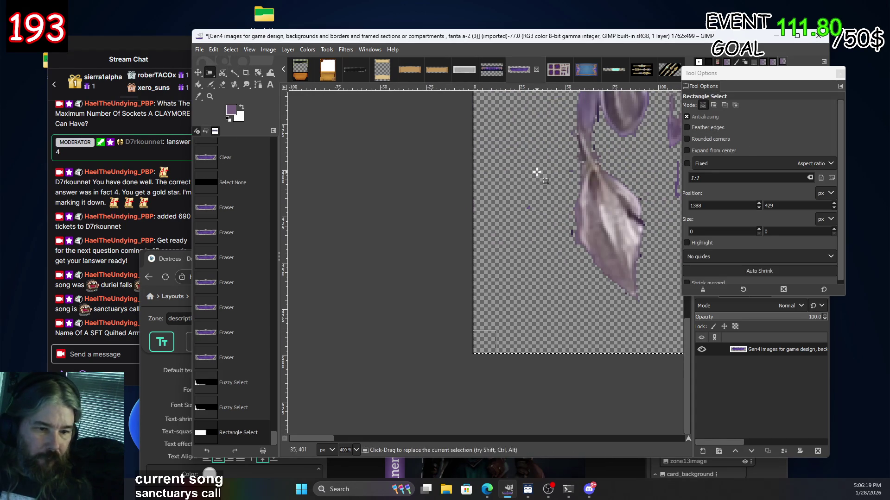
pyautogui.moveTo(537, 172); pyautogui.dragTo(528, 183)
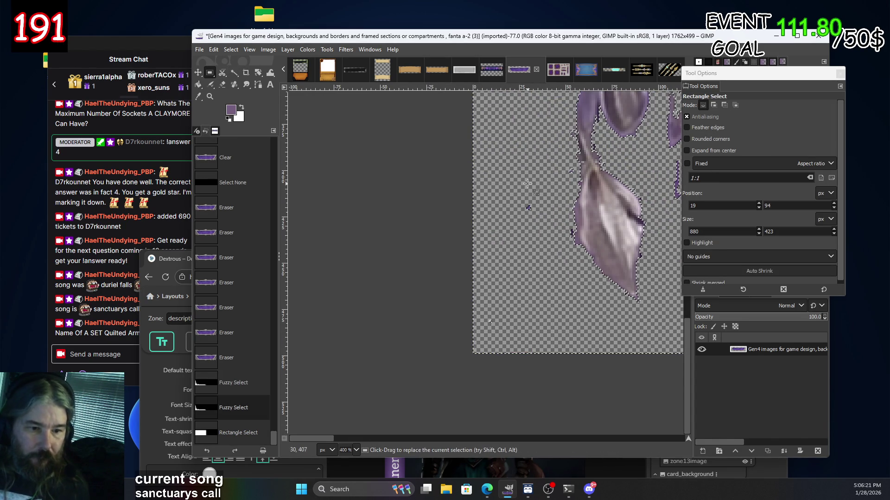
pyautogui.click(431, 203)
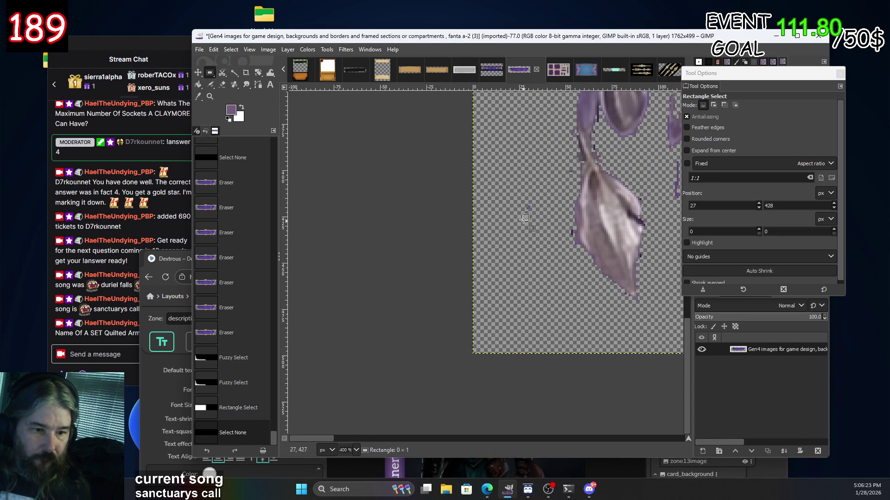
# Box and delete three patches of stray pixels beside the dangling leaf and curled vine.
pyautogui.moveTo(523, 222); pyautogui.dragTo(538, 194)
pyautogui.press('Delete')
pyautogui.hotkey('ctrl', 'shift', 'a')
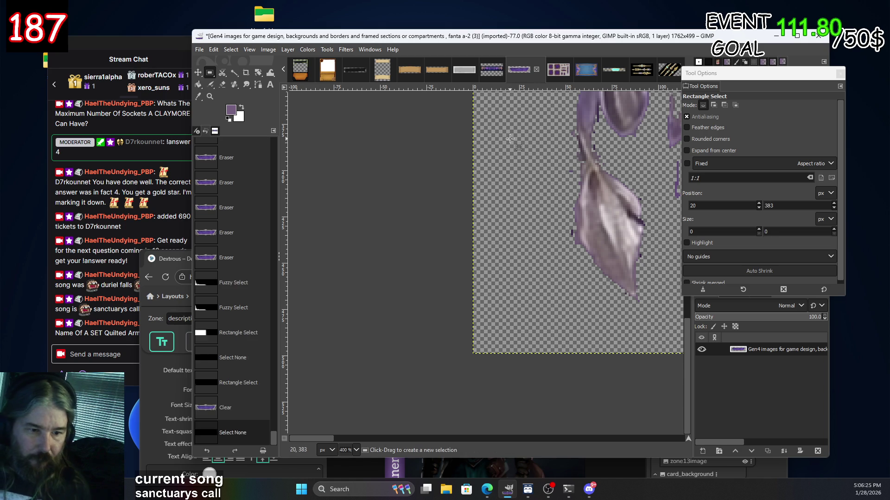
pyautogui.scroll(3, 559, 164)
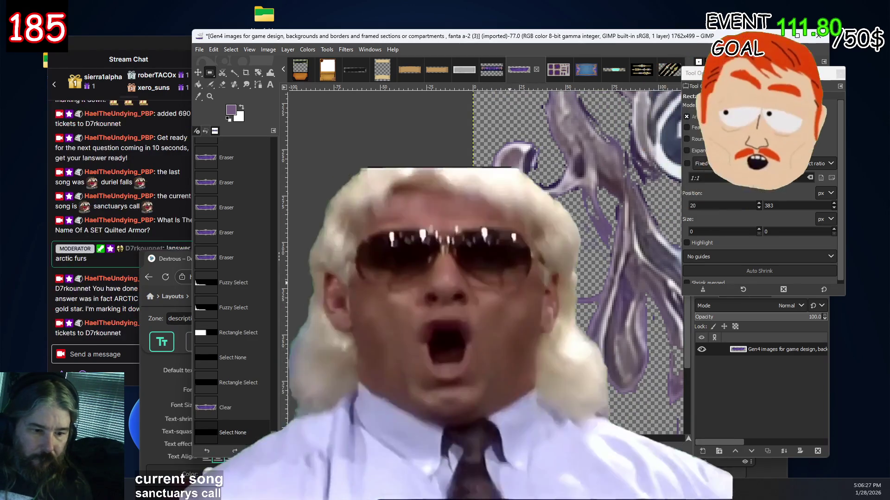
pyautogui.moveTo(493, 351); pyautogui.dragTo(451, 314)
pyautogui.press('Delete')
pyautogui.hotkey('ctrl', 'shift', 'a')
pyautogui.scroll(2, 556, 241)
pyautogui.scroll(2, 518, 209)
pyautogui.moveTo(511, 188); pyautogui.dragTo(539, 213)
pyautogui.press('Delete')
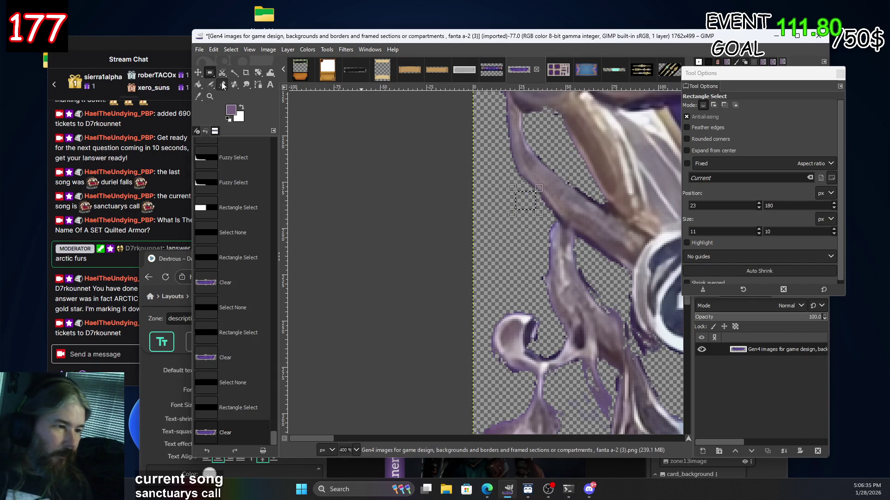
# Drop the leftover selection and make the Eraser the active tool.
pyautogui.hotkey('shift', 'e')
pyautogui.scroll(2, 559, 274)
pyautogui.click(516, 282)
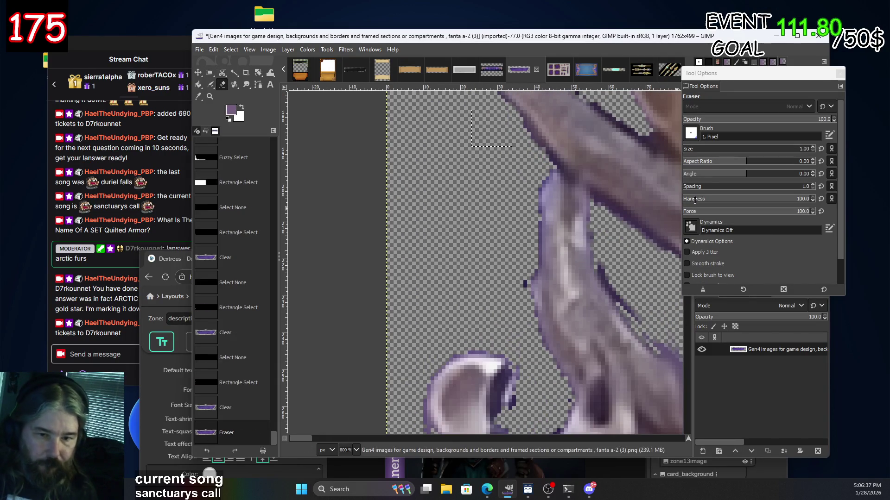
pyautogui.click(209, 73)
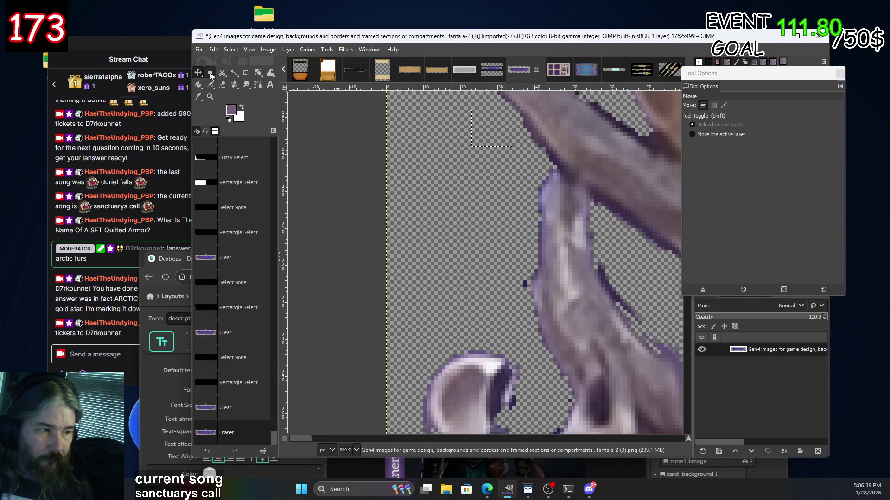
pyautogui.hotkey('ctrl', 'shift', 'a')
pyautogui.click(222, 85)
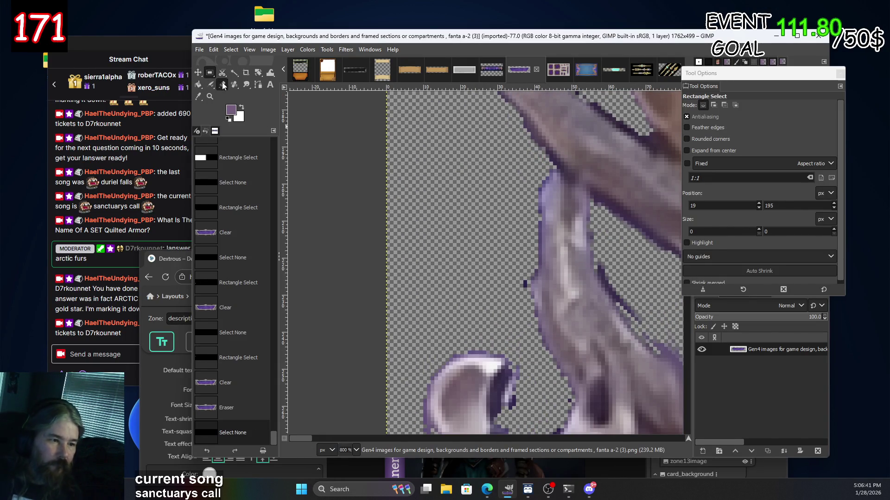
# Erase the stray purple specks along the artwork's edge near the ornament.
pyautogui.click(532, 279)
pyautogui.moveTo(522, 290); pyautogui.dragTo(521, 212)
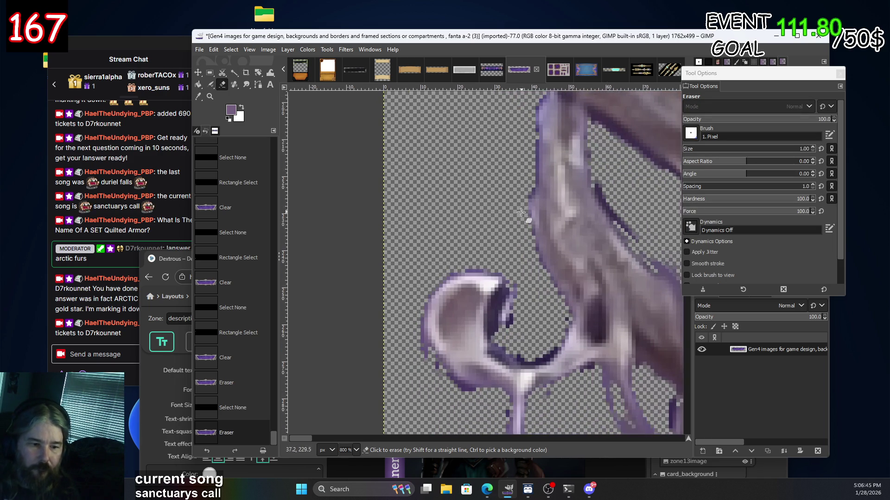
pyautogui.click(439, 251)
pyautogui.scroll(-5, 509, 255)
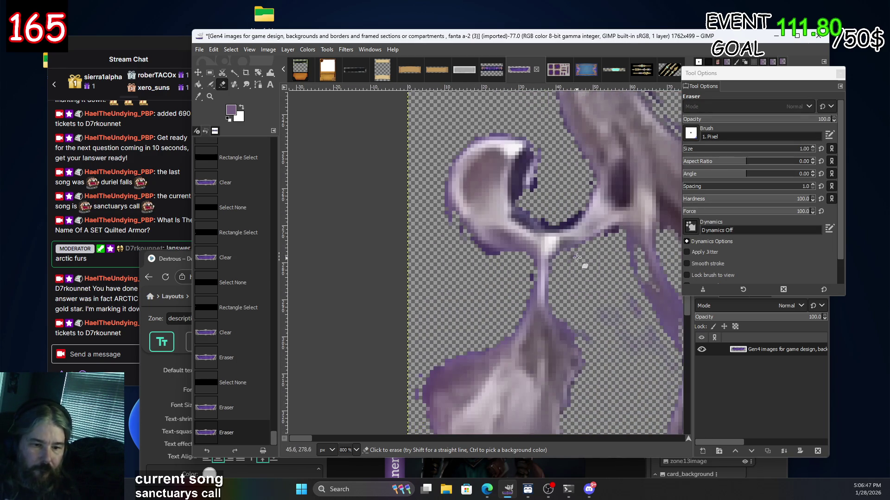
pyautogui.click(572, 257)
pyautogui.scroll(-2, 602, 222)
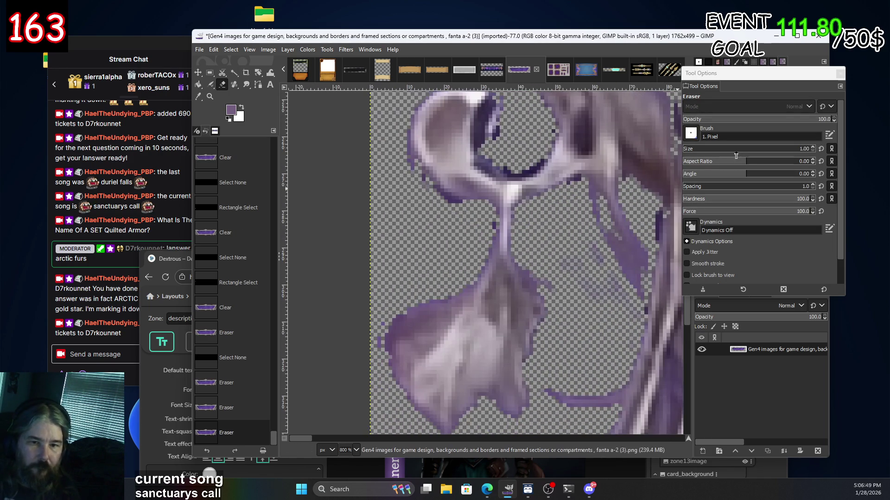
pyautogui.scroll(2, 687, 153)
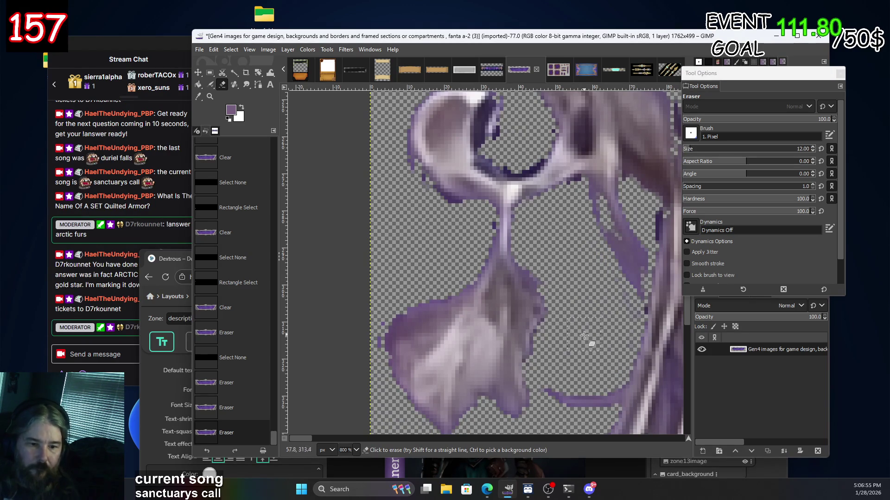
pyautogui.moveTo(538, 309); pyautogui.dragTo(534, 340)
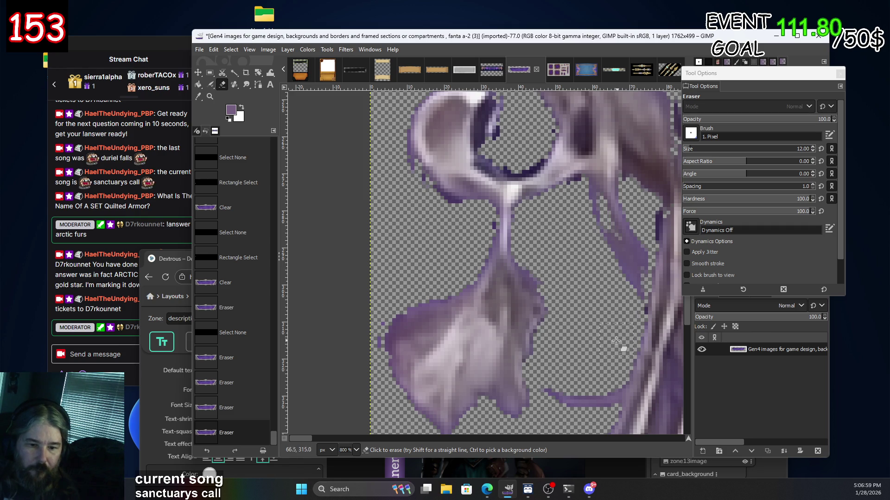
pyautogui.click(604, 368)
# Erase the remaining purple fragments near the banner's far edge and corner.
pyautogui.hscroll(-3, 575, 264)
pyautogui.scroll(-3, 545, 160)
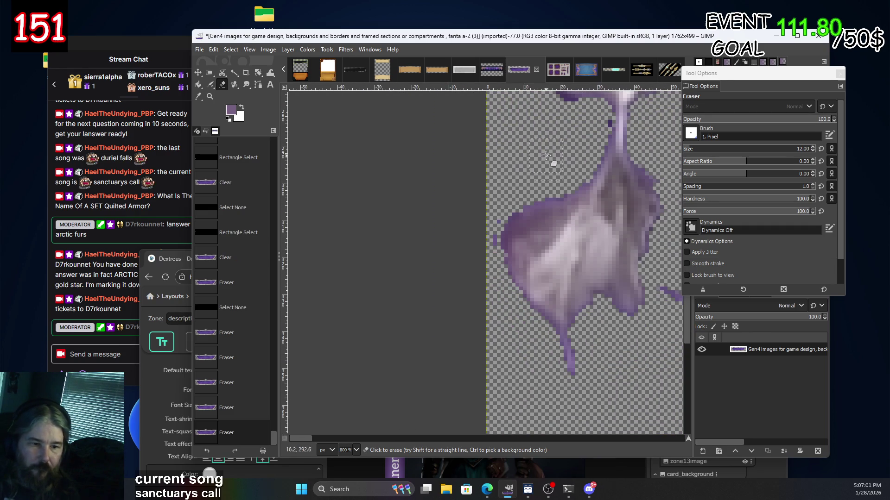
pyautogui.click(478, 268)
pyautogui.scroll(-5, 546, 216)
pyautogui.hscroll(2, 546, 216)
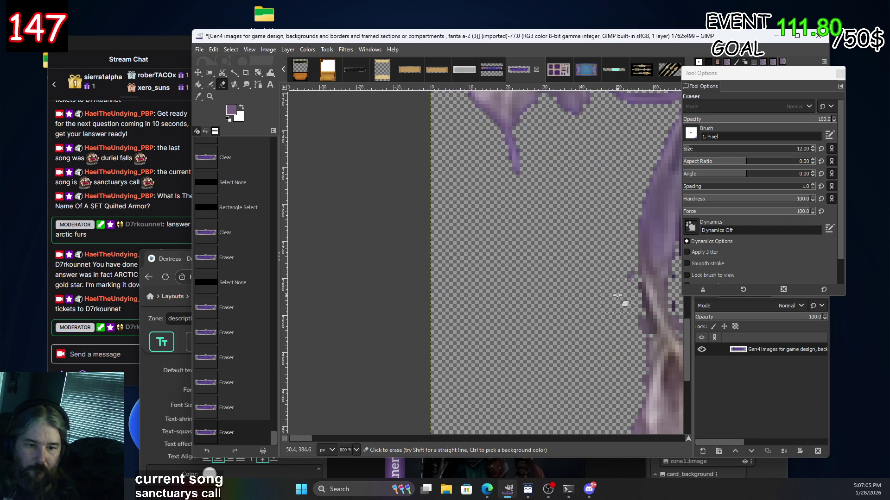
pyautogui.click(619, 241)
pyautogui.scroll(-5, 578, 326)
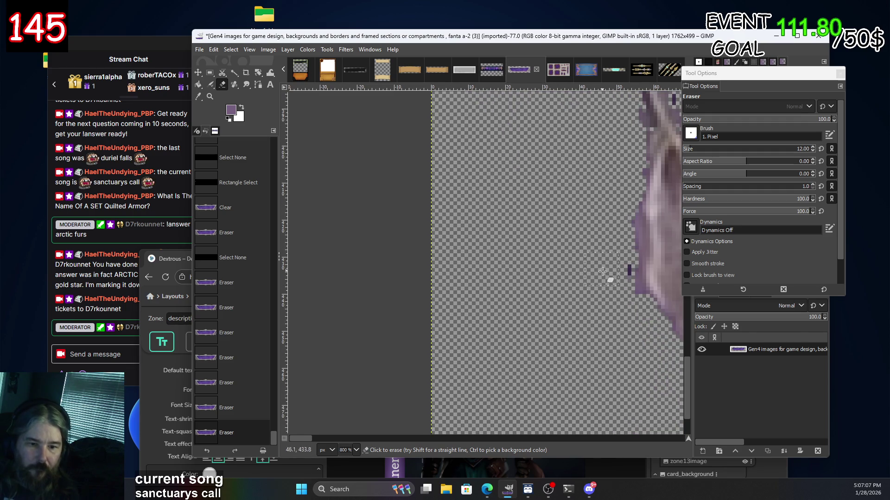
pyautogui.click(616, 276)
pyautogui.scroll(-6, 620, 367)
pyautogui.hscroll(3, 619, 368)
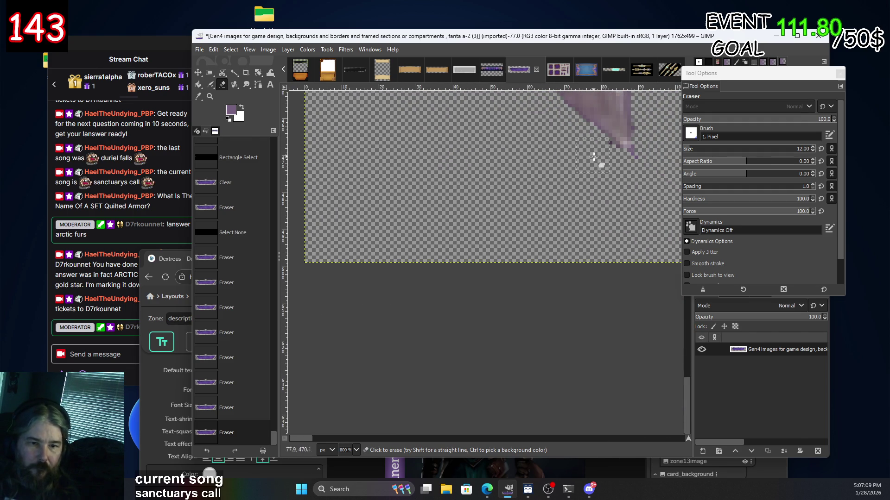
pyautogui.click(616, 171)
pyautogui.scroll(-5, 437, 191)
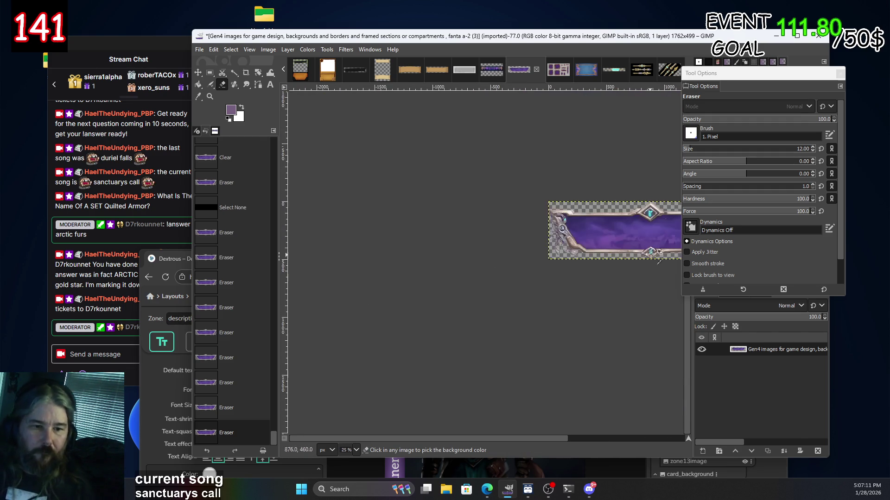
# Zoom out to see the whole cleaned 1762×499 banner and open the File menu.
pyautogui.scroll(3, 437, 192)
pyautogui.scroll(-4, 437, 192)
pyautogui.scroll(-2, 510, 153)
pyautogui.scroll(2, 408, 195)
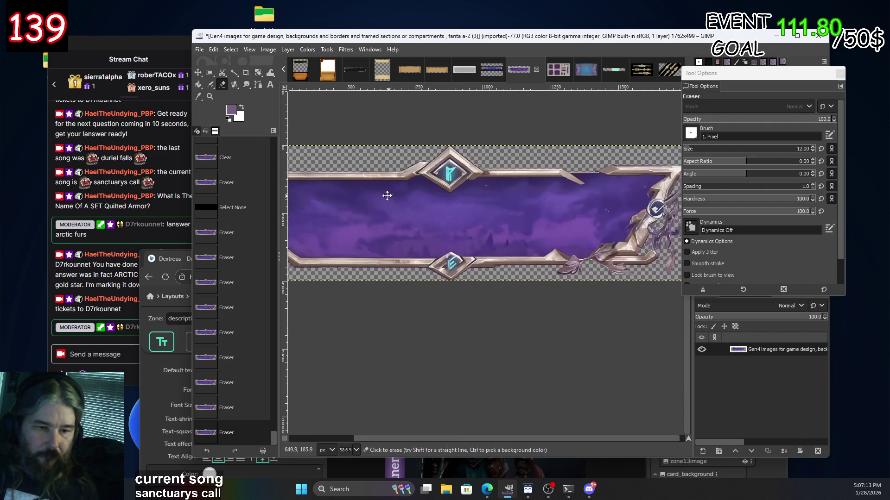
pyautogui.hscroll(-2, 521, 208)
pyautogui.scroll(-2, 520, 208)
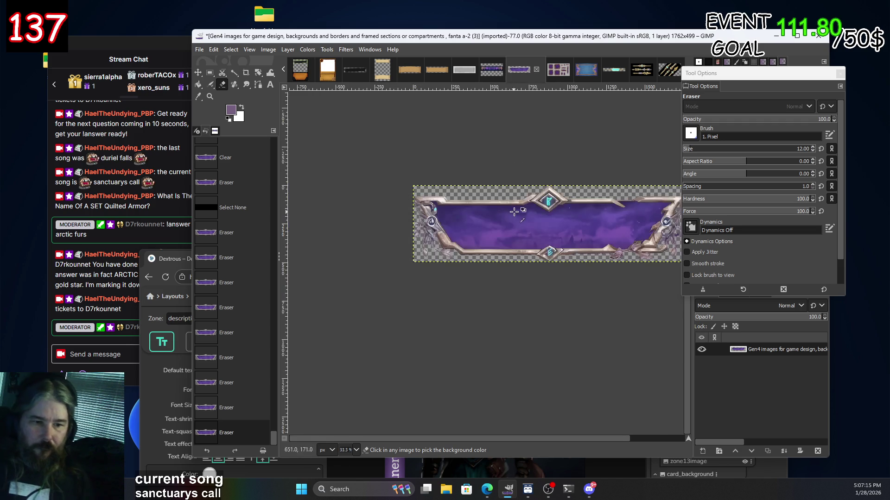
pyautogui.scroll(1, 594, 206)
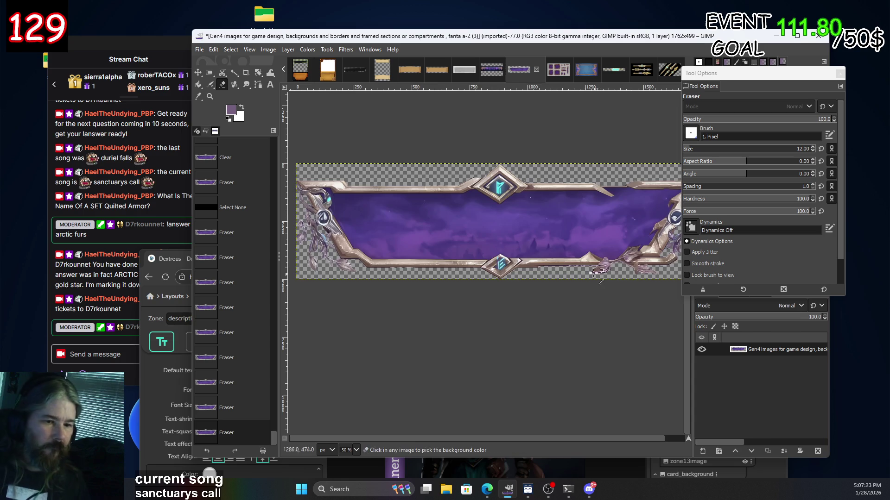
pyautogui.scroll(-2, 647, 230)
pyautogui.scroll(1, 574, 246)
pyautogui.click(200, 49)
# Export the banner as sidebanner.png into Documents, accepting the PNG settings.
pyautogui.moveTo(231, 49)
pyautogui.moveTo(199, 49)
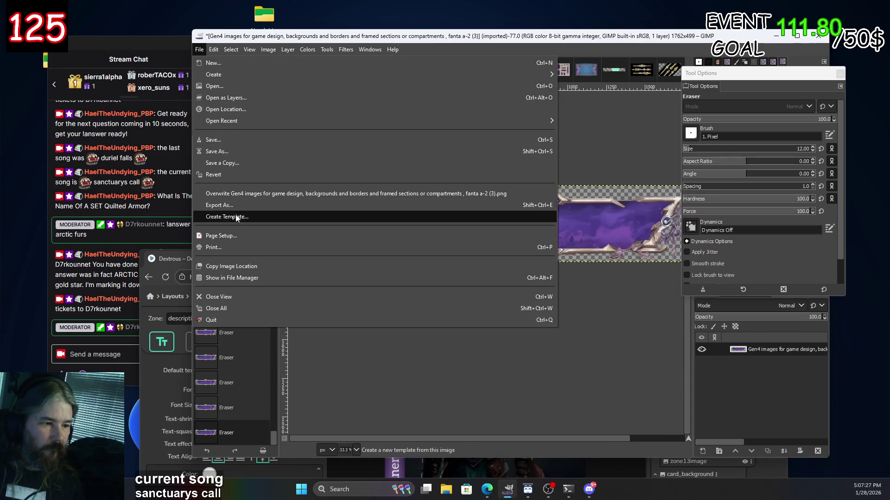
pyautogui.click(233, 207)
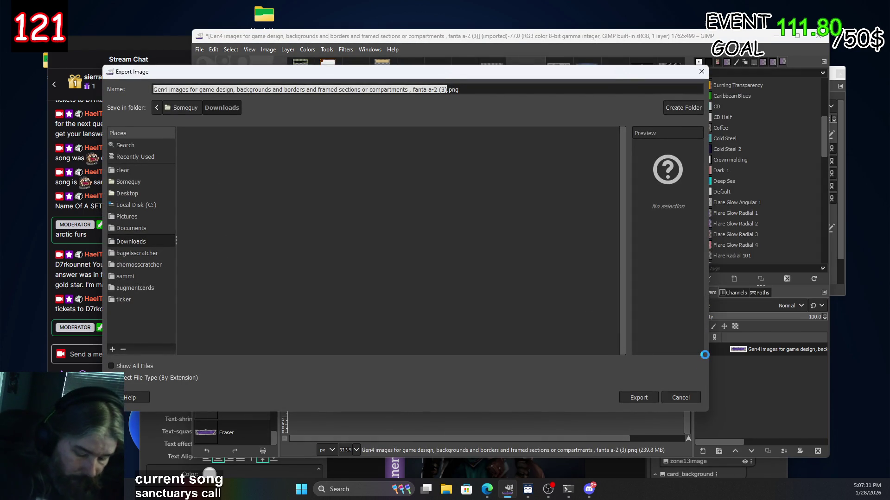
pyautogui.write('sidebanner')
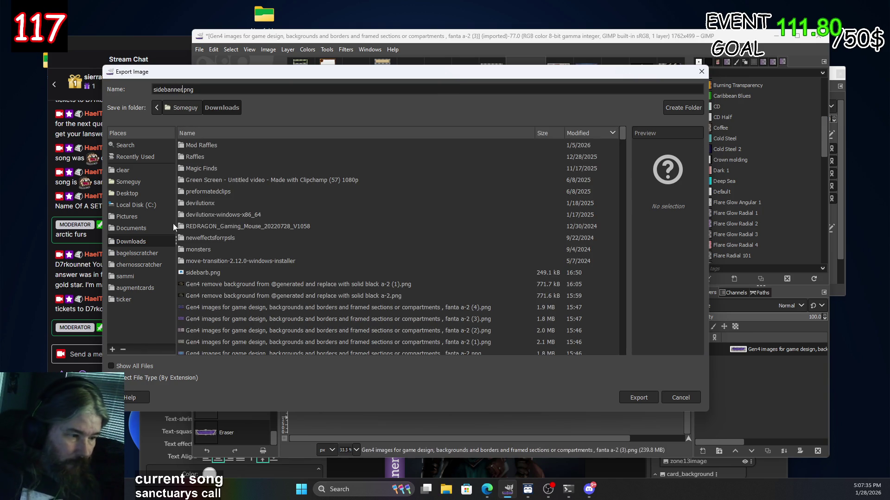
pyautogui.click(136, 228)
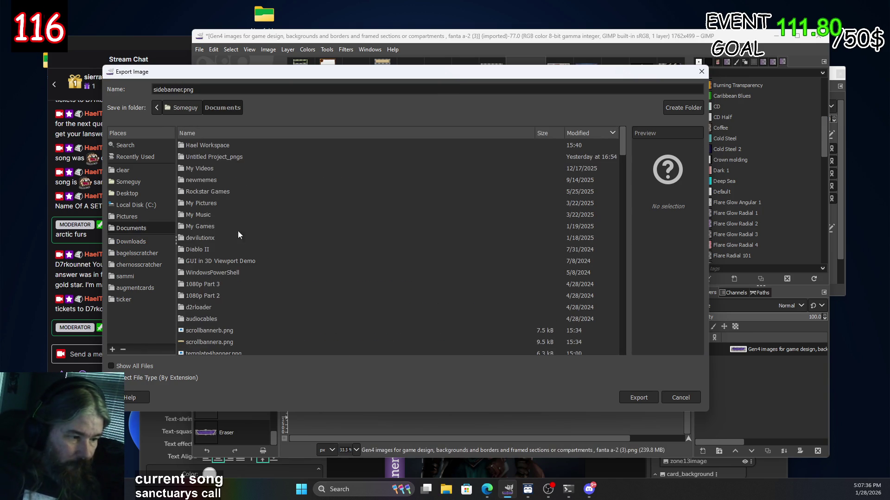
pyautogui.click(640, 397)
pyautogui.click(448, 362)
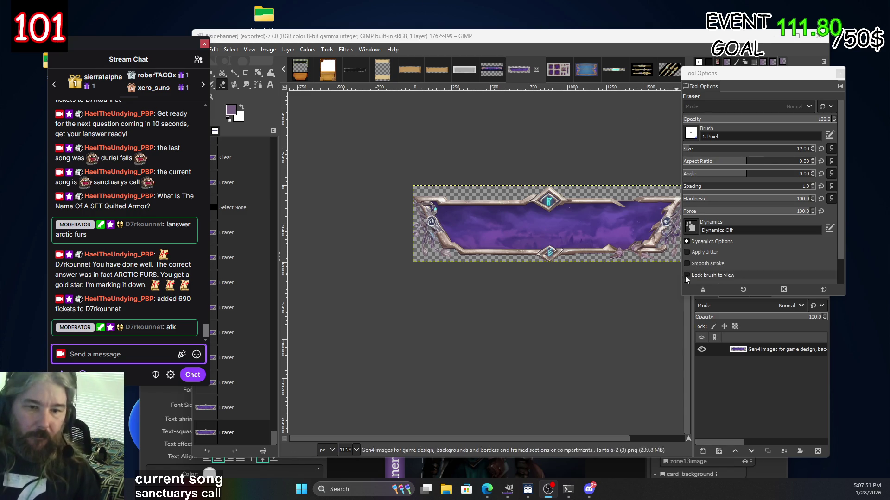
pyautogui.click(487, 489)
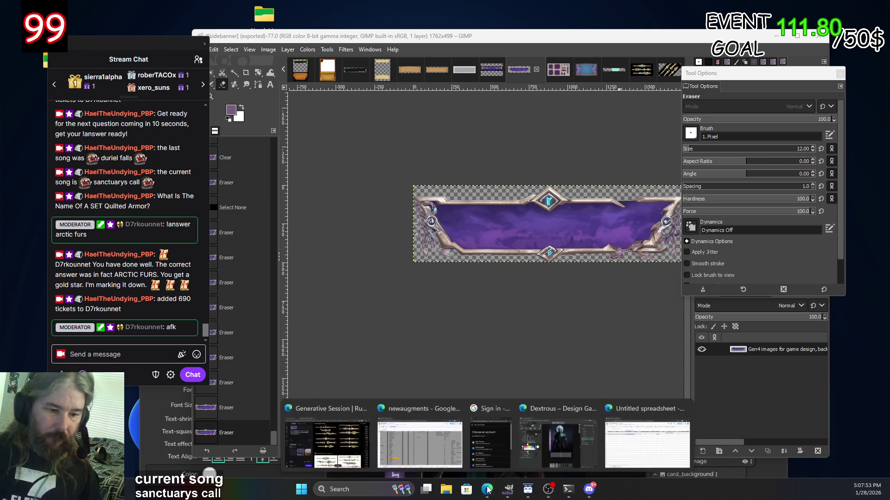
# Return to the Dextrous layout, hide the zone13image art and show the title zone.
pyautogui.click(558, 438)
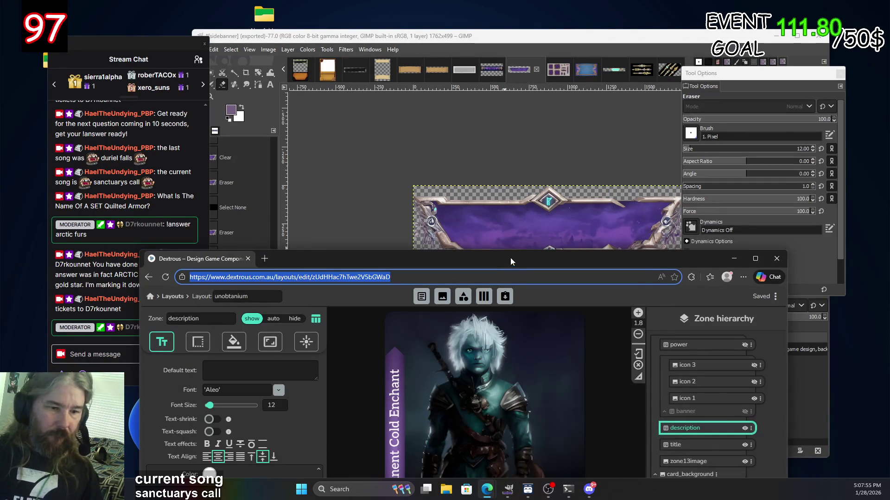
pyautogui.moveTo(510, 260); pyautogui.dragTo(517, 53)
pyautogui.click(681, 239)
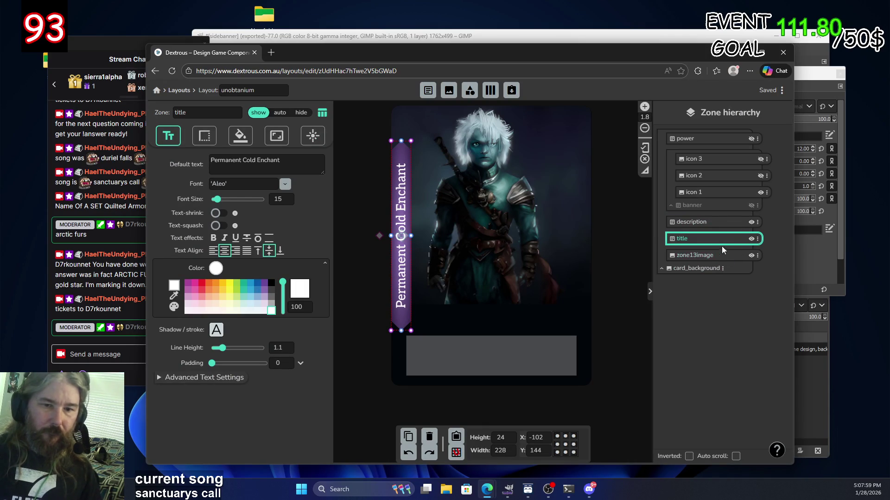
pyautogui.click(756, 256)
pyautogui.click(751, 256)
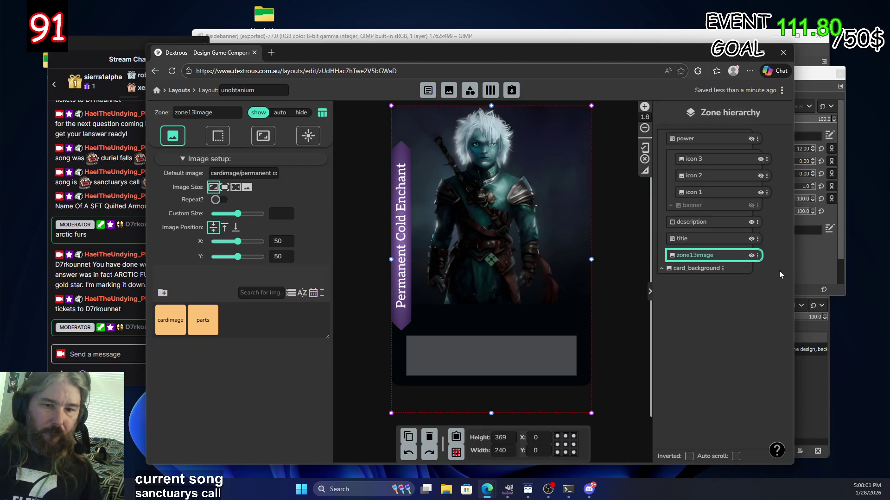
pyautogui.click(751, 256)
pyautogui.click(751, 240)
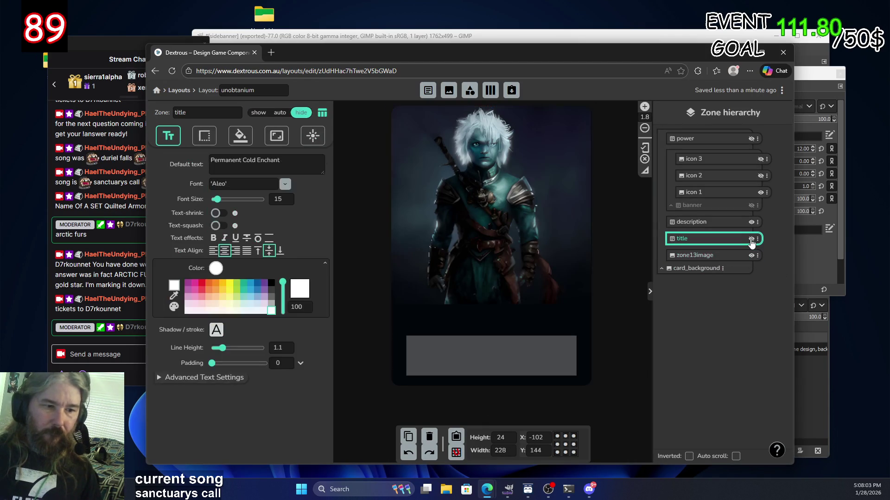
pyautogui.click(751, 239)
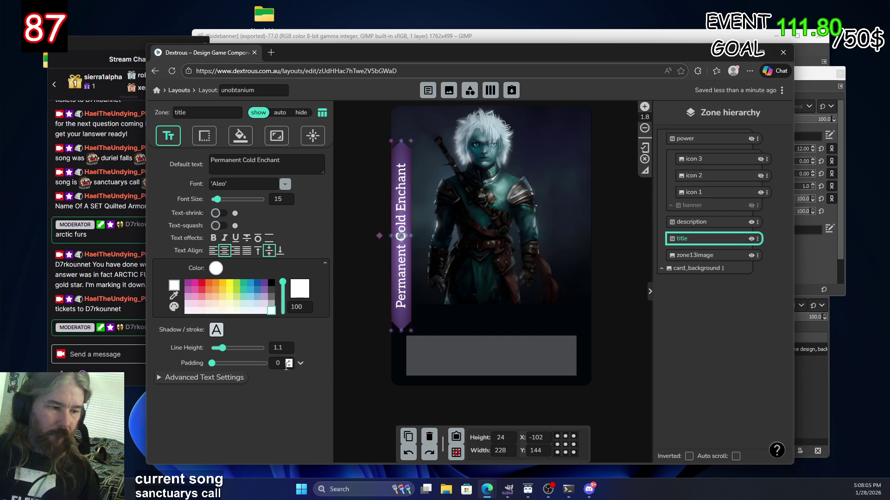
# Review the title zone's styling tabs and open its Background gradient picker.
pyautogui.click(206, 138)
pyautogui.click(169, 142)
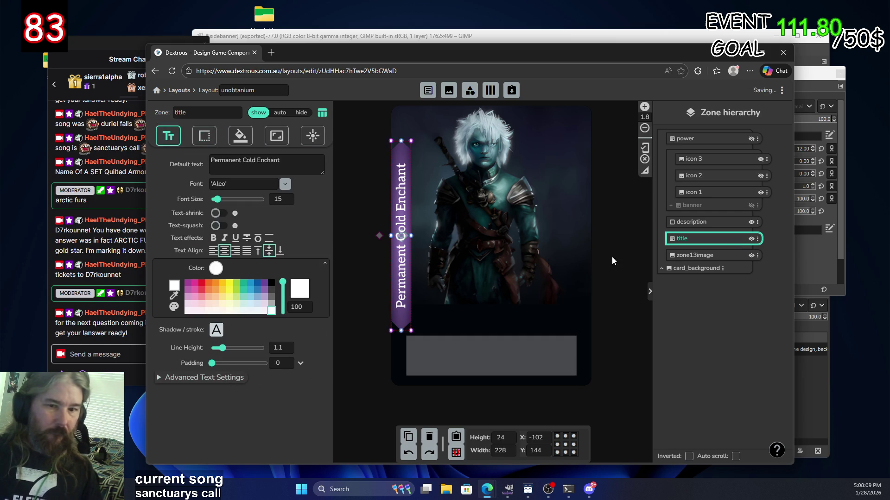
pyautogui.click(751, 240)
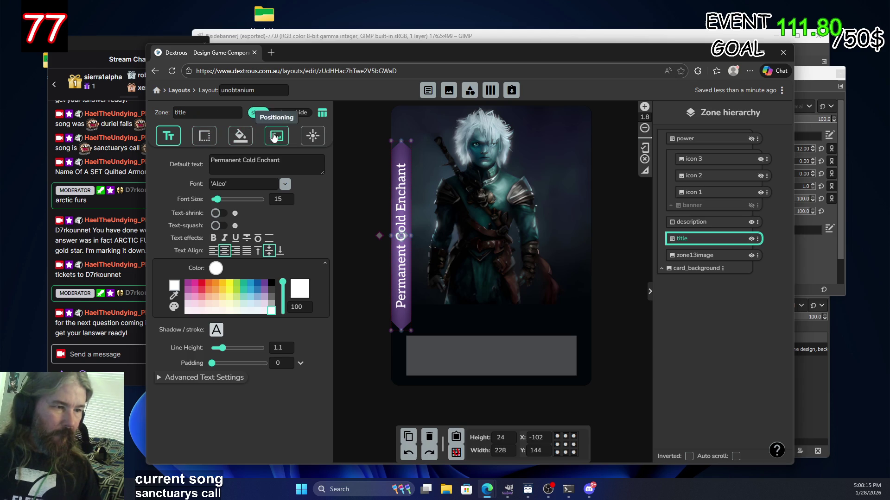
pyautogui.click(240, 136)
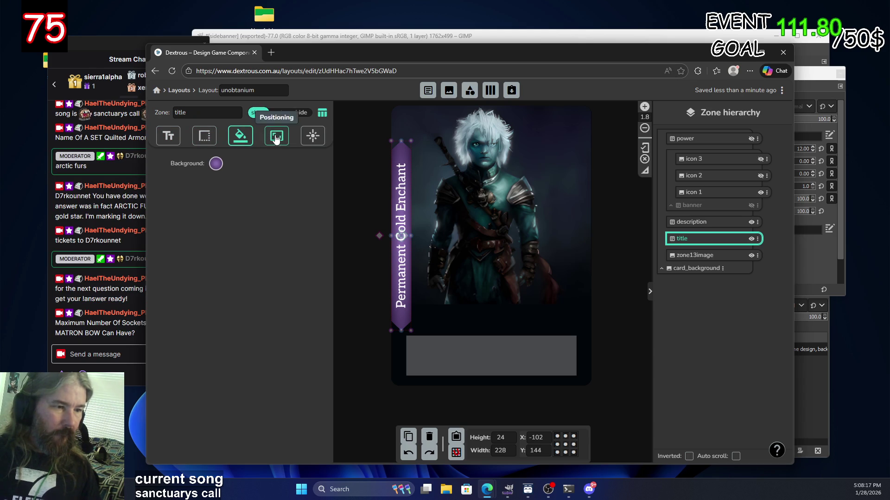
pyautogui.click(175, 138)
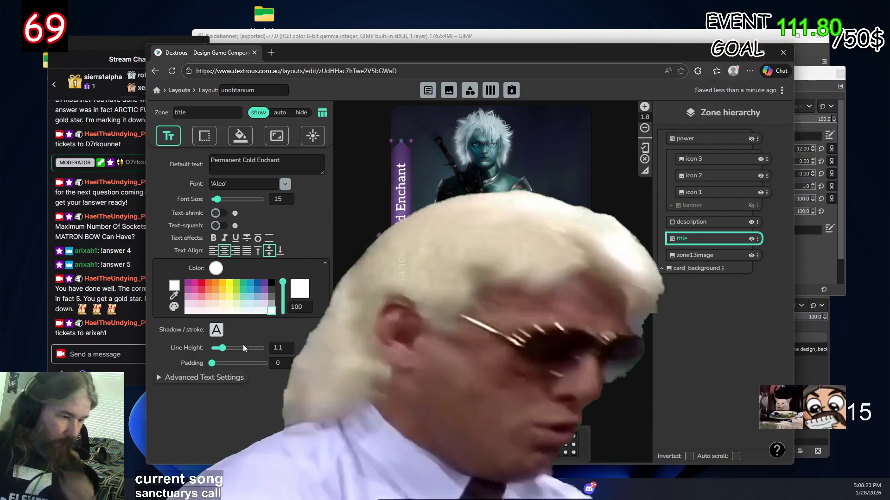
pyautogui.click(211, 378)
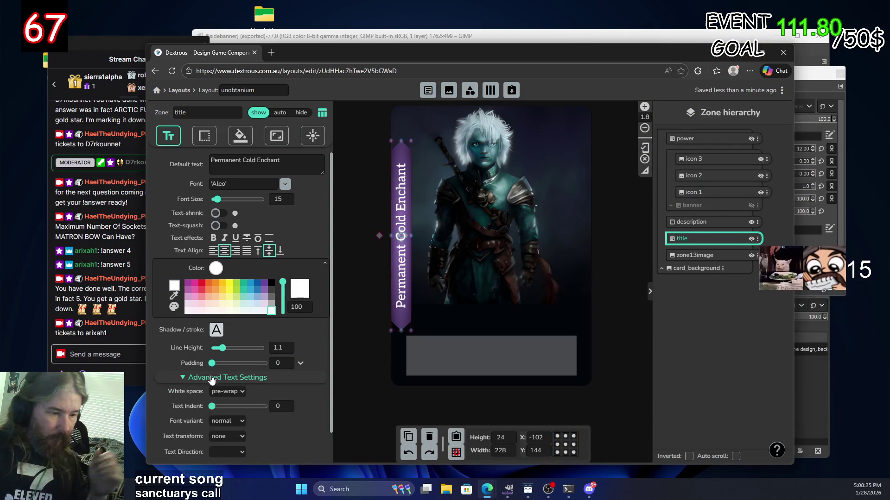
pyautogui.click(212, 378)
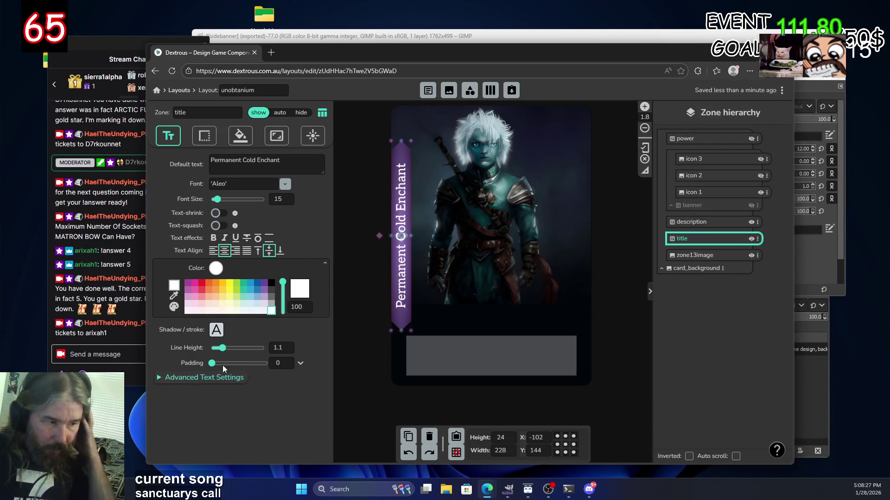
pyautogui.click(276, 136)
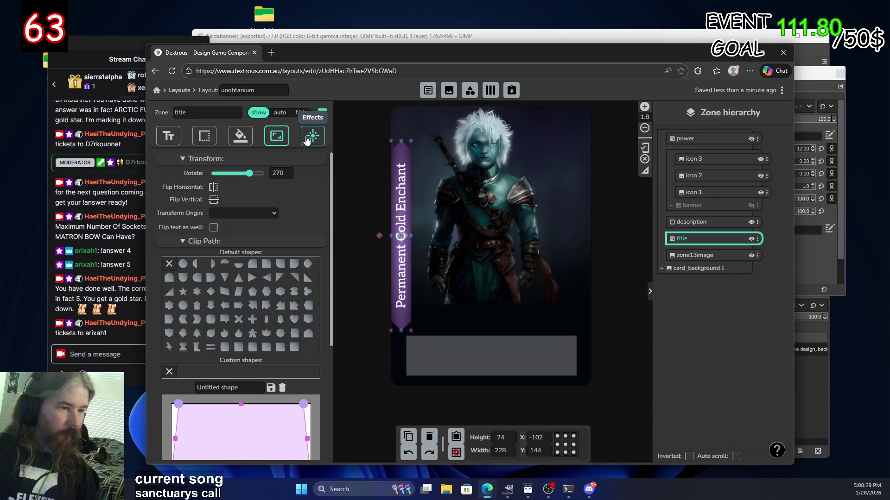
pyautogui.click(306, 139)
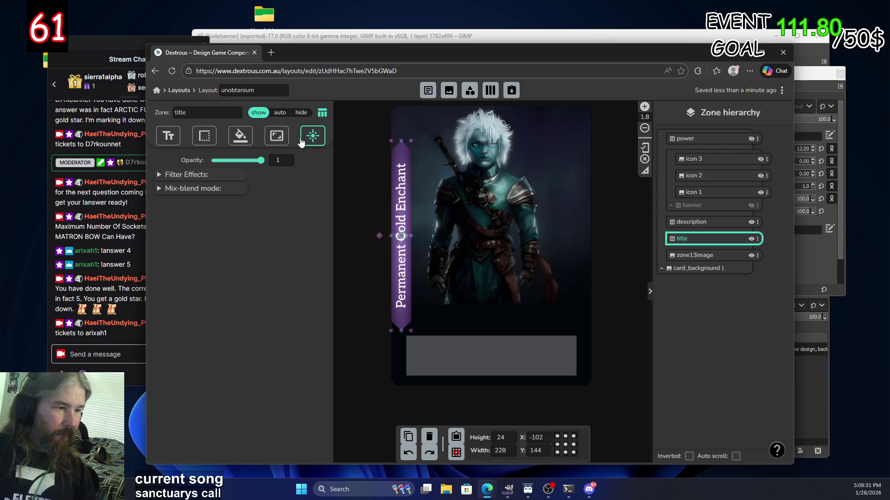
pyautogui.click(239, 138)
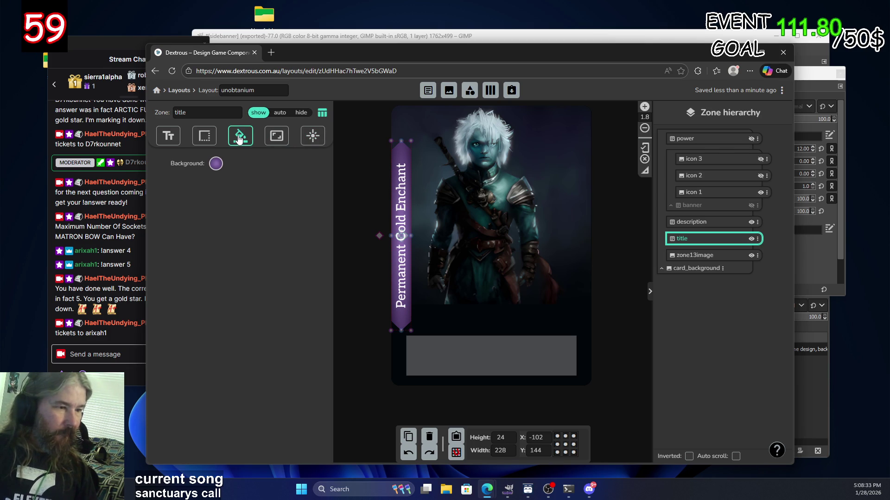
pyautogui.click(217, 165)
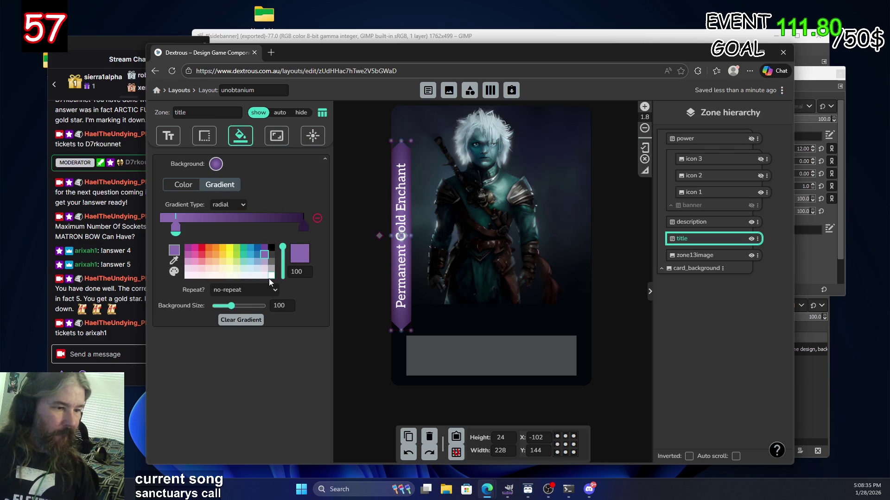
# Make the title gradient stop magenta-purple and set its border style to none.
pyautogui.click(272, 276)
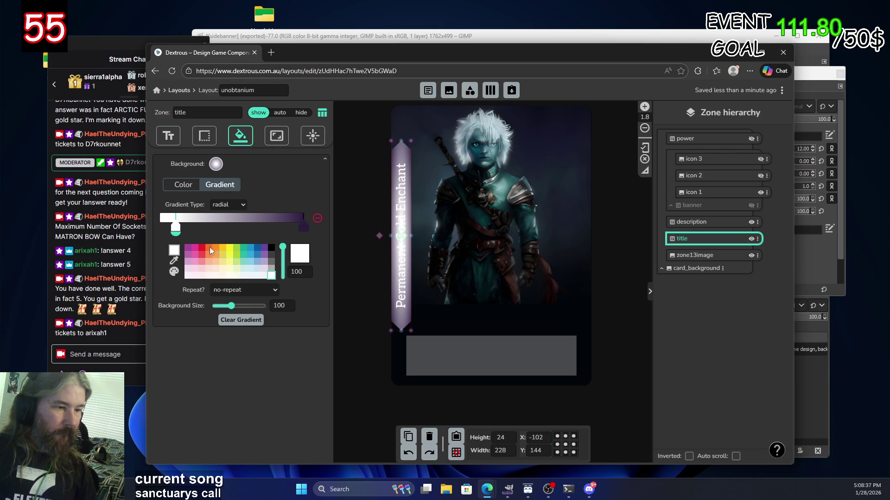
pyautogui.click(188, 248)
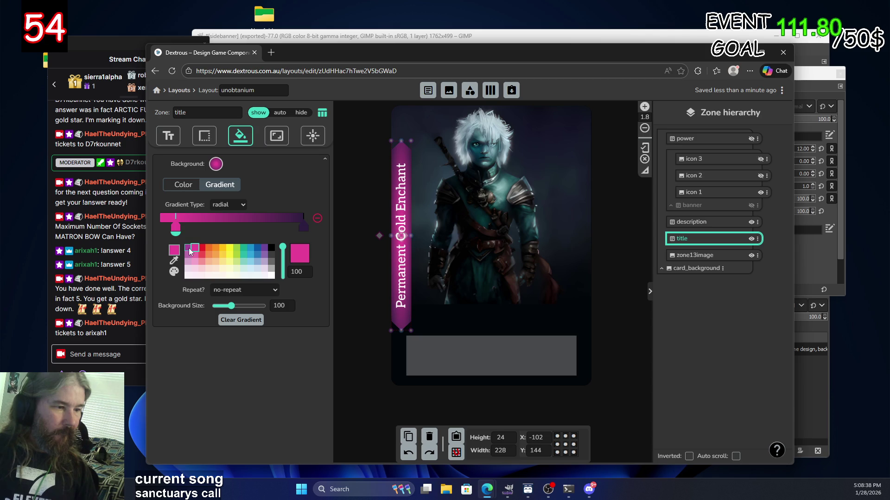
pyautogui.click(204, 137)
pyautogui.click(227, 173)
pyautogui.click(232, 197)
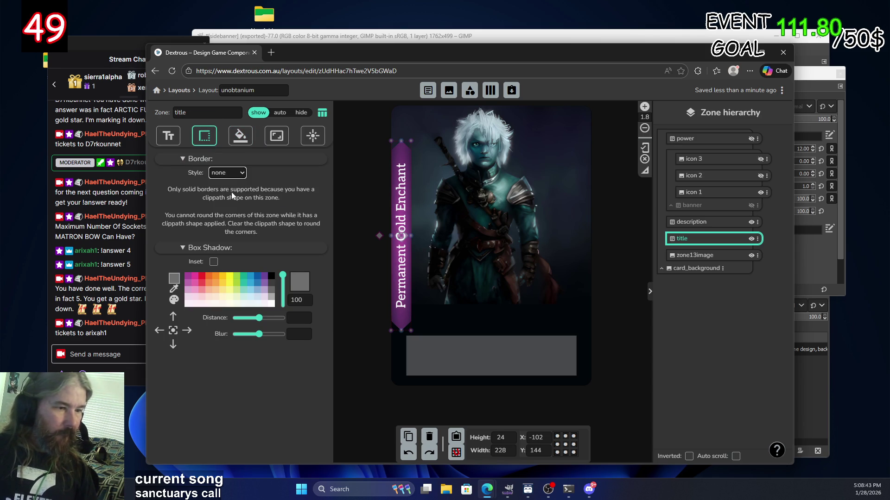
# Add a new 96×96 image zone, zone14image, to the layout.
pyautogui.click(208, 250)
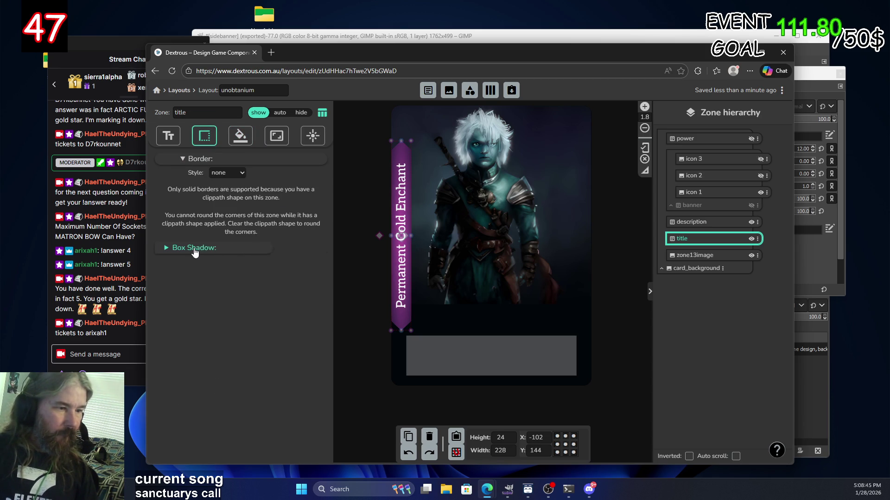
pyautogui.click(242, 174)
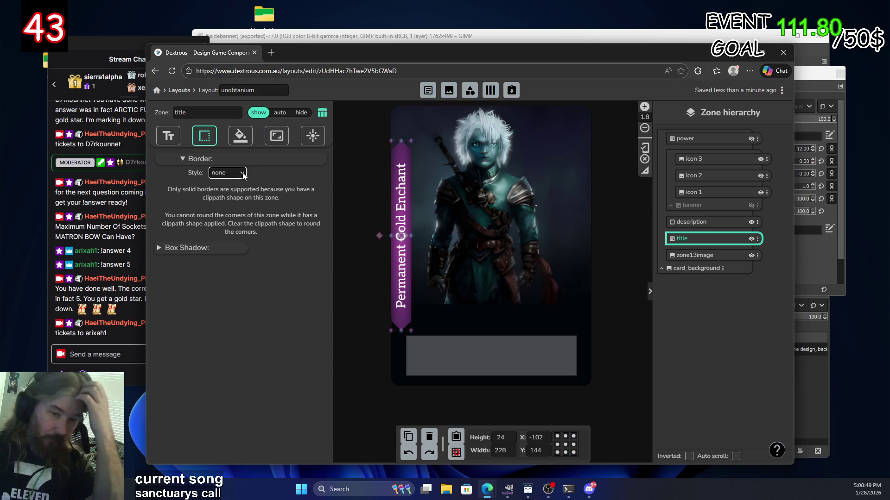
pyautogui.click(448, 90)
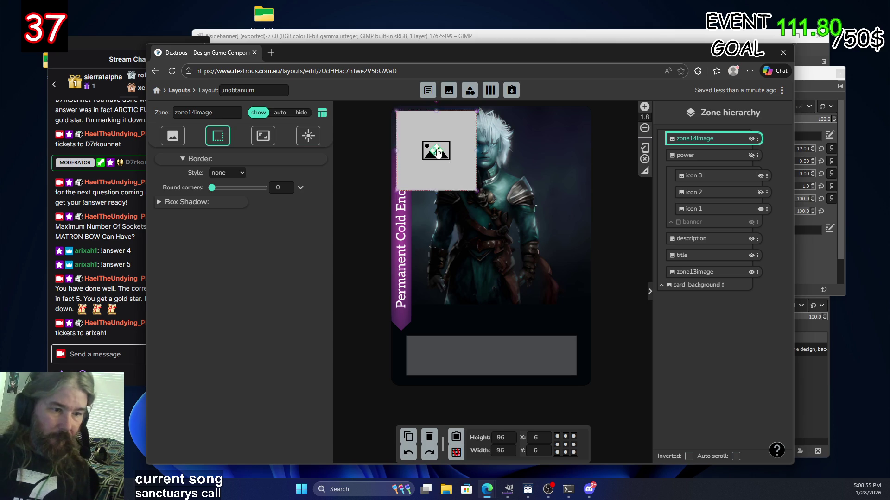
# Open zone14image's image setup and go into the parts folder.
pyautogui.click(173, 135)
pyautogui.click(162, 293)
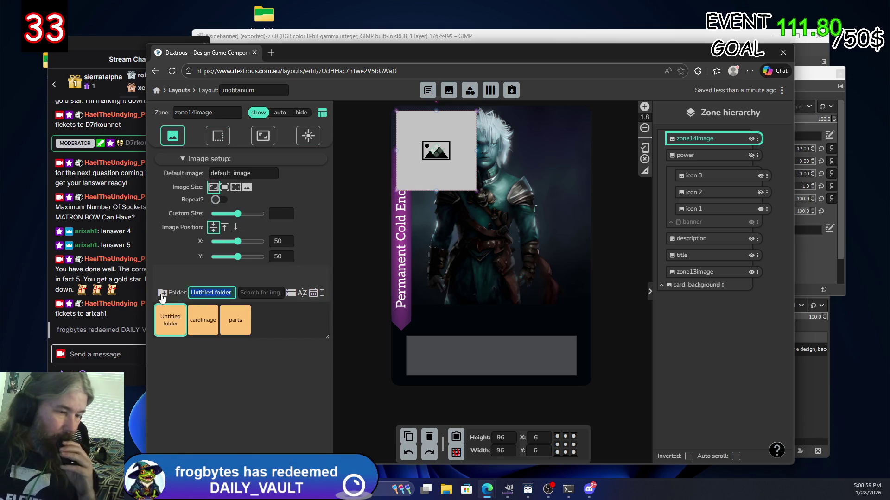
pyautogui.click(220, 326)
pyautogui.doubleClick(221, 324)
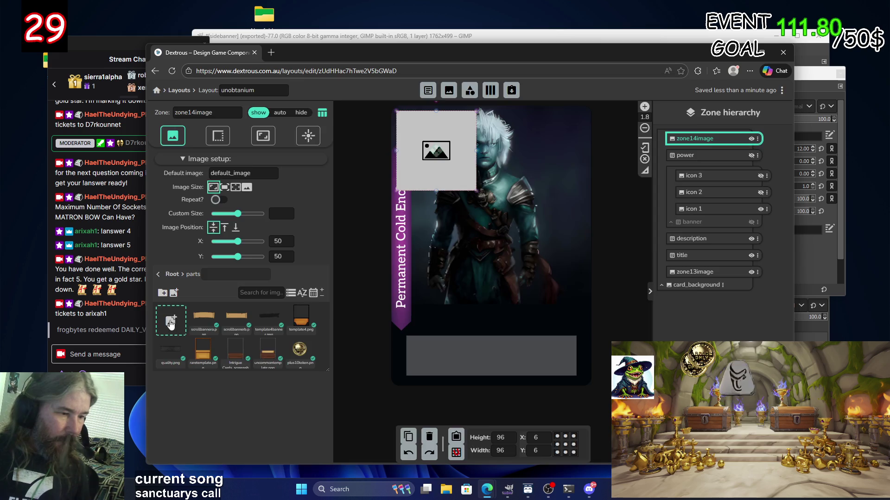
# Upload sidebanner.png from Documents into parts and set it as the zone's image.
pyautogui.click(172, 320)
pyautogui.click(443, 289)
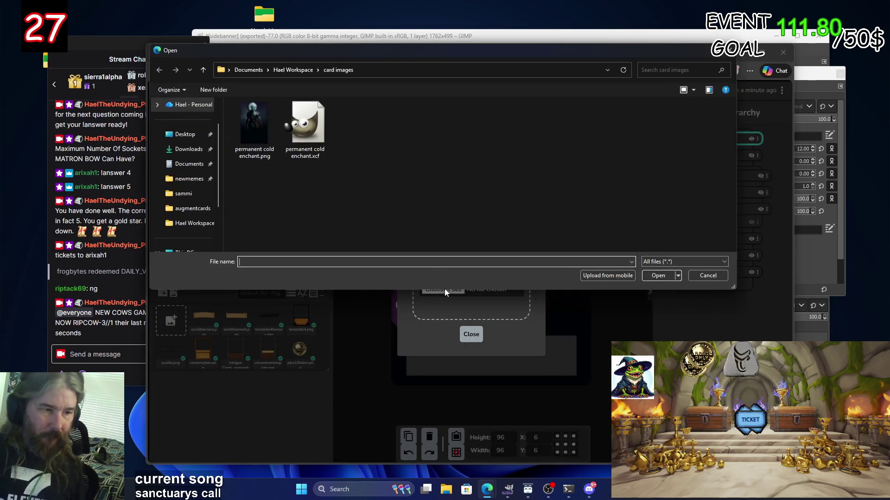
pyautogui.click(189, 164)
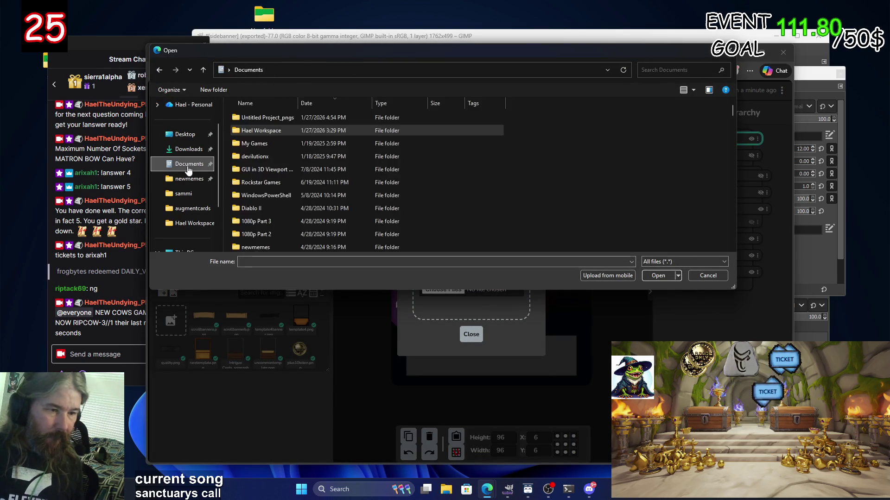
pyautogui.scroll(-5, 296, 167)
pyautogui.click(277, 156)
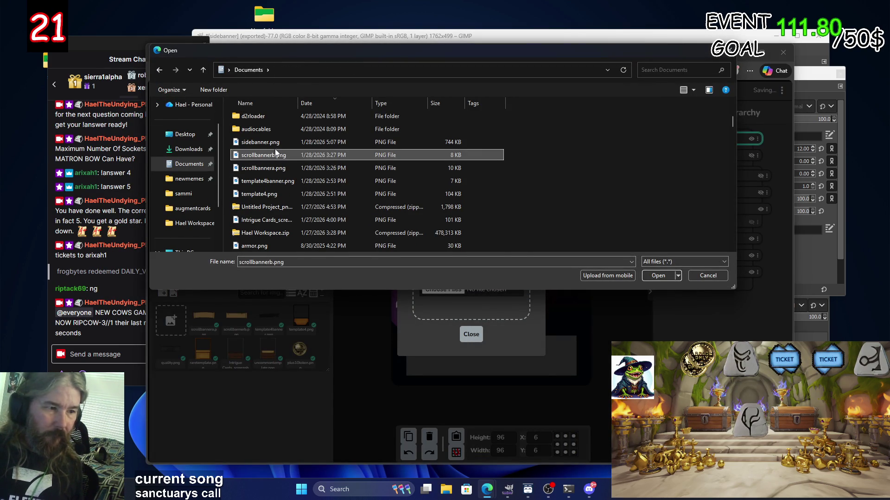
pyautogui.doubleClick(274, 143)
pyautogui.click(471, 289)
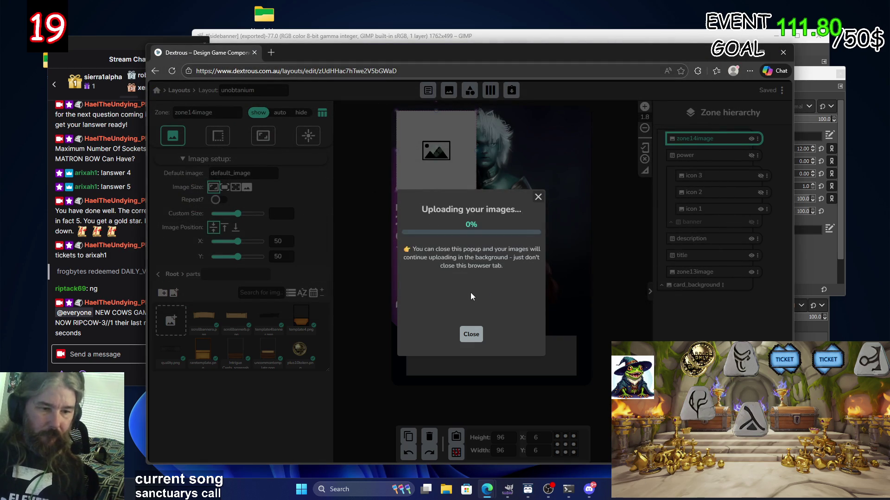
pyautogui.click(470, 334)
pyautogui.click(204, 318)
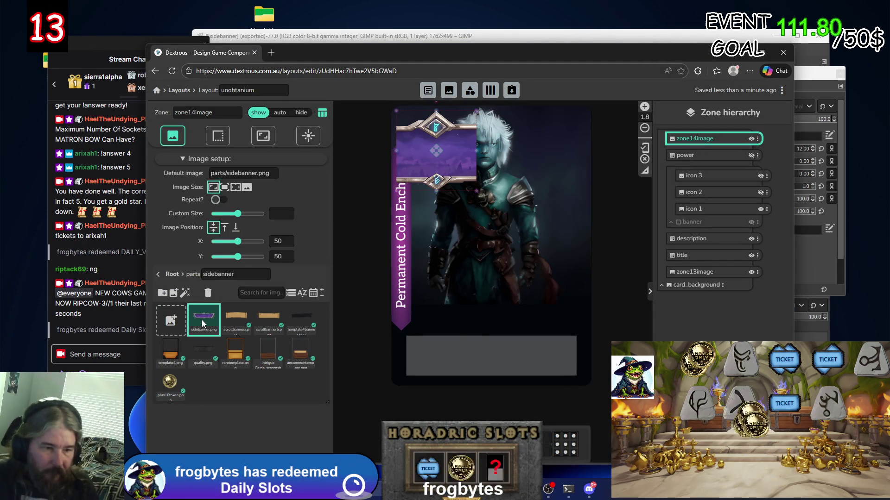
# Resize zone14image into a 248×78 strip at X 4.1, Y 66 across the card art.
pyautogui.moveTo(440, 144)
pyautogui.mouseDown()
pyautogui.moveTo(495, 209)
pyautogui.moveTo(583, 226)
pyautogui.mouseUp()
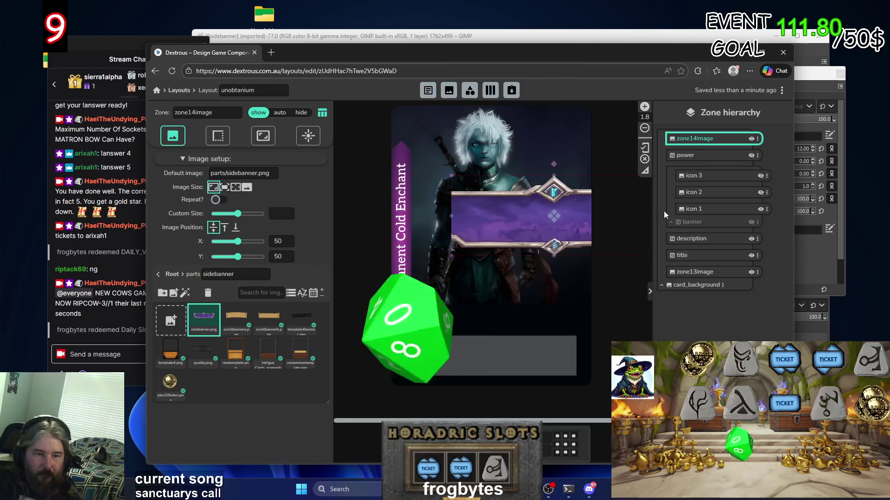
pyautogui.moveTo(583, 226); pyautogui.dragTo(504, 228)
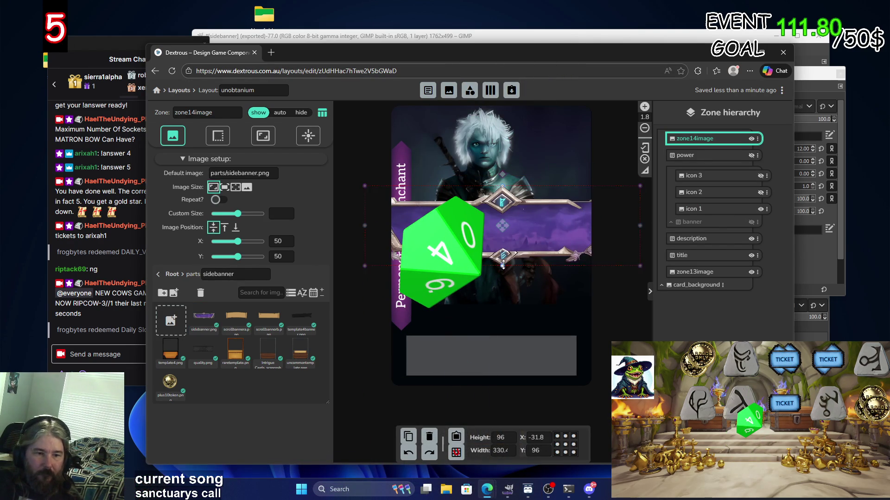
pyautogui.moveTo(503, 265); pyautogui.dragTo(510, 263)
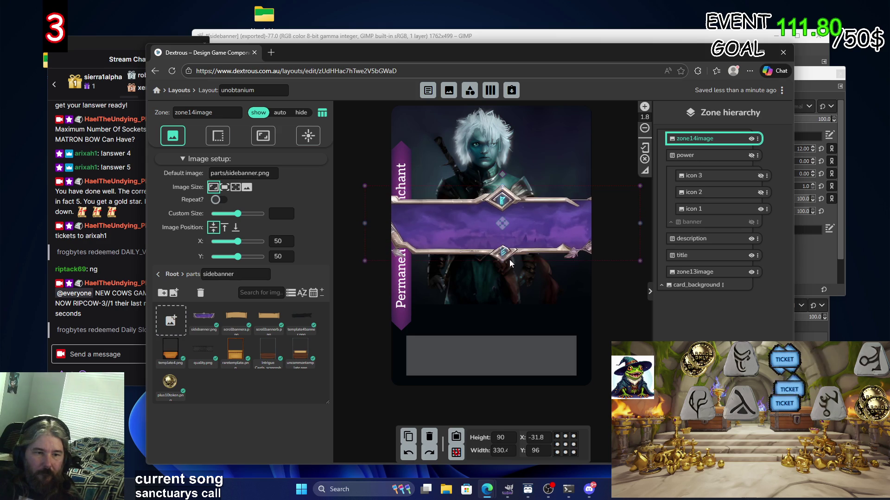
pyautogui.moveTo(640, 223); pyautogui.dragTo(567, 227)
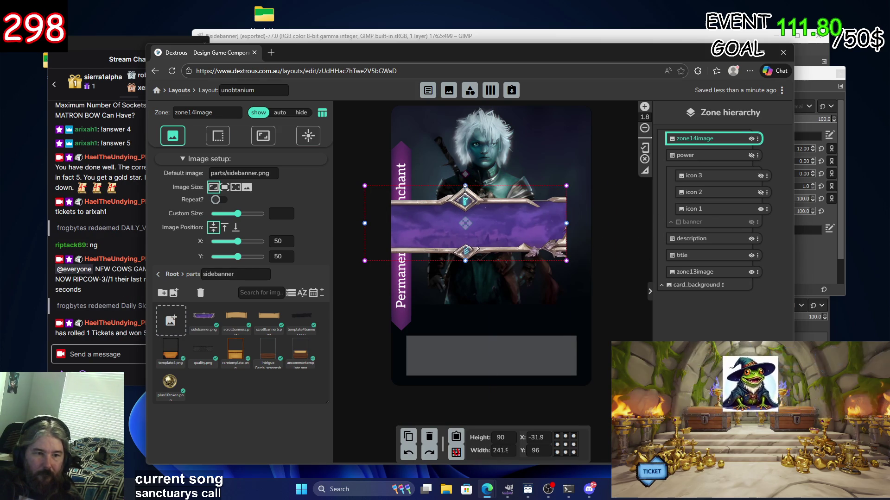
pyautogui.moveTo(466, 187)
pyautogui.mouseDown()
pyautogui.moveTo(465, 214)
pyautogui.moveTo(495, 226)
pyautogui.mouseUp()
pyautogui.moveTo(600, 196)
pyautogui.mouseDown()
pyautogui.moveTo(572, 200)
pyautogui.moveTo(601, 200)
pyautogui.mouseUp()
pyautogui.moveTo(498, 200); pyautogui.dragTo(505, 162)
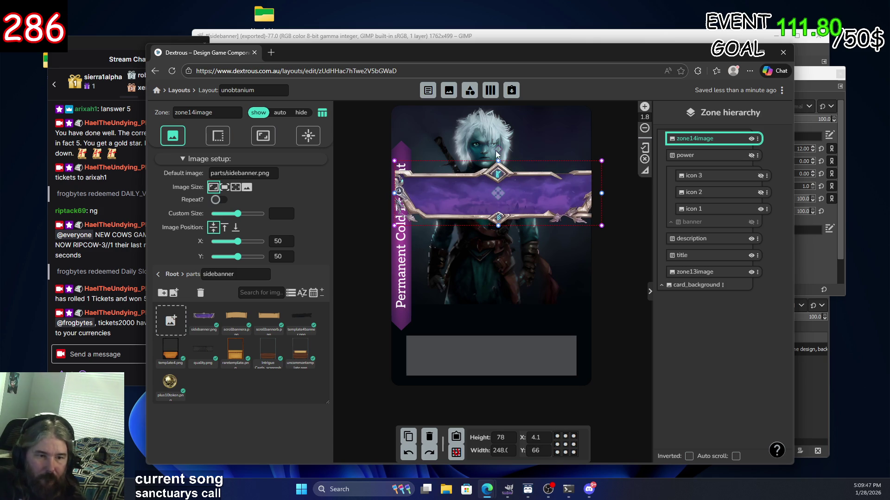
pyautogui.click(495, 151)
pyautogui.click(500, 214)
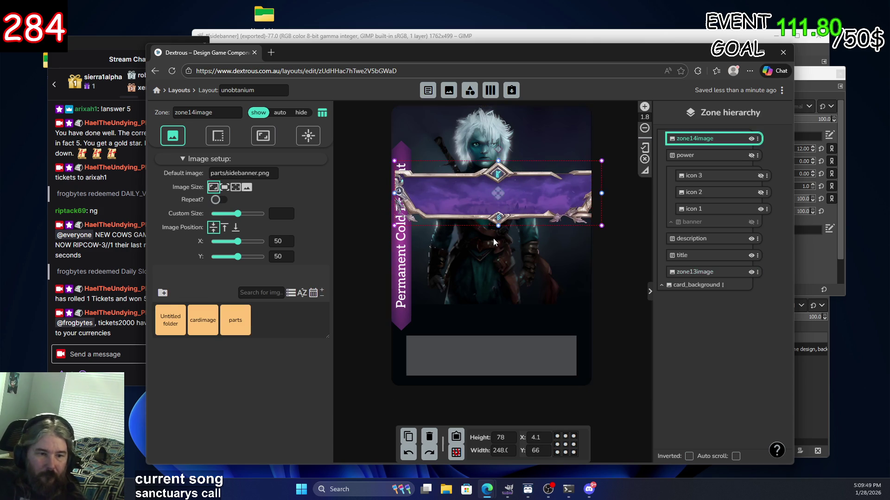
# Rotate the banner to 275° and move it onto the card's left edge.
pyautogui.moveTo(501, 148); pyautogui.dragTo(448, 190)
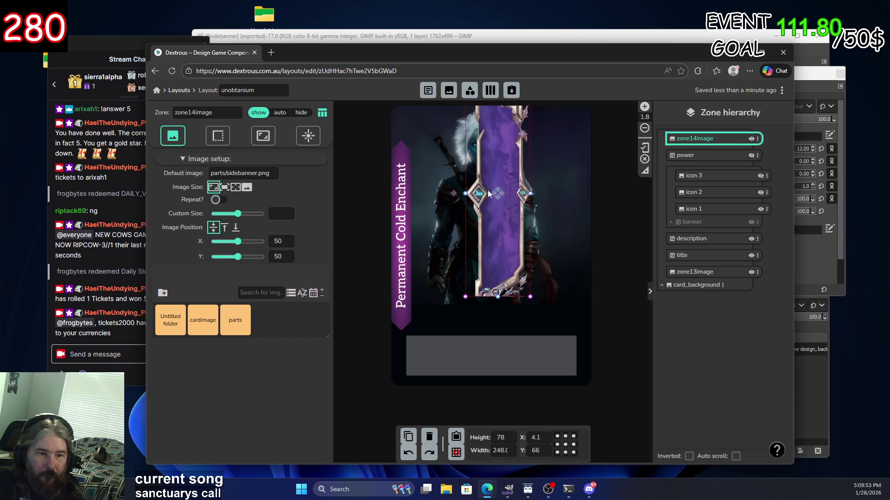
pyautogui.moveTo(497, 193)
pyautogui.mouseDown()
pyautogui.moveTo(438, 245)
pyautogui.moveTo(416, 237)
pyautogui.mouseUp()
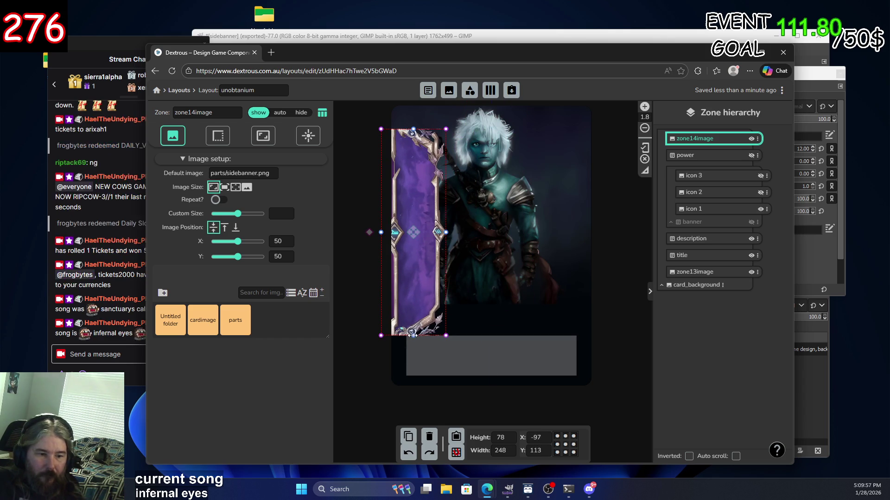
pyautogui.moveTo(412, 337); pyautogui.dragTo(412, 358)
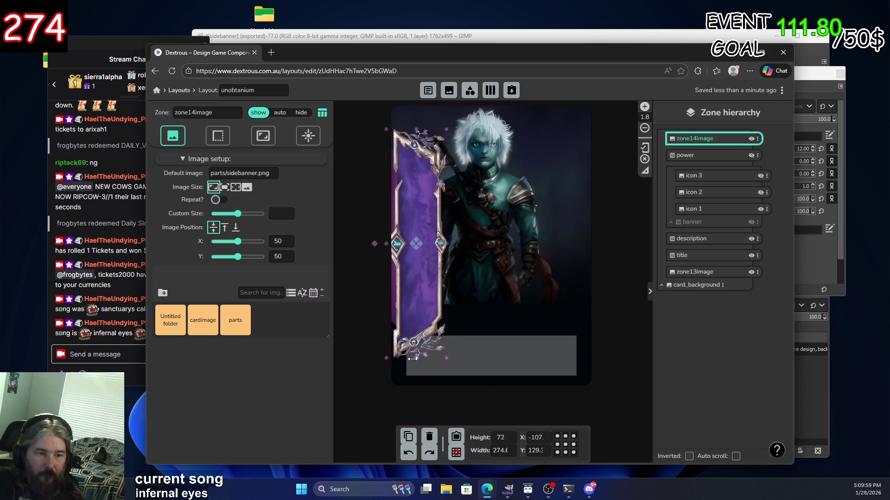
pyautogui.moveTo(419, 253); pyautogui.dragTo(404, 222)
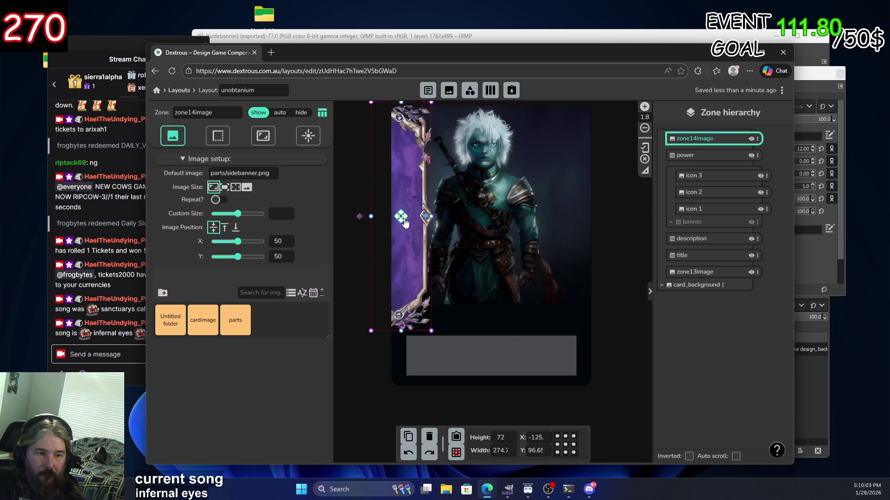
# Size the banner to 221.8×51.2 at X -91.3, Y 91.3 behind the title strip.
pyautogui.scroll(-3, 512, 266)
pyautogui.scroll(-3, 513, 263)
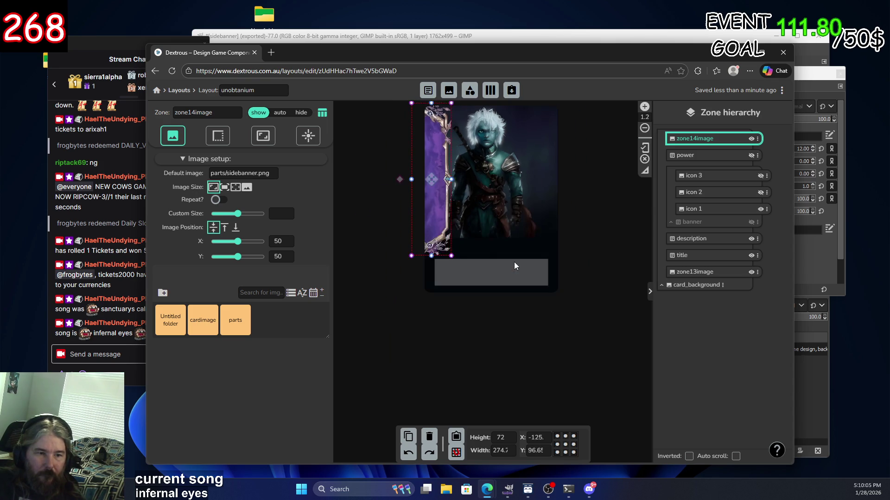
pyautogui.moveTo(431, 255); pyautogui.dragTo(425, 247)
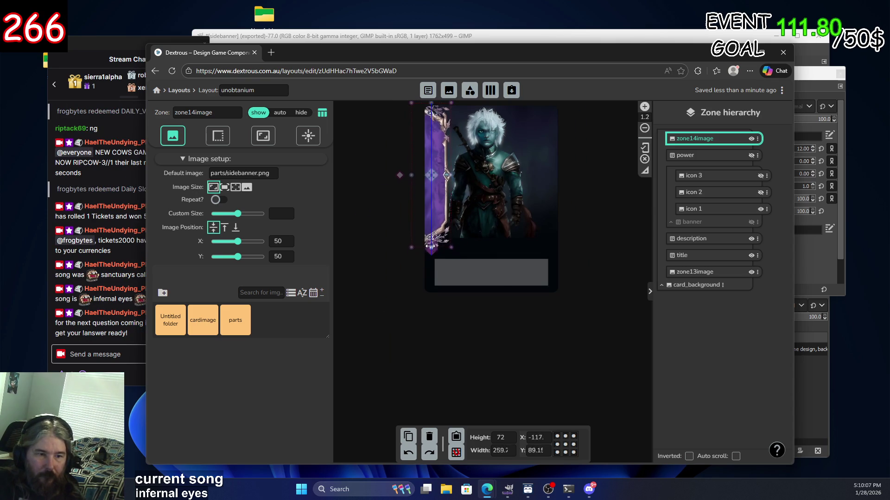
pyautogui.click(425, 247)
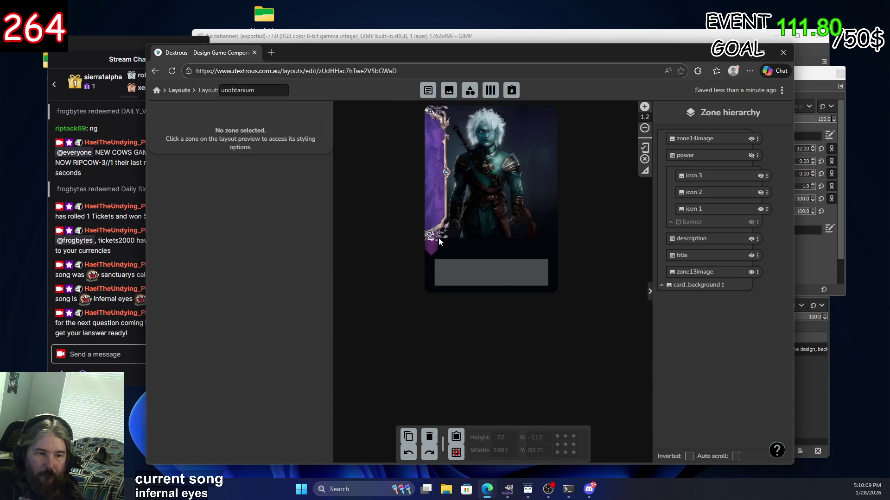
pyautogui.click(445, 241)
pyautogui.moveTo(430, 240)
pyautogui.mouseDown()
pyautogui.moveTo(430, 249)
pyautogui.moveTo(439, 227)
pyautogui.mouseUp()
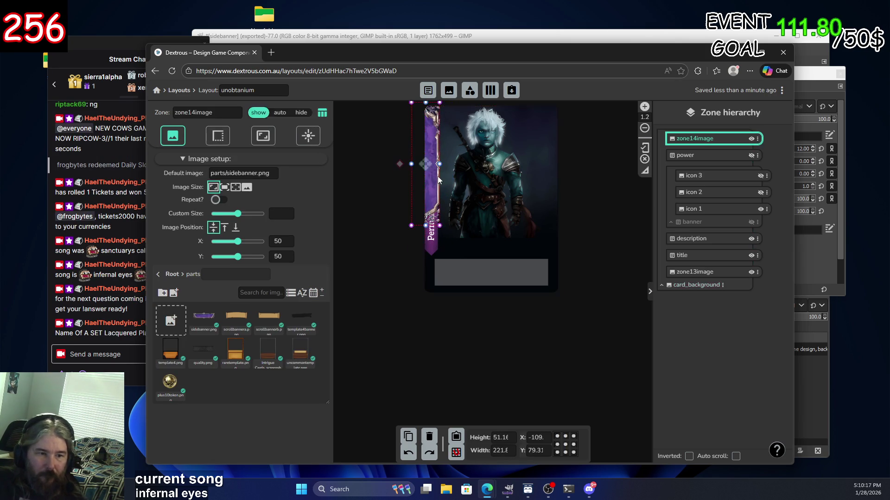
pyautogui.moveTo(427, 166); pyautogui.dragTo(437, 174)
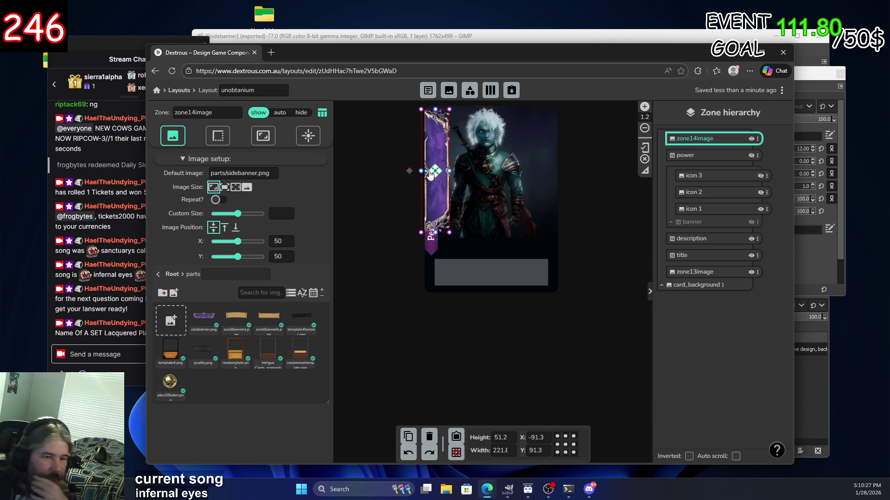
pyautogui.moveTo(434, 173); pyautogui.dragTo(438, 177)
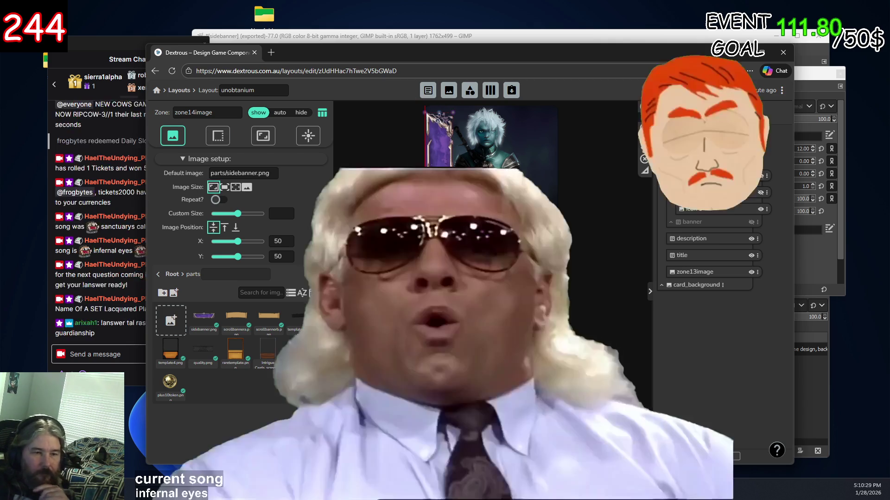
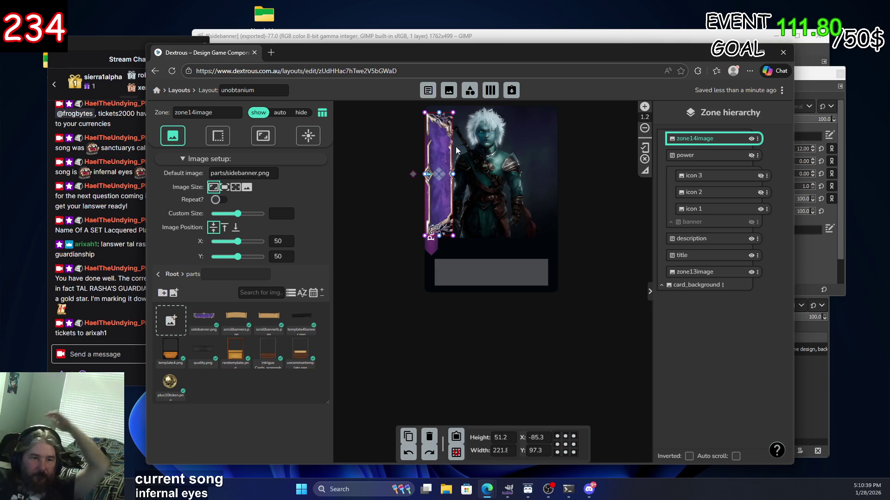
# Give zone14image Color-shift 280 and Saturation 0.5, then add new image zone zone15image.
pyautogui.click(272, 139)
pyautogui.click(315, 141)
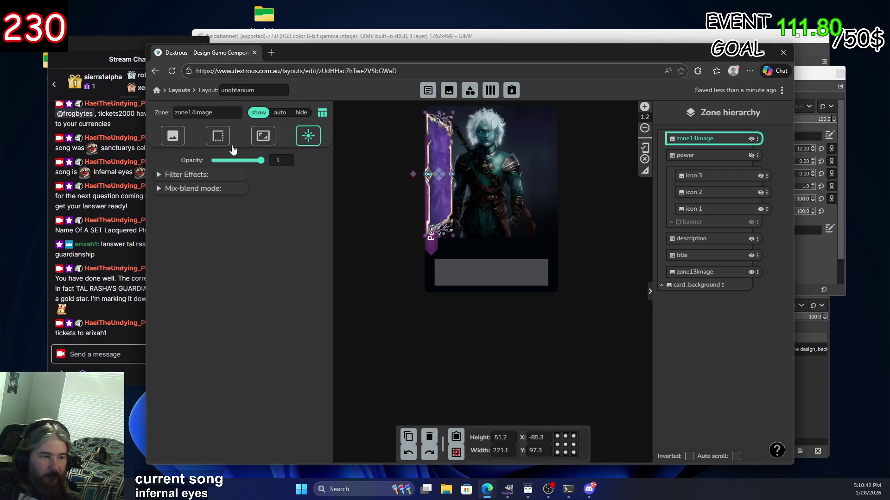
pyautogui.click(207, 178)
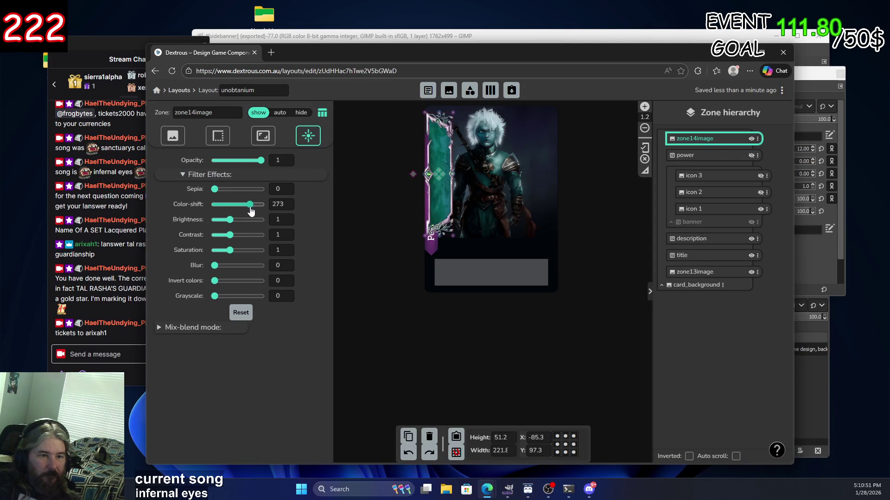
pyautogui.moveTo(255, 206); pyautogui.dragTo(252, 208)
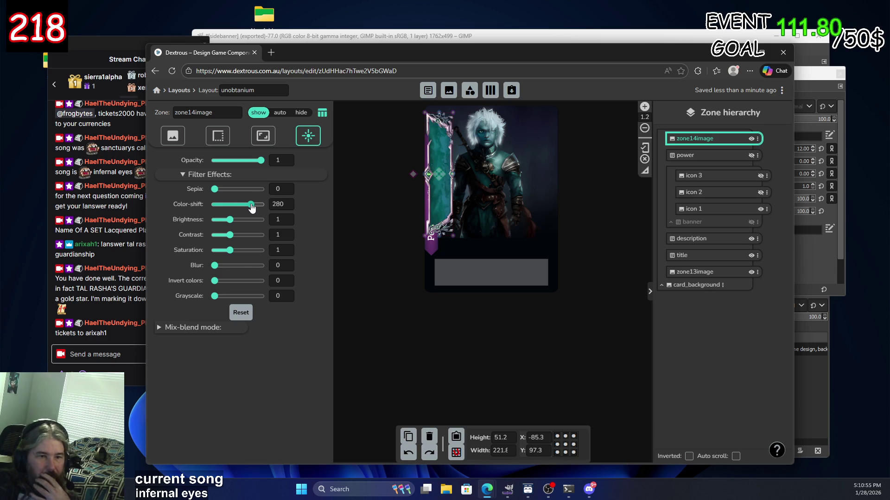
pyautogui.click(229, 251)
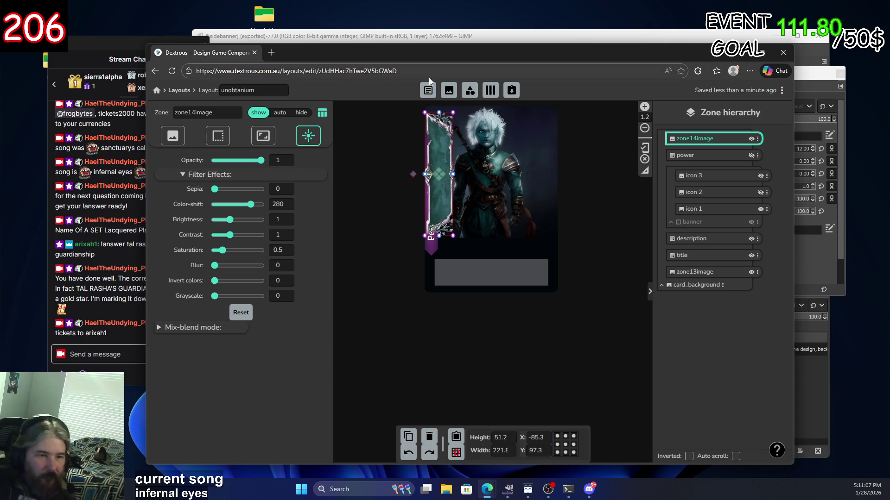
pyautogui.click(449, 91)
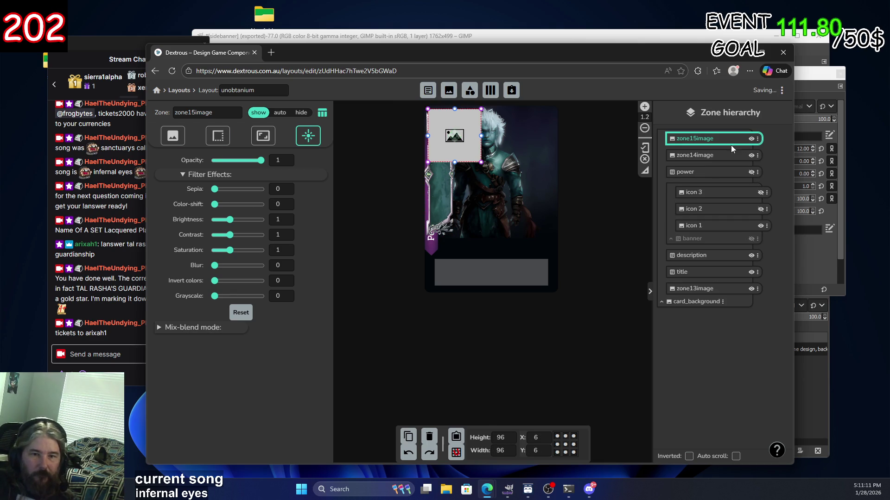
pyautogui.click(172, 135)
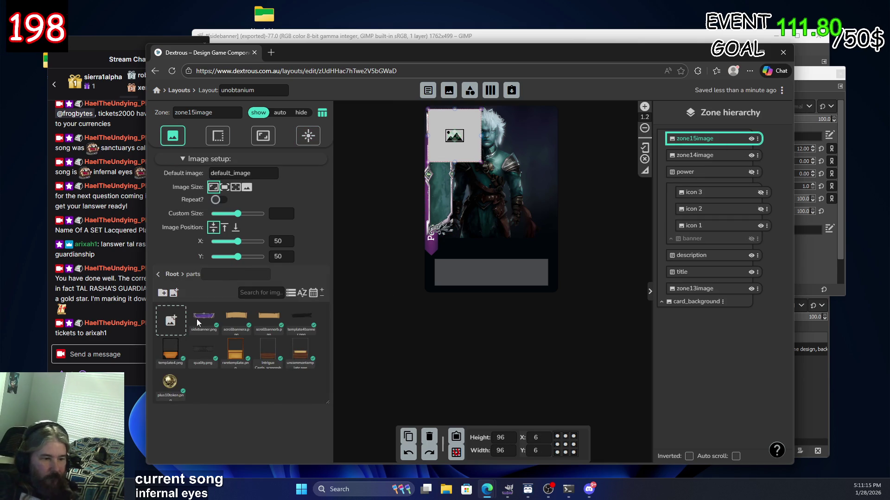
pyautogui.click(171, 321)
pyautogui.click(443, 290)
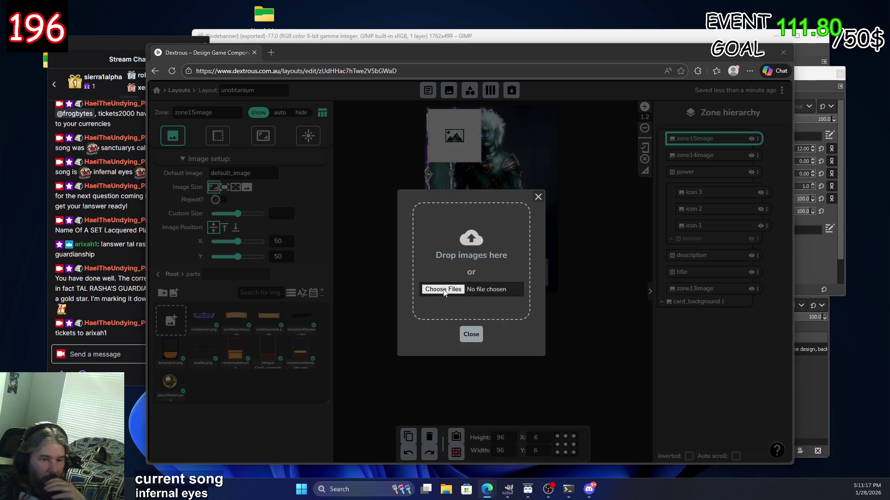
pyautogui.scroll(-2, 277, 168)
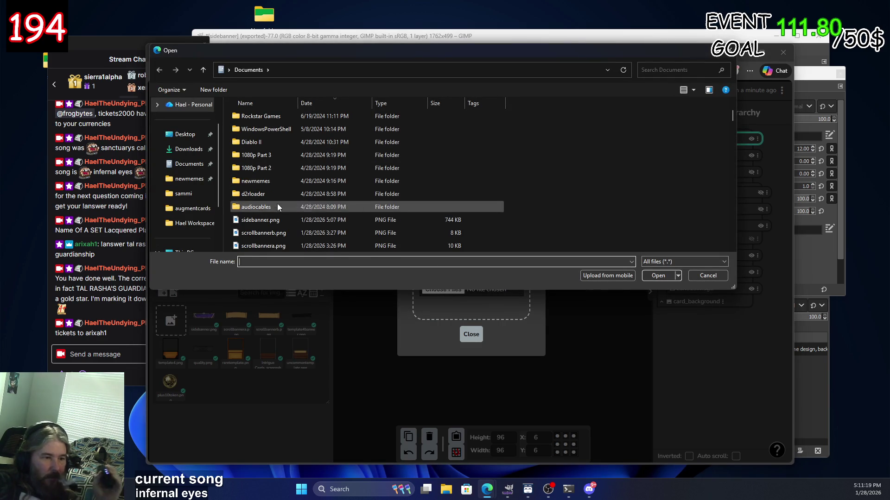
pyautogui.click(269, 220)
pyautogui.click(265, 233)
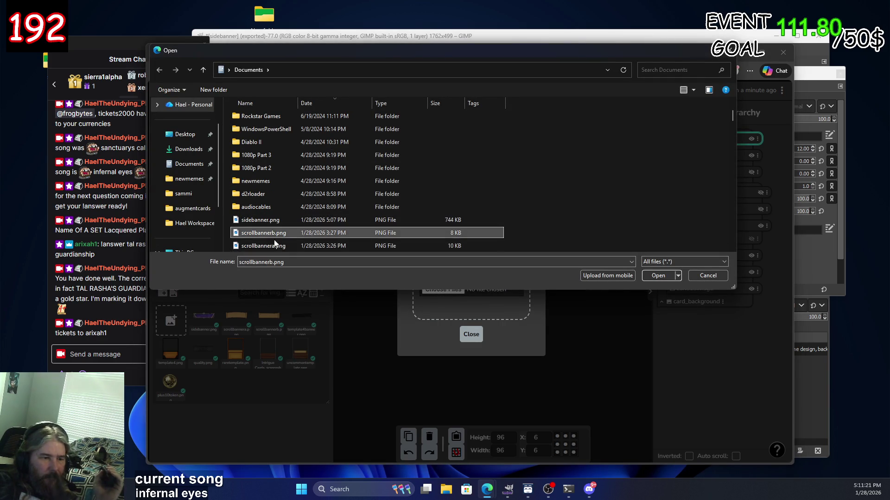
pyautogui.click(657, 276)
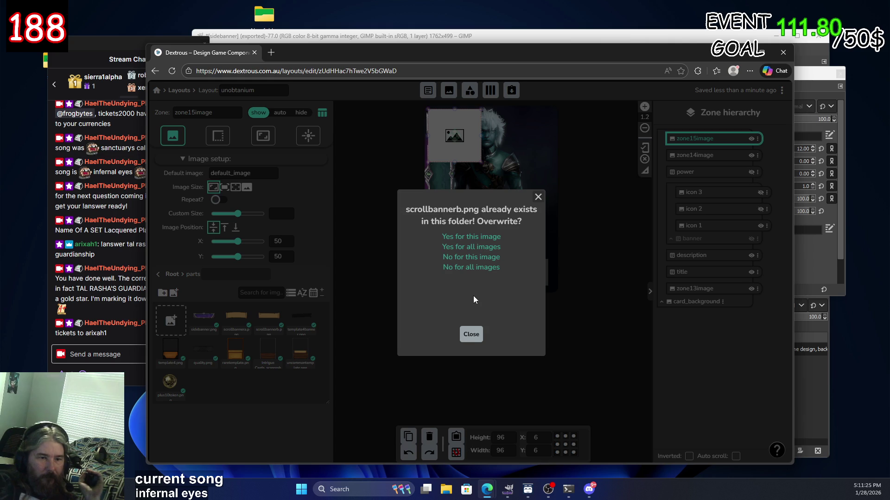
pyautogui.click(474, 331)
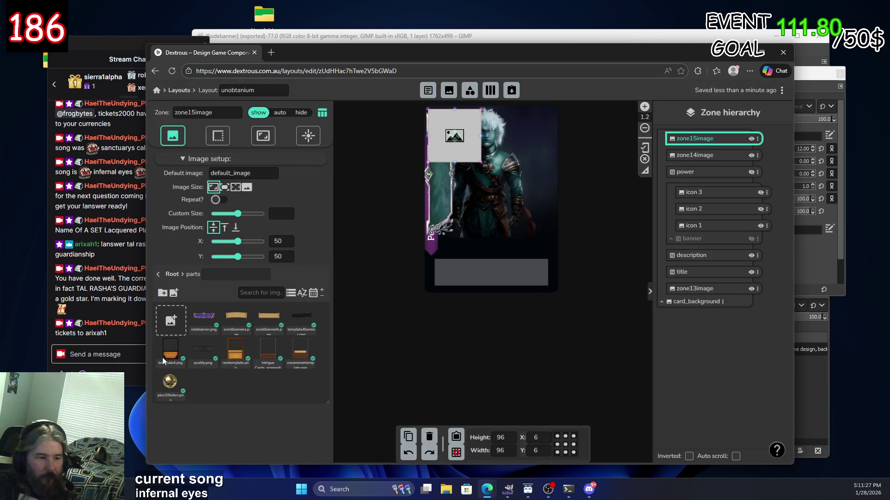
pyautogui.click(170, 319)
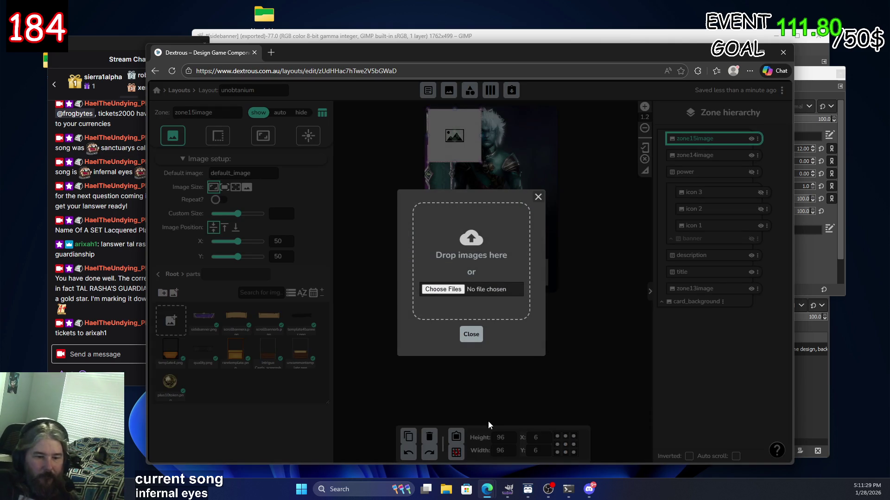
pyautogui.click(491, 422)
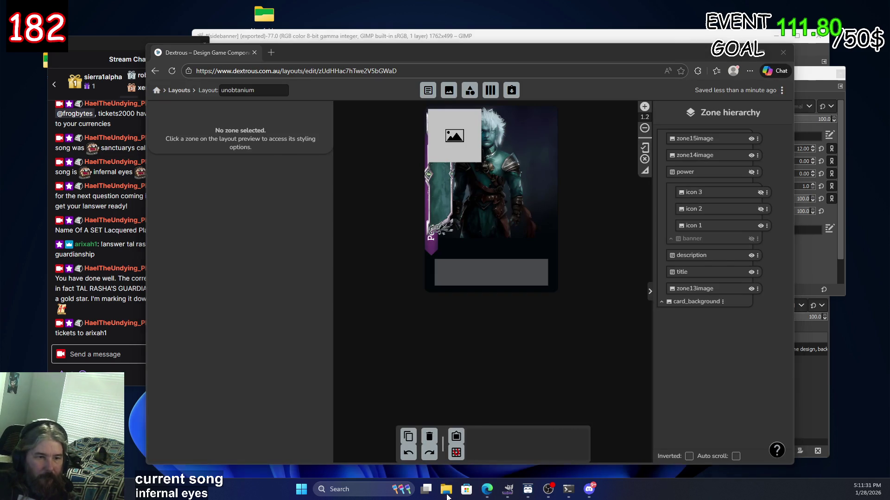
pyautogui.click(508, 489)
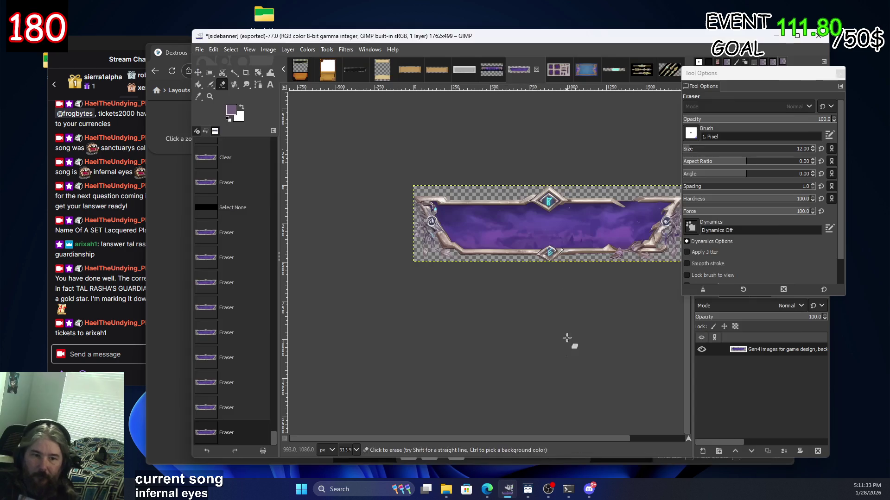
# View the sidebarb gem-bar image in GIMP, then move the GIMP window aside.
pyautogui.click(610, 71)
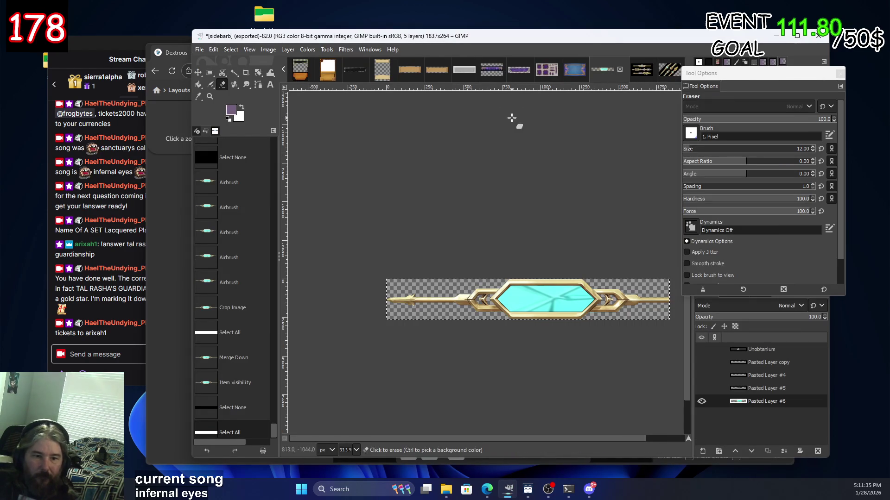
pyautogui.moveTo(696, 48); pyautogui.dragTo(642, 55)
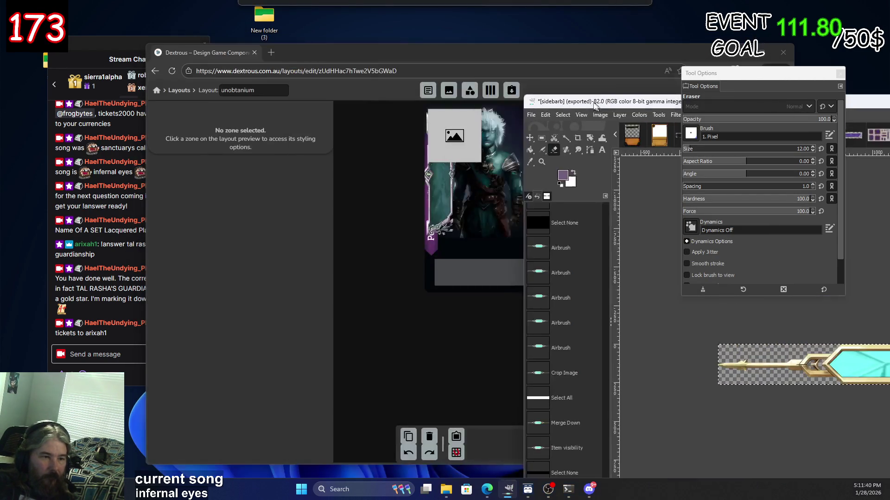
pyautogui.moveTo(211, 47); pyautogui.dragTo(566, 88)
# Select the empty zone15image and start adding a new image to the parts folder.
pyautogui.click(364, 223)
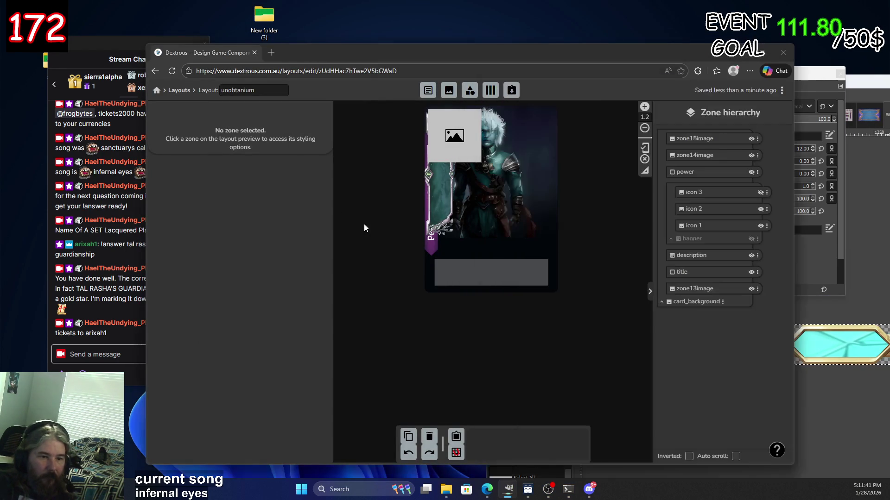
pyautogui.click(450, 154)
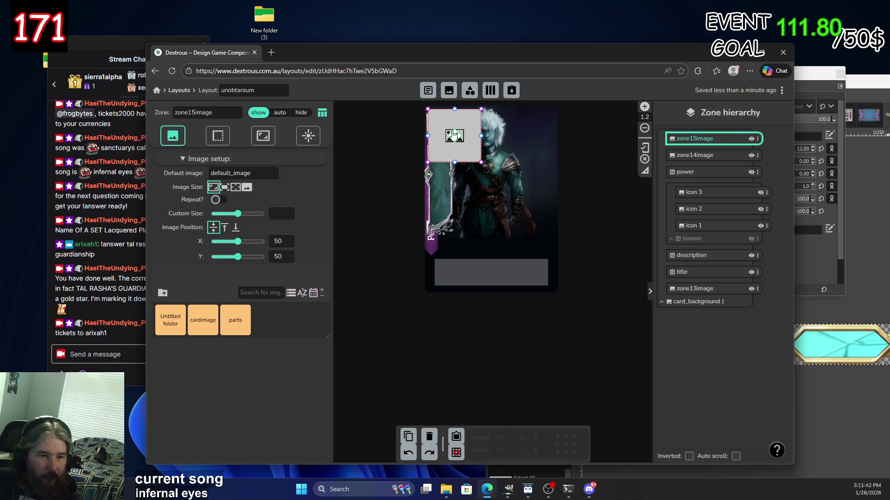
pyautogui.click(237, 316)
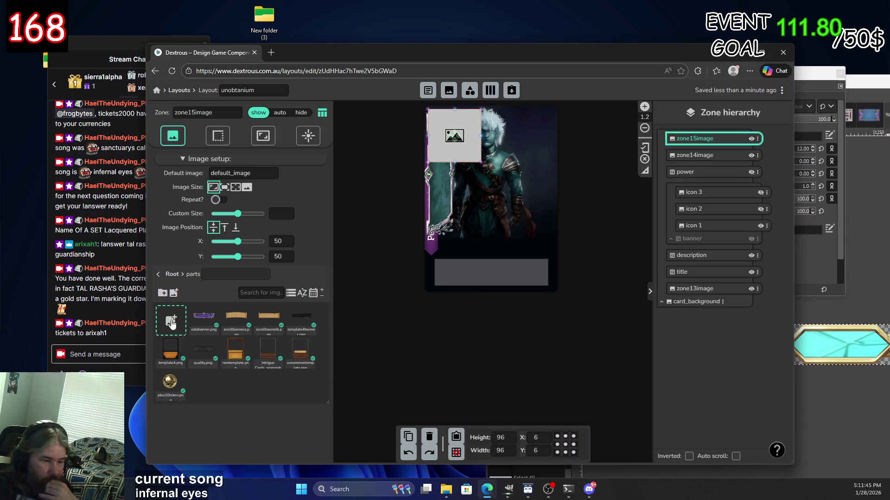
pyautogui.click(171, 320)
pyautogui.click(442, 289)
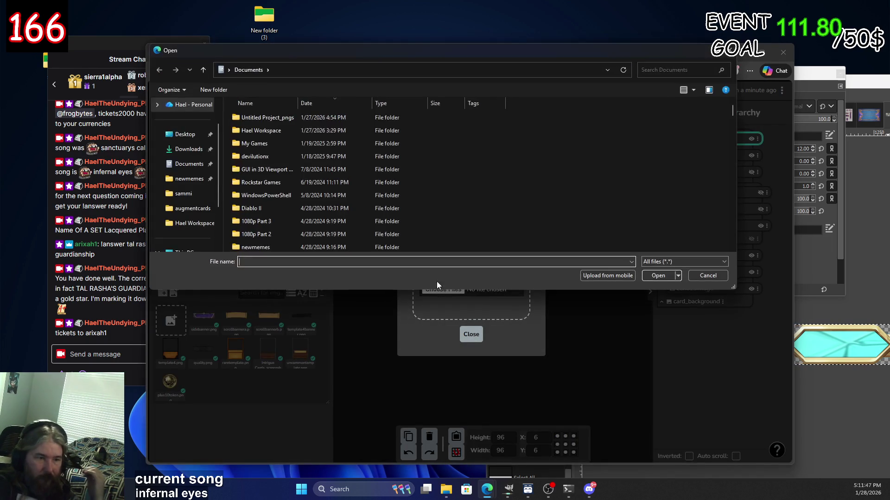
# Upload sidebarb.png from Downloads into the parts library and assign it to zone15image.
pyautogui.doubleClick(261, 131)
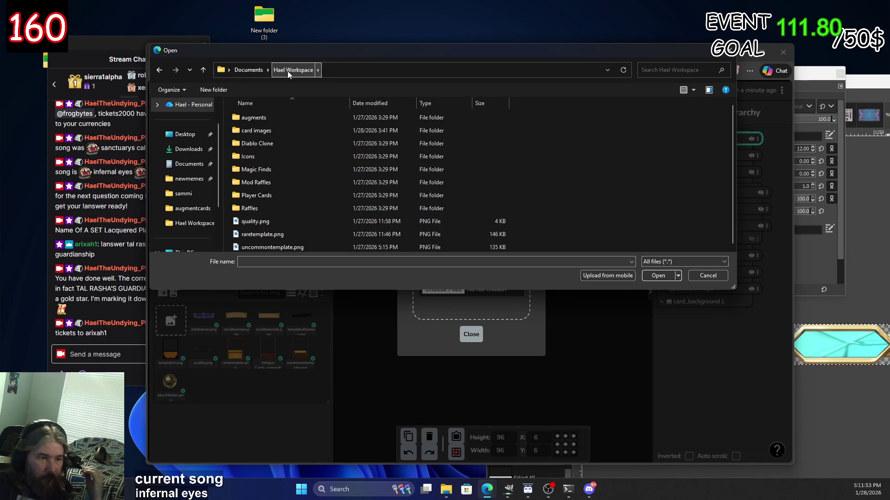
pyautogui.click(248, 69)
pyautogui.scroll(-2, 294, 191)
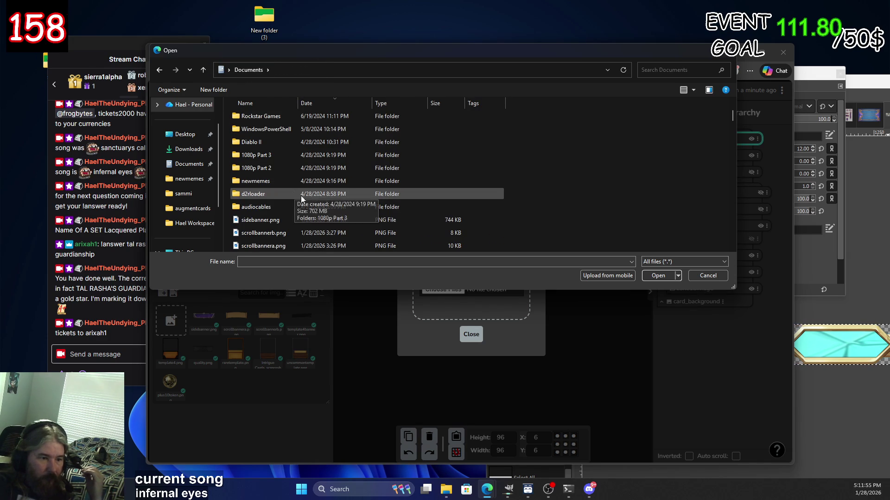
pyautogui.scroll(-1, 306, 232)
pyautogui.scroll(-1, 307, 231)
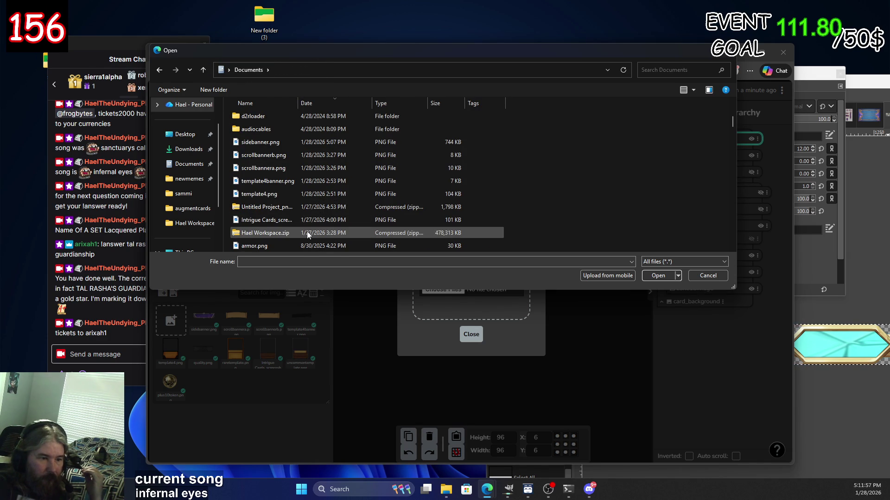
pyautogui.click(207, 149)
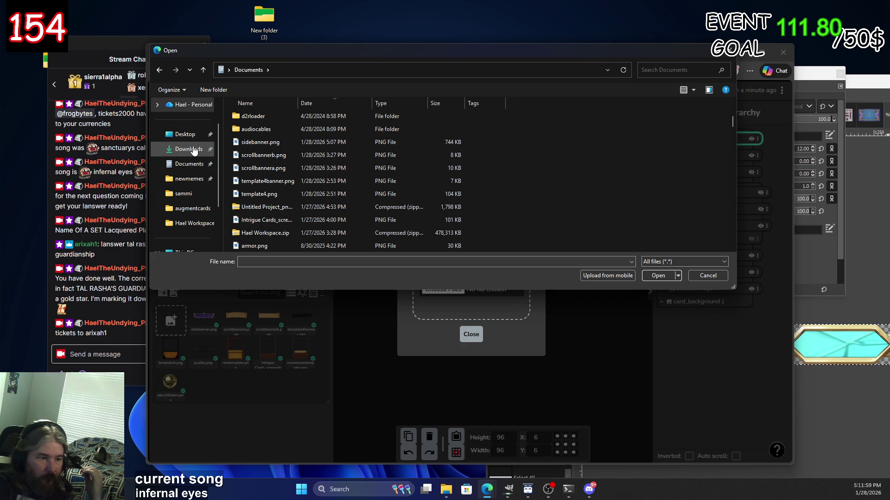
pyautogui.doubleClick(257, 130)
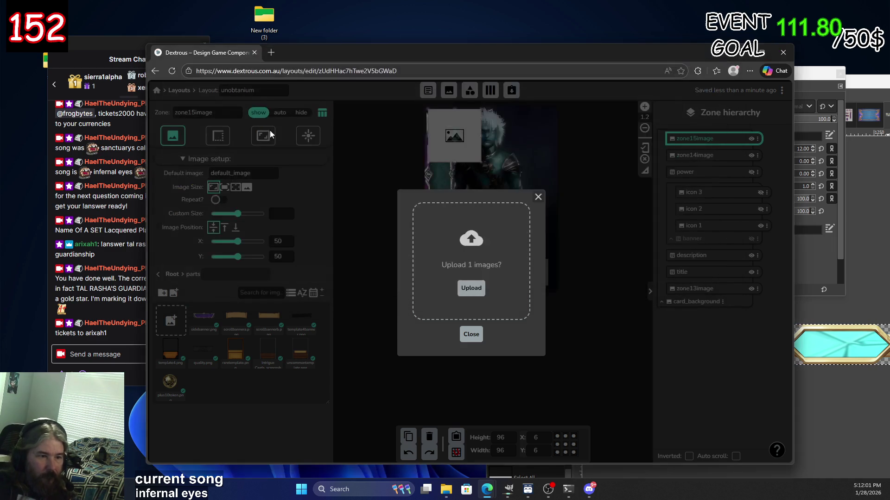
pyautogui.click(470, 289)
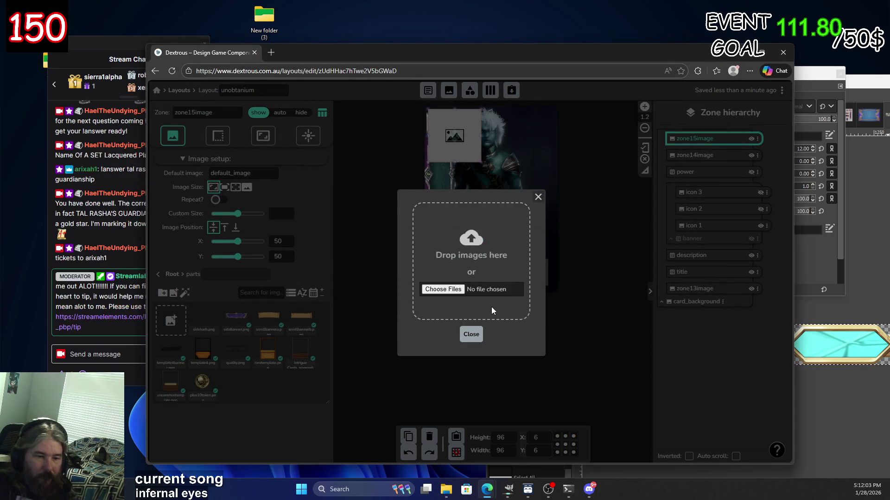
pyautogui.click(471, 335)
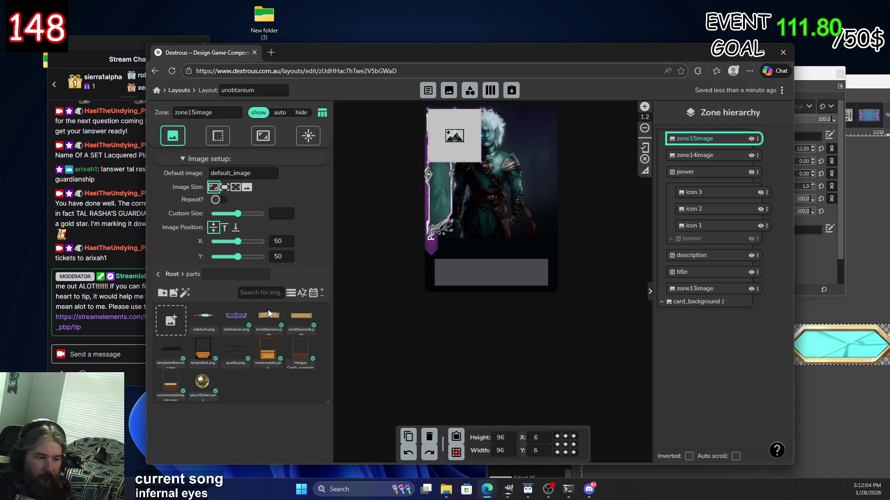
pyautogui.click(205, 322)
# Resize the gem bar to a flat 216×36 strip spanning the card width.
pyautogui.moveTo(455, 142); pyautogui.dragTo(492, 202)
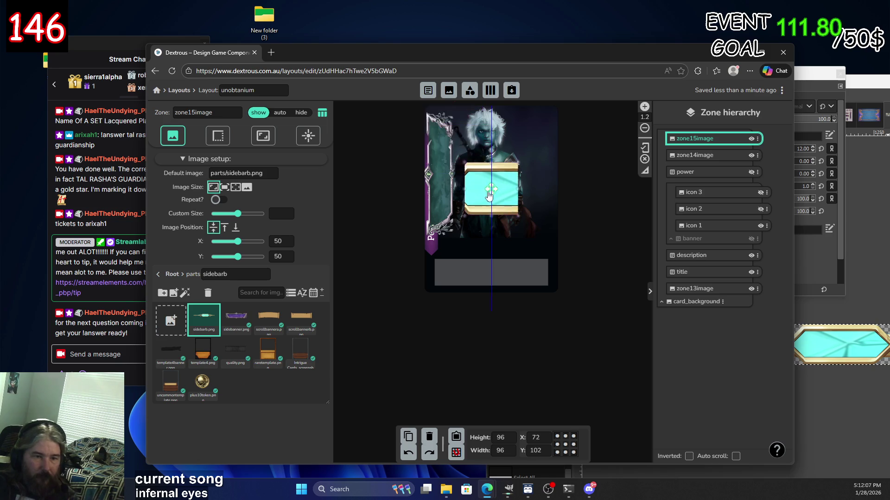
pyautogui.moveTo(518, 169); pyautogui.dragTo(519, 216)
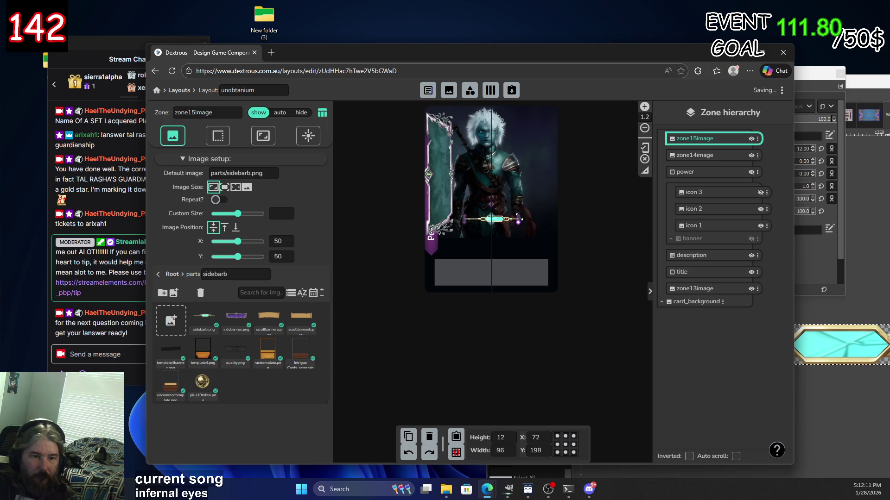
pyautogui.moveTo(518, 216); pyautogui.dragTo(521, 221)
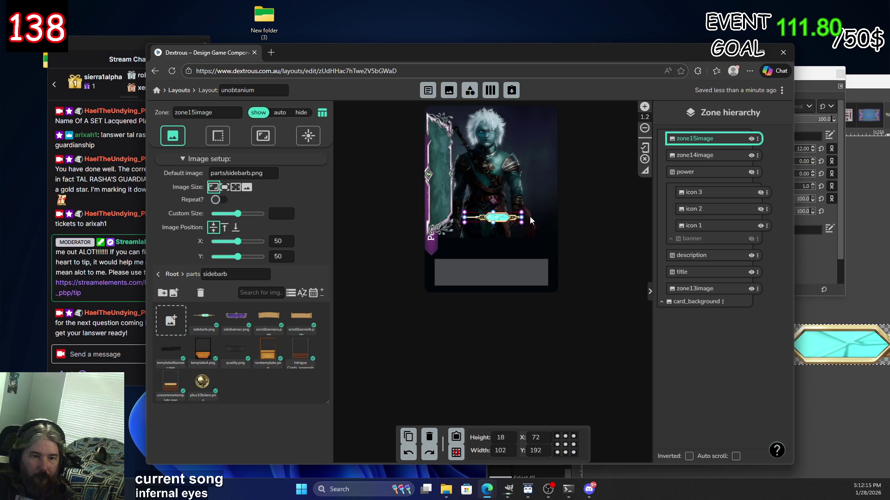
pyautogui.moveTo(531, 217); pyautogui.dragTo(547, 217)
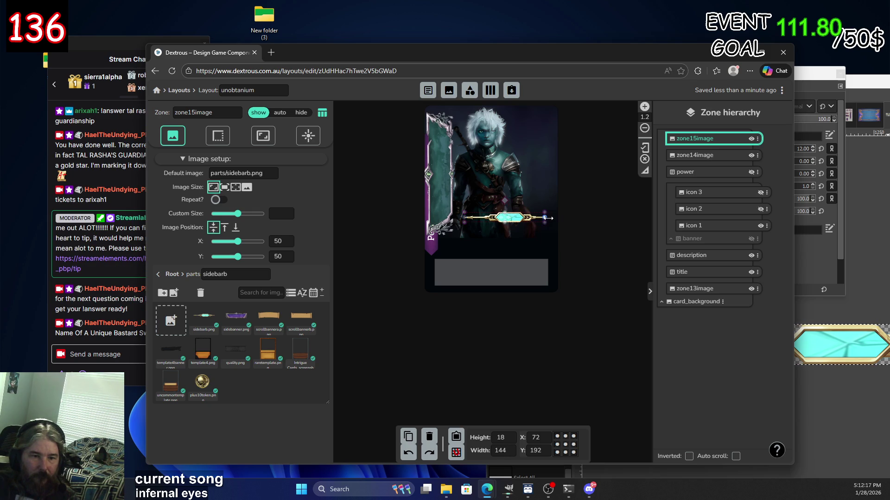
pyautogui.moveTo(463, 218); pyautogui.dragTo(424, 222)
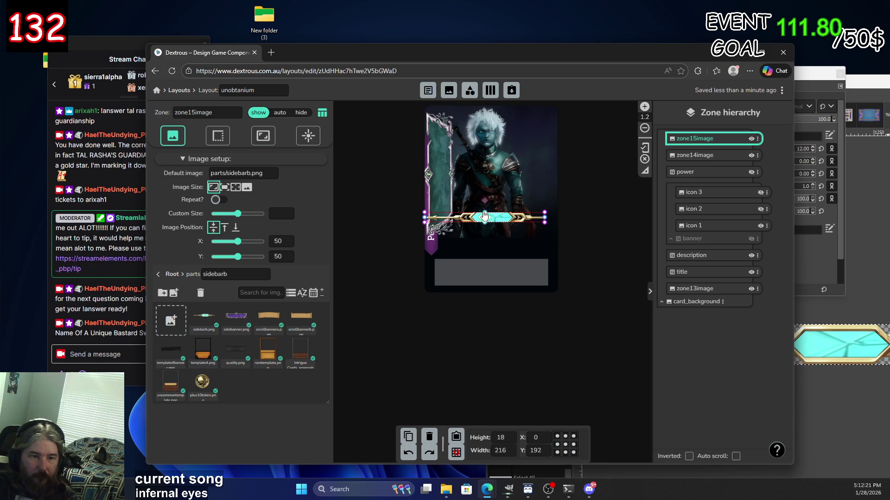
pyautogui.moveTo(485, 215); pyautogui.dragTo(485, 228)
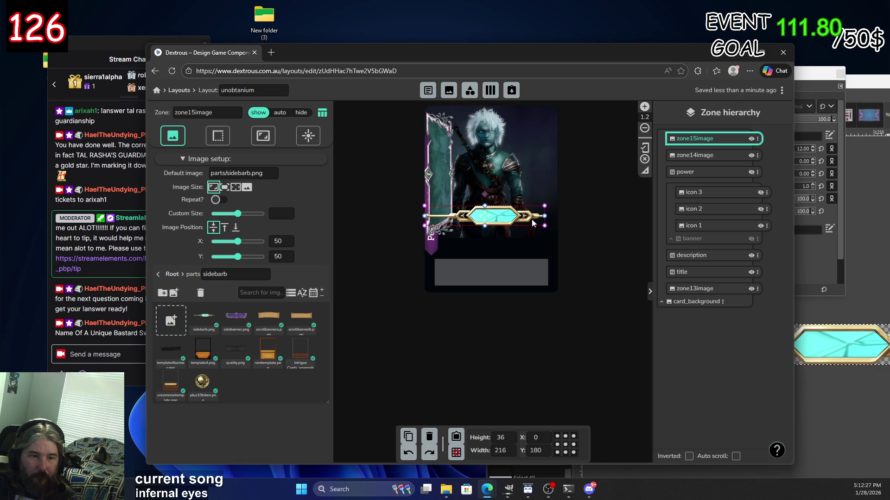
# Rotate the gem bar upright and place it on the card's left edge at X -102, Y 138.
pyautogui.click(505, 195)
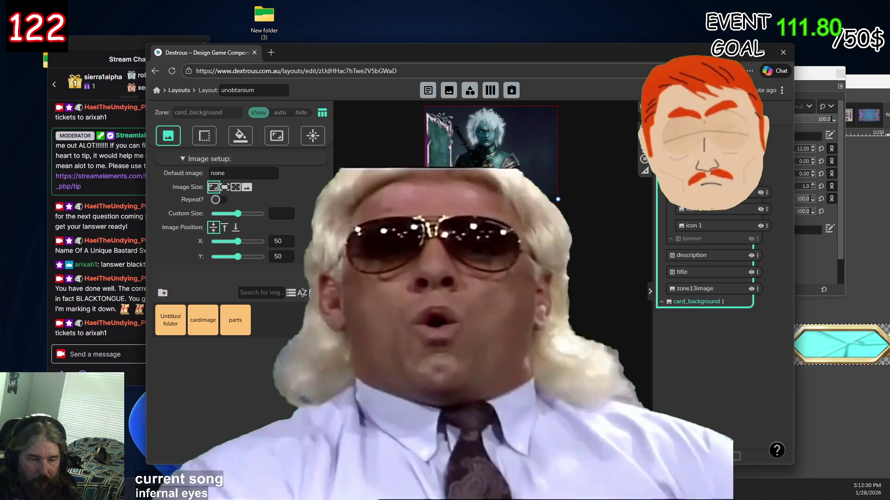
pyautogui.click(486, 209)
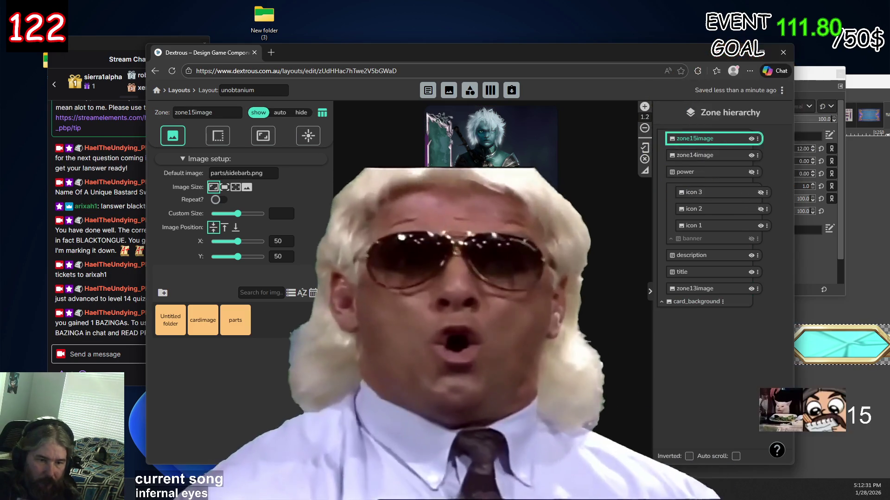
pyautogui.moveTo(440, 201); pyautogui.dragTo(435, 206)
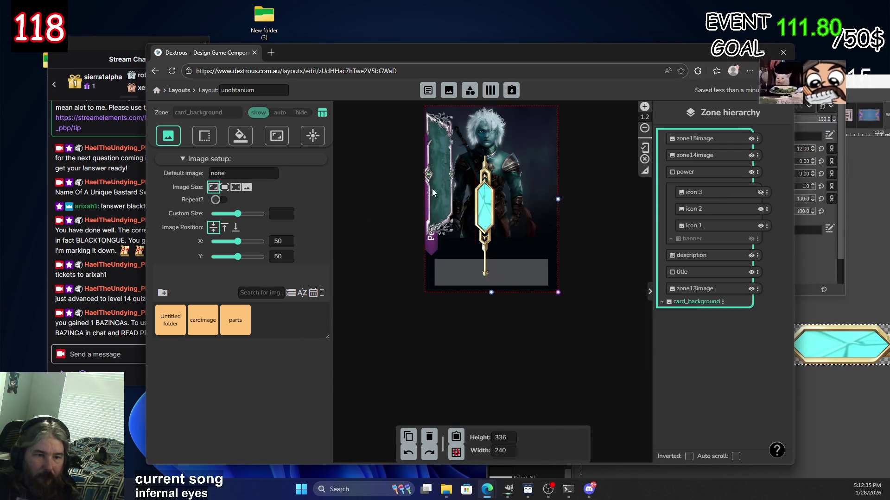
pyautogui.moveTo(485, 215); pyautogui.dragTo(430, 195)
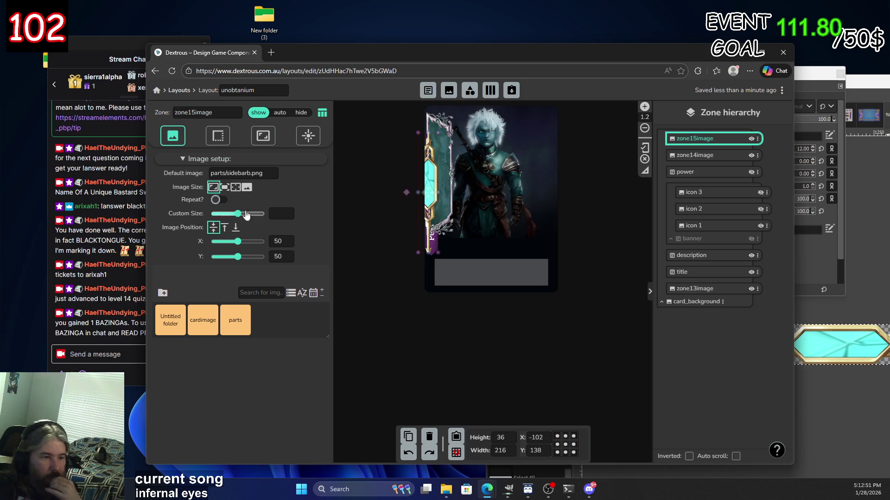
# Lower the gem bar's saturation to 0.3 and try out Color-shift values.
pyautogui.click(308, 137)
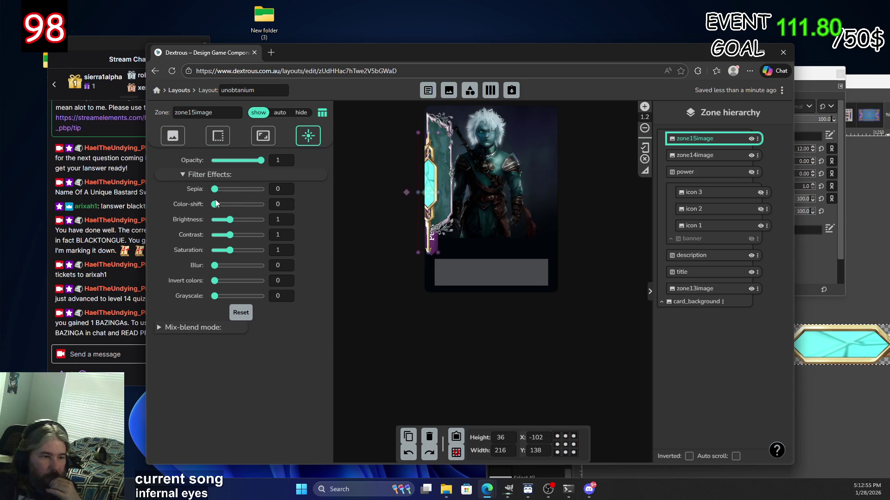
pyautogui.moveTo(235, 210)
pyautogui.mouseDown()
pyautogui.moveTo(245, 211)
pyautogui.moveTo(219, 211)
pyautogui.moveTo(230, 209)
pyautogui.mouseUp()
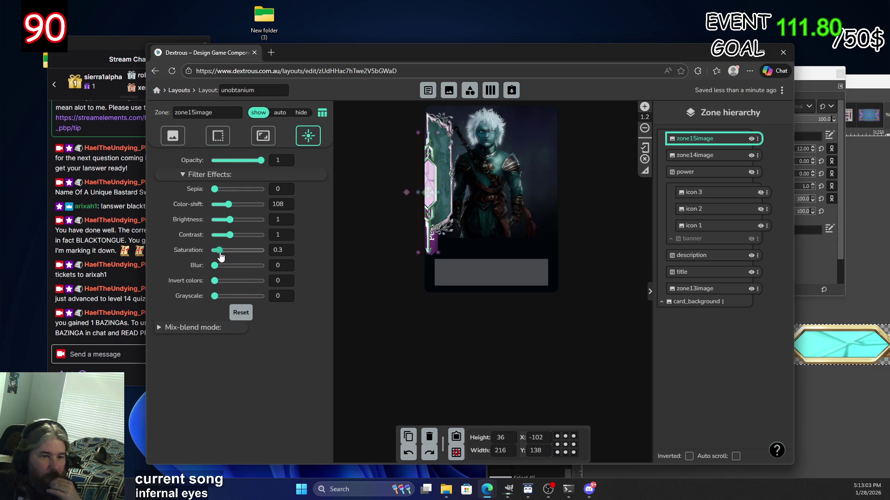
pyautogui.moveTo(221, 257); pyautogui.dragTo(218, 256)
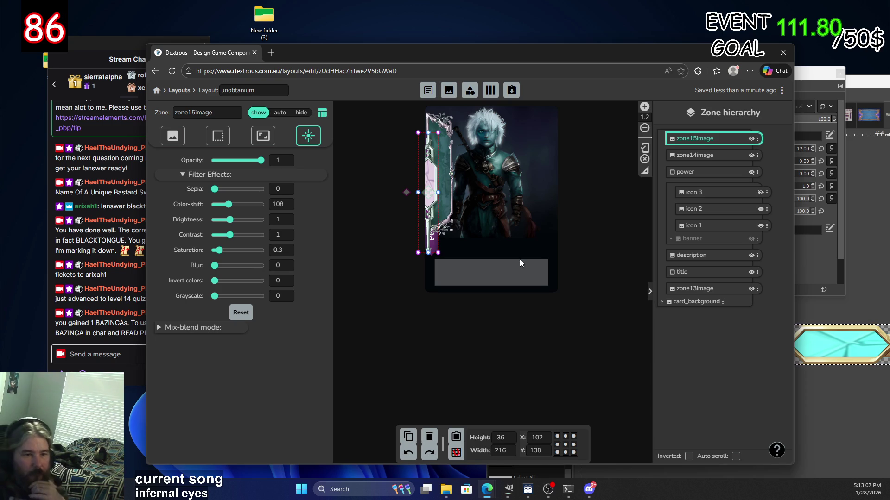
pyautogui.click(226, 204)
pyautogui.moveTo(234, 206)
pyautogui.mouseDown()
pyautogui.moveTo(262, 209)
pyautogui.moveTo(198, 209)
pyautogui.moveTo(248, 213)
pyautogui.mouseUp()
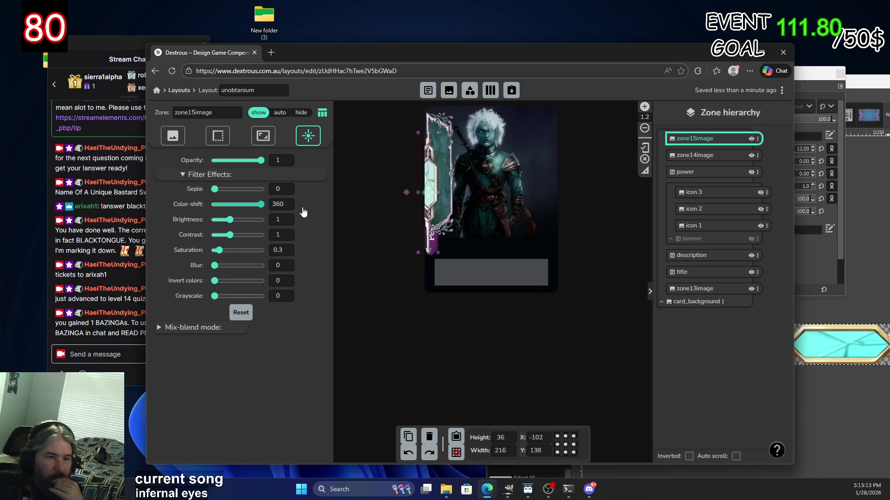
pyautogui.moveTo(164, 207)
pyautogui.mouseDown()
pyautogui.moveTo(260, 208)
pyautogui.moveTo(217, 208)
pyautogui.mouseUp()
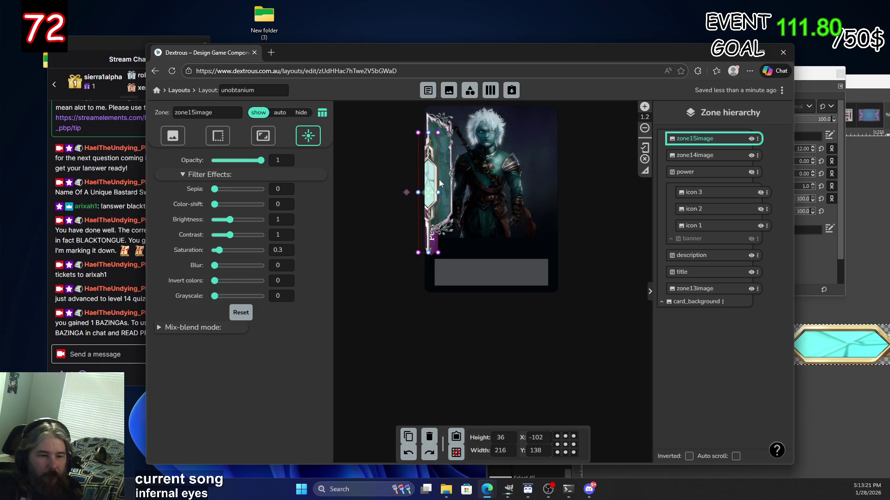
# Raise the left side frame on the card to Y 114.
pyautogui.scroll(-1, 441, 183)
pyautogui.scroll(2, 474, 196)
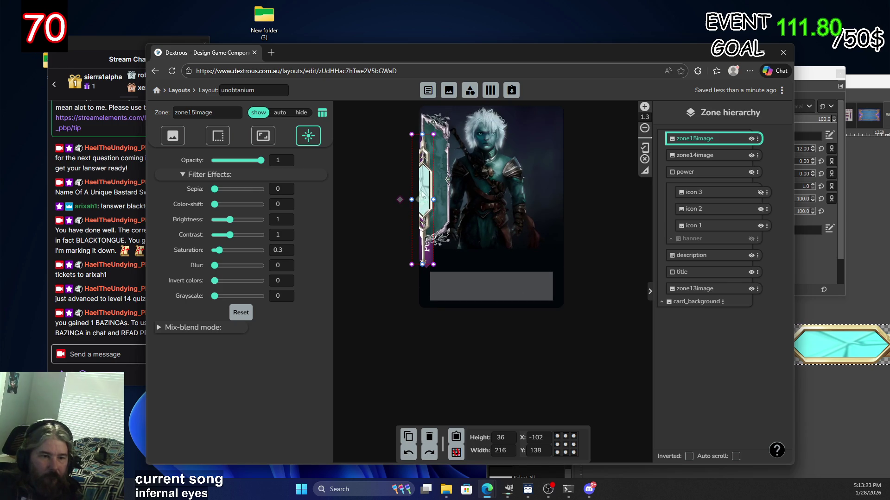
pyautogui.moveTo(422, 205); pyautogui.dragTo(423, 188)
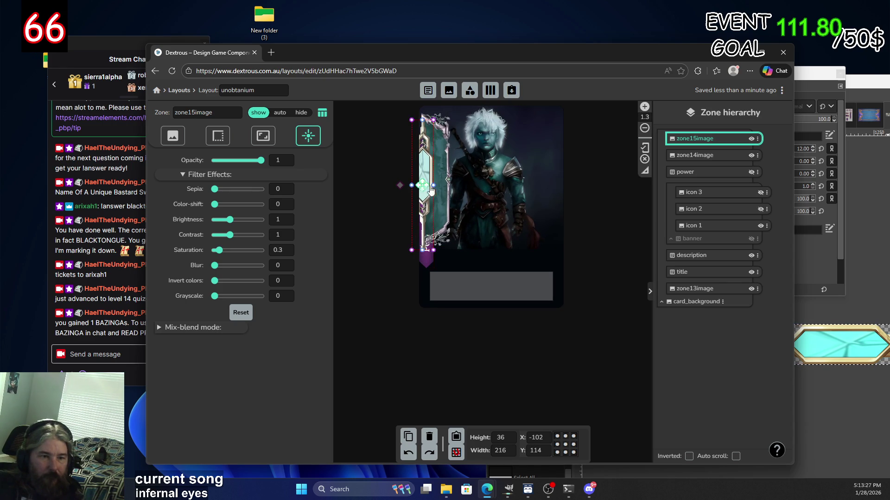
pyautogui.click(550, 218)
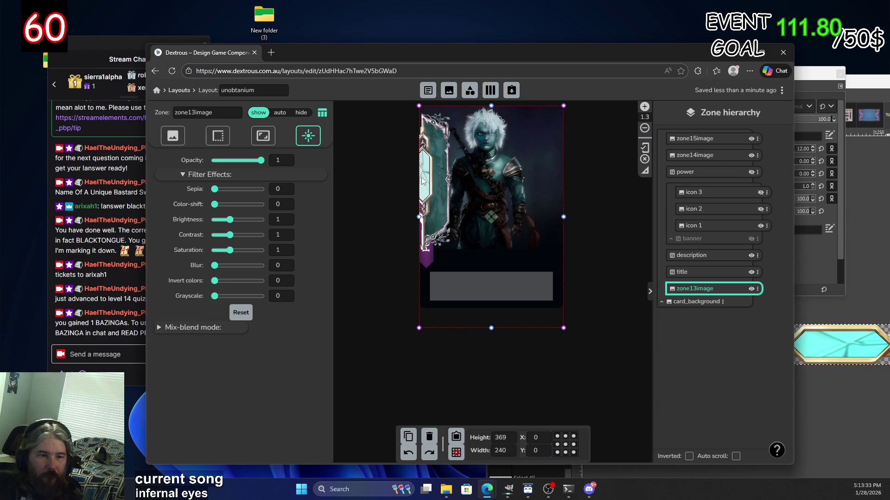
# Rotate the gem bar horizontal at X -18, Y 306, then nudge the zone14image side frame.
pyautogui.click(458, 204)
pyautogui.moveTo(439, 203)
pyautogui.mouseDown()
pyautogui.moveTo(506, 249)
pyautogui.moveTo(504, 267)
pyautogui.mouseUp()
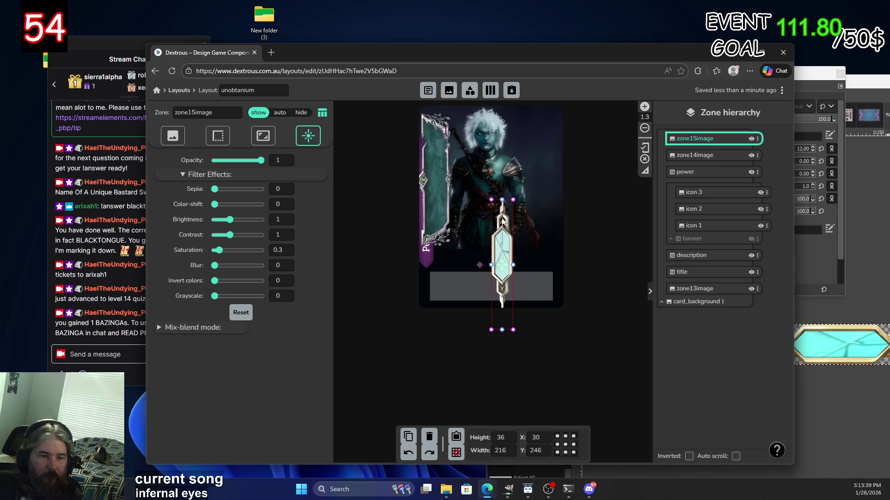
pyautogui.moveTo(480, 264)
pyautogui.mouseDown()
pyautogui.moveTo(501, 242)
pyautogui.moveTo(478, 311)
pyautogui.moveTo(487, 303)
pyautogui.moveTo(475, 311)
pyautogui.moveTo(480, 304)
pyautogui.mouseUp()
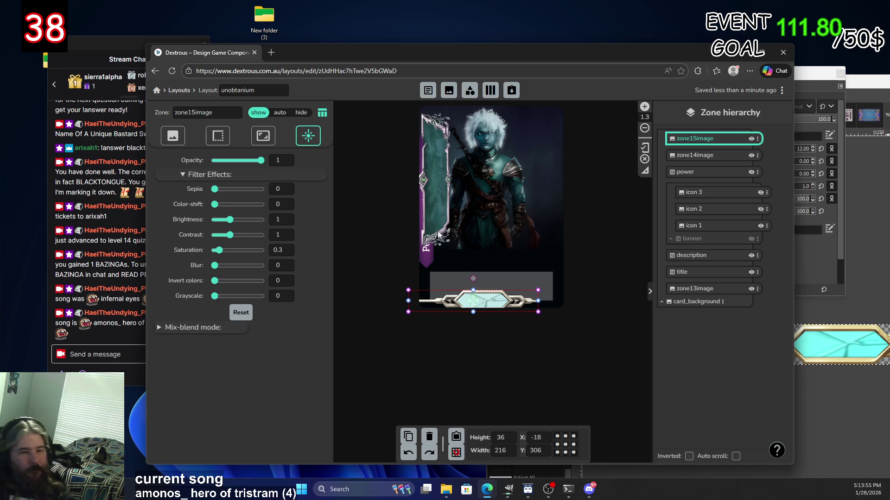
pyautogui.click(436, 192)
pyautogui.moveTo(436, 193); pyautogui.dragTo(432, 191)
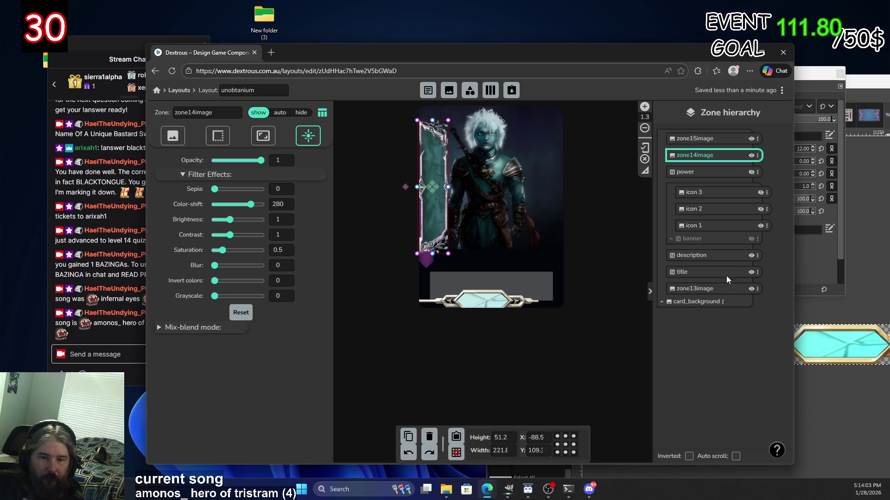
# Hide the title layer and create a 96×96 text zone, zone16text, at X 6, Y 6.
pyautogui.click(750, 274)
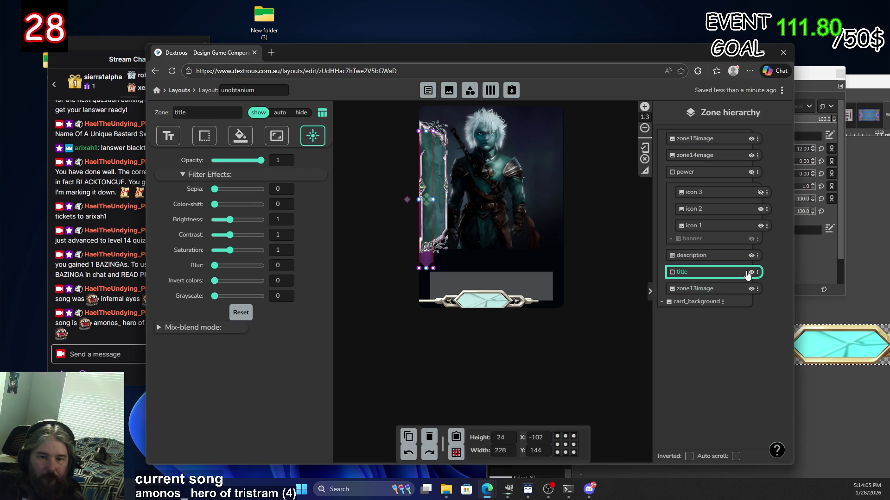
pyautogui.click(751, 273)
pyautogui.click(693, 256)
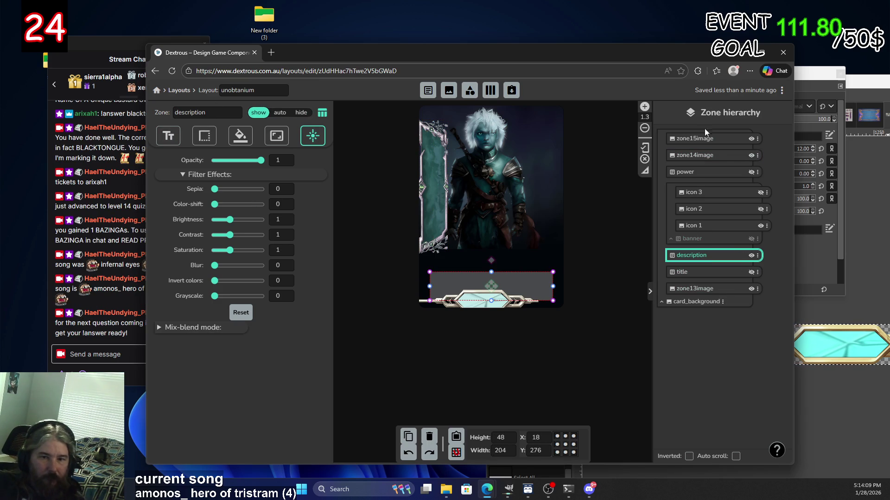
pyautogui.click(720, 160)
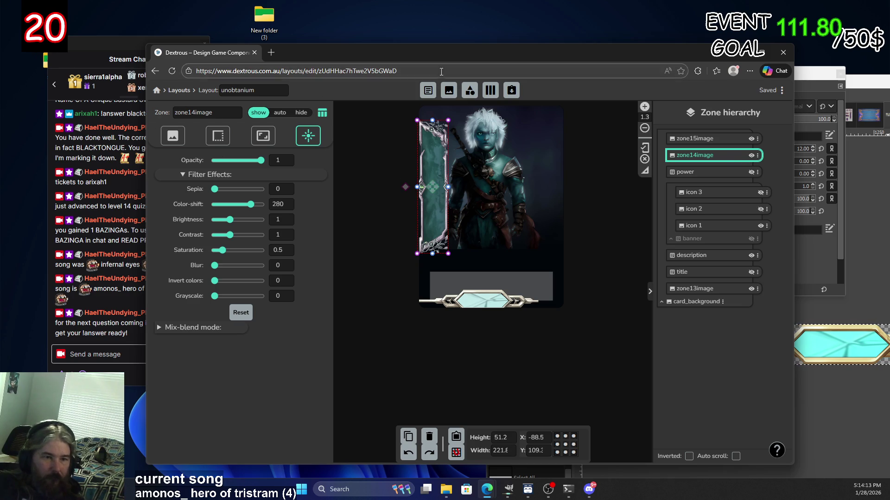
pyautogui.click(427, 90)
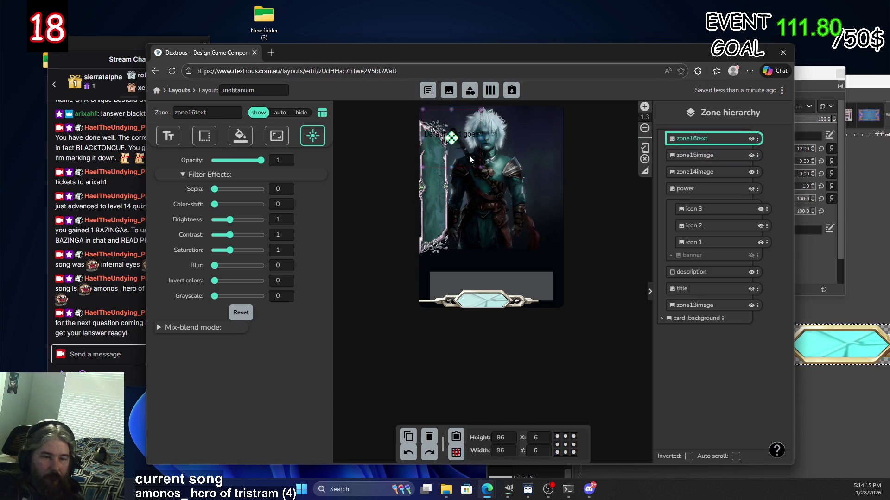
# Set zone16text to 'Permanent Cold Enchant' and move it to X 72, Y 108.
pyautogui.moveTo(462, 151); pyautogui.dragTo(495, 201)
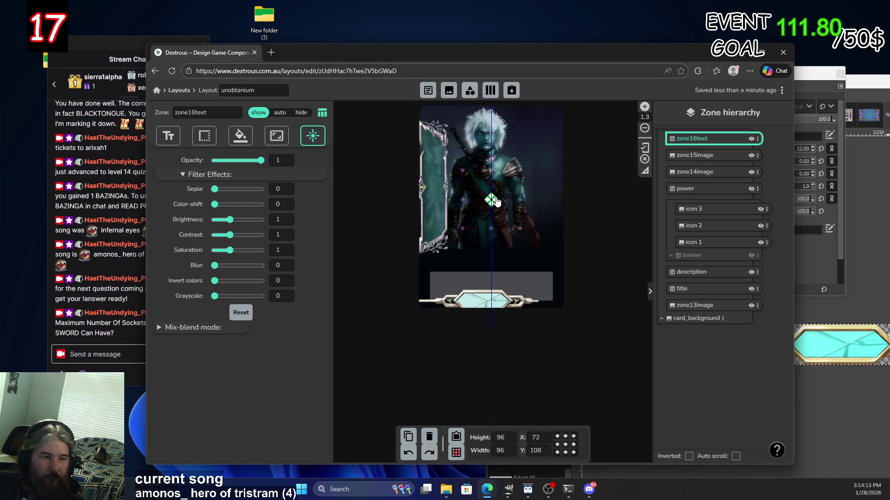
pyautogui.click(179, 134)
pyautogui.tripleClick(277, 165)
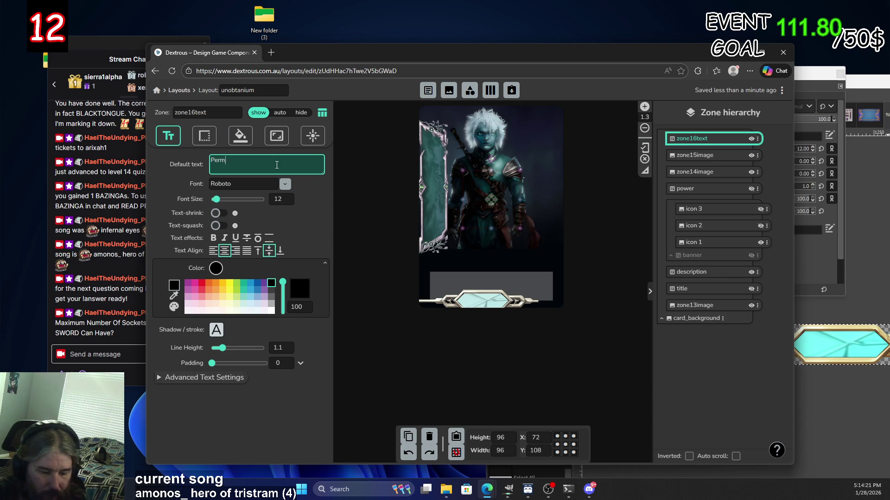
pyautogui.write('manent Cold E')
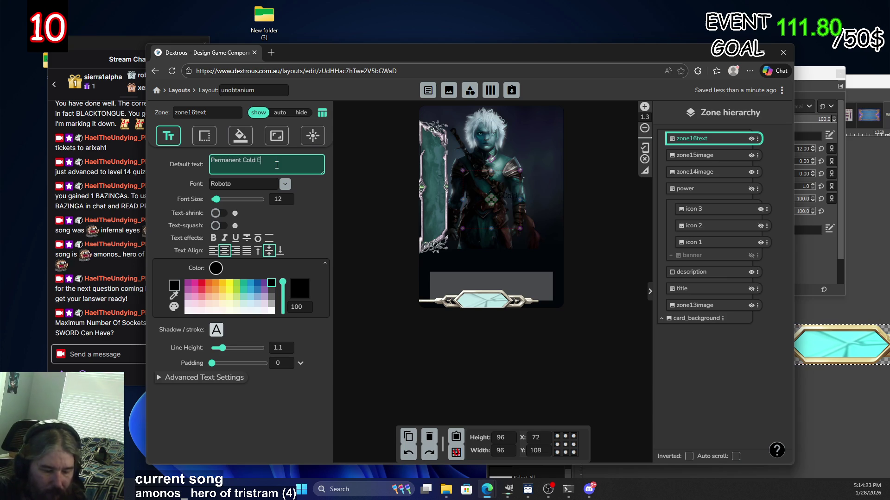
pyautogui.write('nchant')
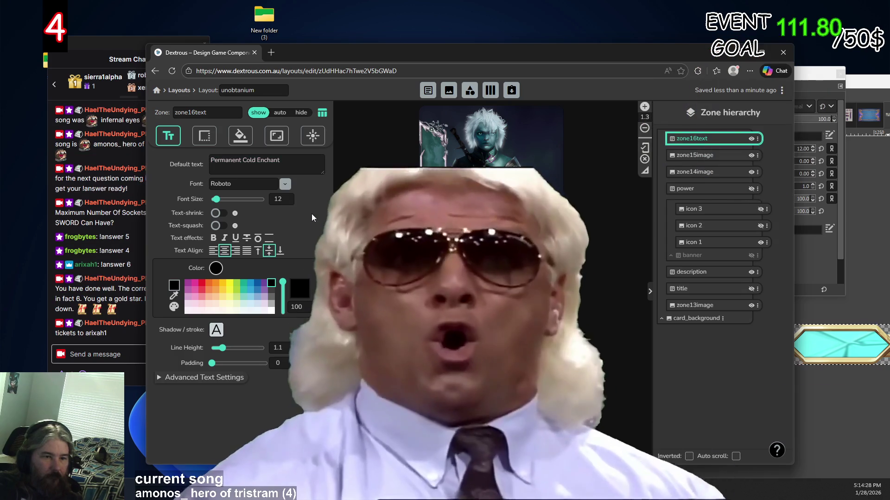
pyautogui.click(310, 212)
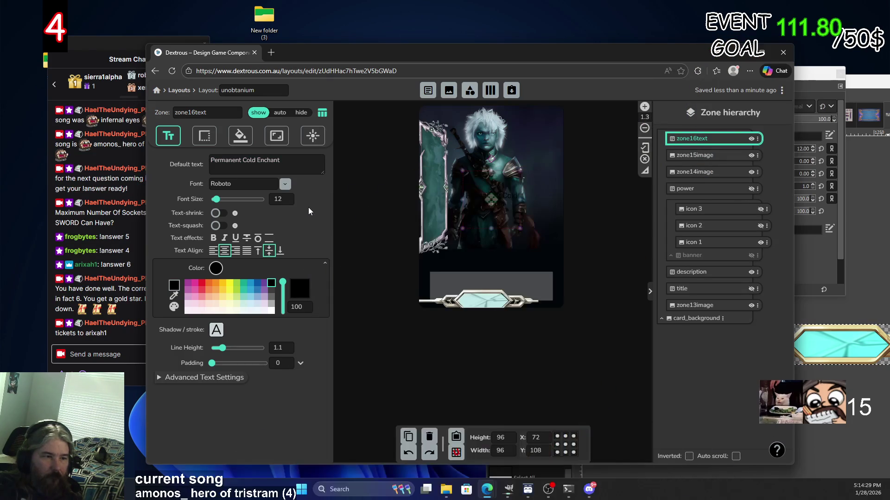
# Browse the font list without changing it, then bring up the Layouts link's context menu.
pyautogui.click(285, 184)
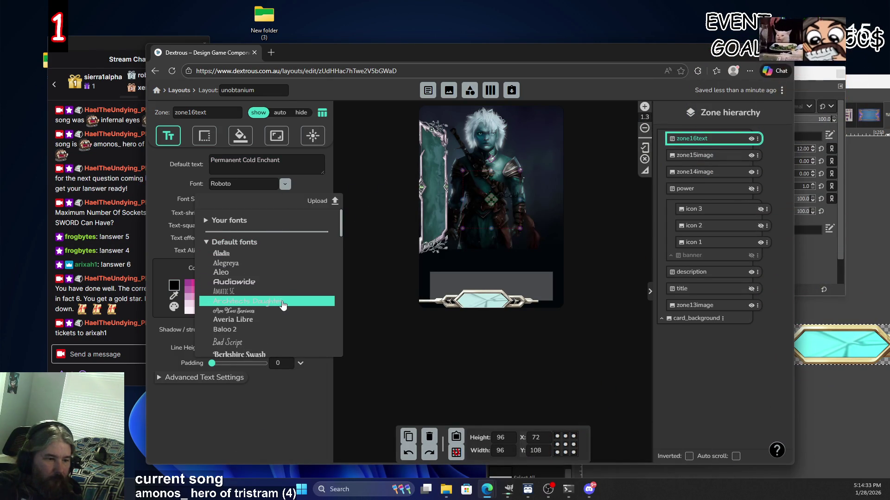
pyautogui.scroll(-2, 284, 291)
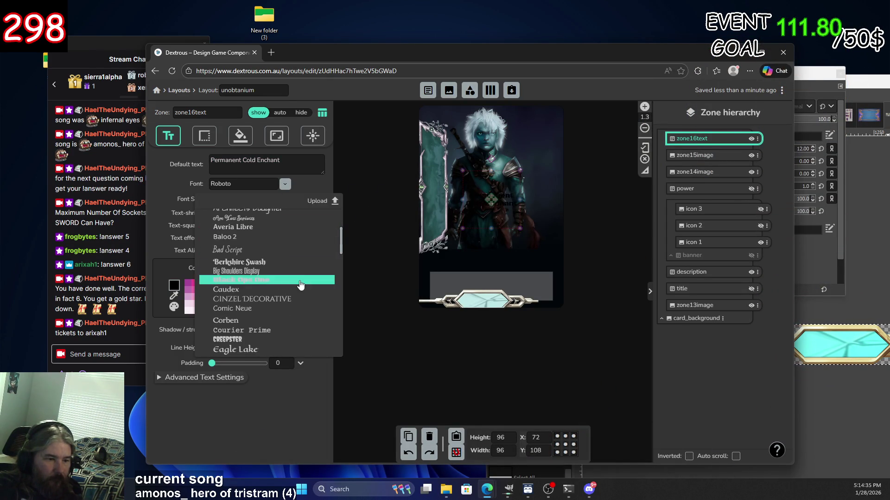
pyautogui.scroll(-1, 300, 285)
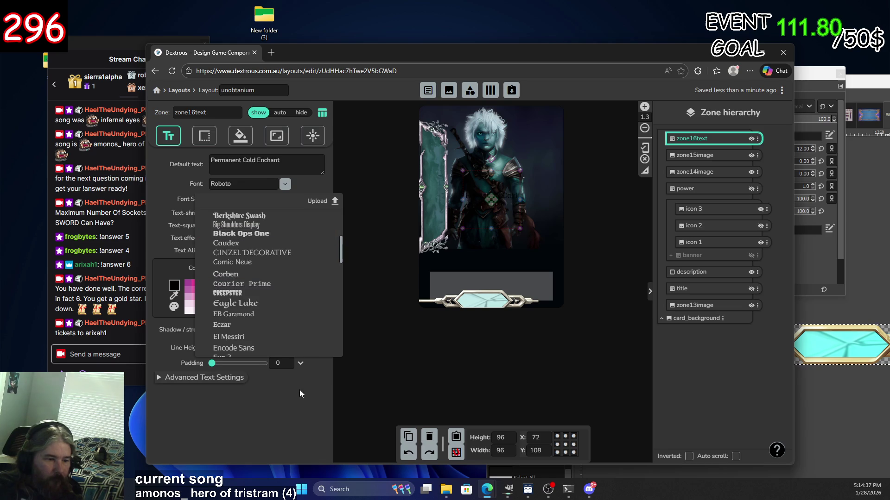
pyautogui.click(298, 404)
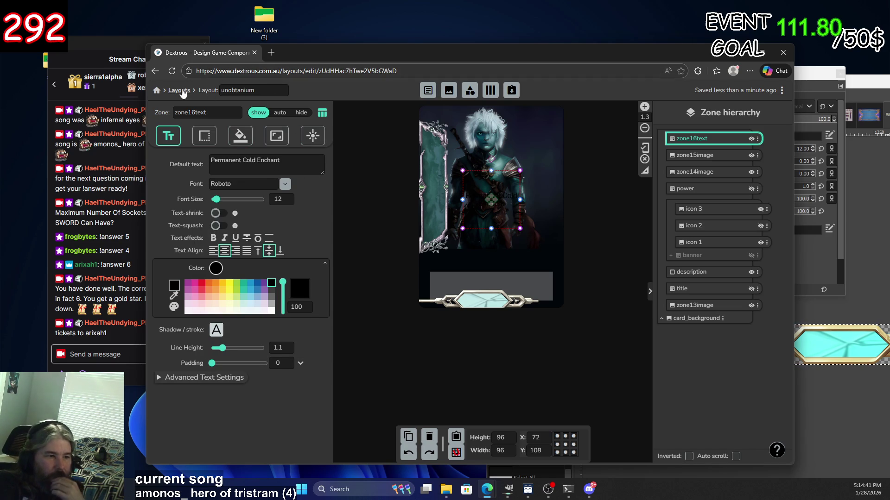
pyautogui.rightClick(182, 94)
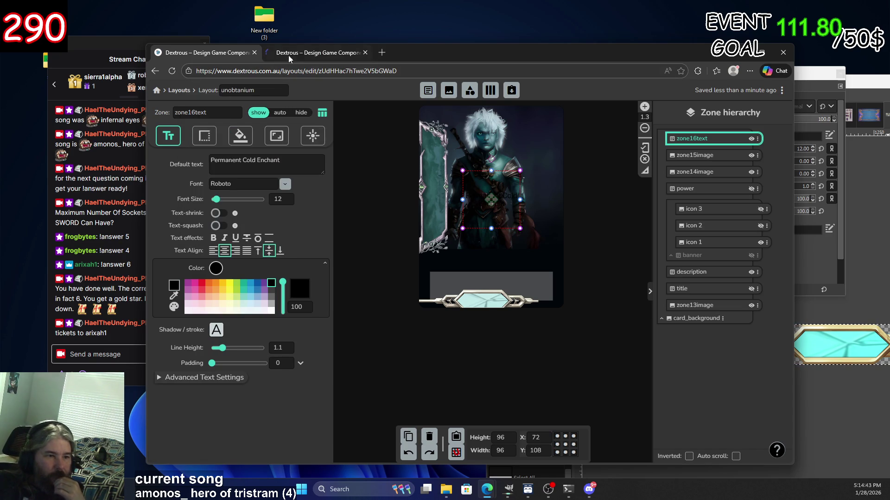
# Open the rare layout in a new tab, check its description font is Averia Libre, and return to unobtanium.
pyautogui.click(292, 52)
pyautogui.scroll(-4, 384, 311)
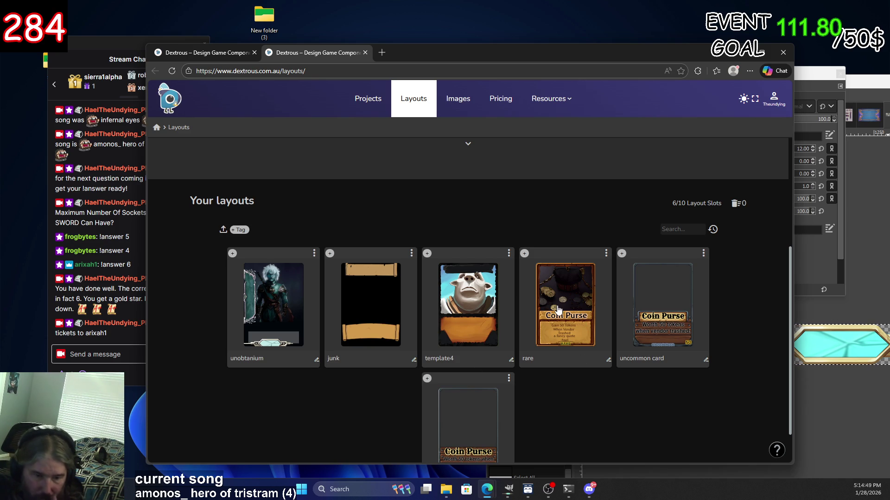
pyautogui.click(558, 310)
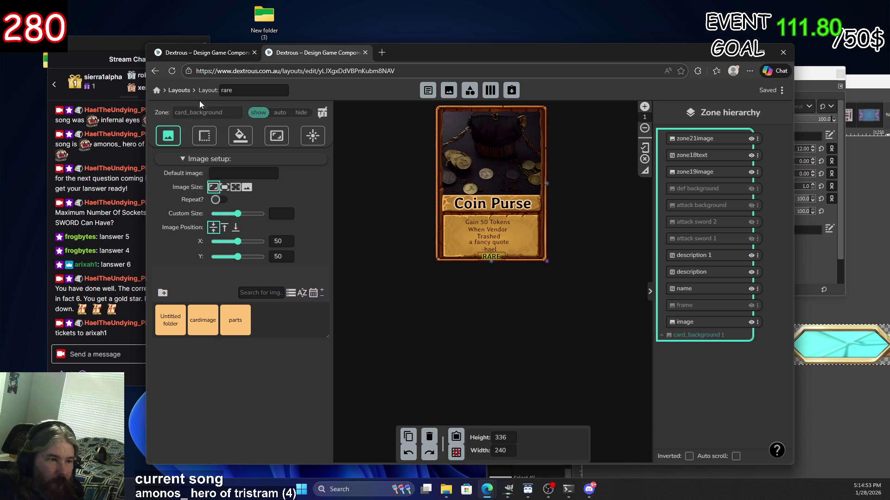
pyautogui.click(472, 231)
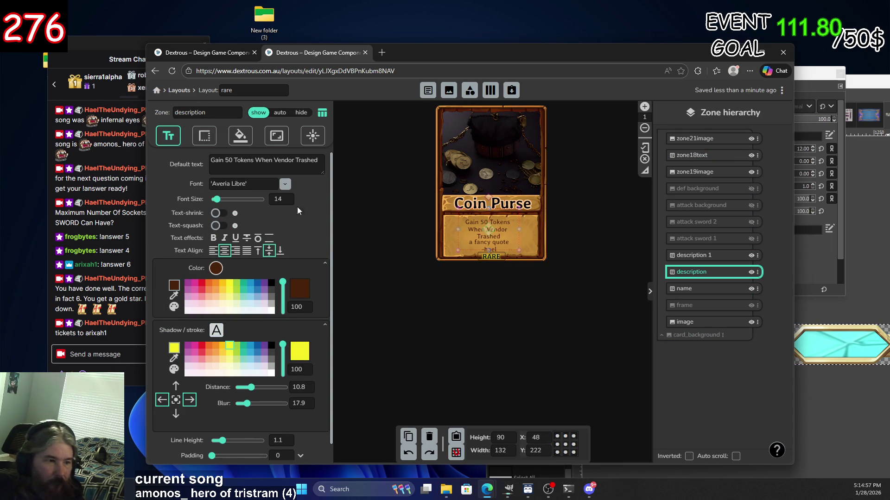
pyautogui.click(245, 183)
pyautogui.click(245, 183)
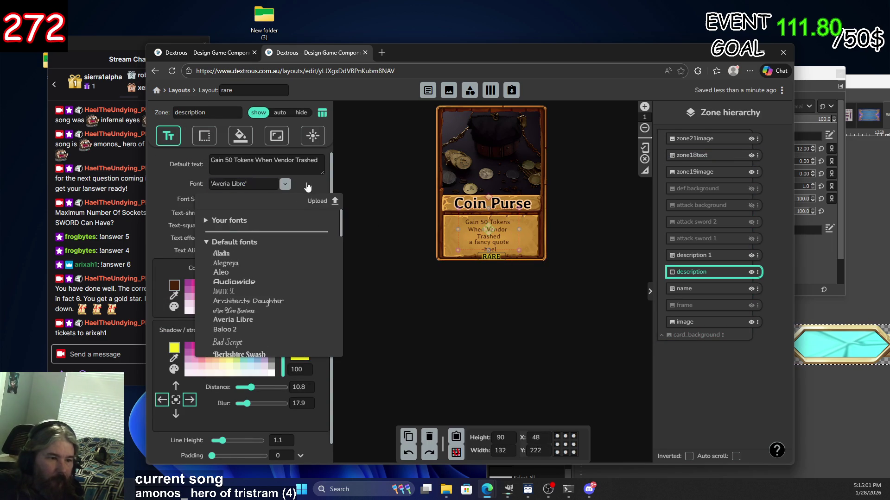
pyautogui.click(214, 53)
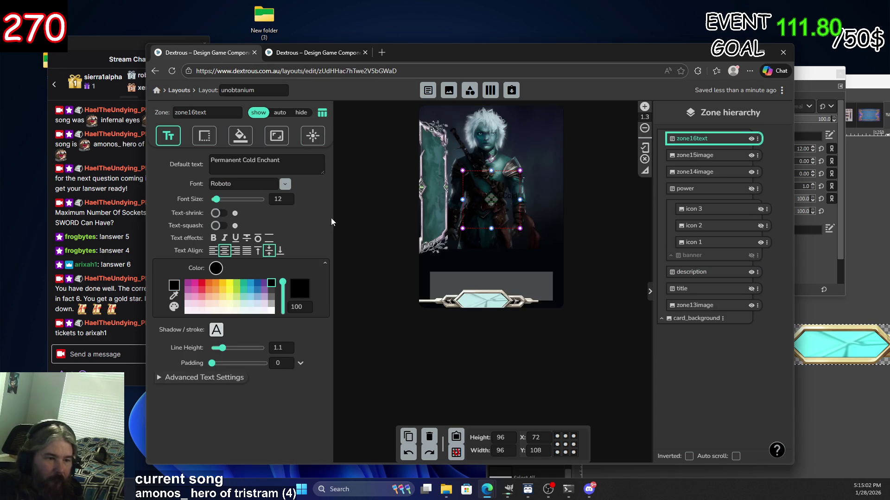
# Set the banner text font to Averia Libre and move it onto the left frame border.
pyautogui.click(285, 185)
pyautogui.scroll(5, 274, 247)
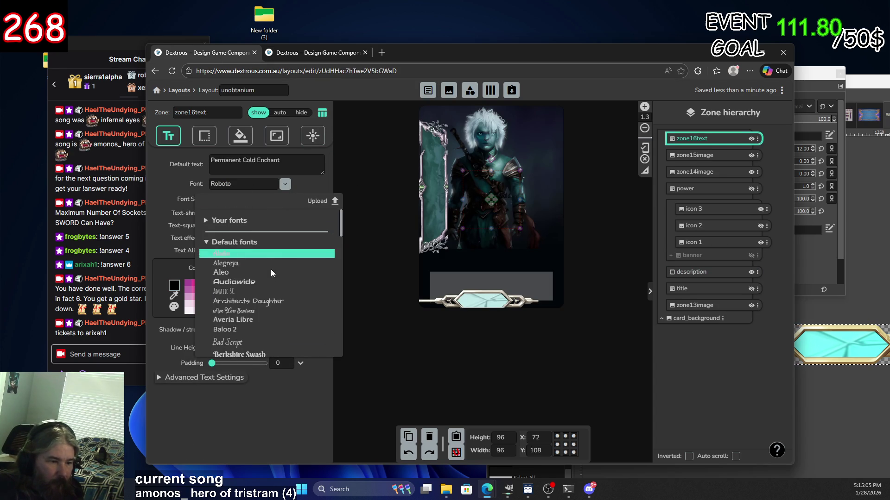
pyautogui.click(248, 319)
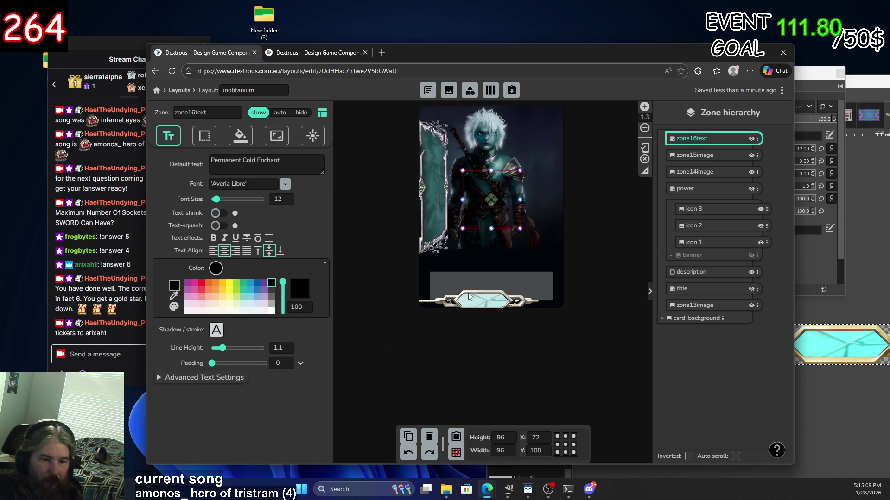
pyautogui.moveTo(492, 198); pyautogui.dragTo(438, 180)
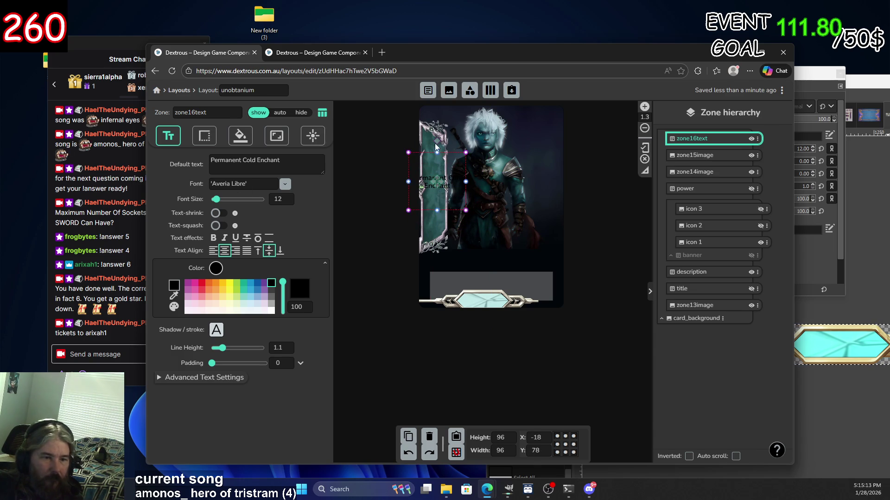
# Resize the banner text box to 198 wide by 66 high and begin rotating it.
pyautogui.click(309, 166)
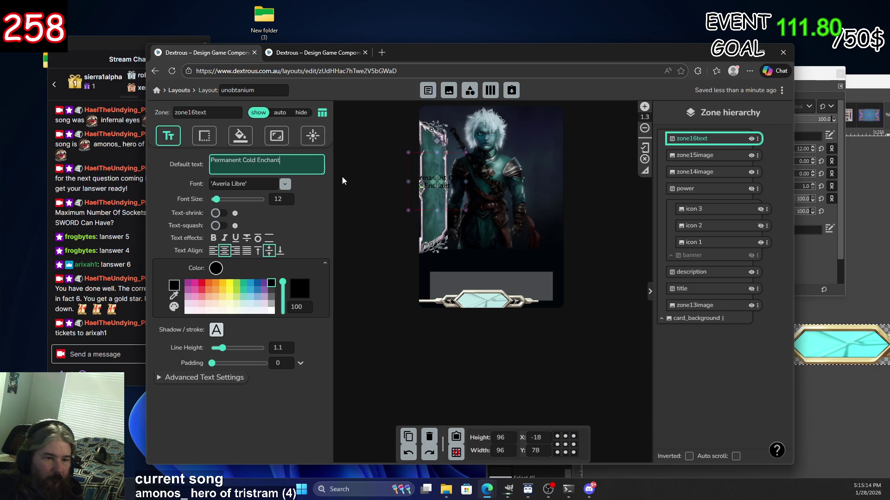
pyautogui.click(466, 181)
pyautogui.moveTo(518, 182); pyautogui.dragTo(528, 180)
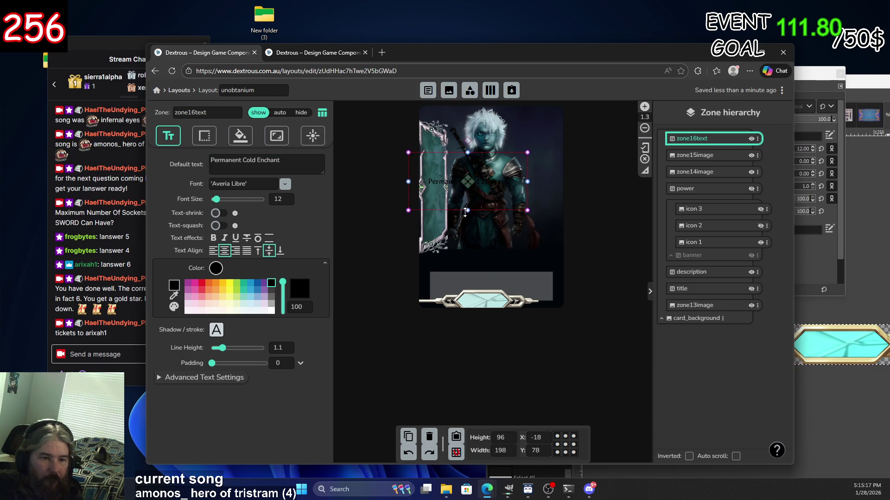
pyautogui.moveTo(468, 202); pyautogui.dragTo(469, 188)
pyautogui.moveTo(467, 139)
pyautogui.mouseDown()
pyautogui.moveTo(501, 151)
pyautogui.moveTo(504, 174)
pyautogui.moveTo(430, 183)
pyautogui.moveTo(466, 182)
pyautogui.mouseUp()
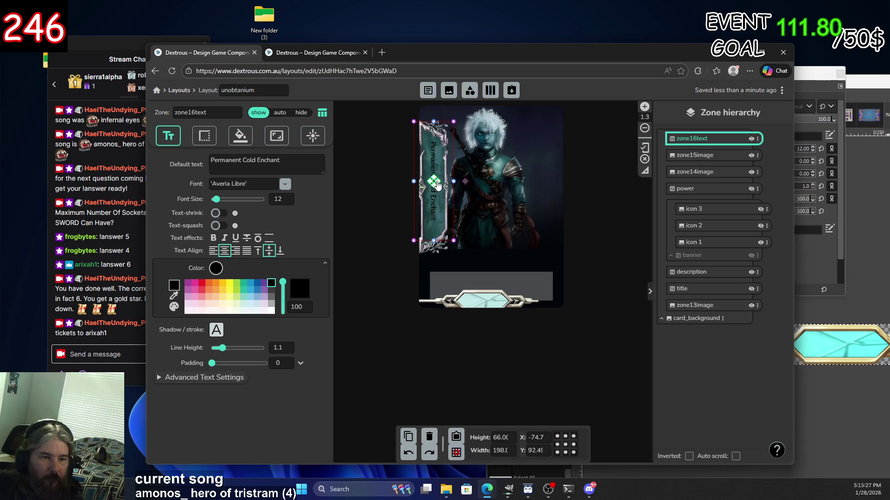
# Make the banner text bold at font size 18 and rotate it to 270° along the left frame.
pyautogui.click(290, 198)
pyautogui.click(289, 197)
pyautogui.click(289, 197)
pyautogui.click(289, 198)
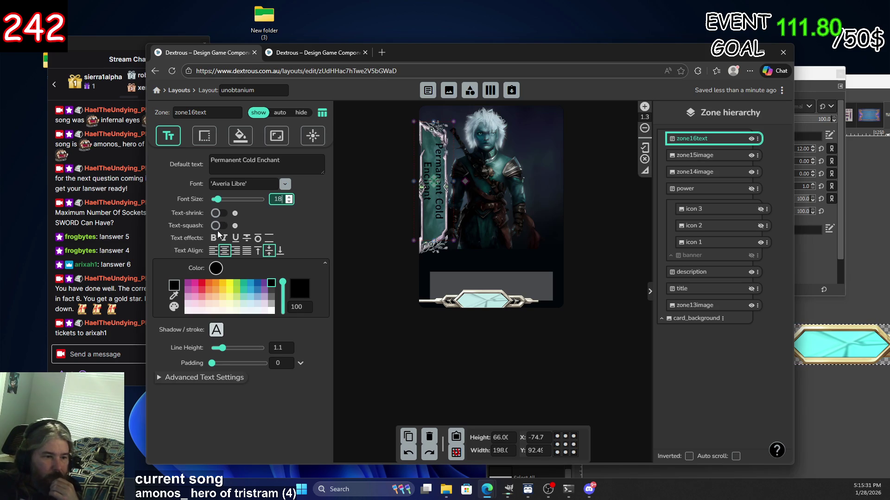
pyautogui.click(214, 239)
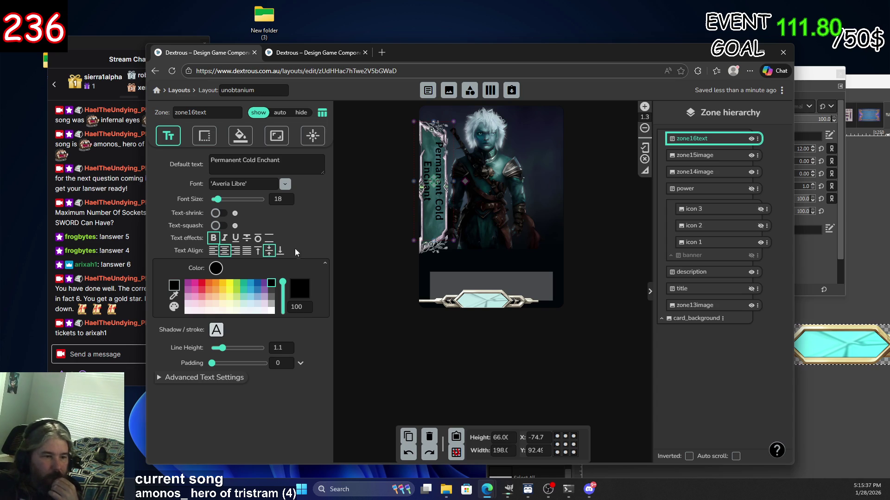
pyautogui.moveTo(462, 181)
pyautogui.mouseDown()
pyautogui.moveTo(396, 191)
pyautogui.moveTo(395, 182)
pyautogui.moveTo(434, 194)
pyautogui.mouseUp()
pyautogui.click(435, 190)
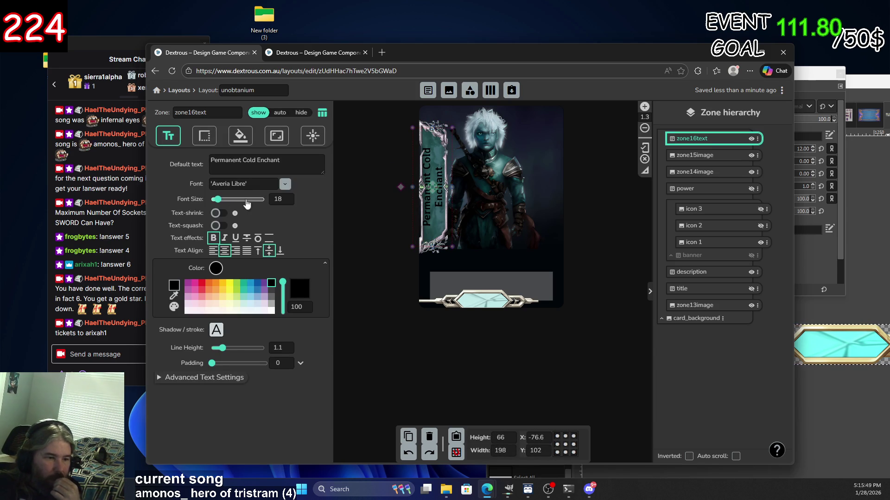
# Try the Audiowide, Architects Daughter and Baloo 2 fonts on the banner text, widening its box to fit one line.
pyautogui.click(285, 185)
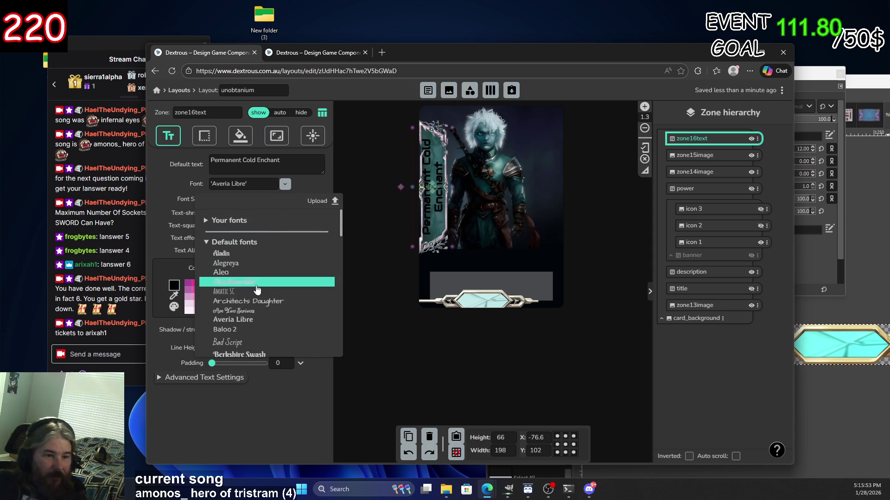
pyautogui.click(261, 281)
pyautogui.click(286, 185)
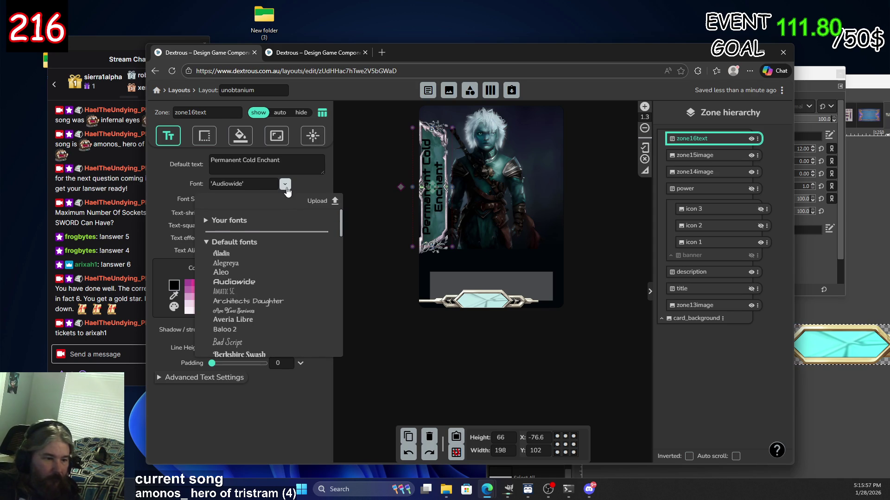
pyautogui.click(288, 302)
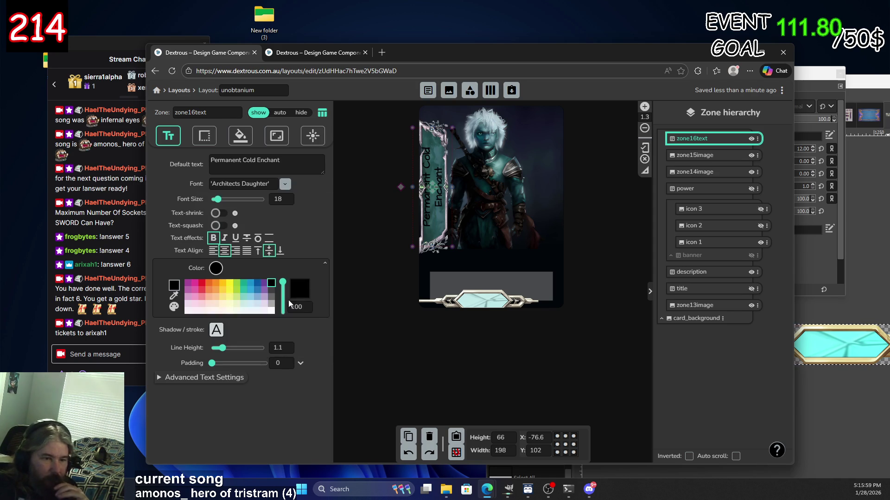
pyautogui.click(285, 185)
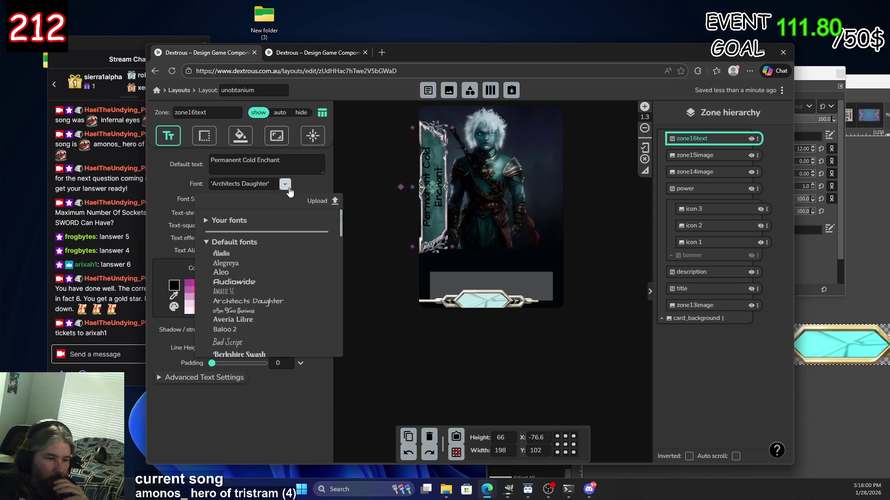
pyautogui.click(272, 328)
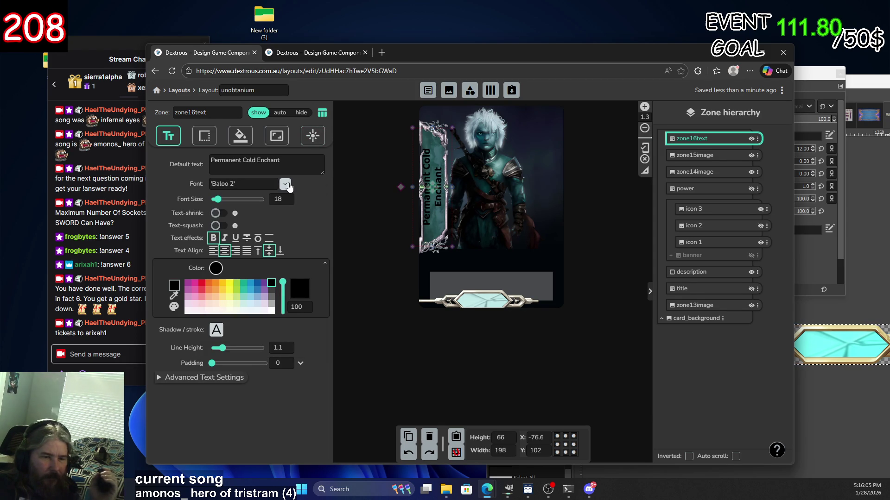
pyautogui.moveTo(436, 197); pyautogui.dragTo(439, 208)
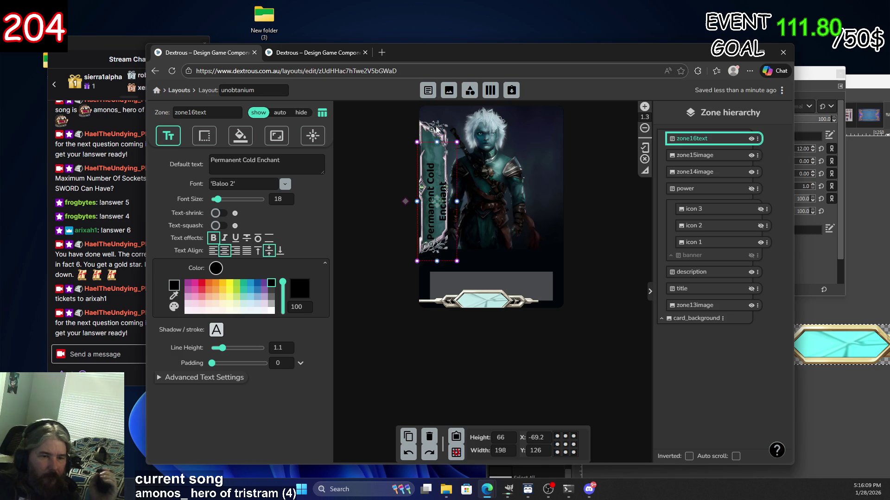
pyautogui.moveTo(437, 144); pyautogui.dragTo(439, 119)
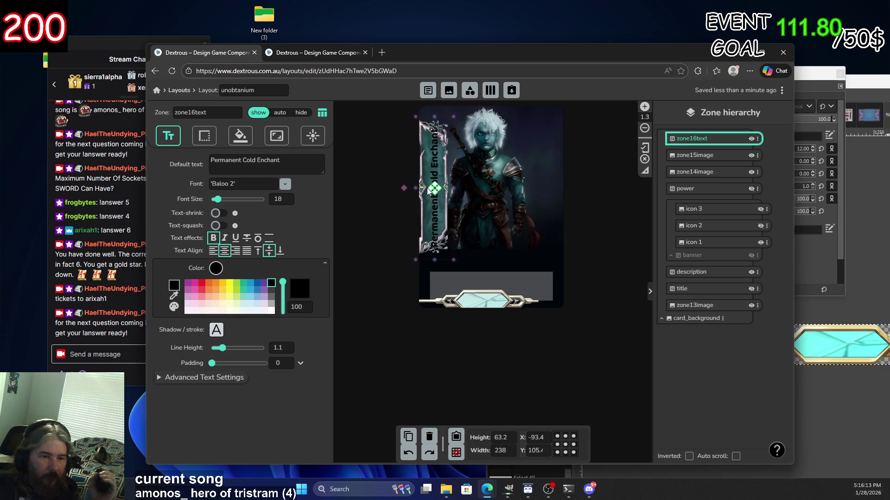
pyautogui.moveTo(433, 192); pyautogui.dragTo(426, 194)
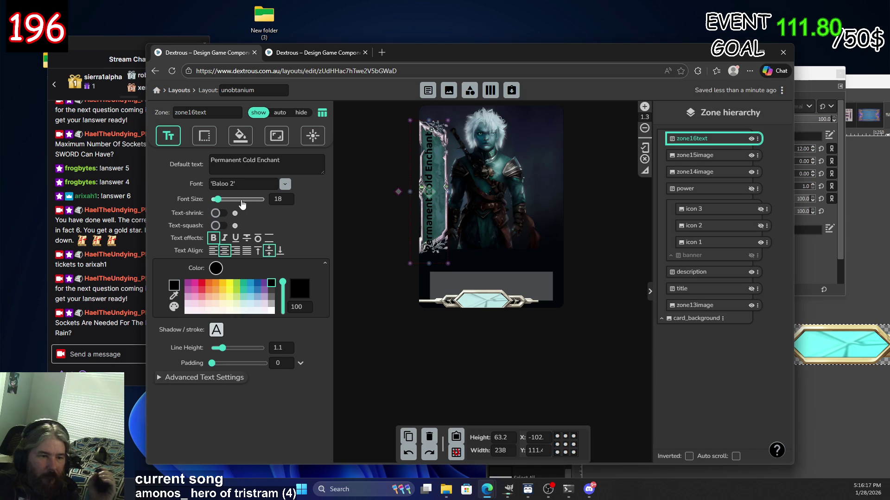
# Switch the banner text to Big Shoulders Display at size 20, positioned at Y 105 on the left frame.
pyautogui.click(284, 184)
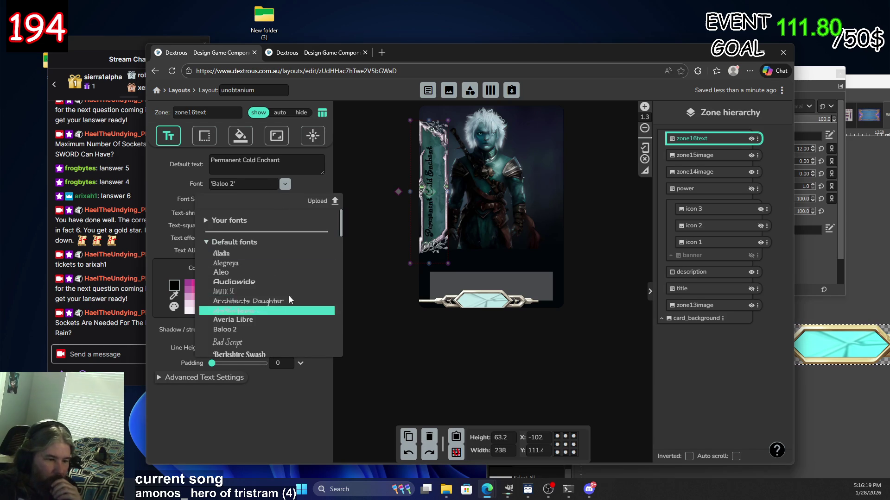
pyautogui.scroll(-1, 291, 301)
pyautogui.scroll(-1, 293, 308)
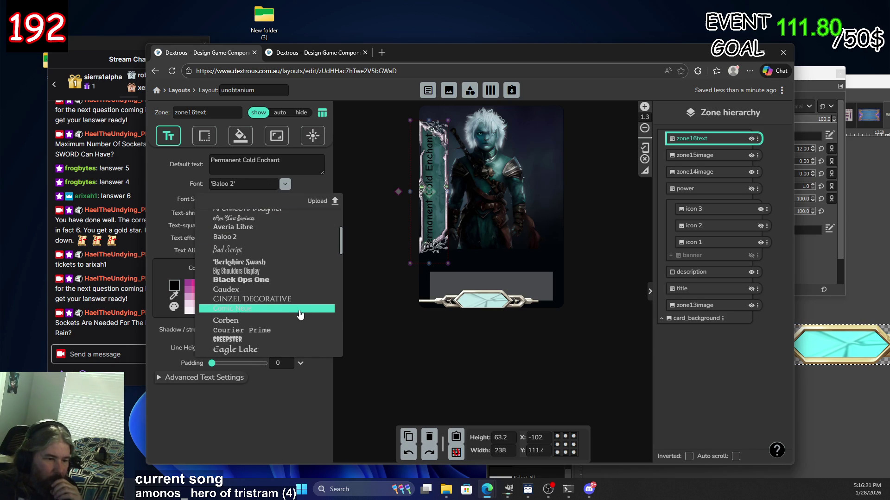
pyautogui.click(251, 272)
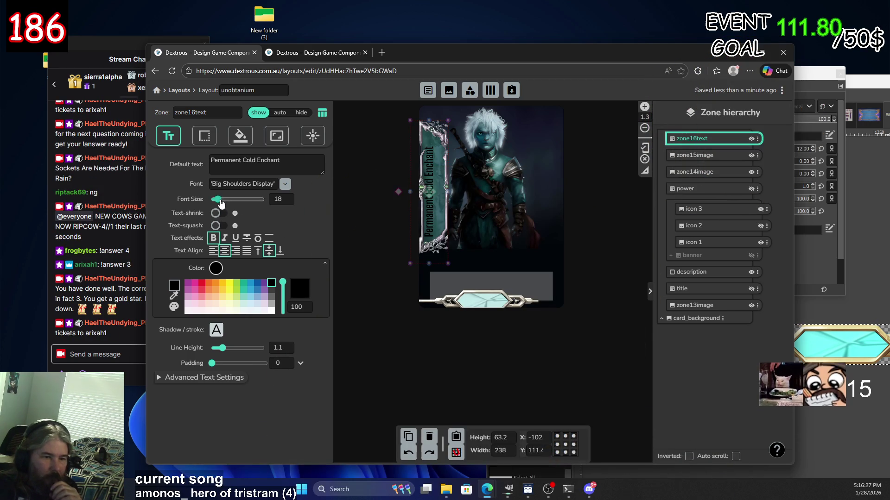
pyautogui.moveTo(218, 200); pyautogui.dragTo(221, 200)
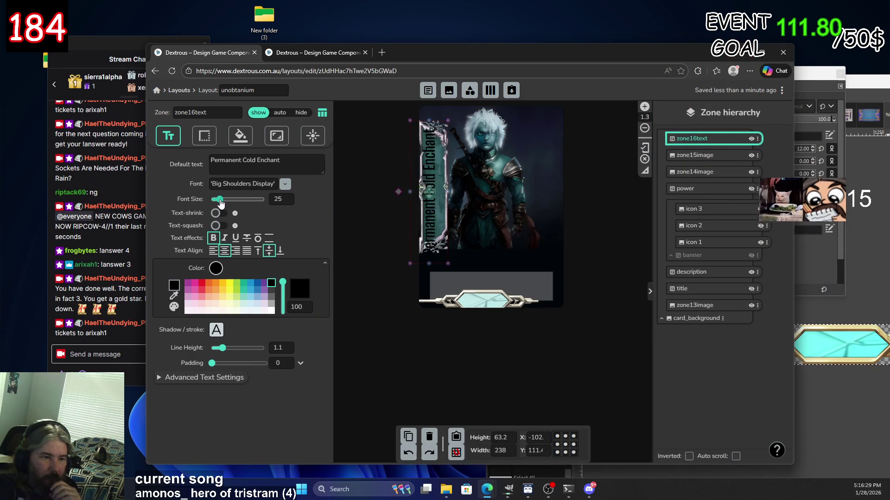
pyautogui.moveTo(220, 200); pyautogui.dragTo(216, 200)
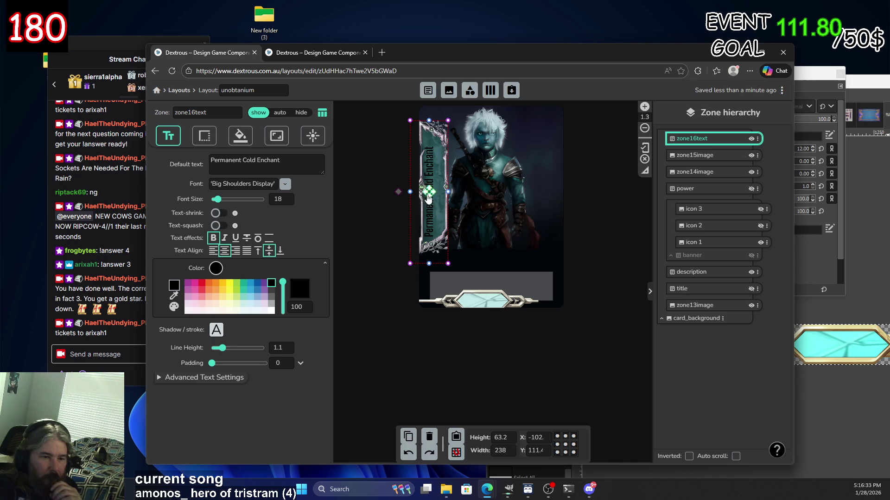
pyautogui.moveTo(426, 197); pyautogui.dragTo(435, 194)
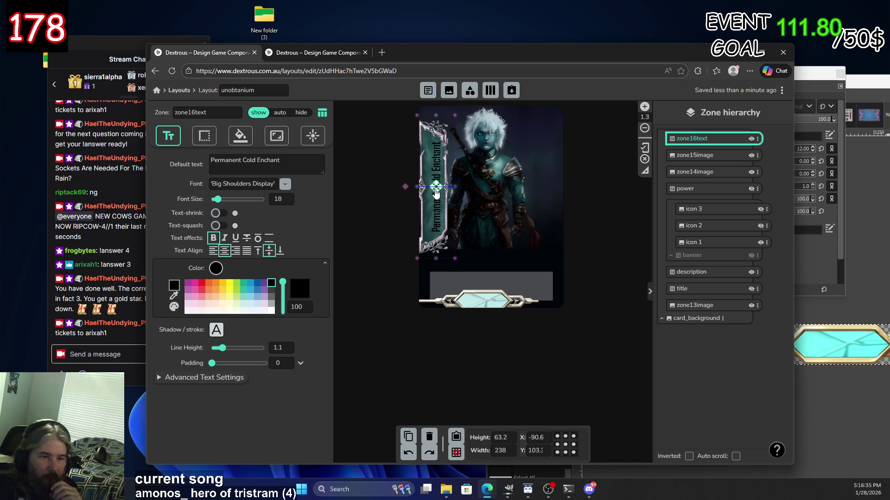
pyautogui.moveTo(435, 193); pyautogui.dragTo(433, 195)
pyautogui.click(596, 238)
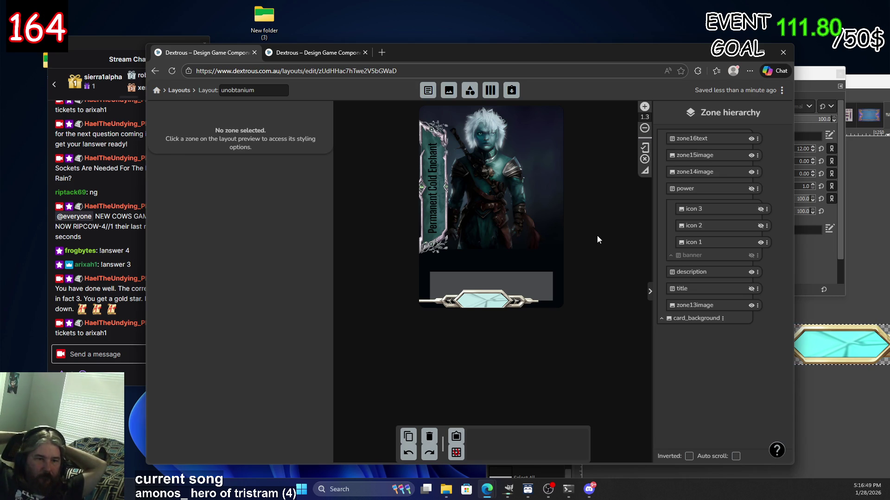
# Add a new text zone and move it onto the gem bar.
pyautogui.click(436, 223)
pyautogui.click(729, 159)
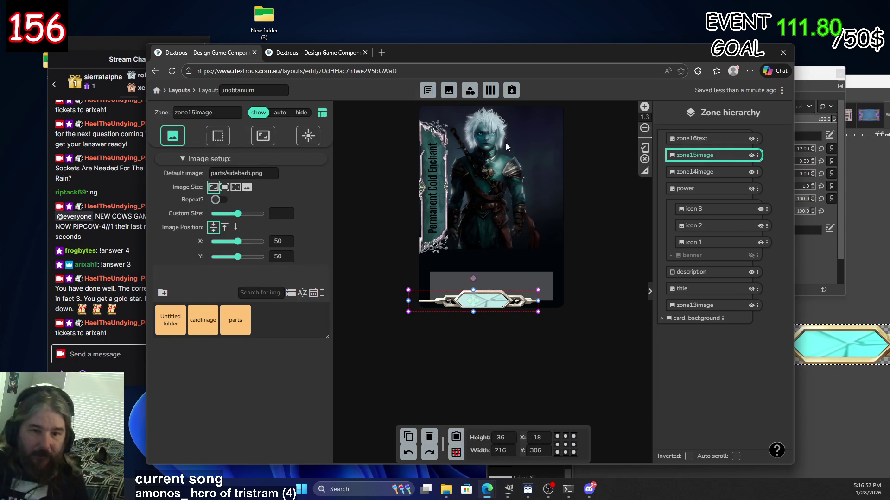
pyautogui.click(428, 91)
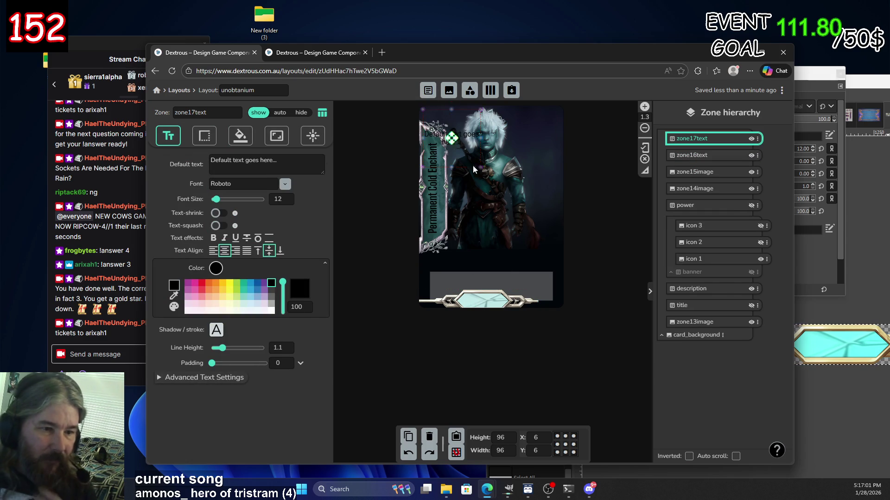
pyautogui.moveTo(464, 152); pyautogui.dragTo(494, 306)
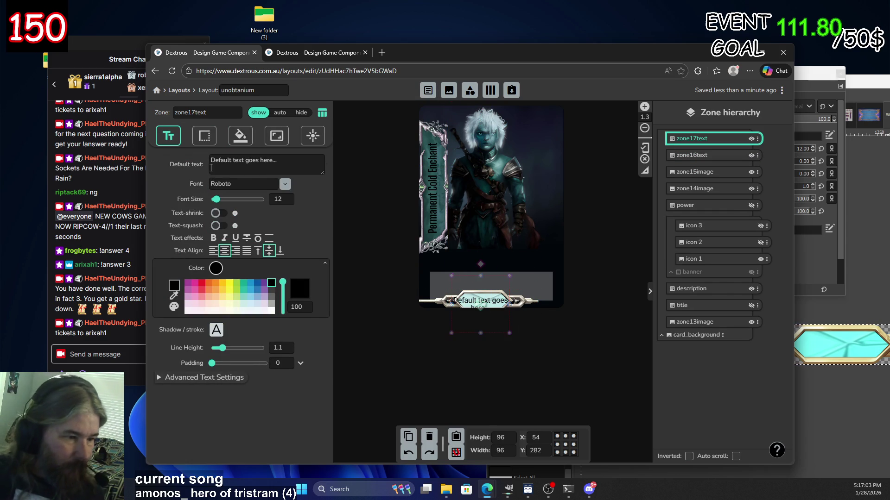
# Replace the new zone's default text with UNOBTANIUM.
pyautogui.click(255, 174)
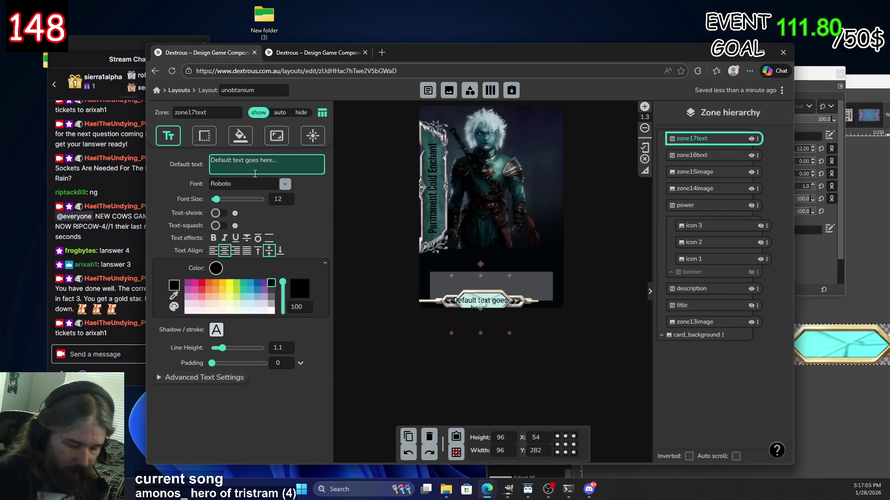
pyautogui.hotkey('ctrl', 'a')
pyautogui.press('BackSpace')
pyautogui.write('Un')
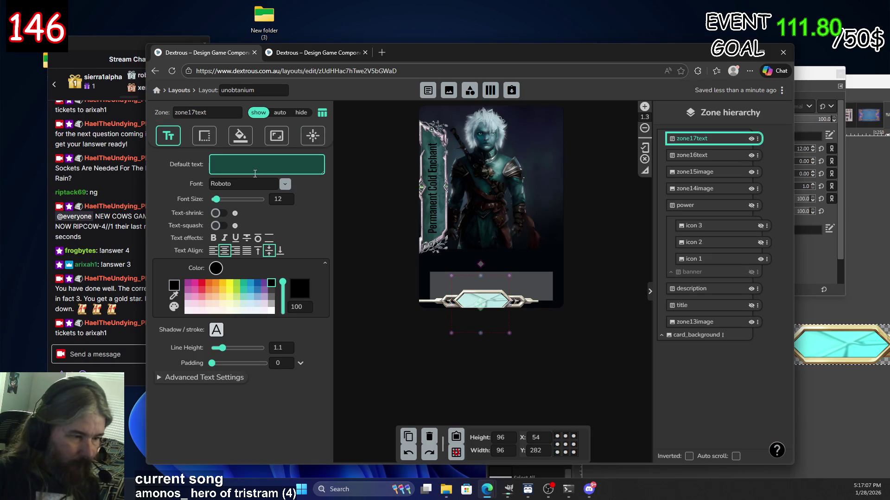
pyautogui.write('NOBTAN')
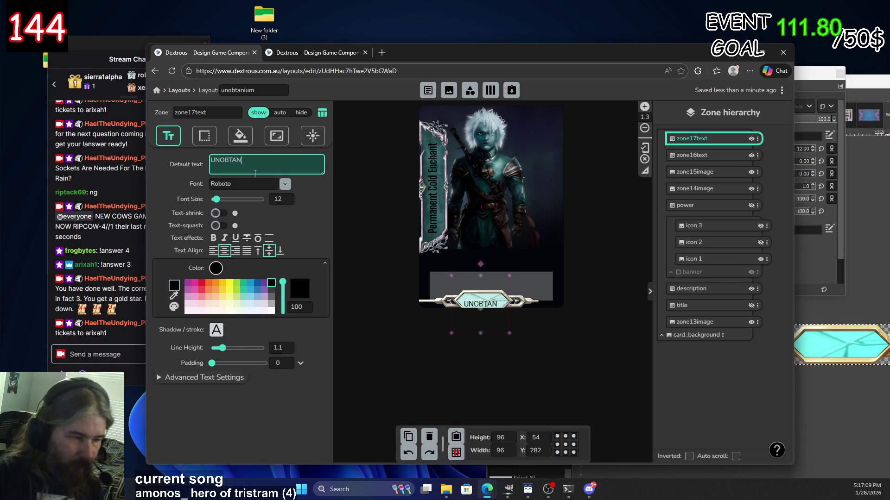
pyautogui.write('IUM')
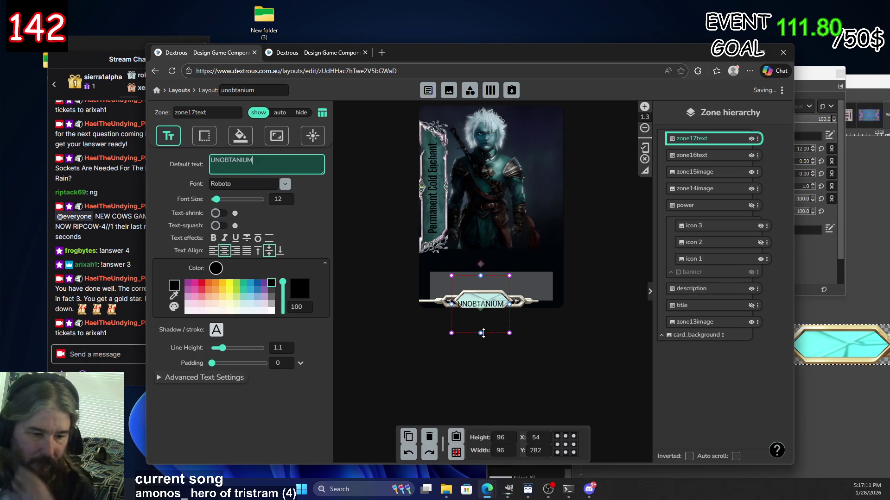
pyautogui.click(482, 309)
pyautogui.moveTo(482, 309); pyautogui.dragTo(482, 307)
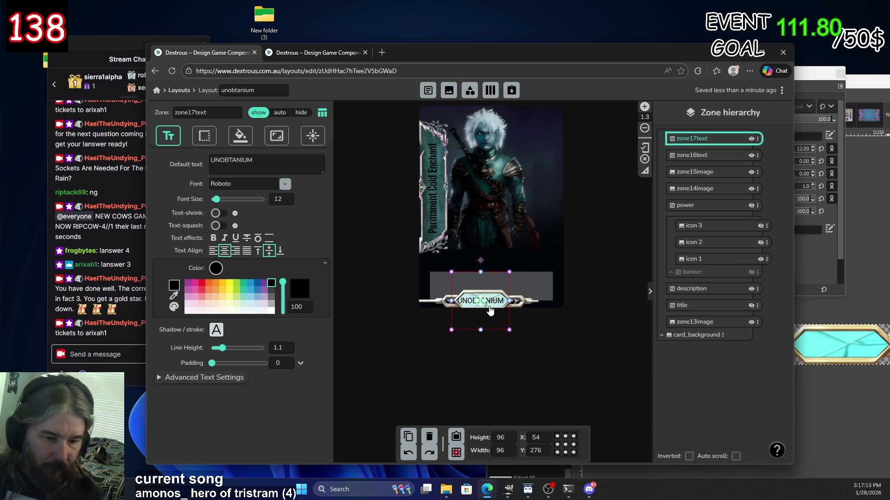
# Turn off zone snapping and centre the UNOBTANIUM label on the gem bar at Y 276.
pyautogui.click(456, 453)
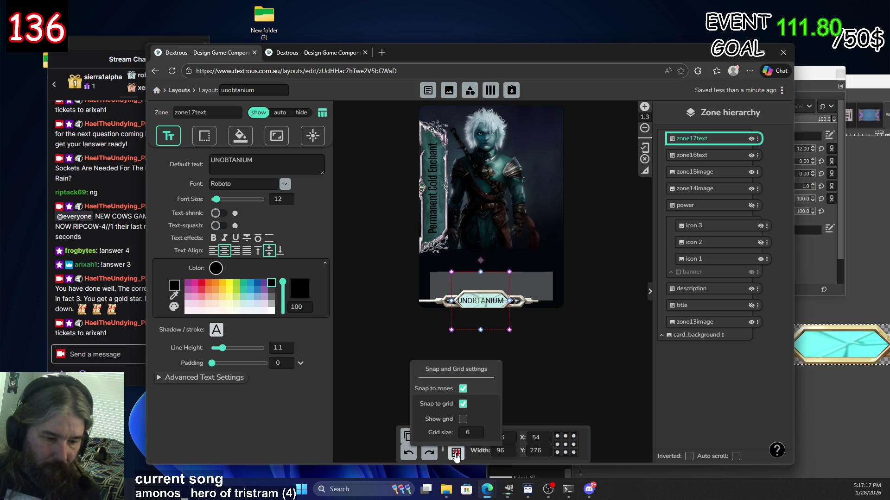
pyautogui.click(464, 391)
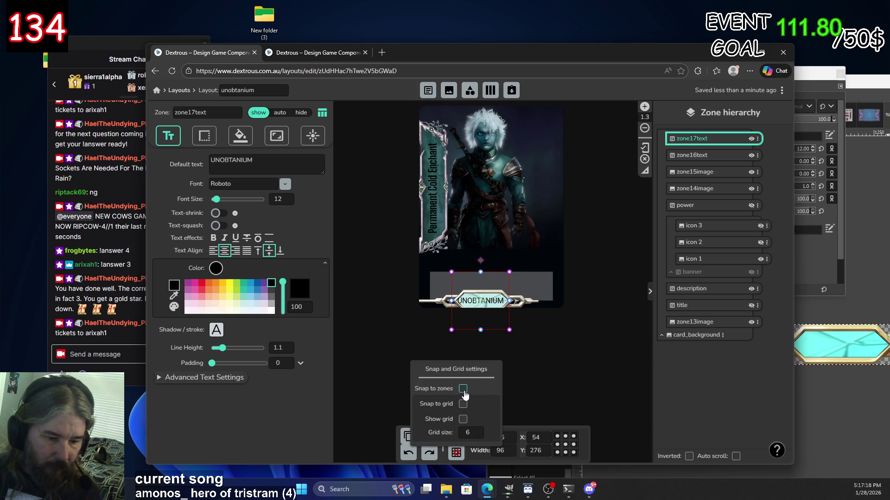
pyautogui.click(482, 308)
pyautogui.moveTo(483, 304); pyautogui.dragTo(485, 306)
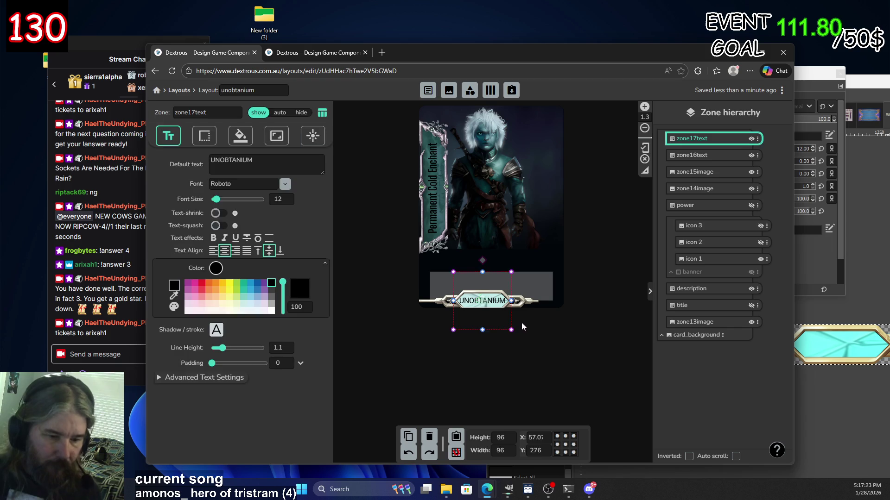
pyautogui.click(573, 342)
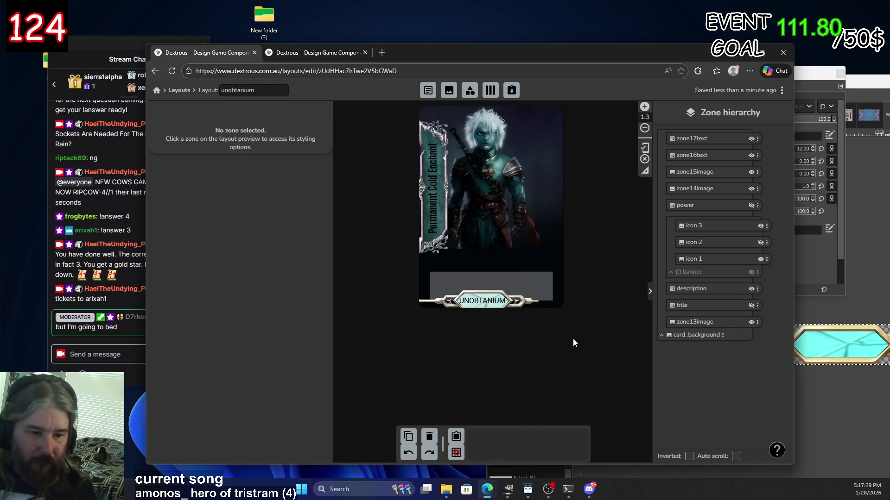
# Reload the layout, unlock editing, and set the UNOBTANIUM label at X 60, Y 276.
pyautogui.click(175, 74)
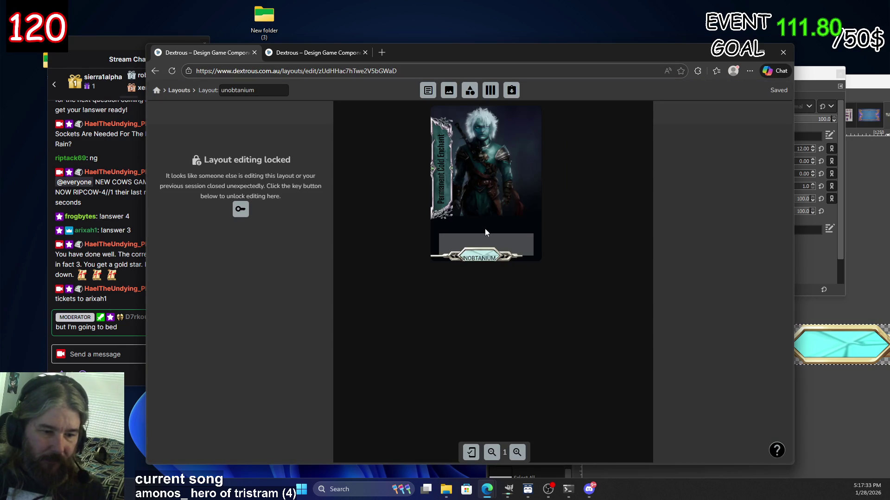
pyautogui.keyDown('ctrl'); pyautogui.scroll(1, 487, 234); pyautogui.keyUp('ctrl')
pyautogui.keyDown('ctrl'); pyautogui.scroll(3, 514, 323); pyautogui.keyUp('ctrl')
pyautogui.keyDown('ctrl'); pyautogui.scroll(-3, 533, 341); pyautogui.keyUp('ctrl')
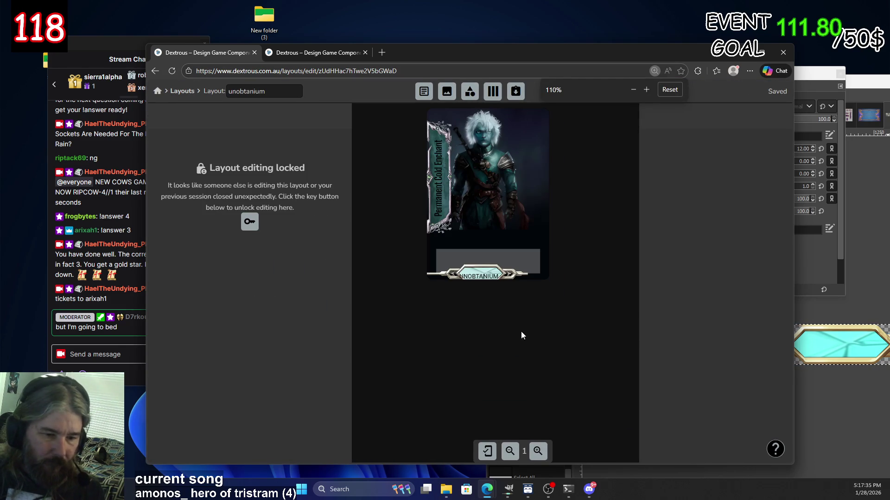
pyautogui.click(250, 221)
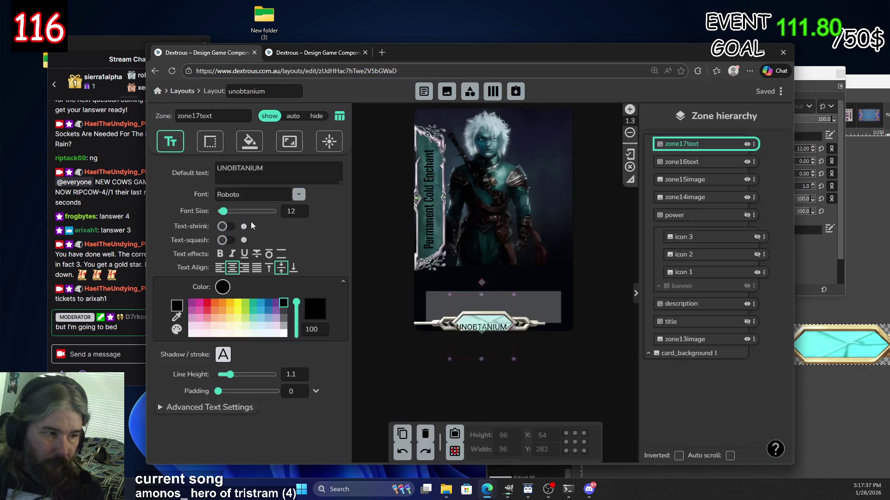
pyautogui.moveTo(483, 328); pyautogui.dragTo(485, 327)
pyautogui.click(566, 360)
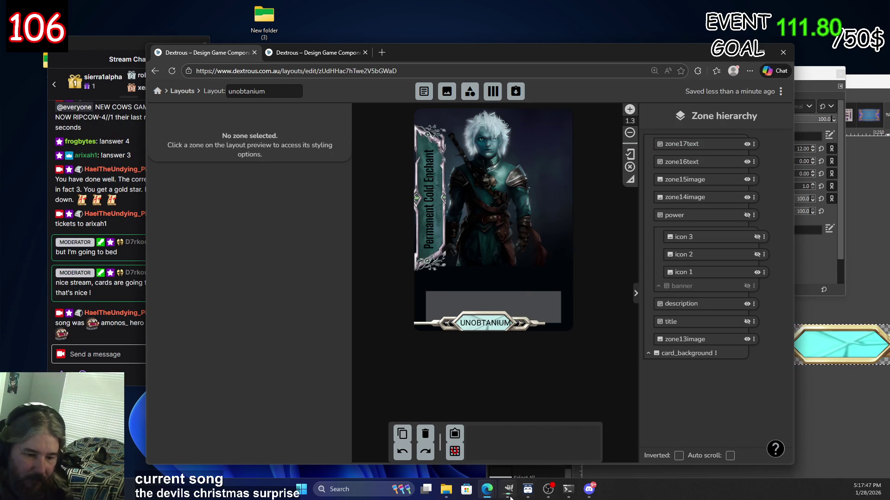
pyautogui.hotkey('alt', 'Tab')
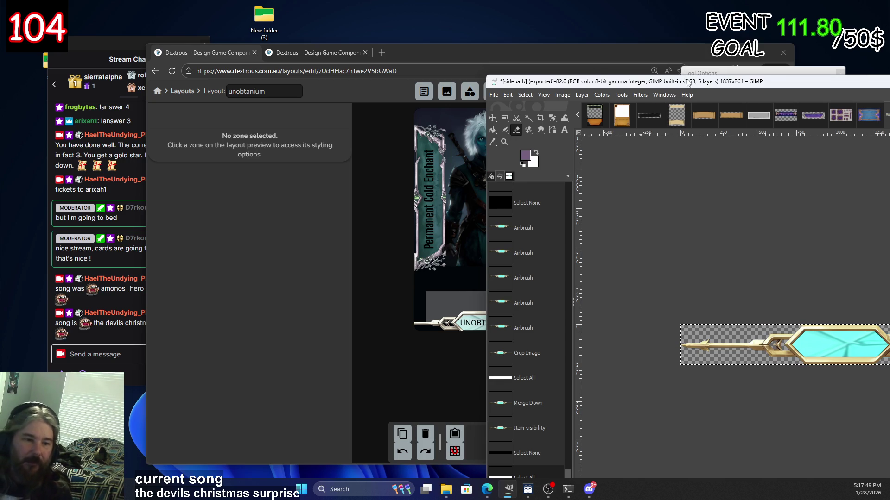
# Erase diagonal strips of the gold rod beside the gem bar's right arrowhead.
pyautogui.moveTo(687, 83); pyautogui.dragTo(317, 62)
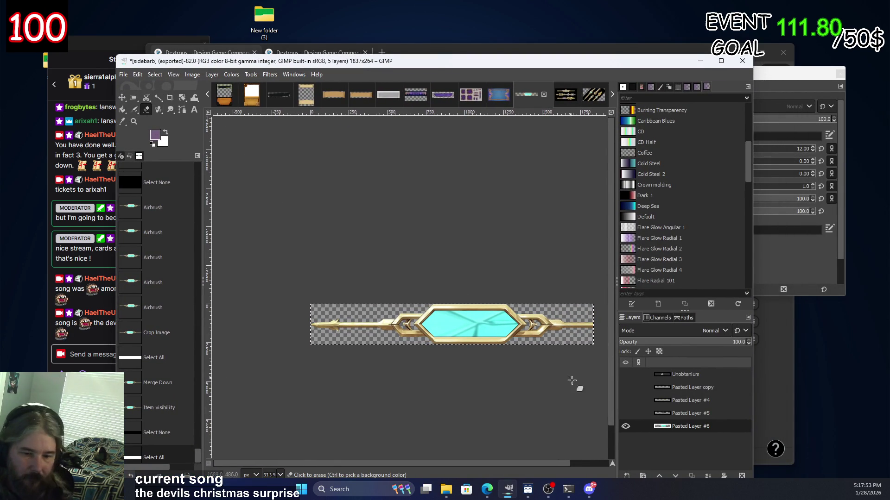
pyautogui.scroll(1, 564, 368)
pyautogui.scroll(1, 570, 320)
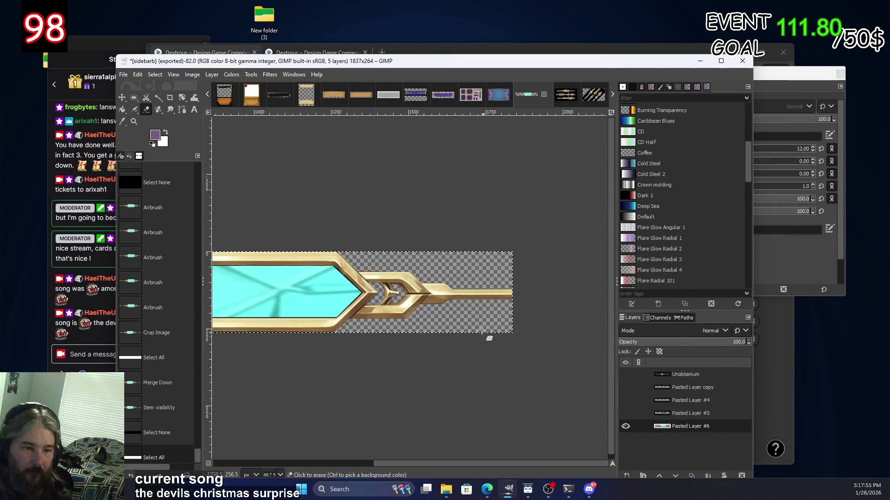
pyautogui.scroll(1, 431, 275)
pyautogui.scroll(2, 426, 278)
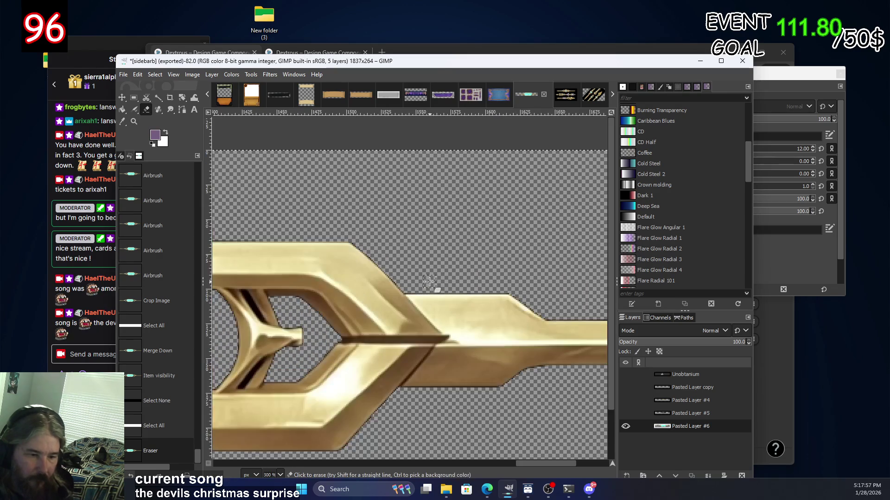
pyautogui.scroll(1, 422, 281)
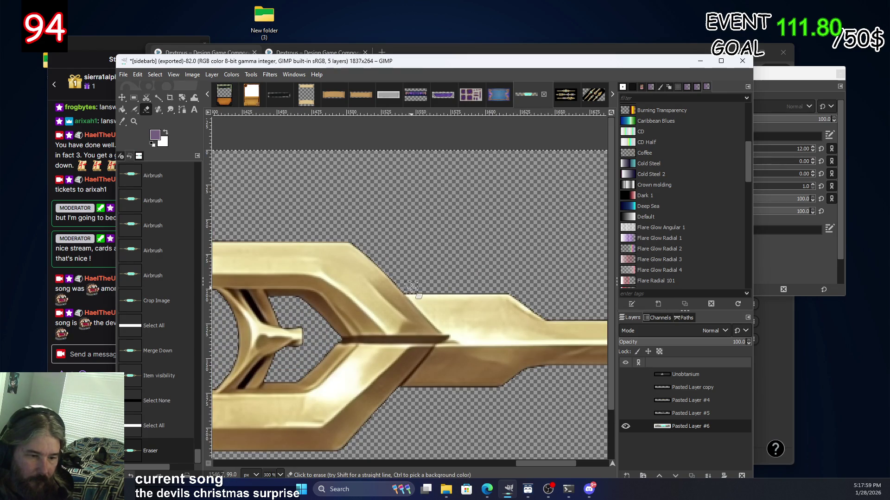
pyautogui.keyDown('shift'); pyautogui.click(470, 341); pyautogui.keyUp('shift')
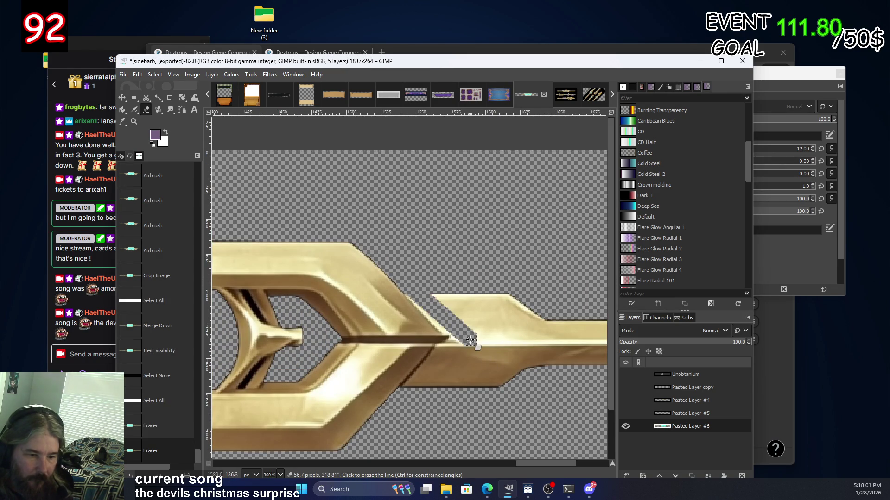
pyautogui.click(469, 339)
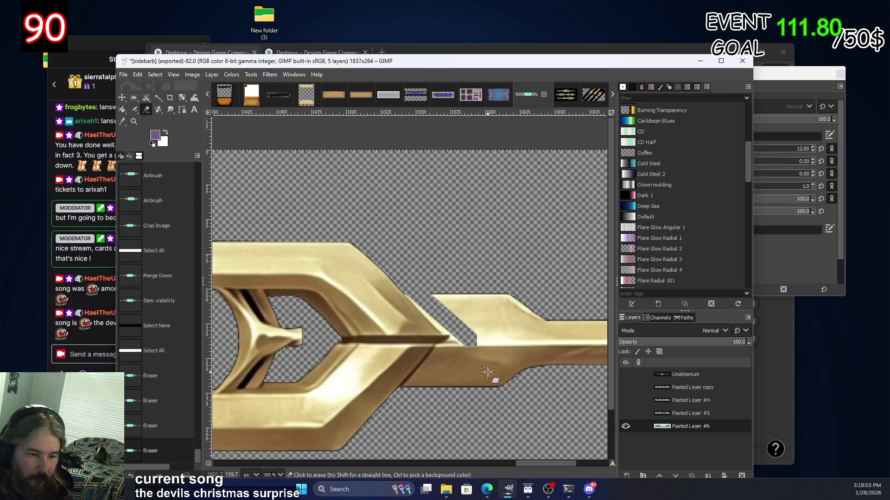
pyautogui.keyDown('shift'); pyautogui.click(486, 371); pyautogui.keyUp('shift')
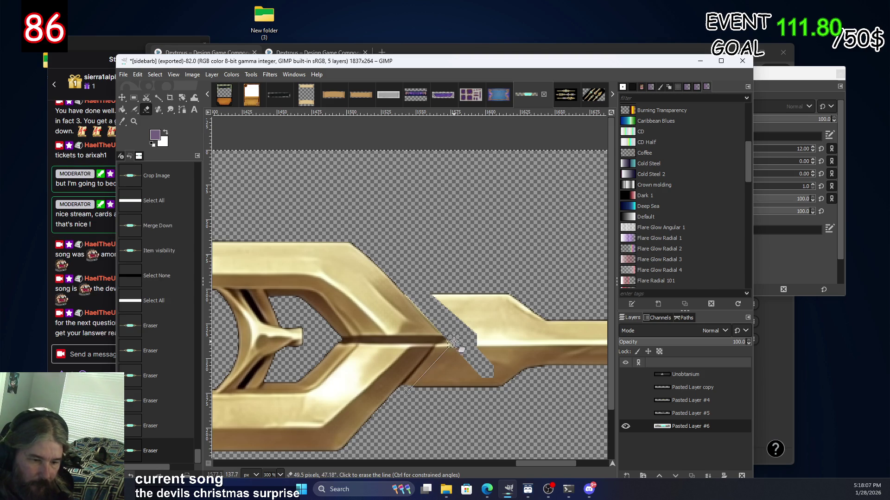
# Erase the lower gold triangle and remaining gold fragments around the right piece.
pyautogui.keyDown('shift'); pyautogui.click(454, 342); pyautogui.keyUp('shift')
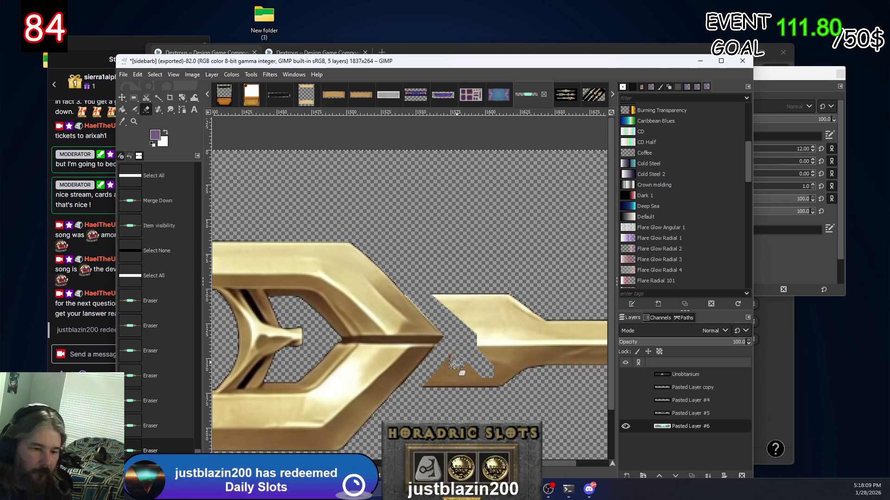
pyautogui.moveTo(431, 385); pyautogui.dragTo(461, 354)
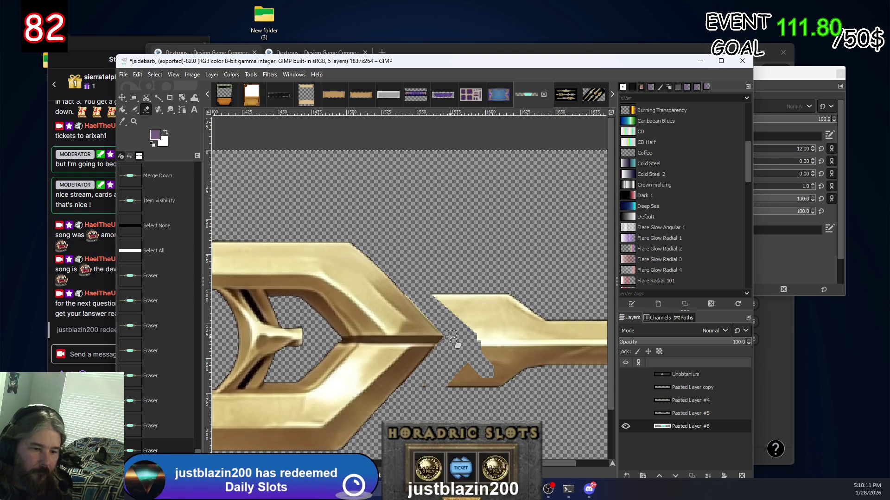
pyautogui.moveTo(523, 302)
pyautogui.mouseDown()
pyautogui.moveTo(445, 295)
pyautogui.moveTo(533, 313)
pyautogui.mouseUp()
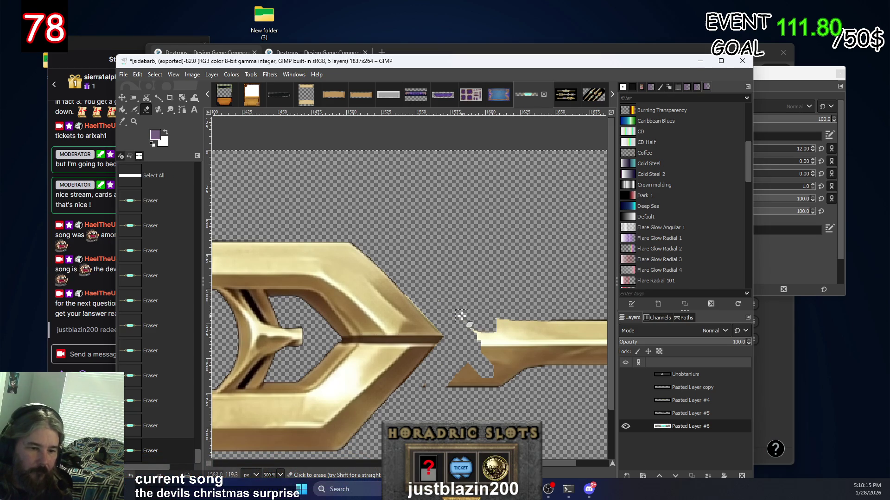
pyautogui.moveTo(462, 316); pyautogui.dragTo(492, 396)
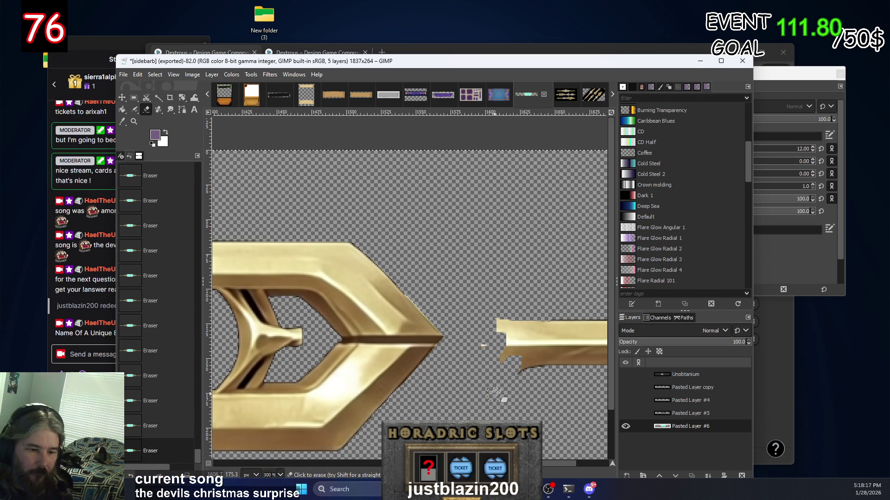
pyautogui.moveTo(469, 359); pyautogui.dragTo(502, 322)
# Zoom to fit and box-select the gold piece at the bar's right end.
pyautogui.hotkey('ctrl', 'shift', 'j')
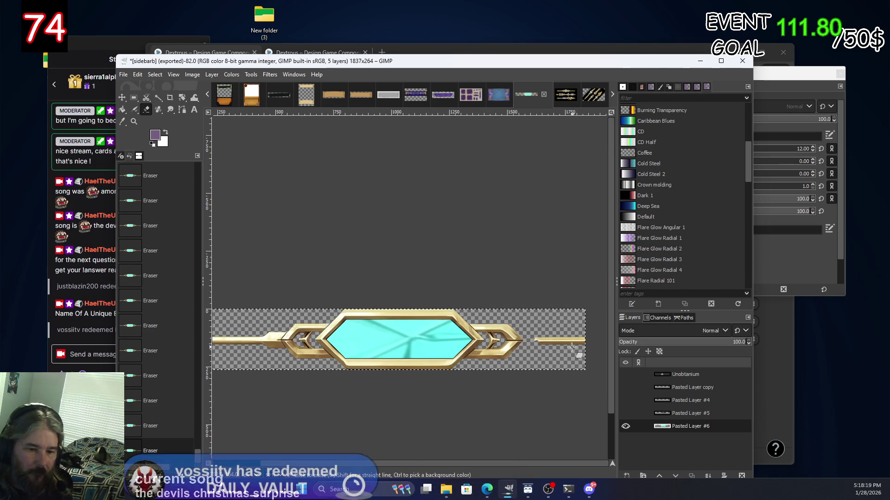
pyautogui.click(134, 98)
pyautogui.moveTo(530, 330); pyautogui.dragTo(598, 355)
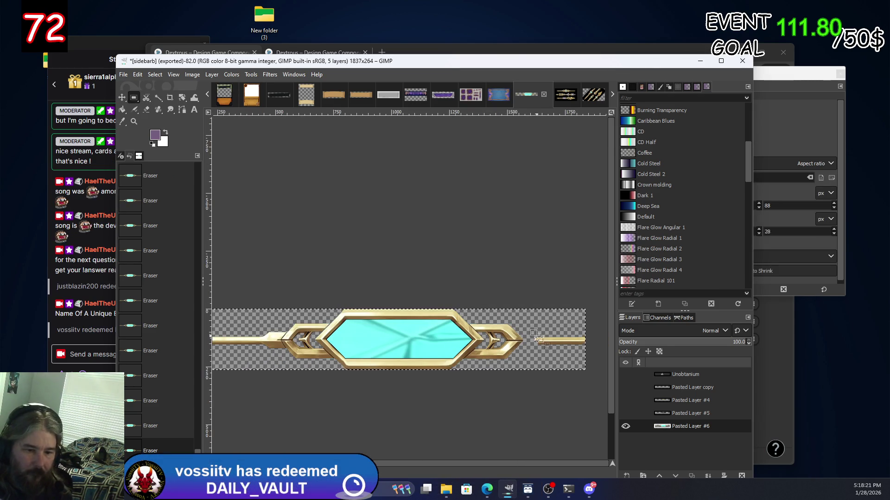
# Delete the gold pieces at the right and left ends of the bar and clear the selection.
pyautogui.press('Delete')
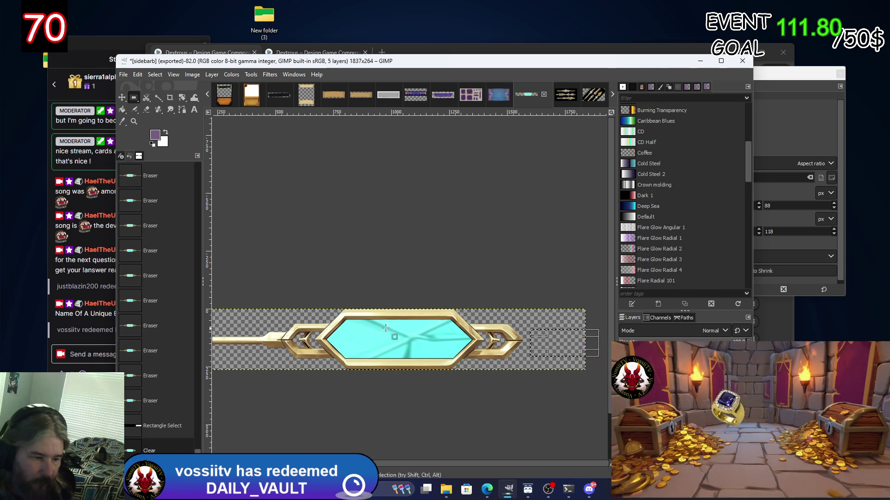
pyautogui.hscroll(-5, 528, 277)
pyautogui.scroll(-1, 527, 277)
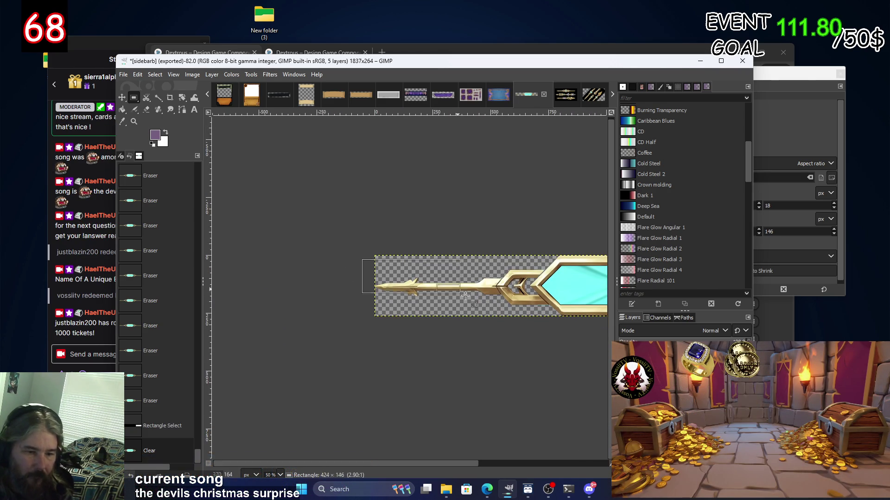
pyautogui.moveTo(348, 263); pyautogui.dragTo(503, 326)
pyautogui.press('Delete')
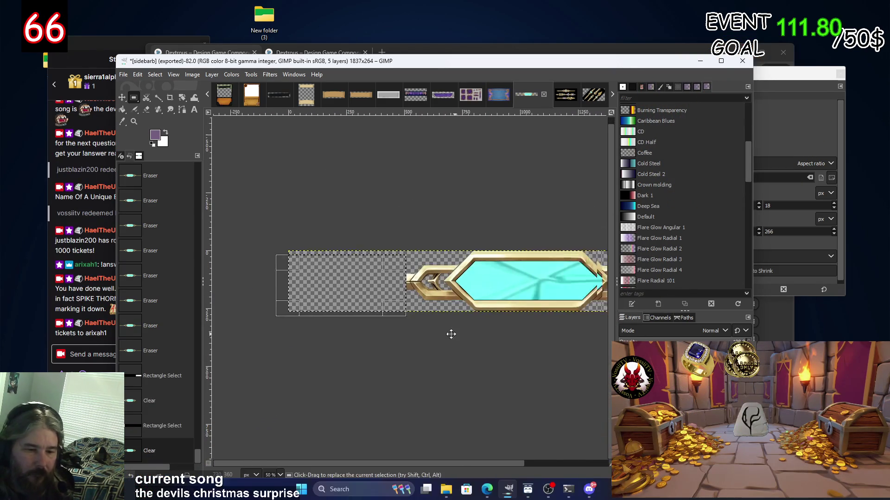
pyautogui.hscroll(5, 495, 334)
pyautogui.hotkey('ctrl', 'shift', 'a')
# Erase the leftover gold, cream and brown remnants with the Eraser.
pyautogui.scroll(3, 394, 301)
pyautogui.scroll(2, 399, 222)
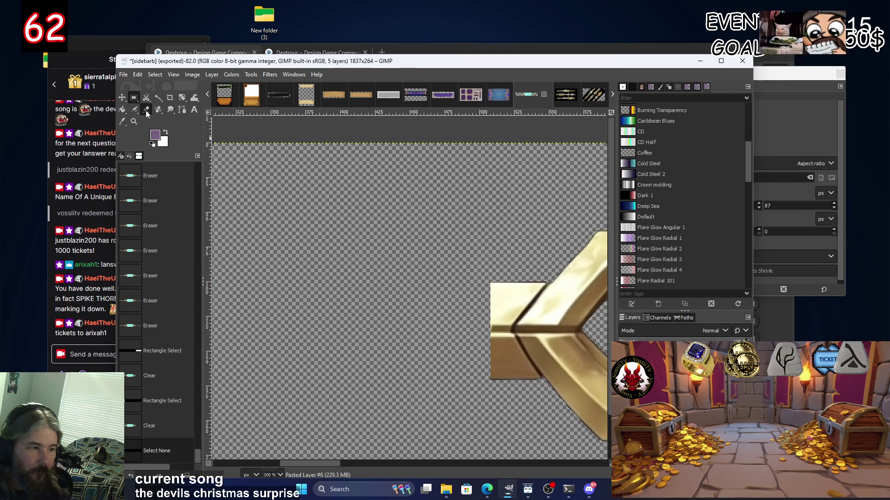
pyautogui.hotkey('shift', 'e')
pyautogui.moveTo(537, 273); pyautogui.dragTo(495, 343)
pyautogui.moveTo(500, 287); pyautogui.dragTo(492, 296)
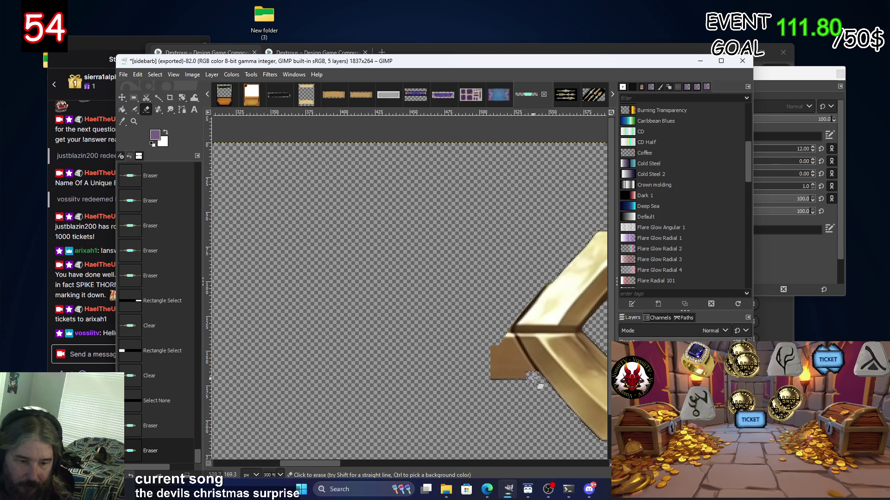
pyautogui.moveTo(524, 366)
pyautogui.mouseDown()
pyautogui.moveTo(502, 330)
pyautogui.moveTo(508, 342)
pyautogui.mouseUp()
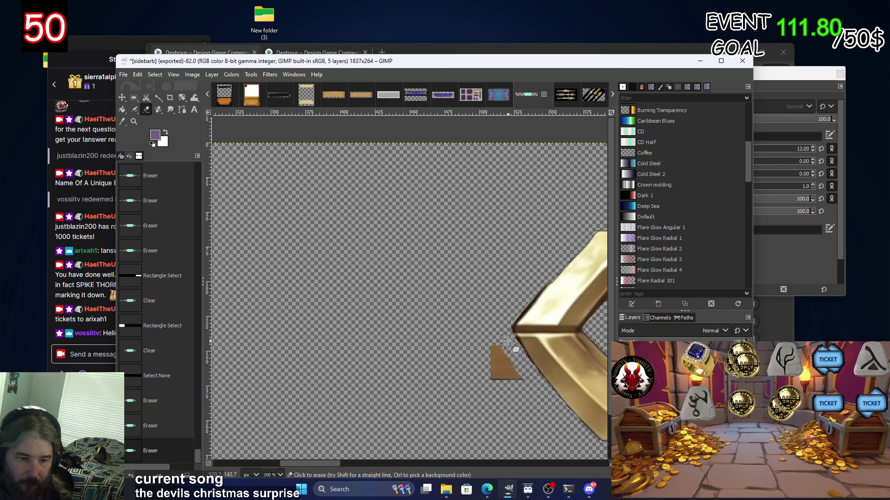
pyautogui.click(508, 343)
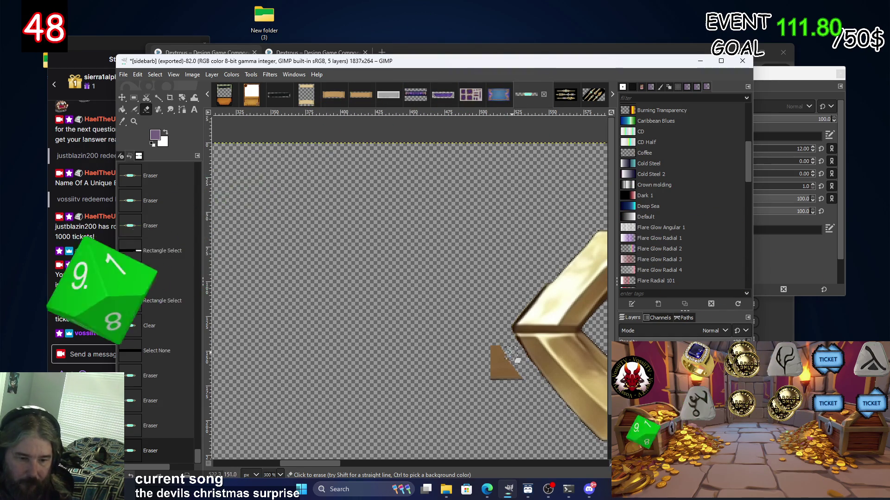
pyautogui.moveTo(512, 354); pyautogui.dragTo(486, 364)
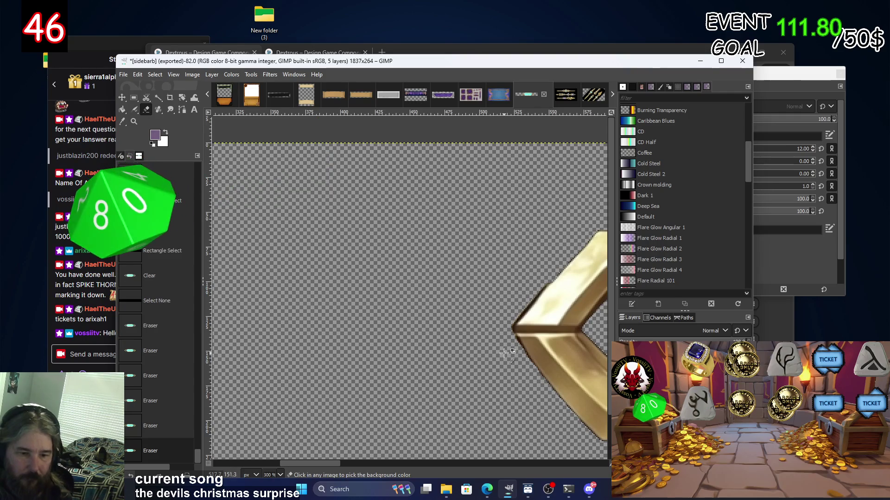
# Crop the gem bar image to its content, 1052×264.
pyautogui.scroll(-1, 504, 354)
pyautogui.scroll(-1, 504, 354)
pyautogui.scroll(-2, 417, 325)
pyautogui.rightClick(317, 287)
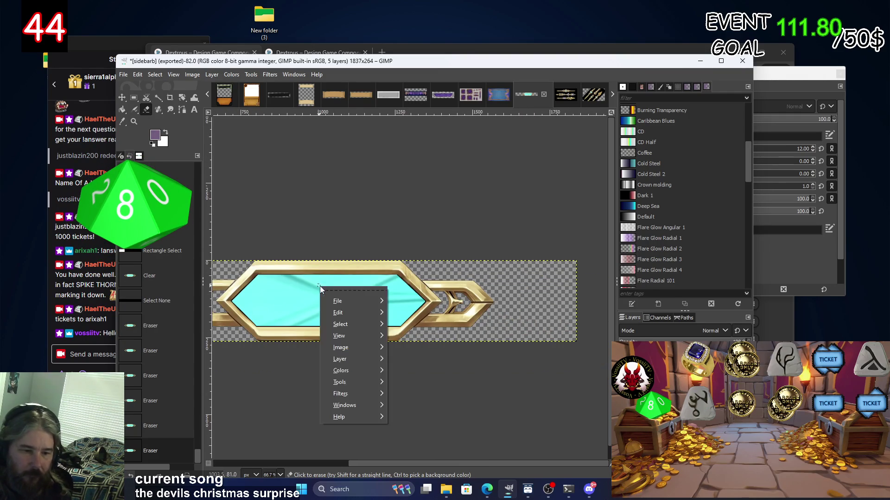
pyautogui.moveTo(377, 348)
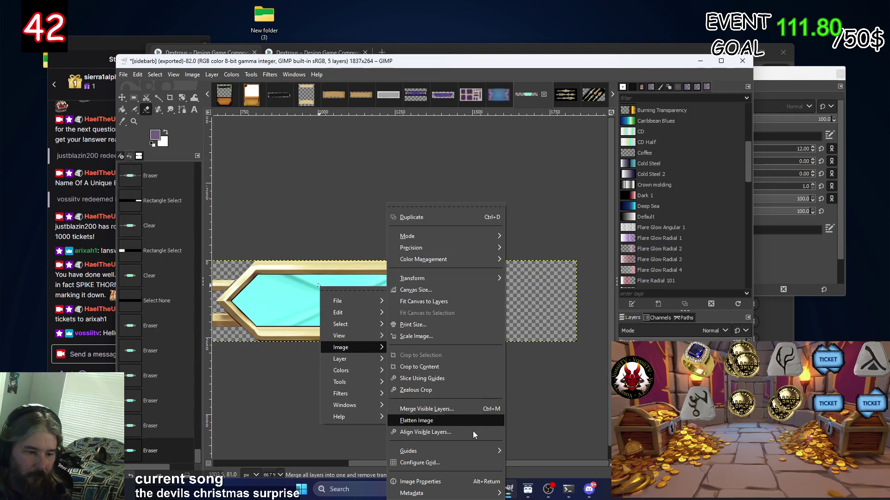
pyautogui.click(419, 367)
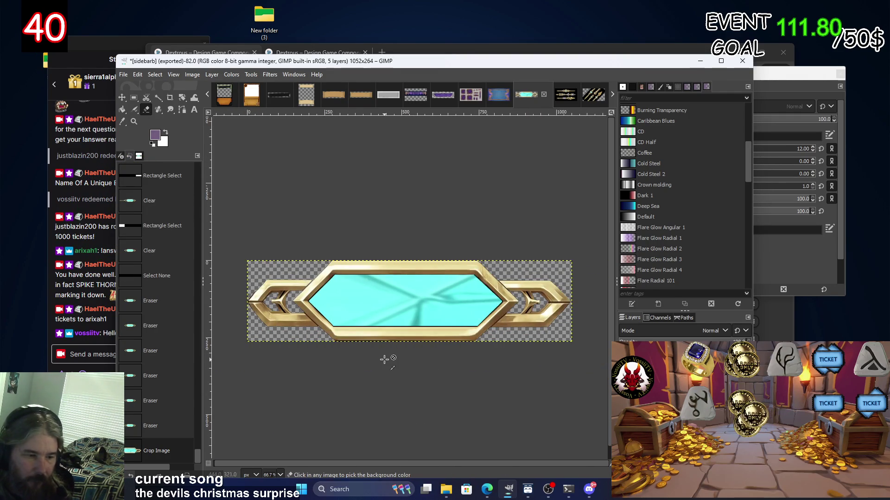
# Export the cropped gem bar over sidebarb.png.
pyautogui.scroll(-1, 389, 358)
pyautogui.scroll(1, 389, 358)
pyautogui.click(138, 75)
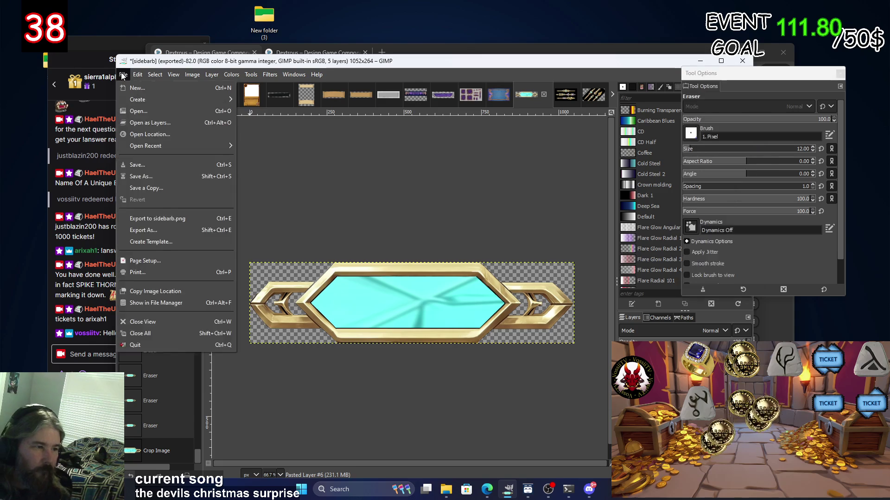
pyautogui.moveTo(123, 74)
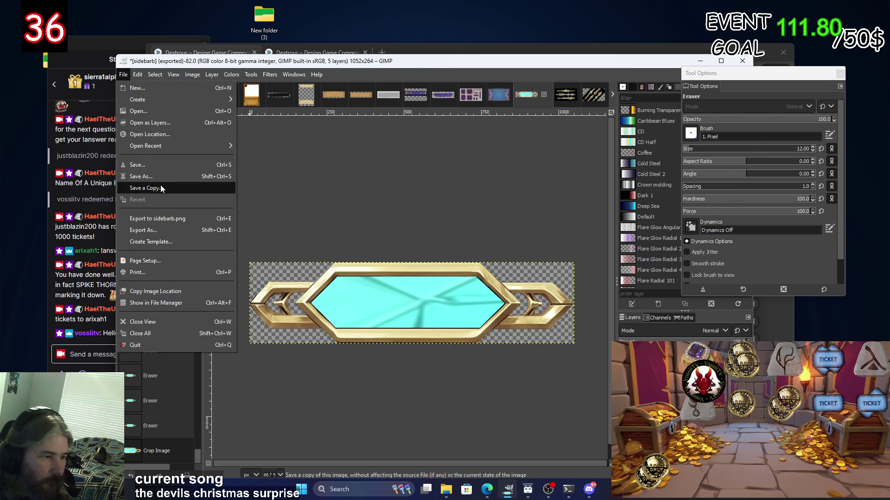
pyautogui.click(158, 218)
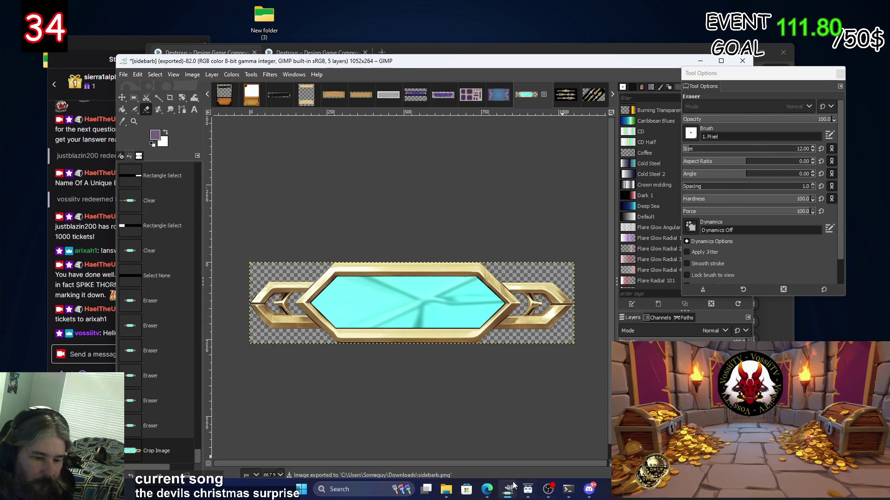
pyautogui.moveTo(493, 497)
pyautogui.click(558, 459)
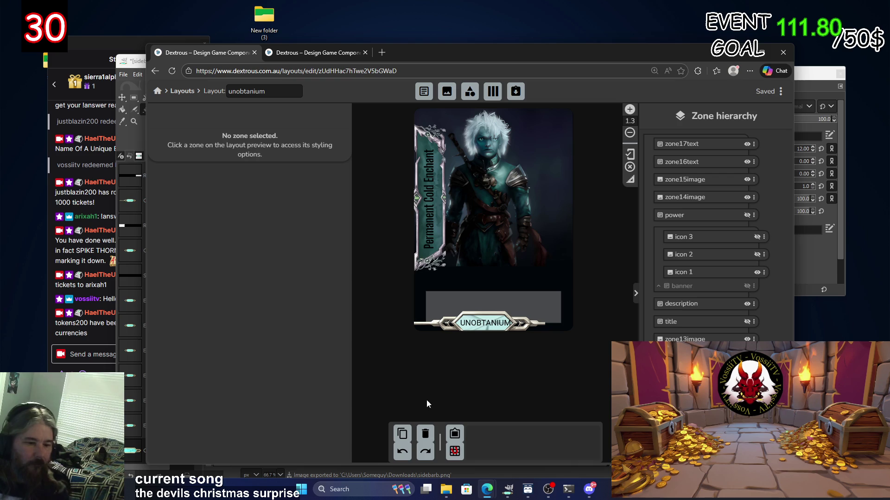
# Create a new folder inside the parts image folder.
pyautogui.click(486, 331)
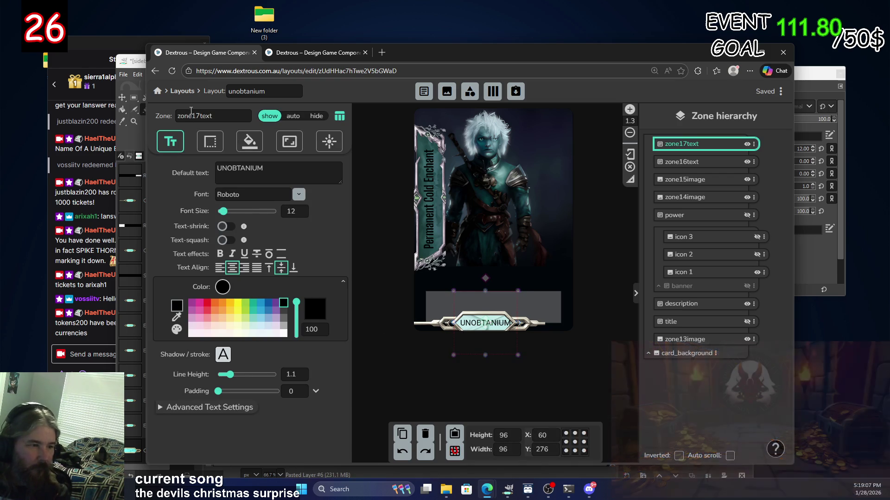
pyautogui.click(530, 330)
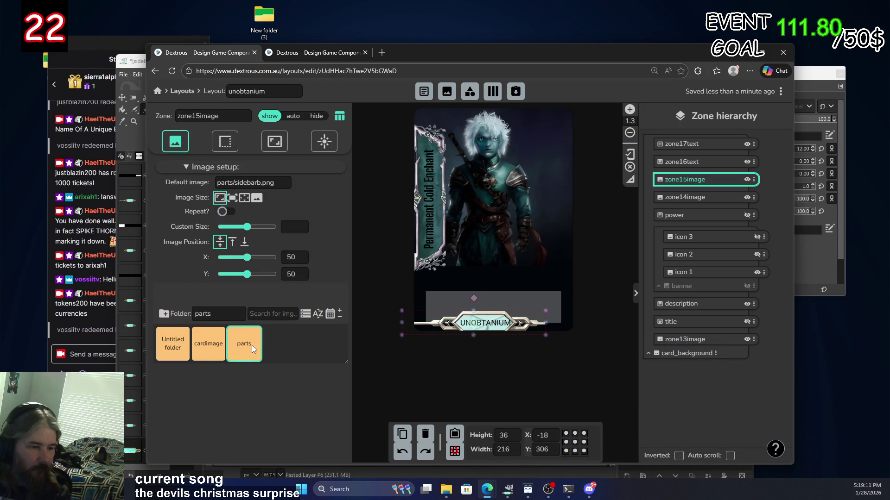
pyautogui.click(235, 345)
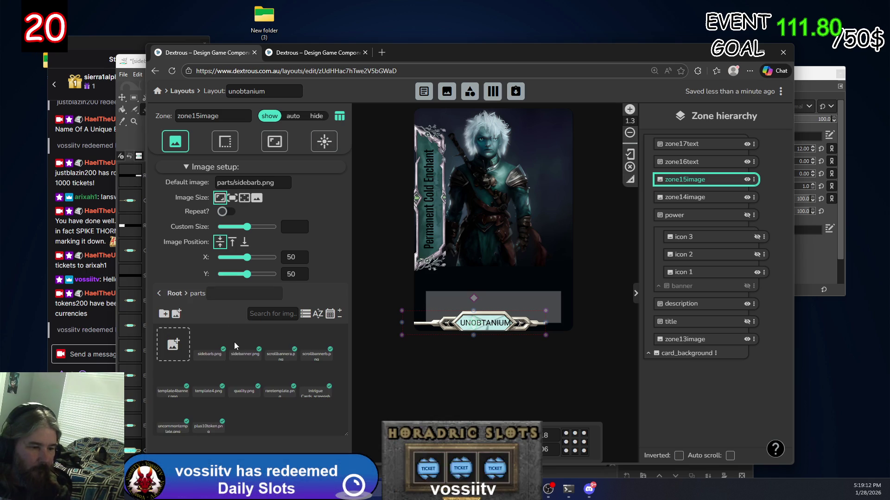
pyautogui.click(163, 313)
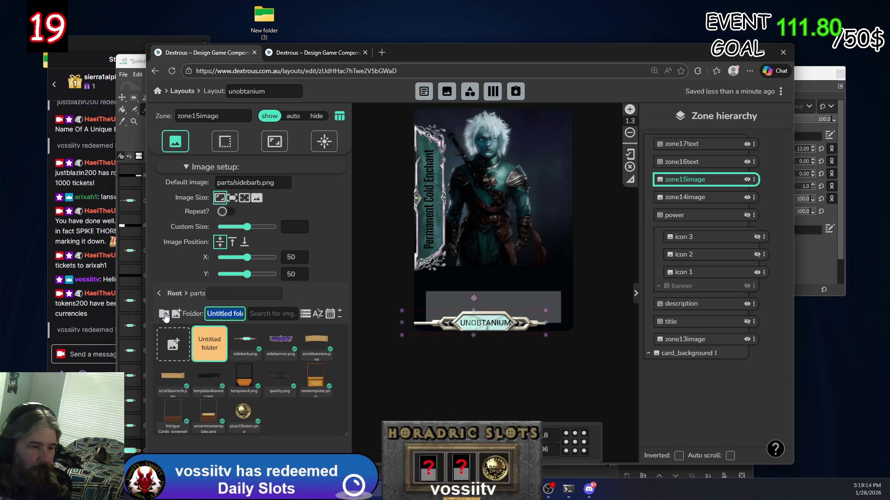
pyautogui.click(208, 347)
# Undo the accidental deletion of the zone15image banner zone.
pyautogui.press('Delete')
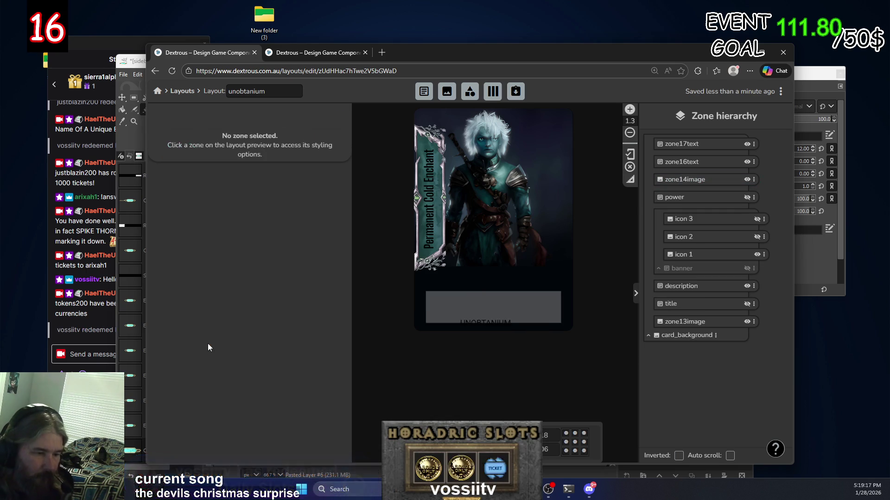
pyautogui.click(500, 308)
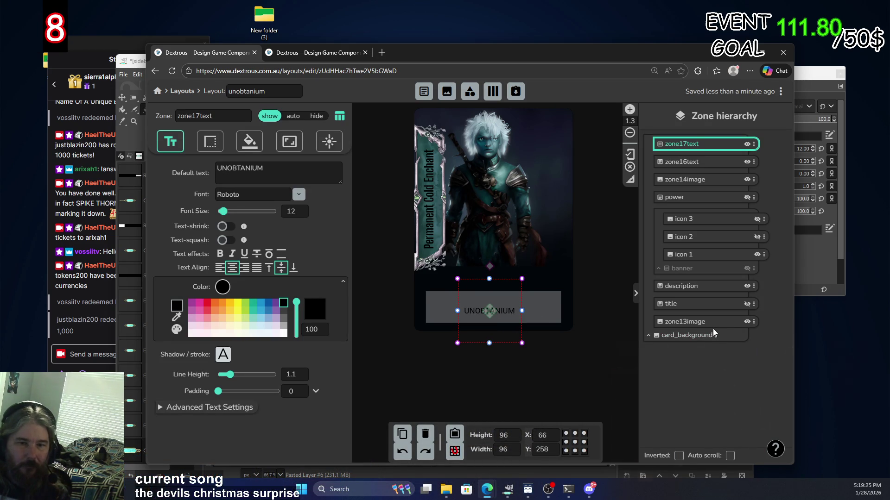
pyautogui.click(402, 452)
pyautogui.click(402, 451)
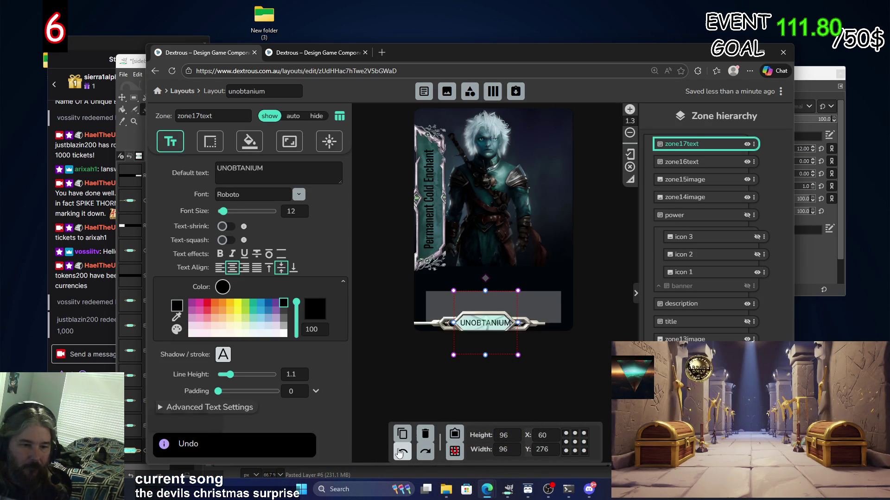
pyautogui.click(532, 324)
# Attempt to delete the Untitled folder in parts, which removes the banner zone instead.
pyautogui.click(241, 350)
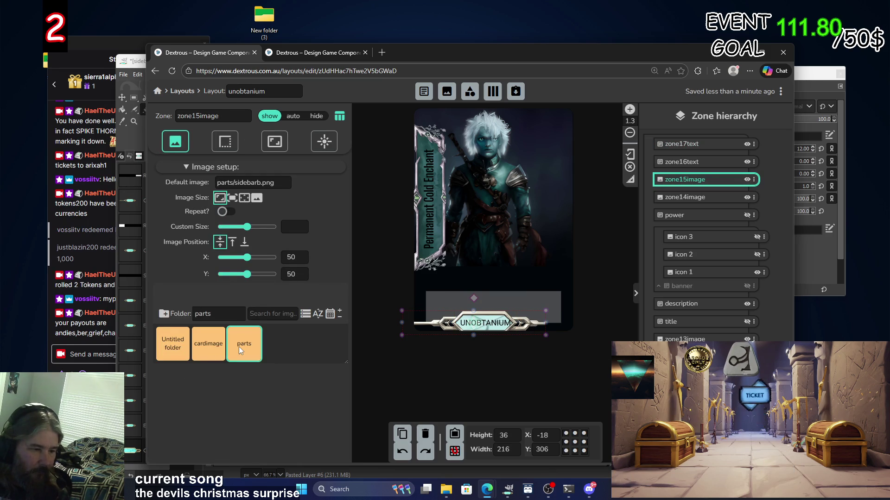
pyautogui.doubleClick(241, 351)
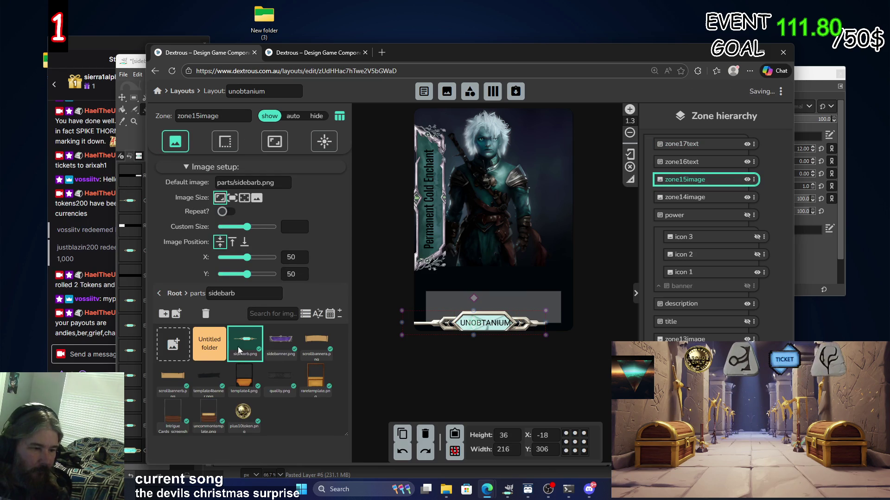
pyautogui.click(209, 351)
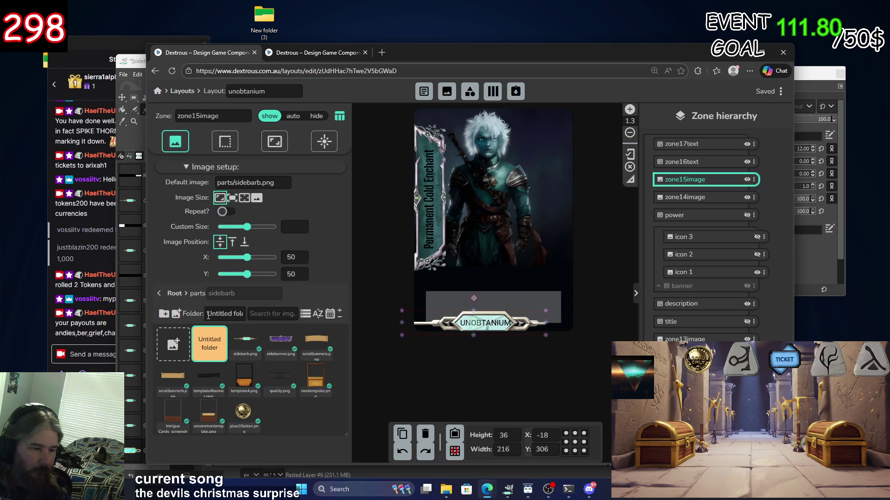
pyautogui.rightClick(217, 346)
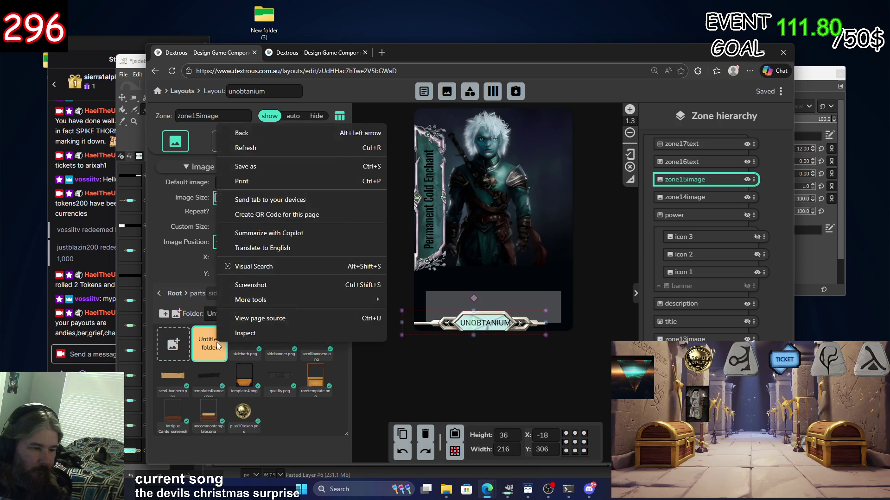
pyautogui.click(210, 346)
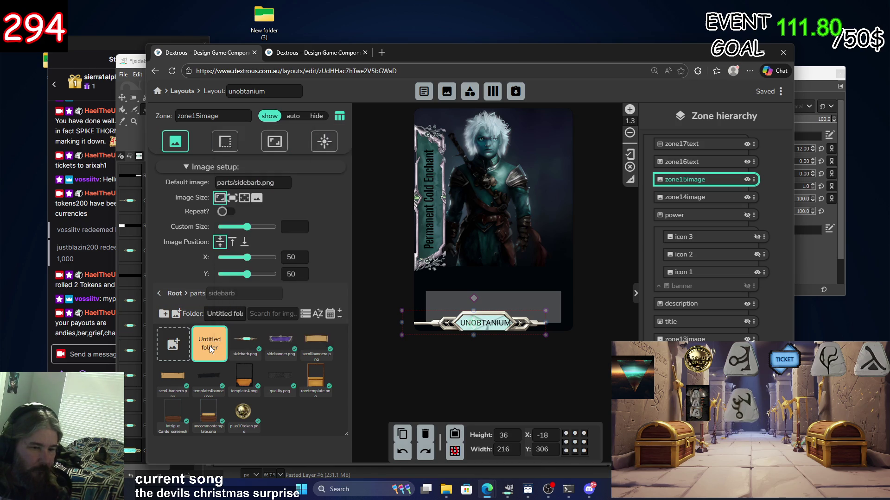
pyautogui.click(211, 350)
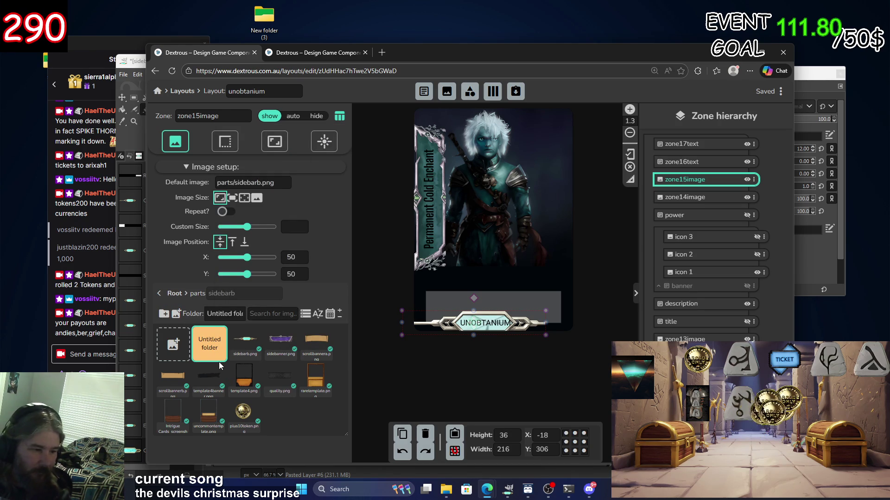
pyautogui.press('Delete')
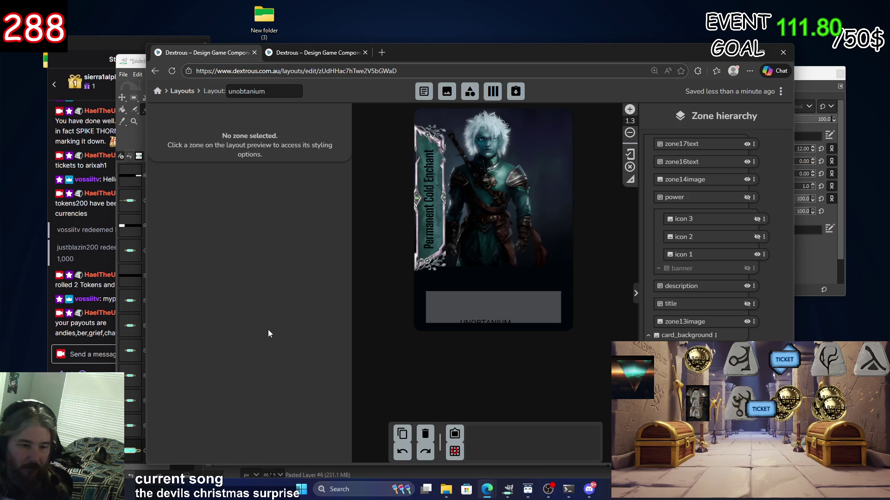
# Restore the deleted UNOBTANIUM bar zone and check the card's zones.
pyautogui.click(401, 452)
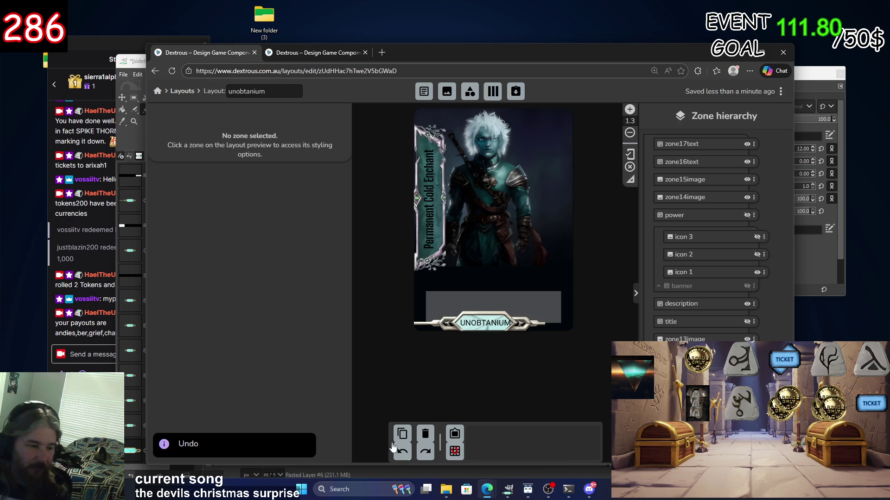
pyautogui.click(685, 338)
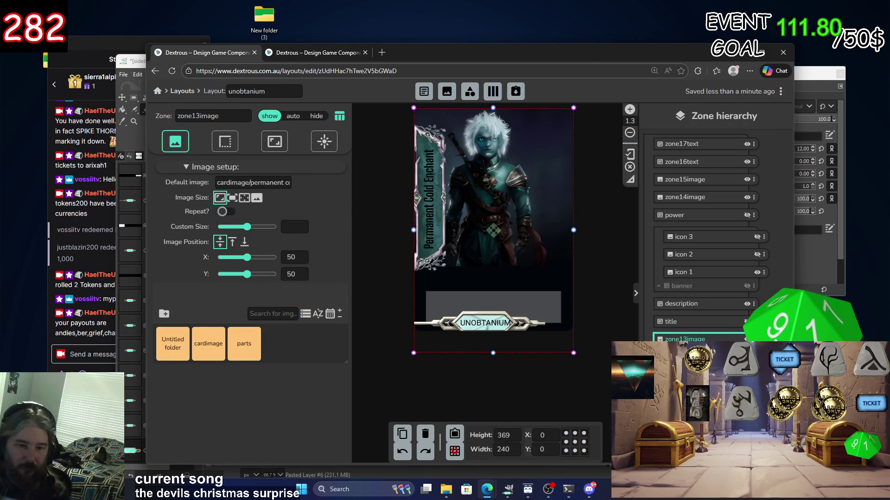
pyautogui.click(717, 198)
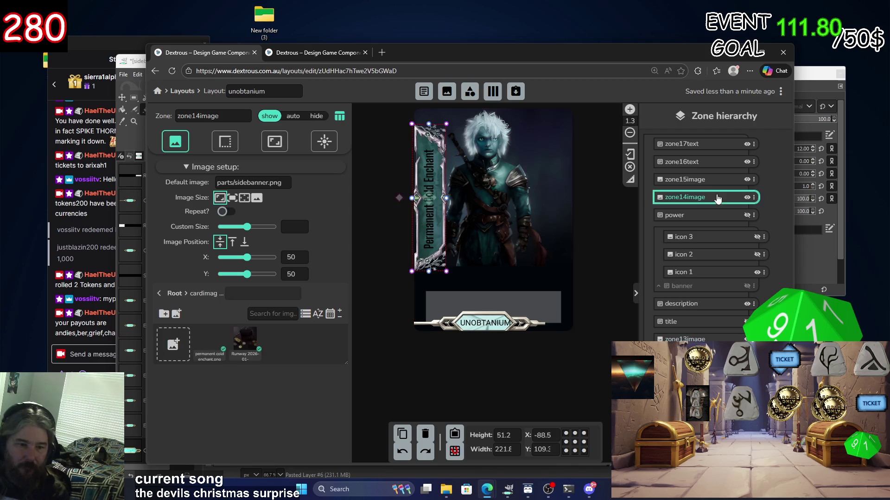
pyautogui.click(717, 183)
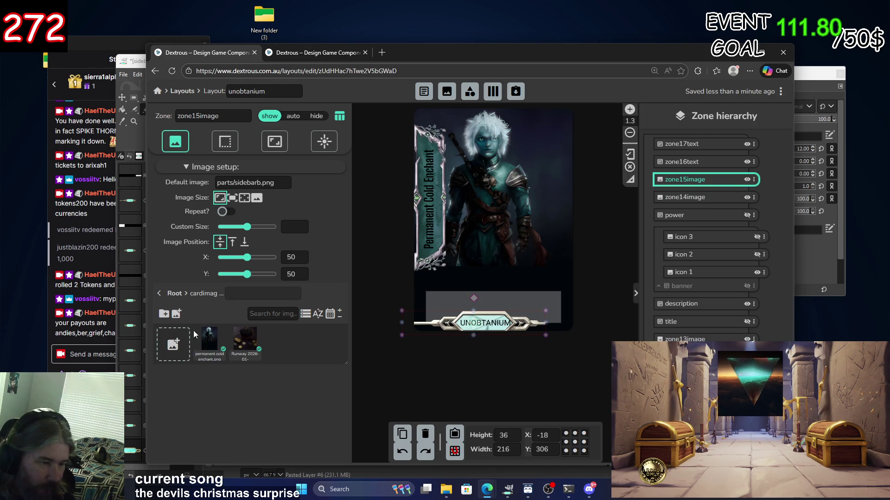
# Create another image folder keeping the default Untitled name.
pyautogui.click(180, 346)
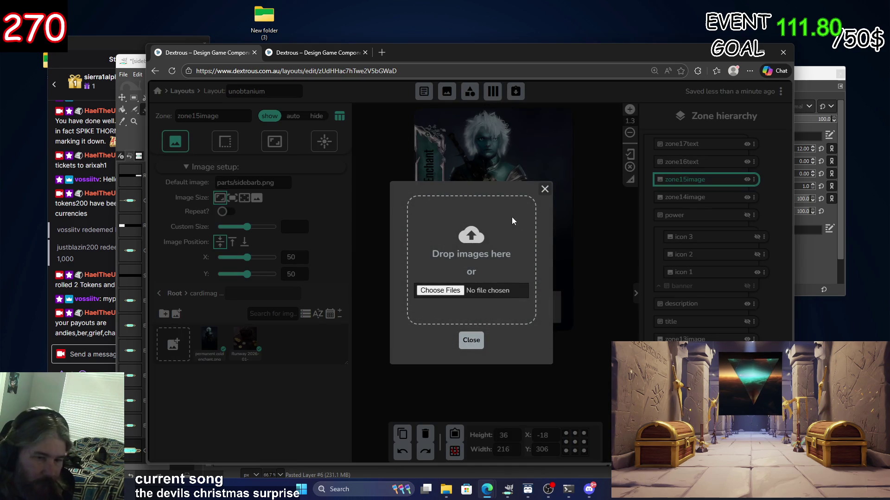
pyautogui.click(544, 189)
pyautogui.click(164, 315)
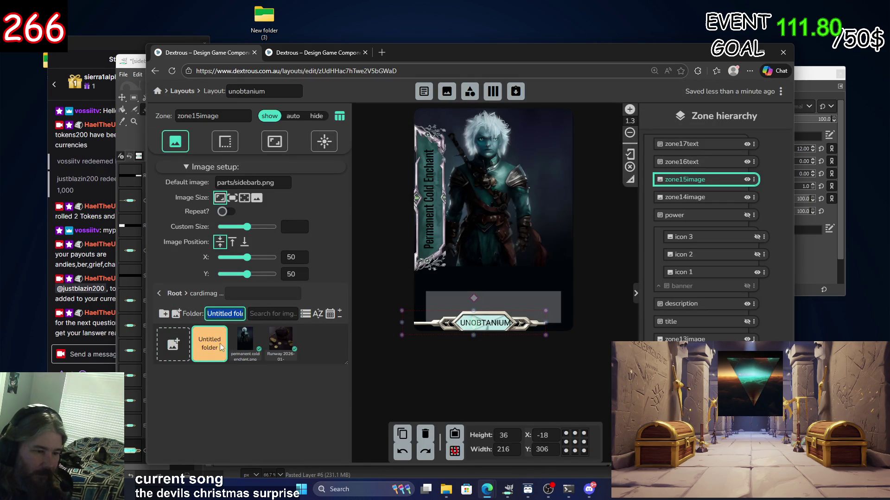
pyautogui.click(258, 387)
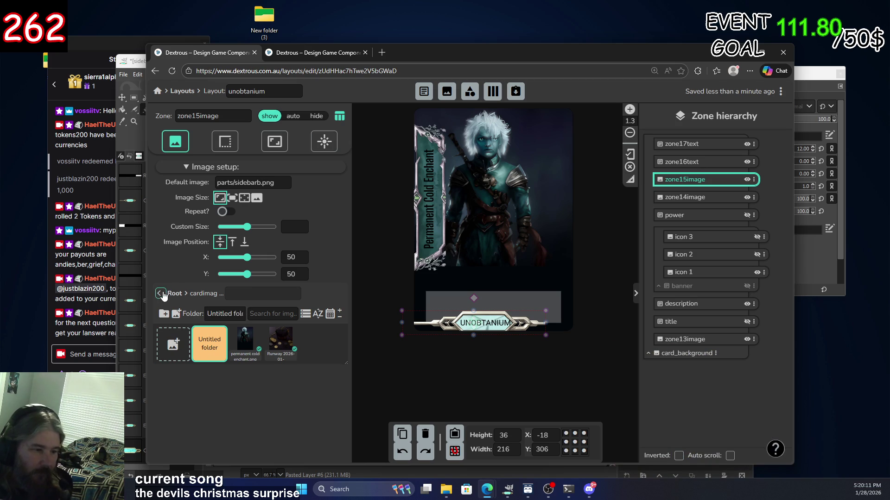
# Go to the parts folder and start an image upload there.
pyautogui.click(161, 294)
pyautogui.click(246, 343)
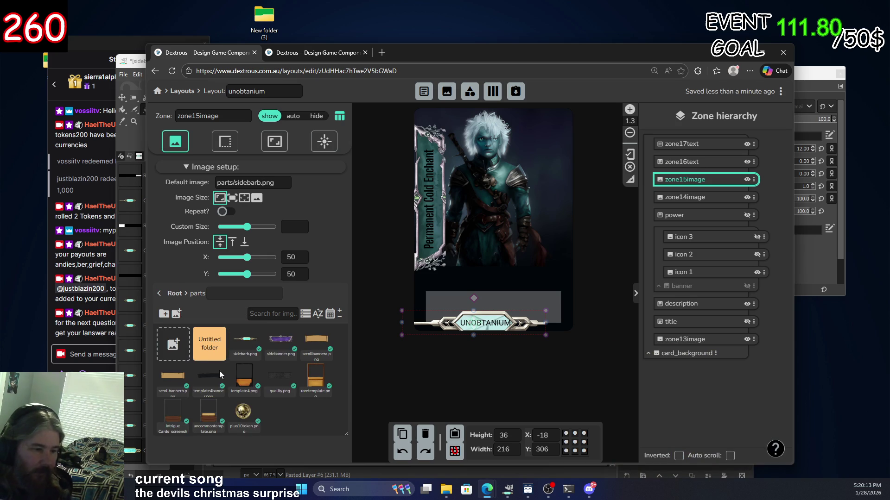
pyautogui.click(204, 348)
pyautogui.rightClick(204, 349)
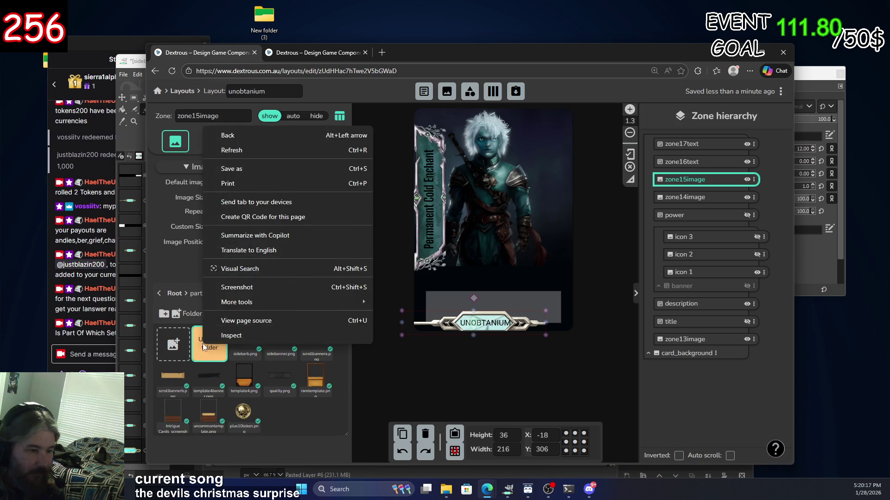
pyautogui.click(307, 430)
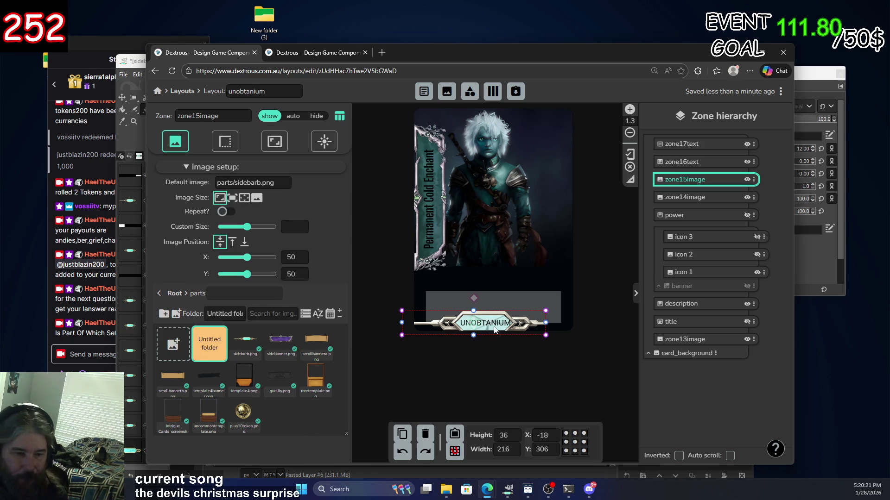
pyautogui.click(176, 345)
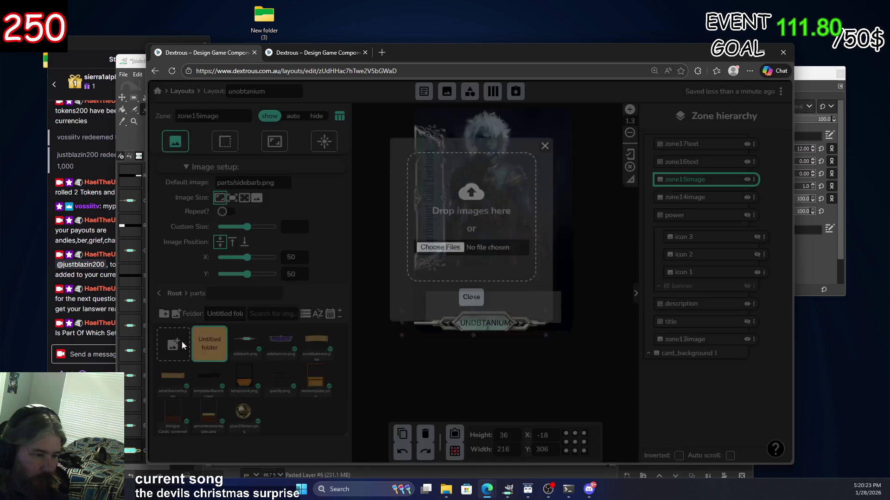
# Upload the new sidebarb.png from Downloads, overwriting the existing one.
pyautogui.click(439, 292)
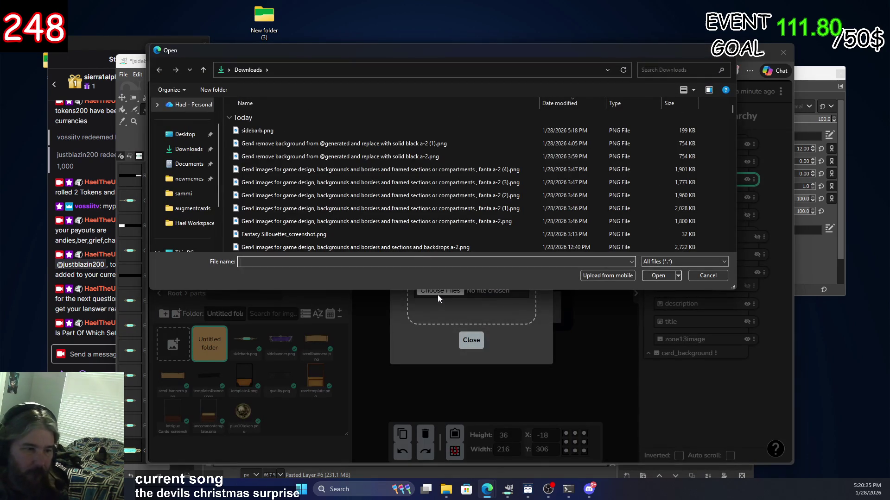
pyautogui.click(271, 130)
pyautogui.doubleClick(271, 131)
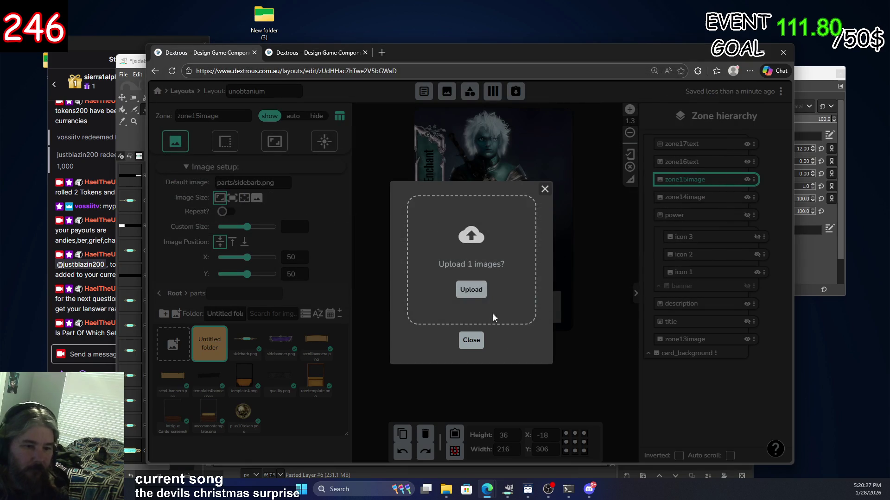
pyautogui.click(477, 294)
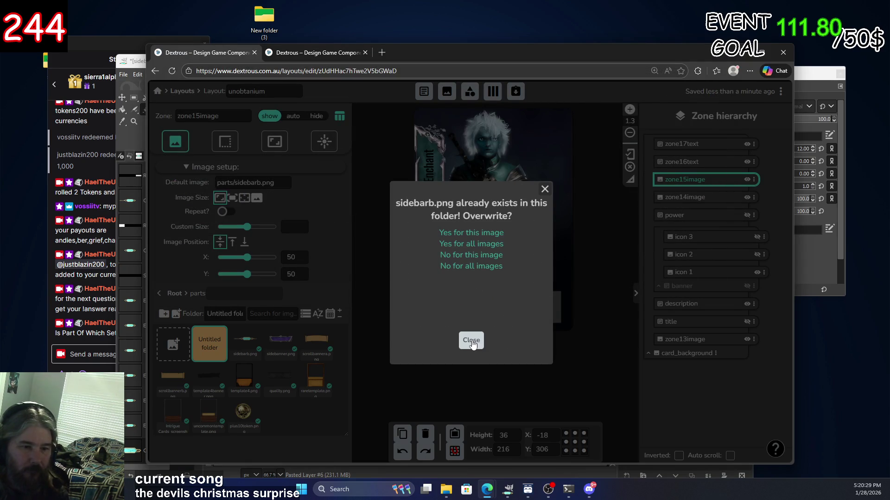
pyautogui.click(471, 241)
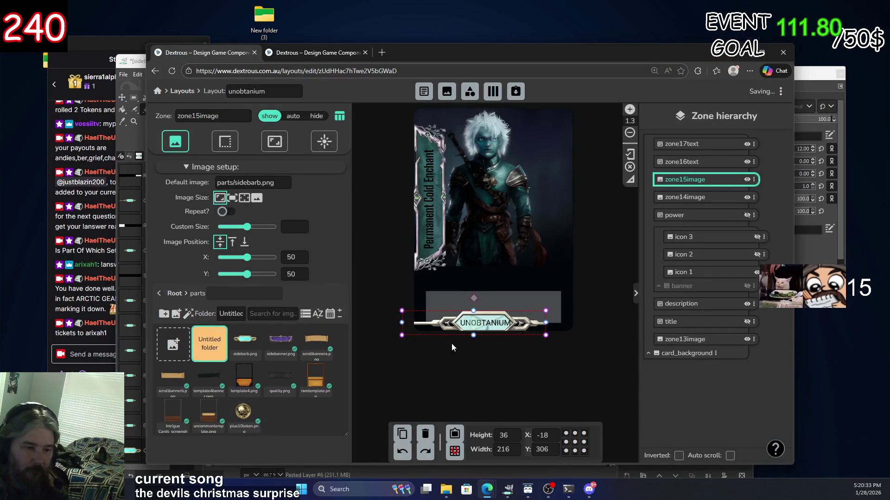
# Set the bar's image to sidebarb.png and resize it to 156×36 at X 36, Y 306.
pyautogui.click(275, 346)
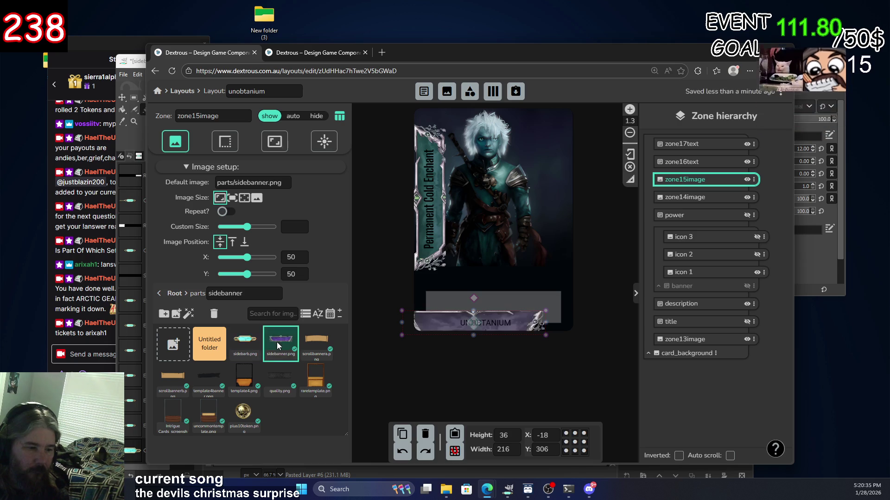
pyautogui.click(245, 344)
pyautogui.moveTo(472, 311)
pyautogui.mouseDown()
pyautogui.moveTo(485, 303)
pyautogui.moveTo(488, 315)
pyautogui.mouseUp()
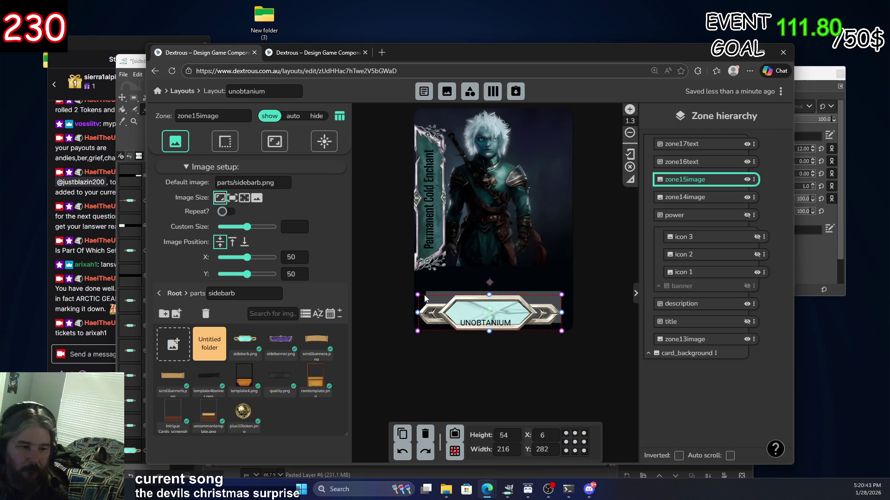
pyautogui.moveTo(419, 295); pyautogui.dragTo(440, 315)
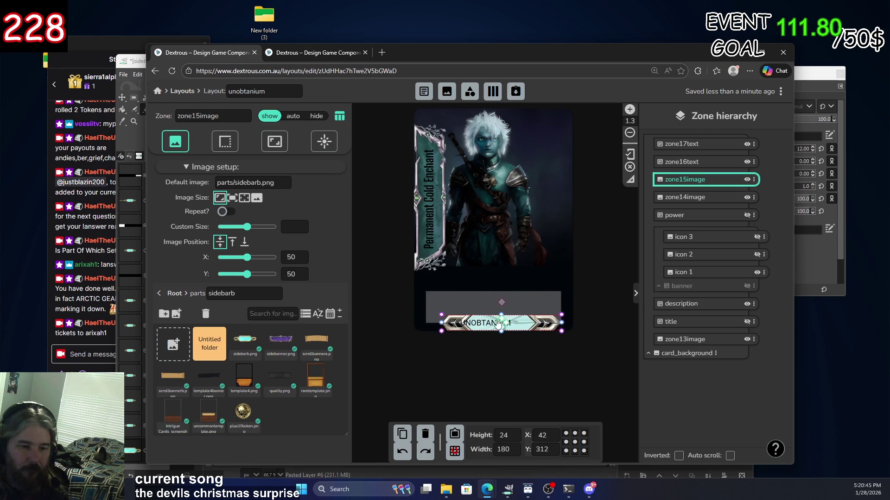
pyautogui.moveTo(501, 311); pyautogui.dragTo(489, 310)
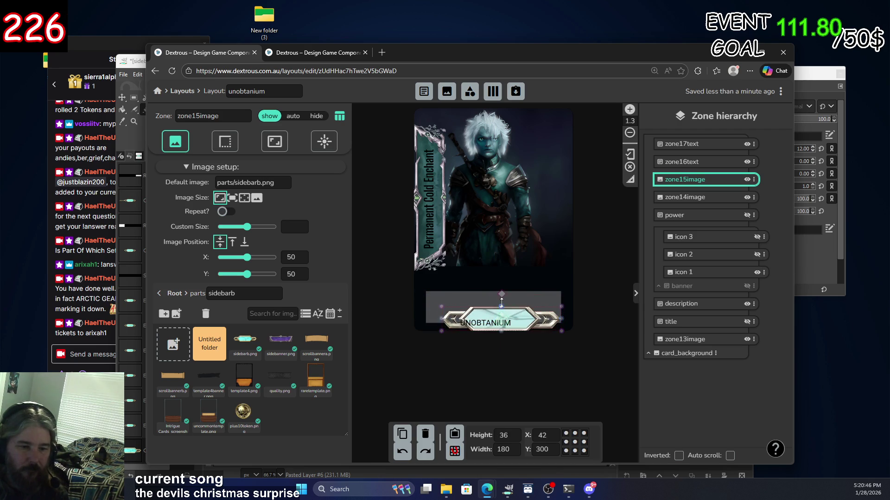
# Rename zone15image to 'quality background'.
pyautogui.doubleClick(728, 181)
pyautogui.write('QUAL')
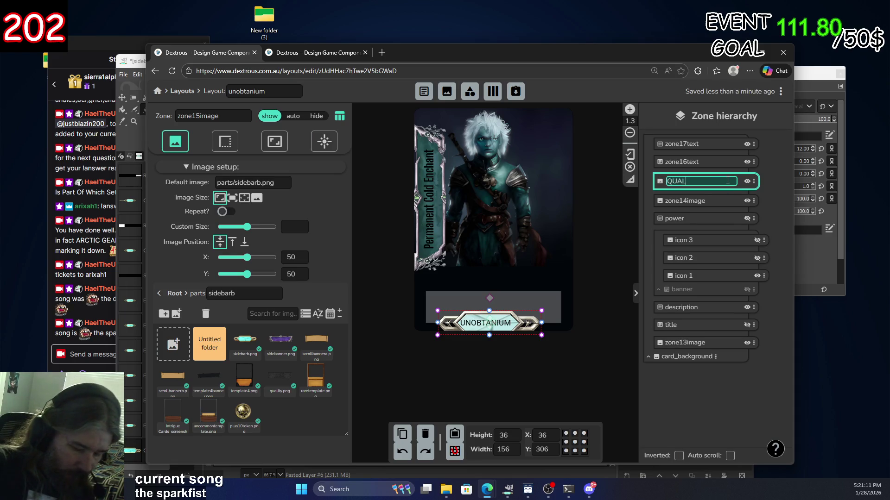
pyautogui.write('IT')
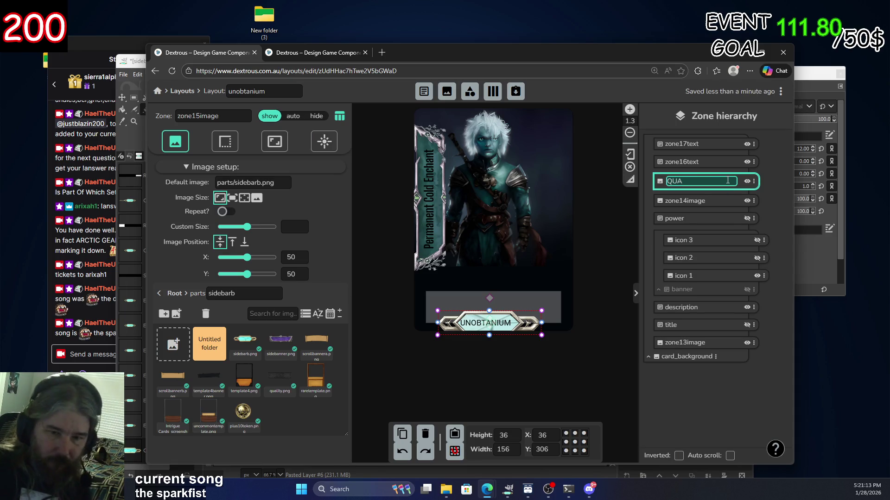
pyautogui.press('BackSpace')
pyautogui.press('BackSpace')
pyautogui.press('BackSpace')
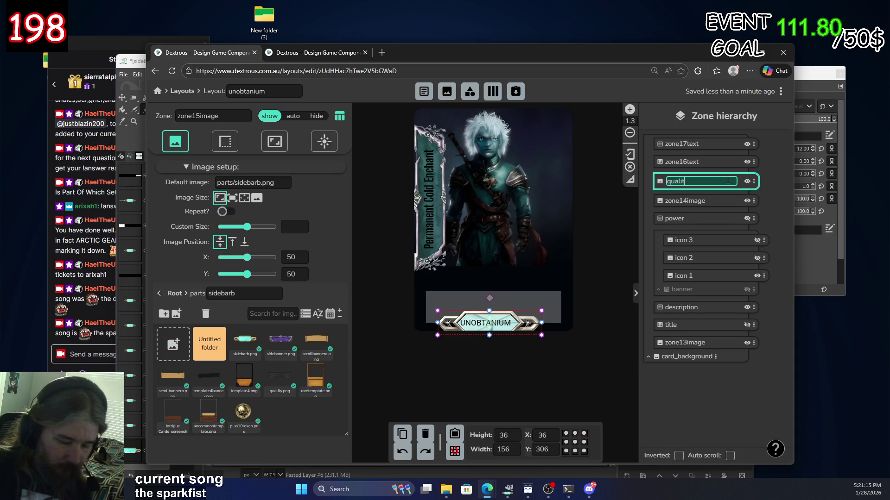
pyautogui.write('quality background')
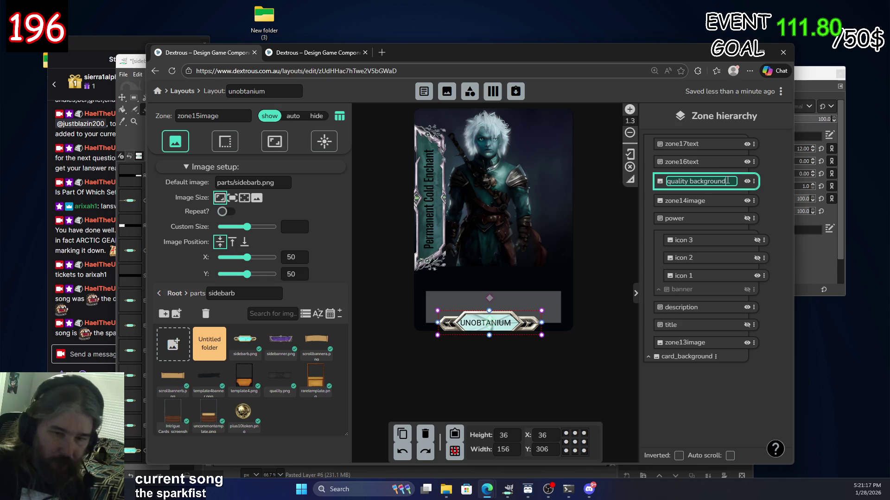
pyautogui.press('Return')
# Rename the side banner zone zone14image to 'sidebarimage'.
pyautogui.click(698, 199)
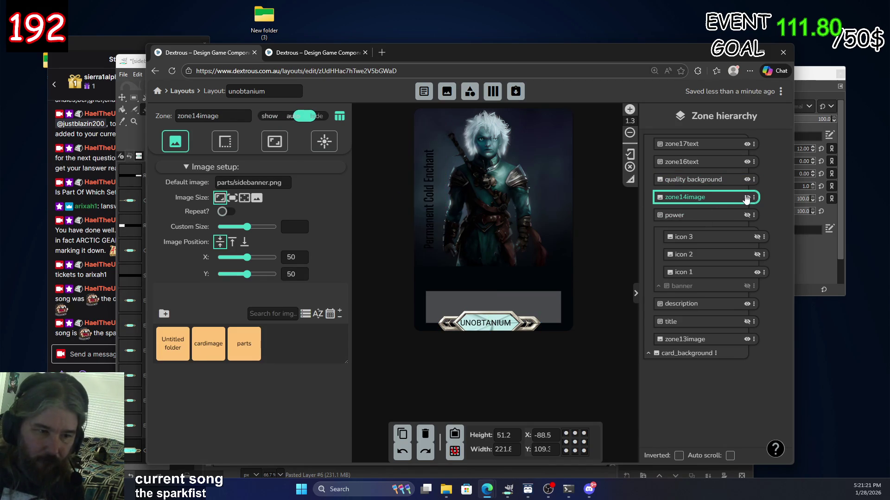
pyautogui.doubleClick(728, 198)
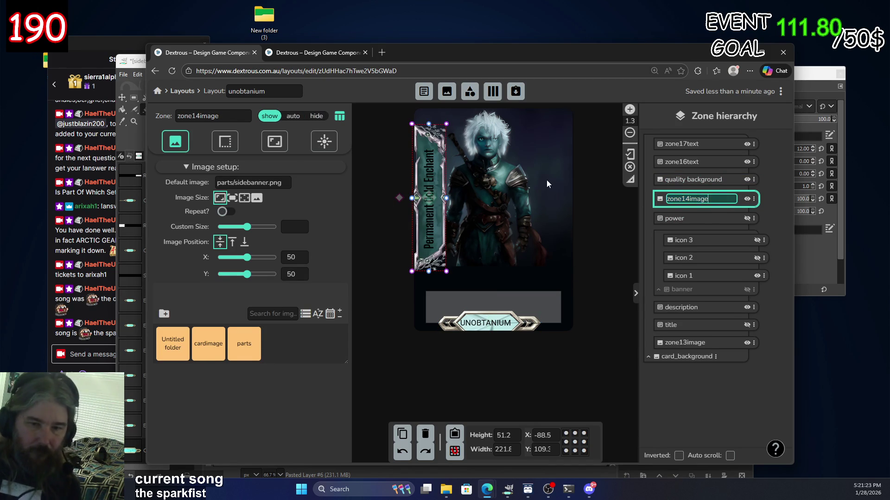
pyautogui.write('sidebar')
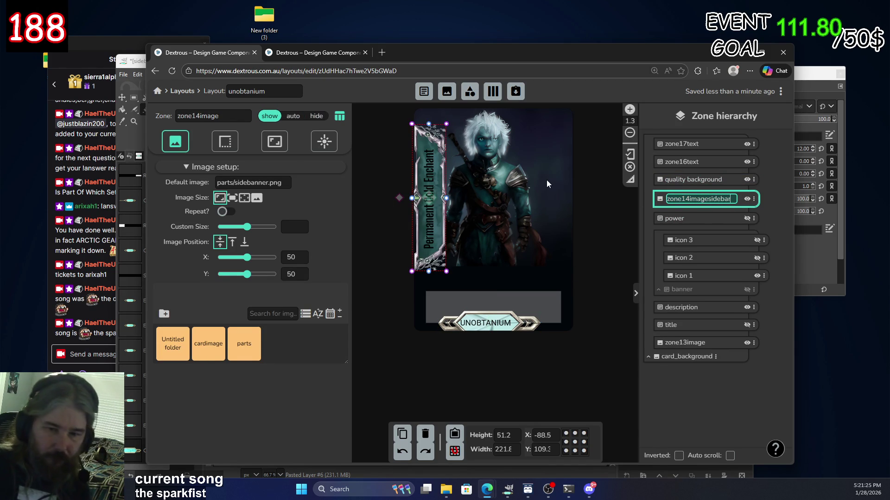
pyautogui.hotkey('ctrl', 'a')
pyautogui.write('side')
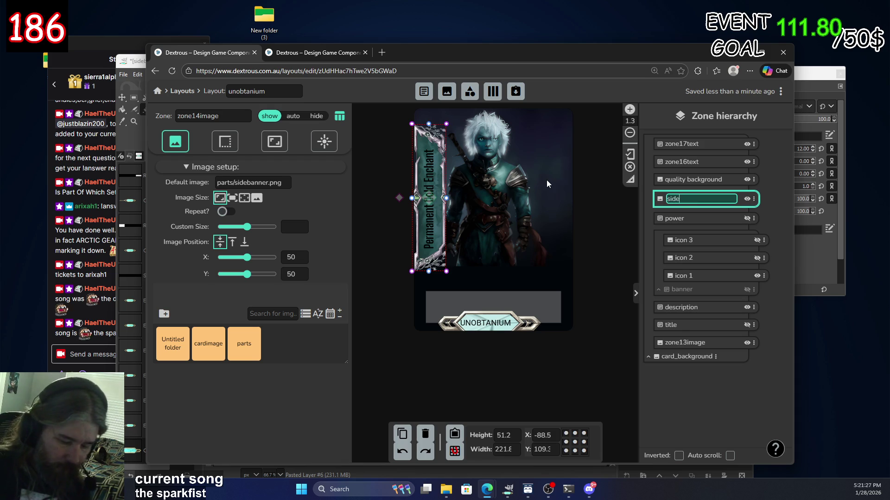
pyautogui.write('barimage')
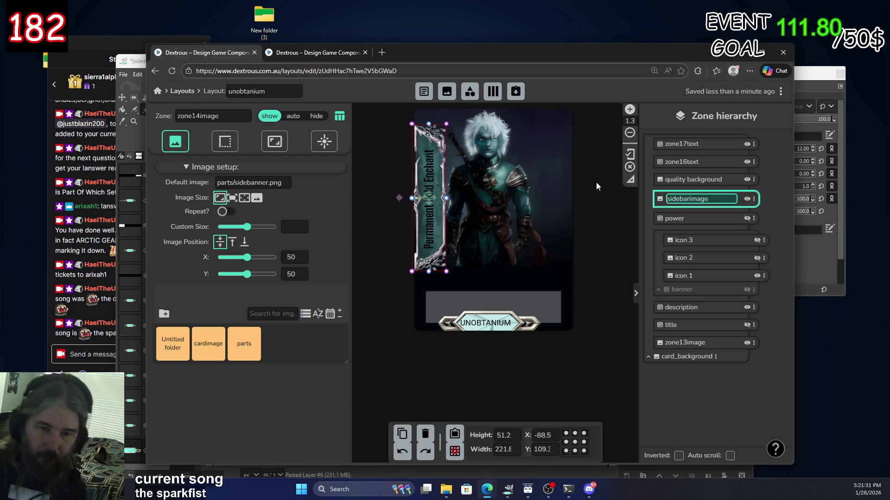
pyautogui.press('Return')
pyautogui.click(737, 216)
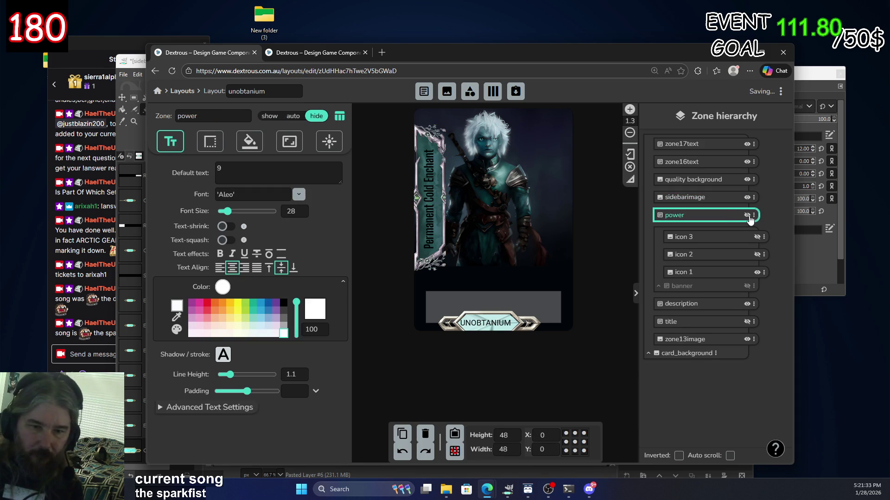
# Delete the power zone and the icon 3, icon 2 and icon 1 zones.
pyautogui.click(747, 216)
pyautogui.click(747, 215)
pyautogui.click(747, 216)
pyautogui.press('Delete')
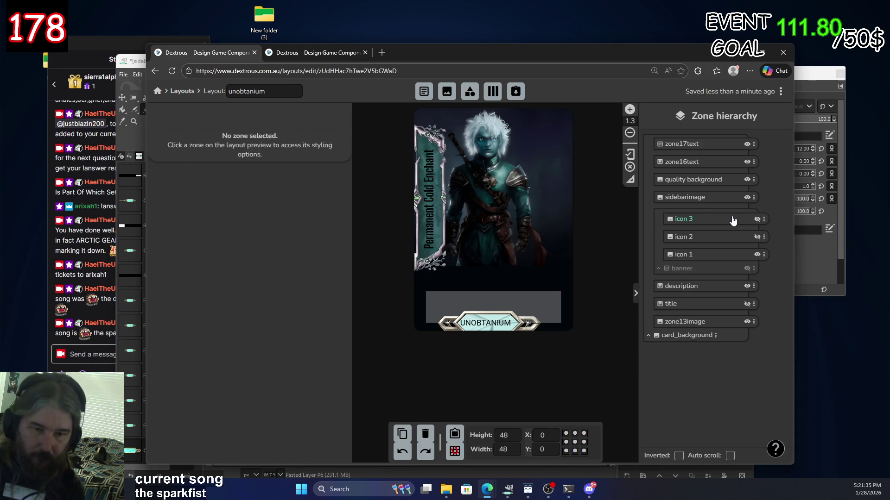
pyautogui.click(736, 221)
pyautogui.click(757, 221)
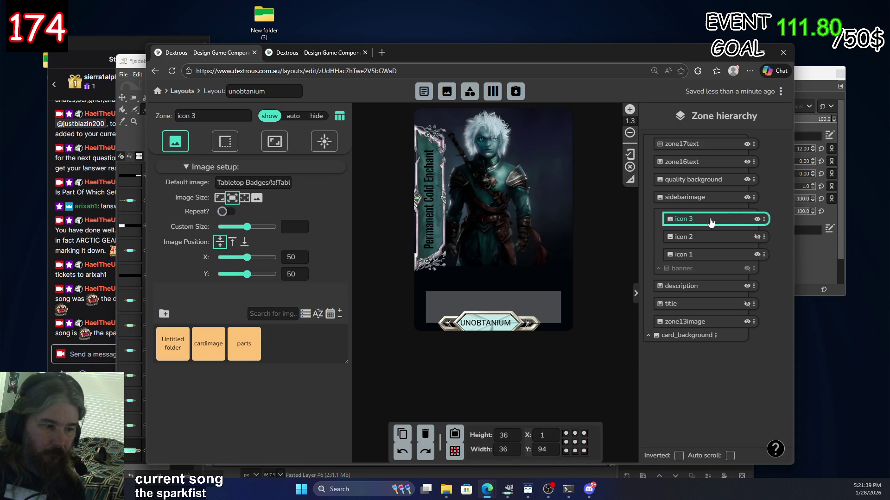
pyautogui.doubleClick(711, 221)
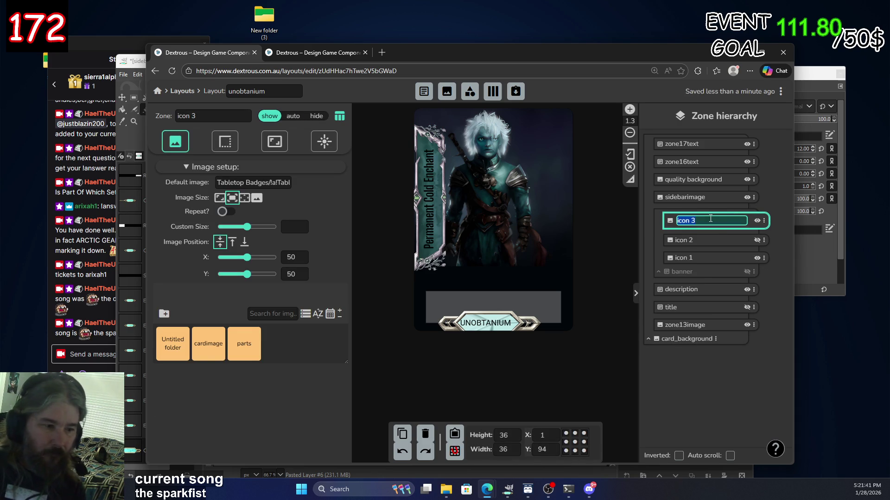
pyautogui.moveTo(262, 183); pyautogui.dragTo(323, 187)
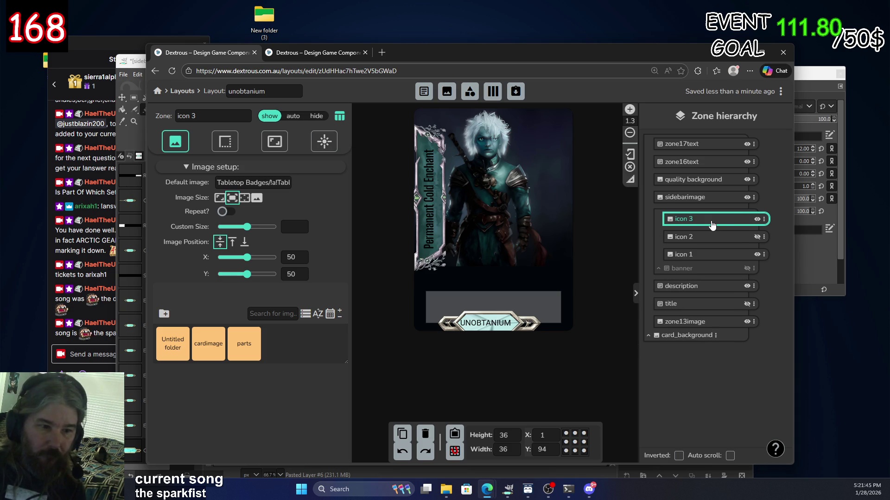
pyautogui.press('Delete')
pyautogui.click(707, 222)
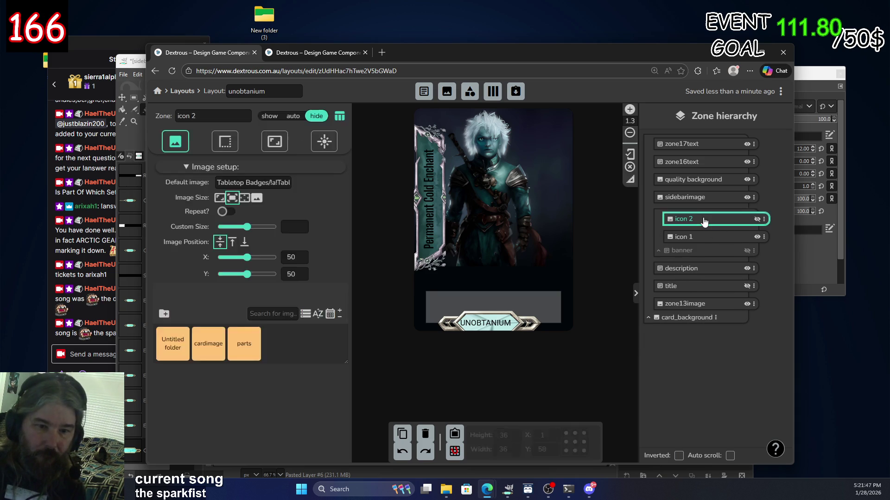
pyautogui.press('Delete')
pyautogui.click(710, 221)
pyautogui.press('Delete')
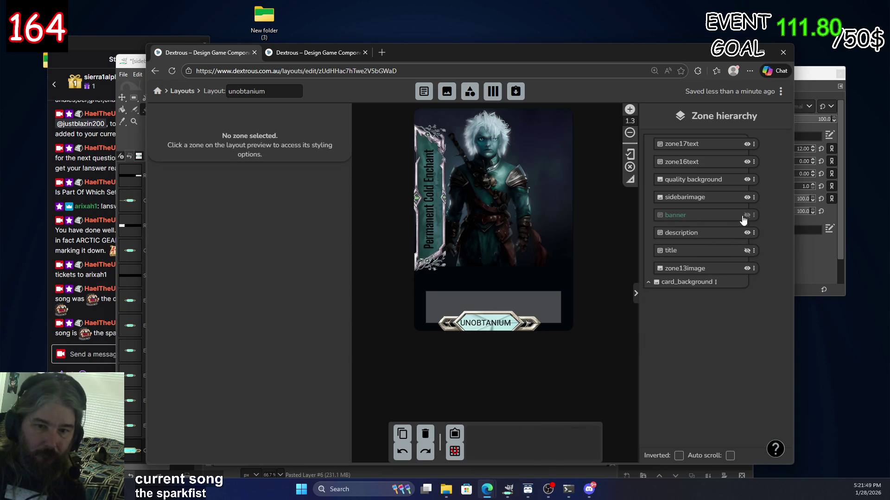
# Remove the banner zone from the card.
pyautogui.click(745, 216)
pyautogui.click(746, 216)
pyautogui.click(747, 216)
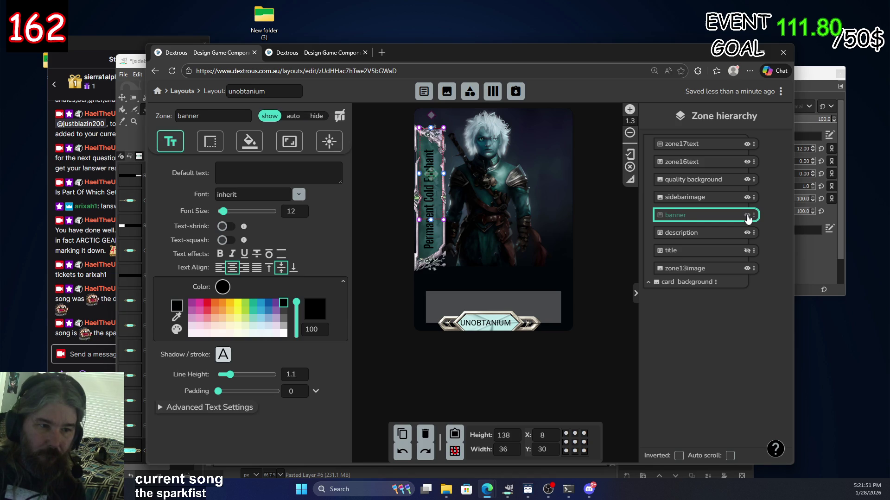
pyautogui.moveTo(432, 175); pyautogui.dragTo(517, 182)
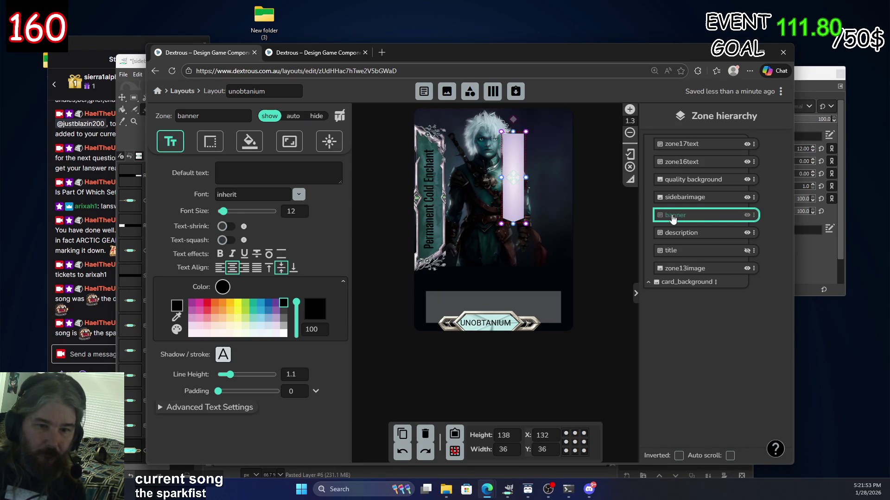
pyautogui.moveTo(670, 218); pyautogui.dragTo(685, 281)
# Delete the title zone.
pyautogui.click(722, 233)
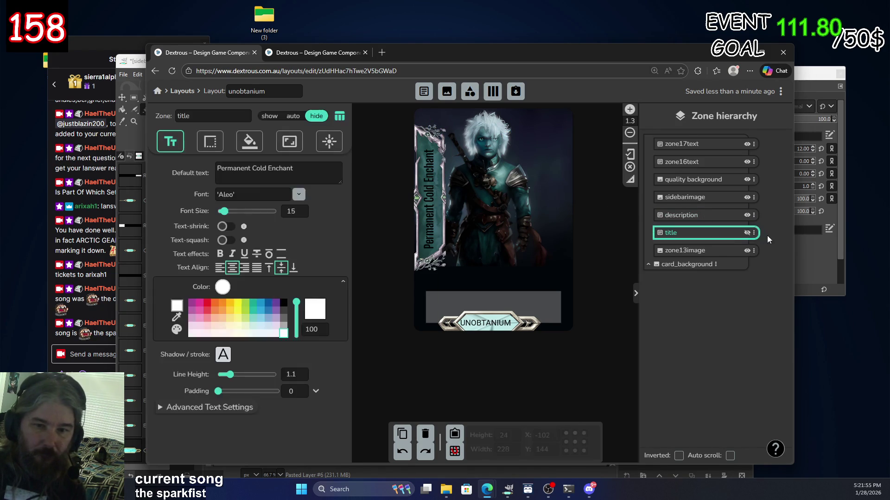
pyautogui.click(747, 233)
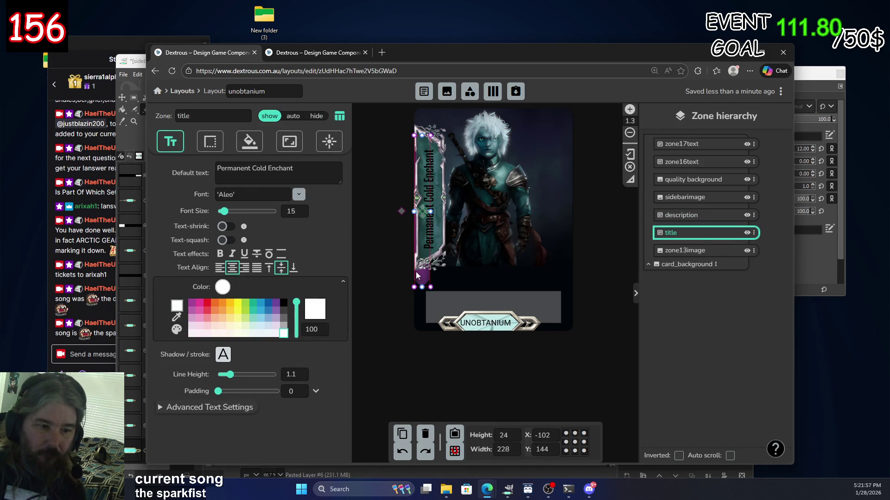
pyautogui.click(480, 263)
pyautogui.click(711, 240)
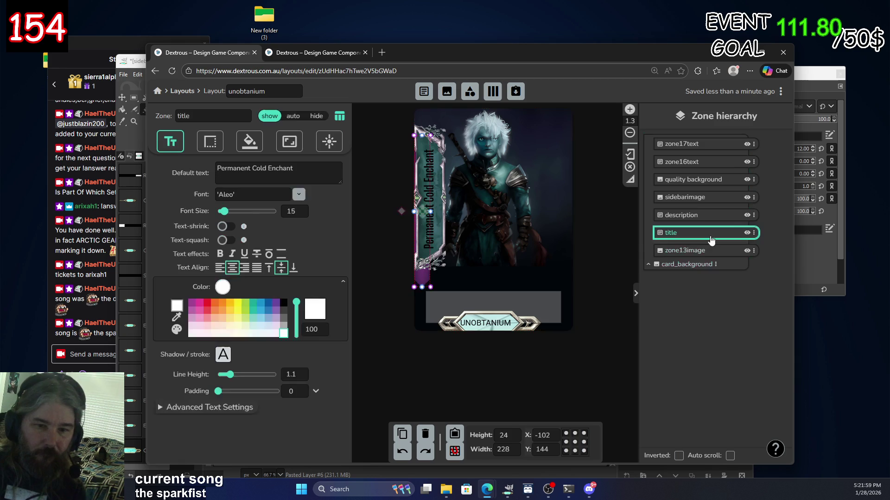
pyautogui.press('Delete')
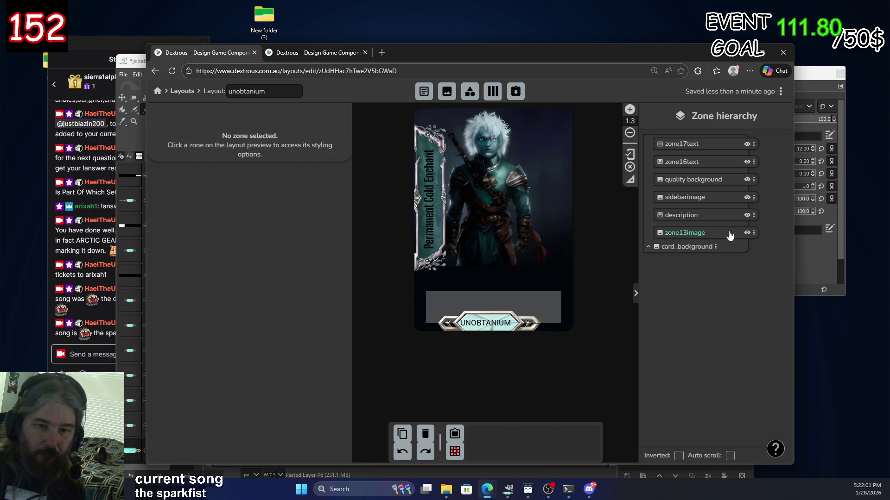
# Delete the description zone, keeping the character art and UNOBTANIUM bar visible.
pyautogui.click(730, 236)
pyautogui.click(747, 232)
pyautogui.click(747, 232)
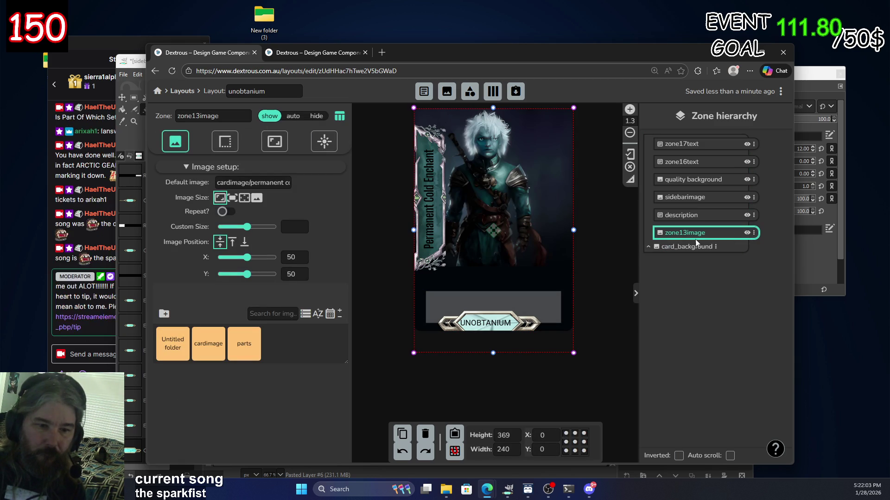
pyautogui.click(504, 306)
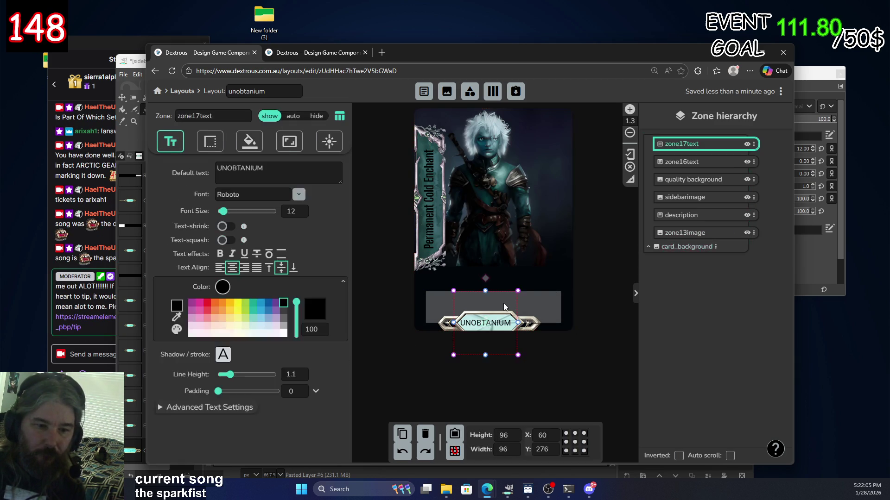
pyautogui.click(716, 216)
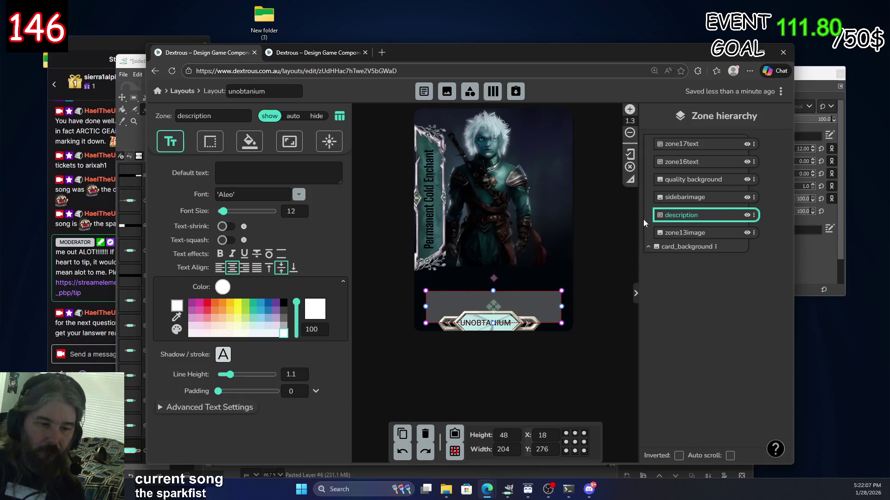
pyautogui.moveTo(504, 296)
pyautogui.mouseDown()
pyautogui.moveTo(519, 132)
pyautogui.moveTo(491, 281)
pyautogui.mouseUp()
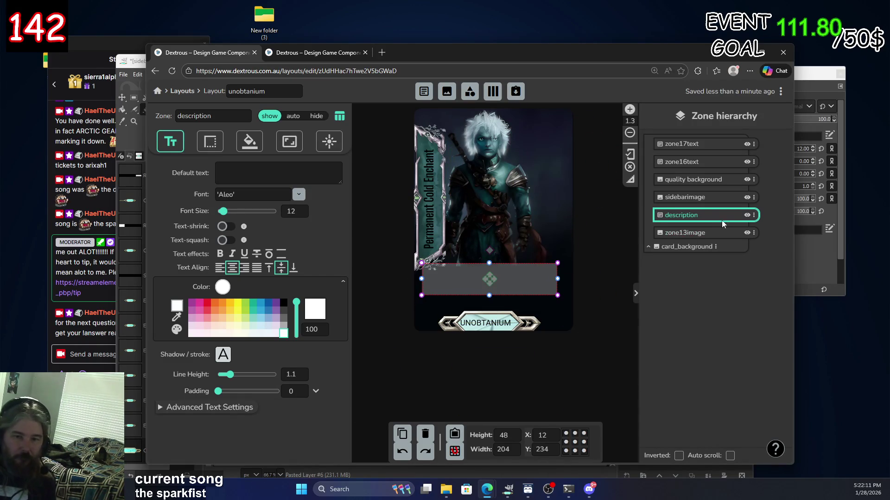
pyautogui.press('Delete')
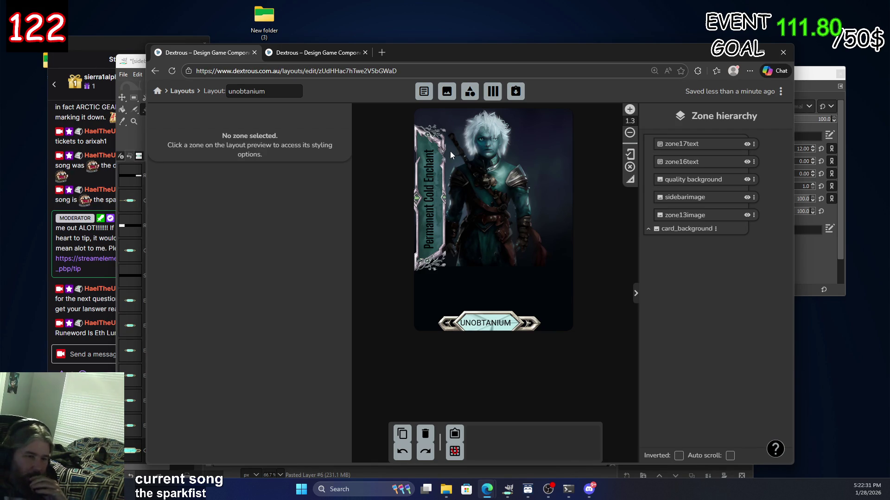
pyautogui.click(697, 216)
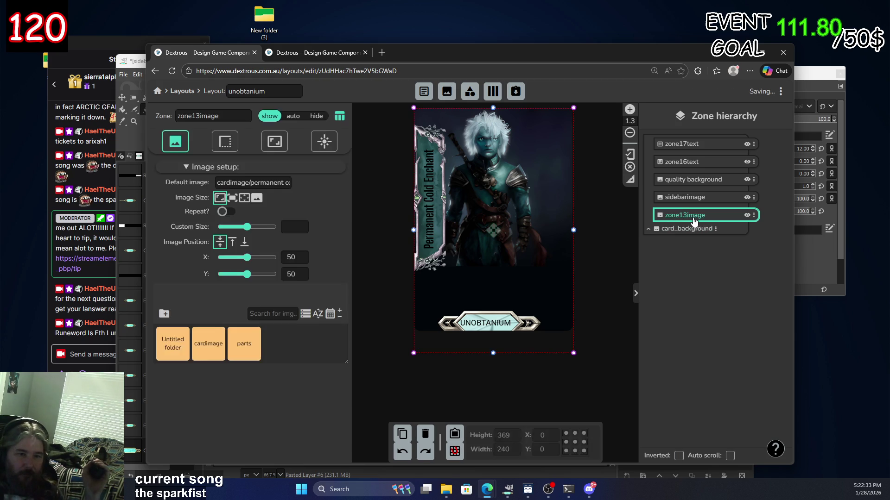
# Shift the zone13image character art slightly right to X 12.
pyautogui.moveTo(496, 232); pyautogui.dragTo(505, 237)
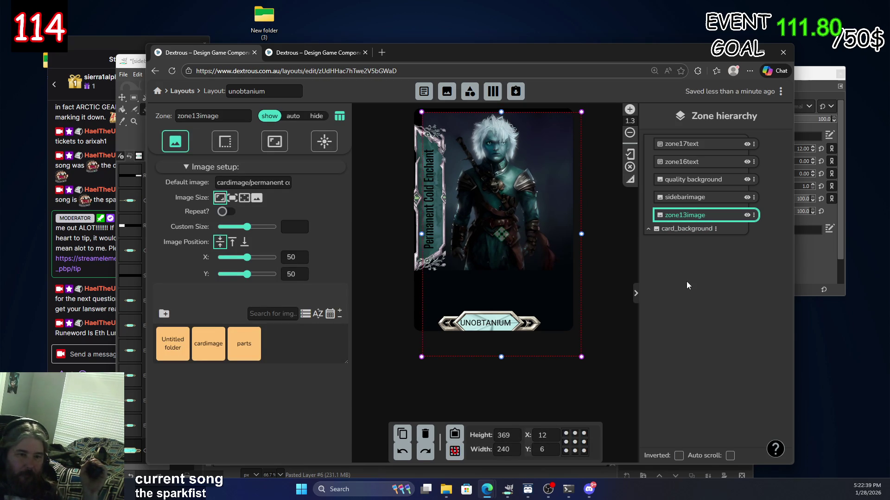
pyautogui.click(622, 265)
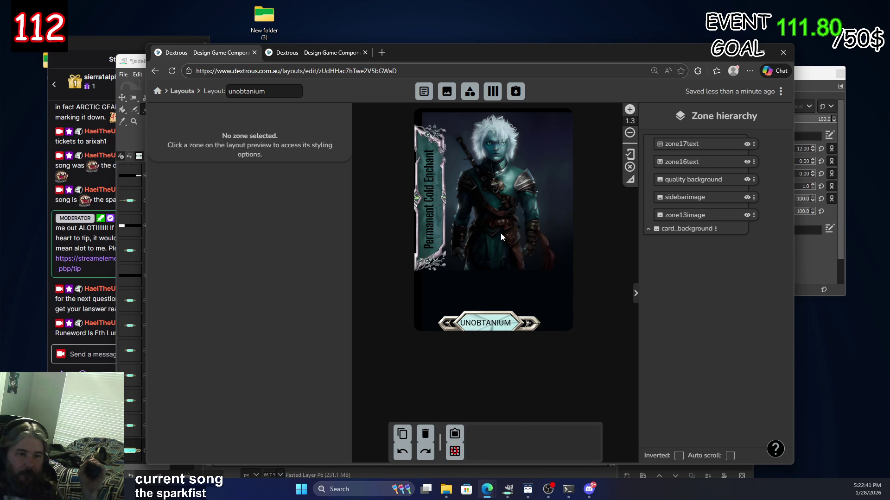
pyautogui.click(501, 237)
pyautogui.moveTo(501, 236); pyautogui.dragTo(501, 229)
pyautogui.click(624, 261)
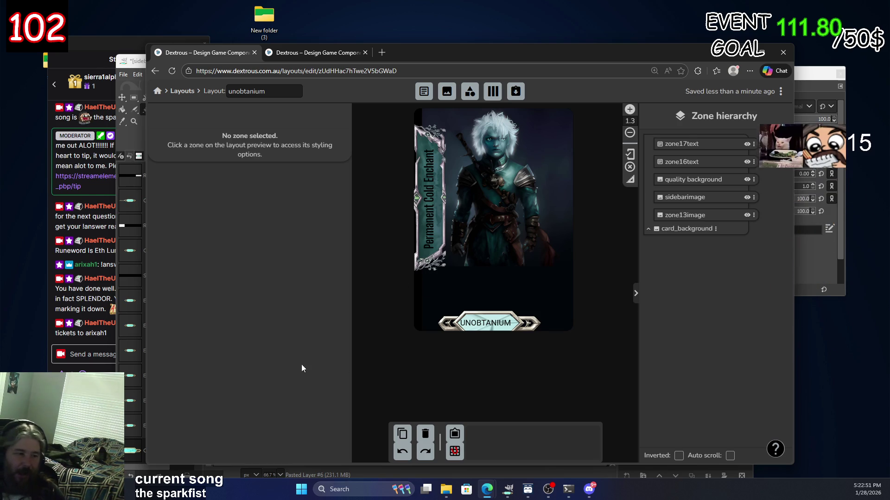
# Move the UNOBTANIUM gem bar slightly right to X 42.
pyautogui.moveTo(394, 57); pyautogui.dragTo(403, 52)
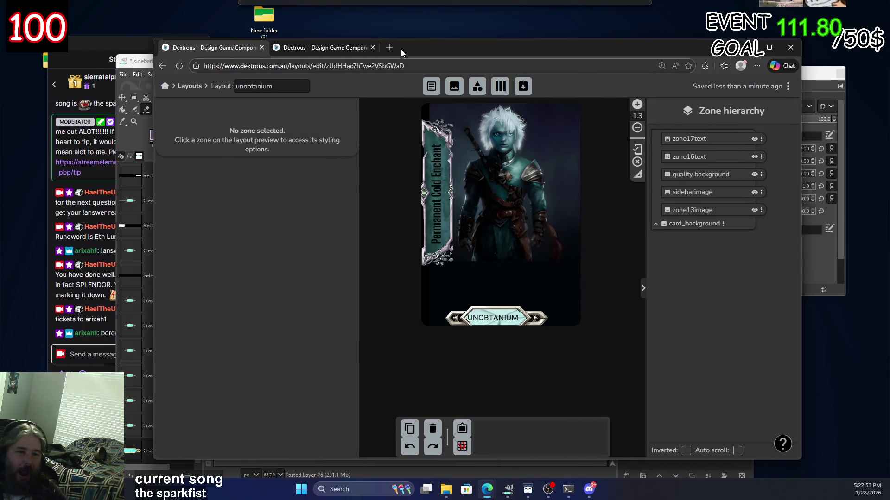
pyautogui.click(111, 350)
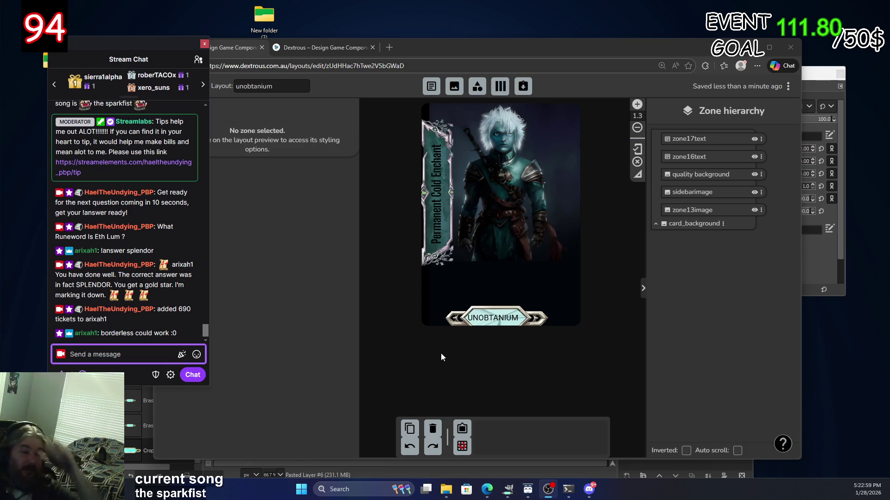
pyautogui.click(505, 313)
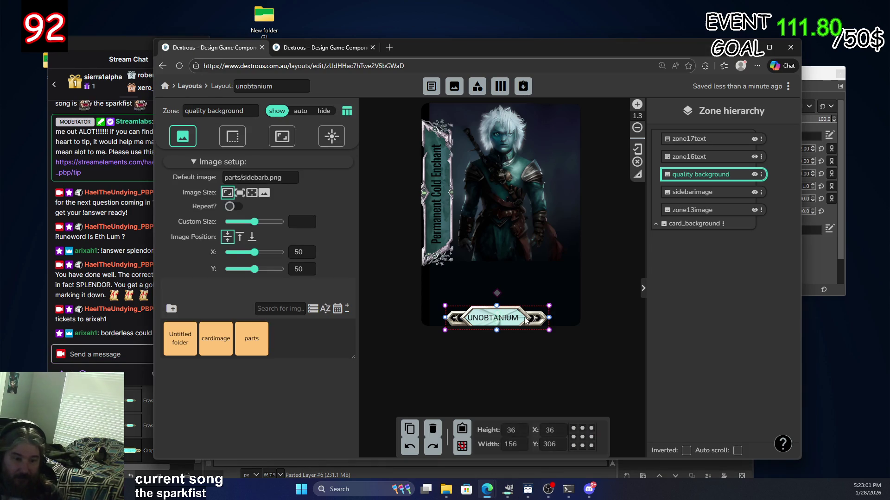
pyautogui.moveTo(497, 320); pyautogui.dragTo(502, 321)
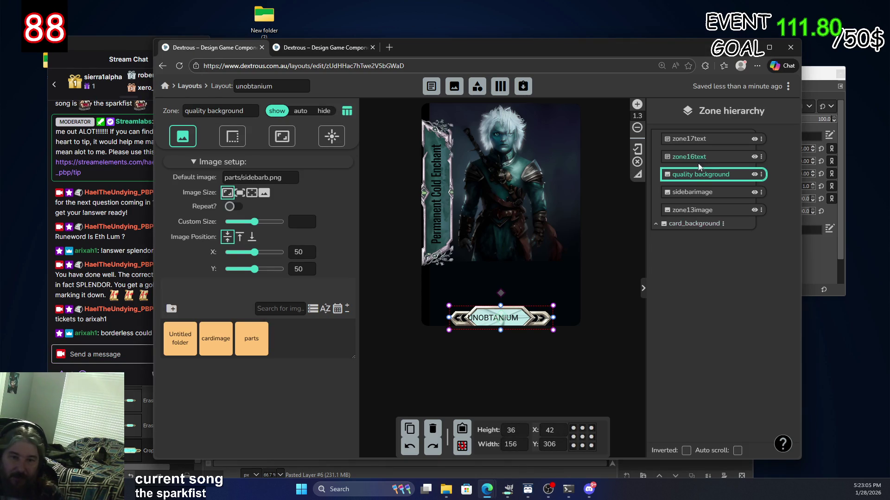
# Add a new text zone at the card's lower centre with white text.
pyautogui.click(454, 87)
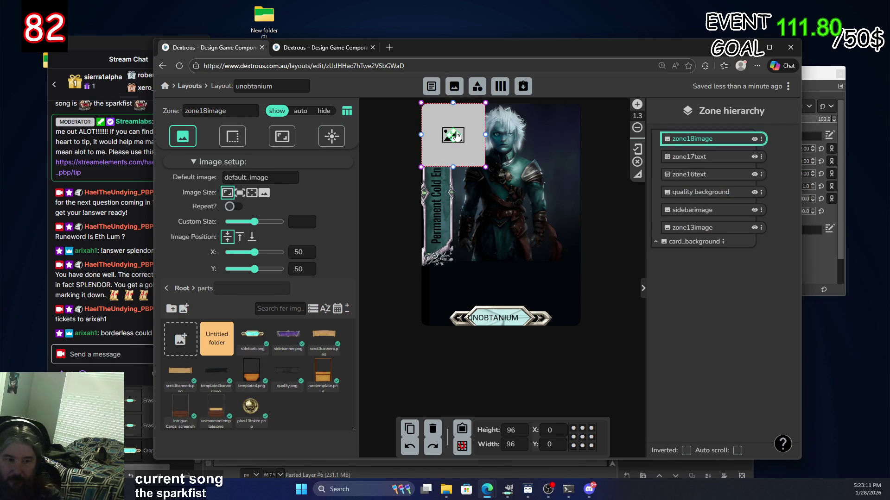
pyautogui.press('Delete')
pyautogui.click(432, 87)
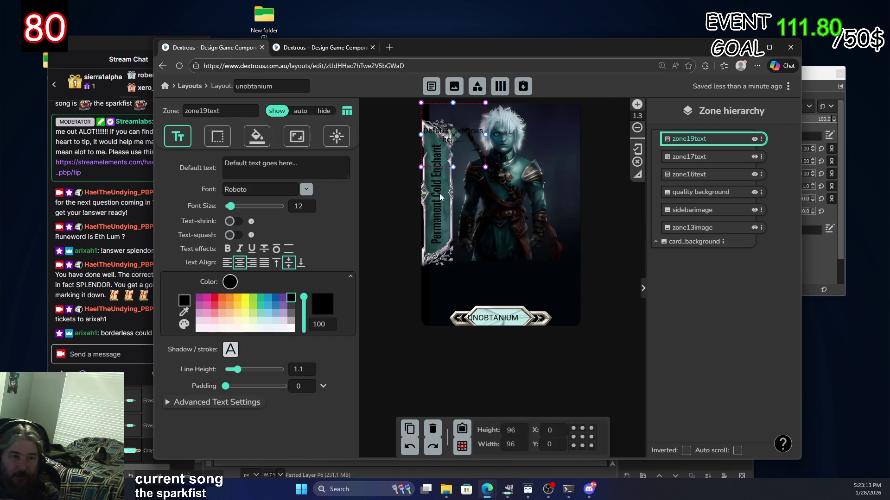
pyautogui.moveTo(455, 136)
pyautogui.mouseDown()
pyautogui.moveTo(497, 293)
pyautogui.moveTo(497, 281)
pyautogui.mouseUp()
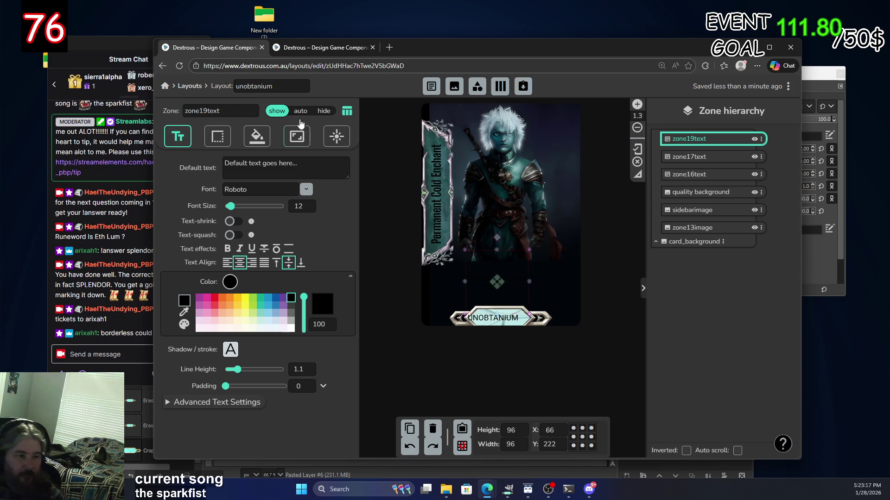
pyautogui.click(290, 328)
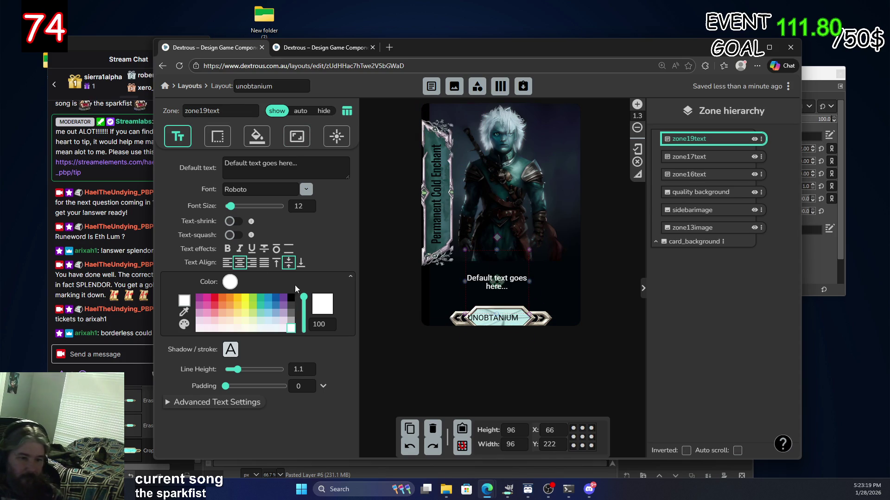
# Replace the zone's placeholder text with 'Defeats Enemies Weak To Cold'.
pyautogui.click(278, 173)
pyautogui.hotkey('ctrl', 'a')
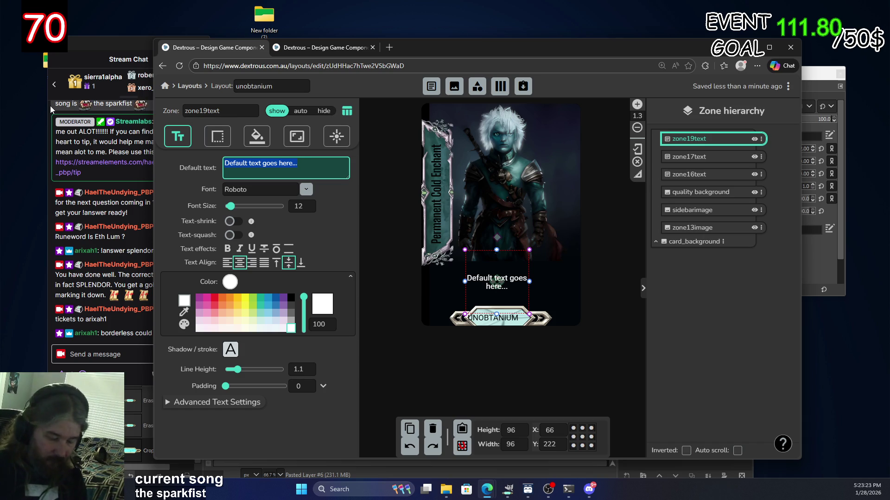
pyautogui.write('De')
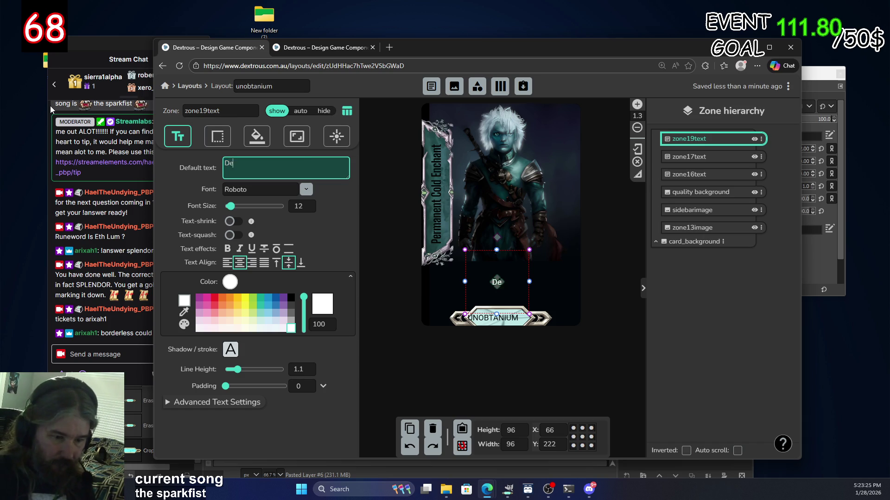
pyautogui.write('feats ')
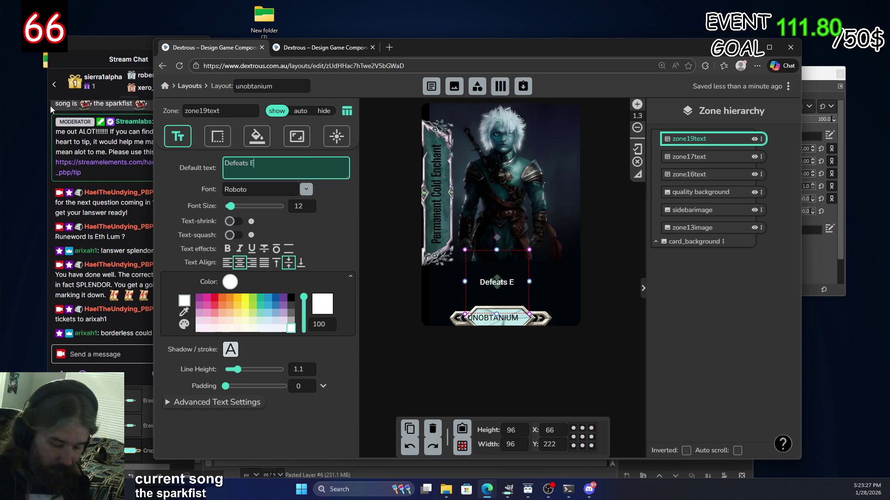
pyautogui.write('Enemies Wea')
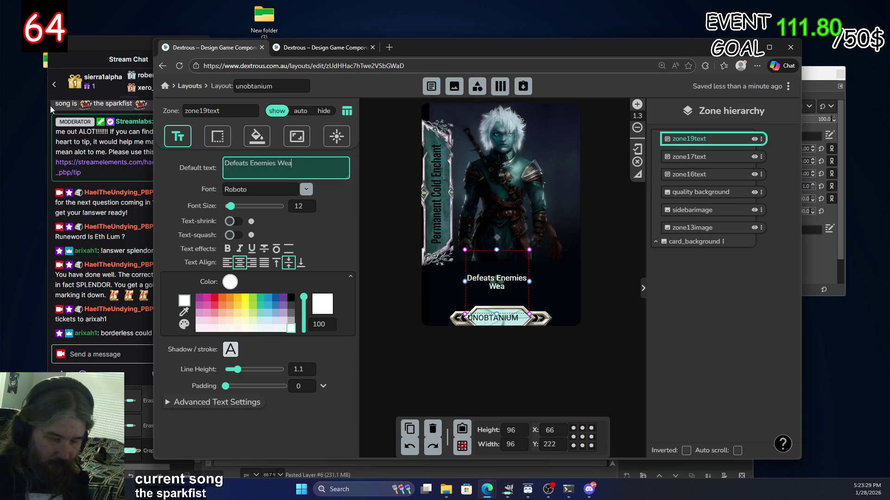
pyautogui.write('k To C')
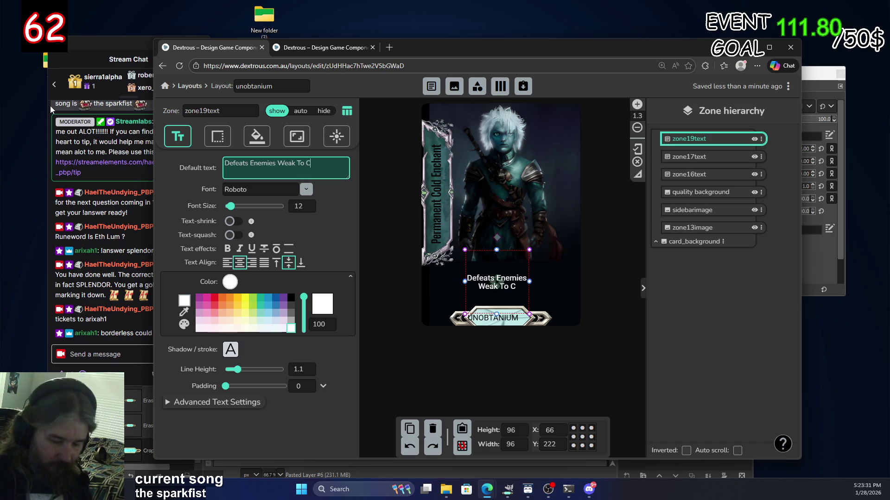
pyautogui.write('old')
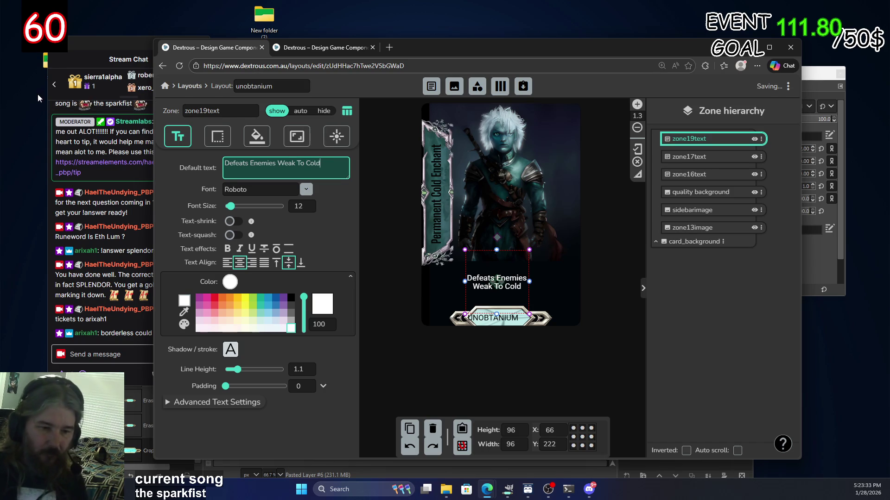
pyautogui.click(533, 287)
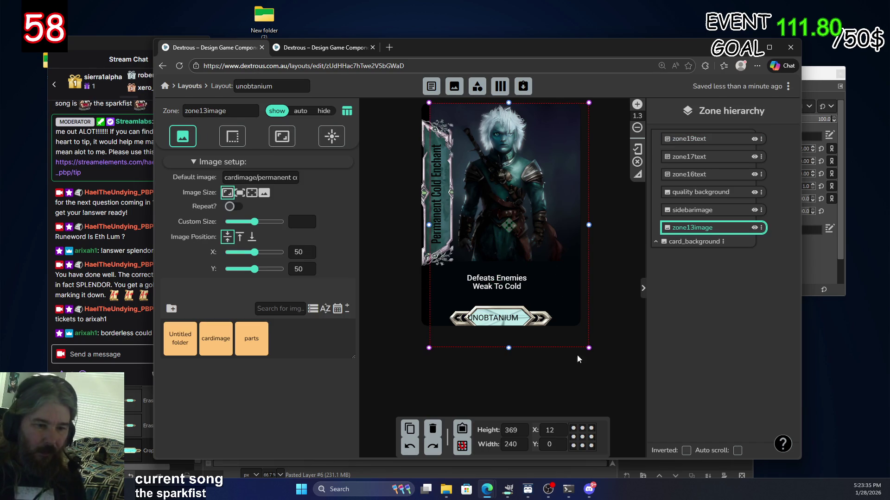
pyautogui.click(574, 380)
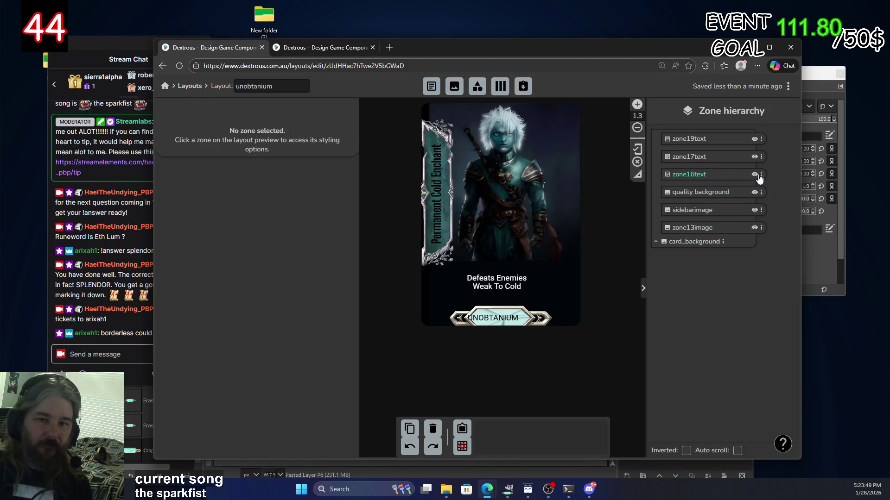
# Rename the side banner text zone 'cardname' and the gem bar text zone 'unobtanium'.
pyautogui.click(723, 176)
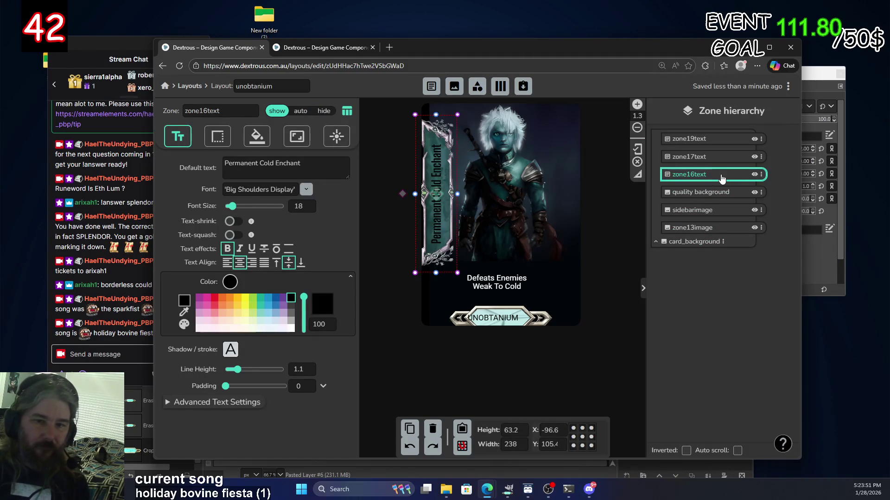
pyautogui.doubleClick(721, 178)
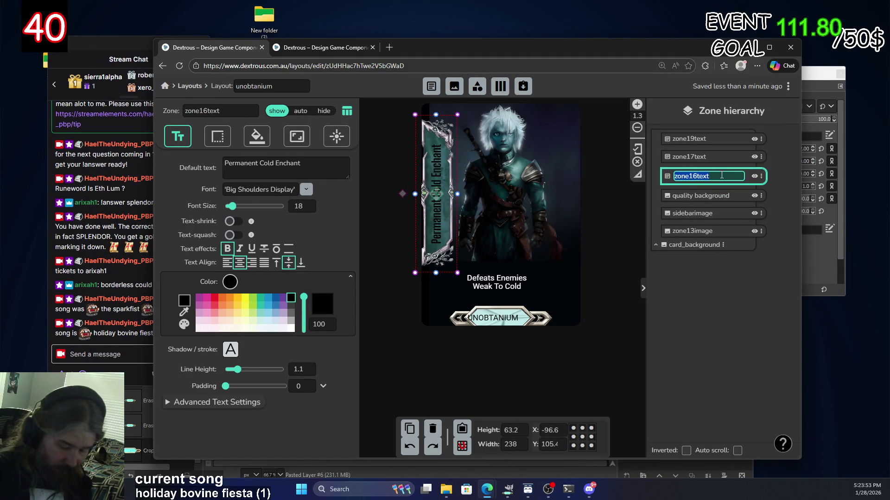
pyautogui.write('card')
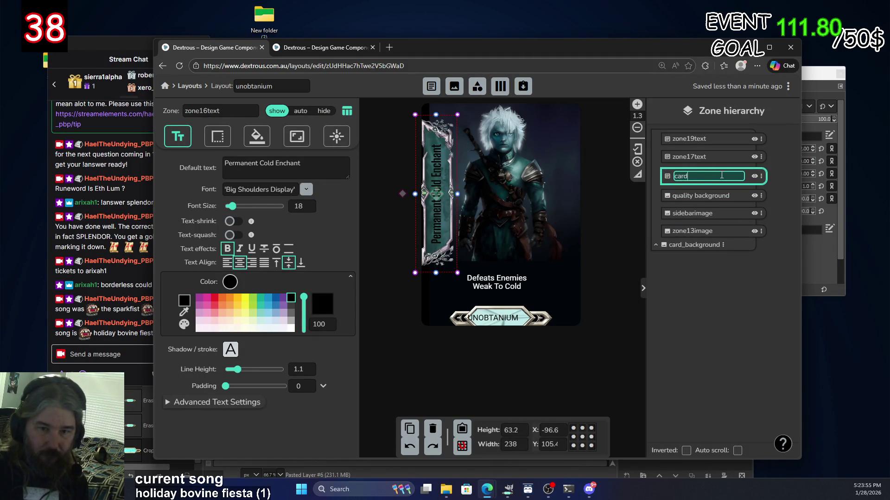
pyautogui.write('name')
pyautogui.click(715, 159)
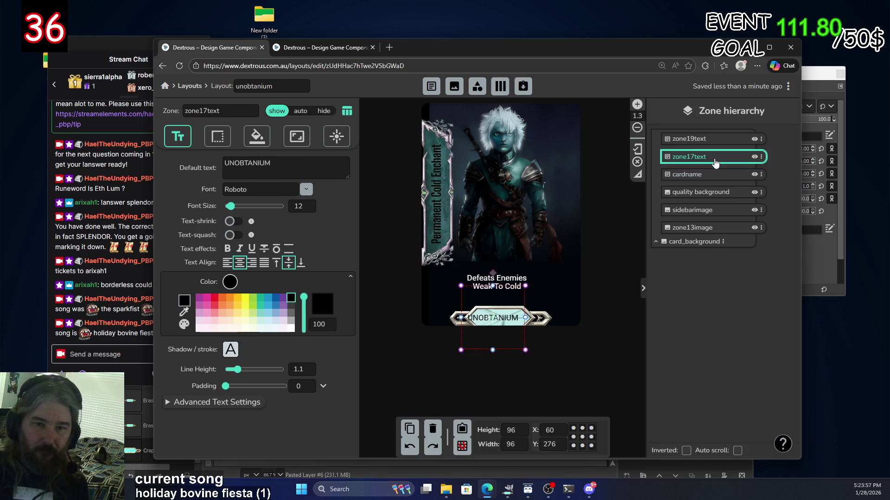
pyautogui.doubleClick(714, 160)
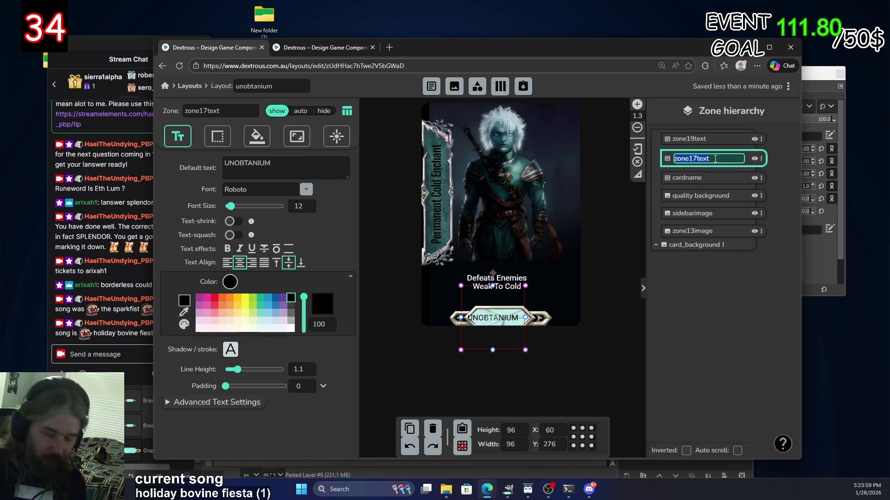
pyautogui.write('unobtaniu')
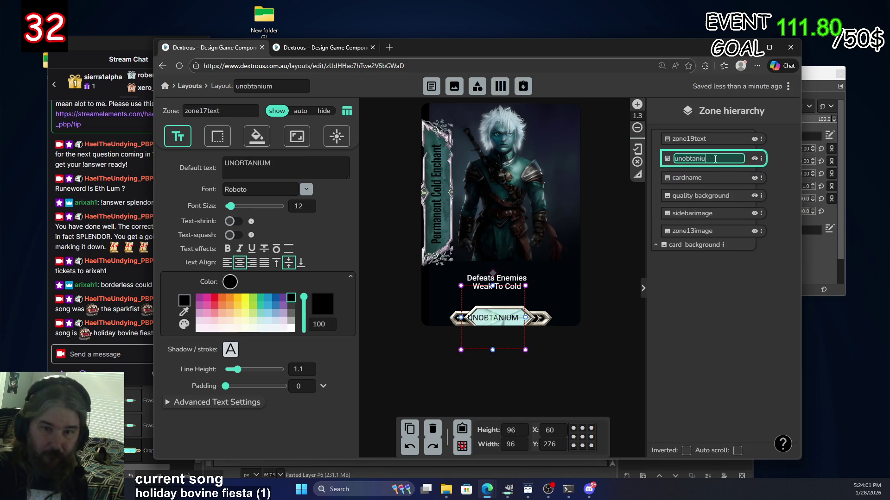
pyautogui.write('m')
pyautogui.press('Return')
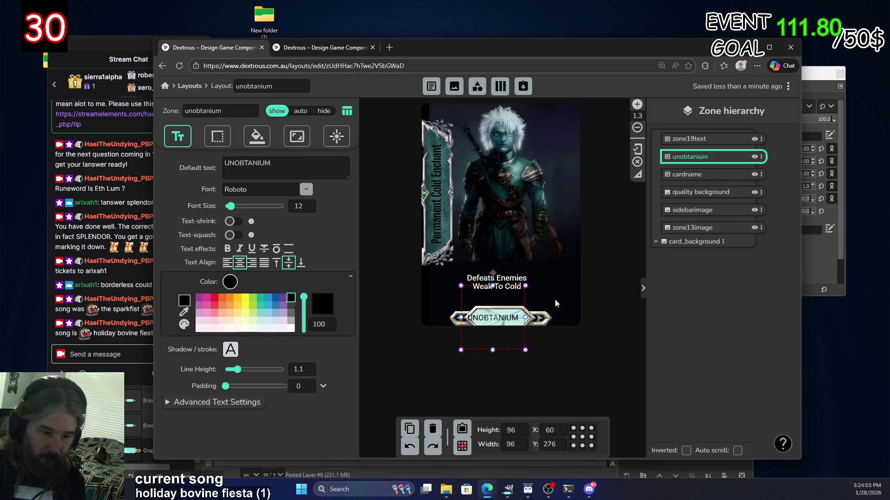
# Centre the UNOBTANIUM label on its bar, toggling snap to grid off.
pyautogui.moveTo(500, 321); pyautogui.dragTo(502, 321)
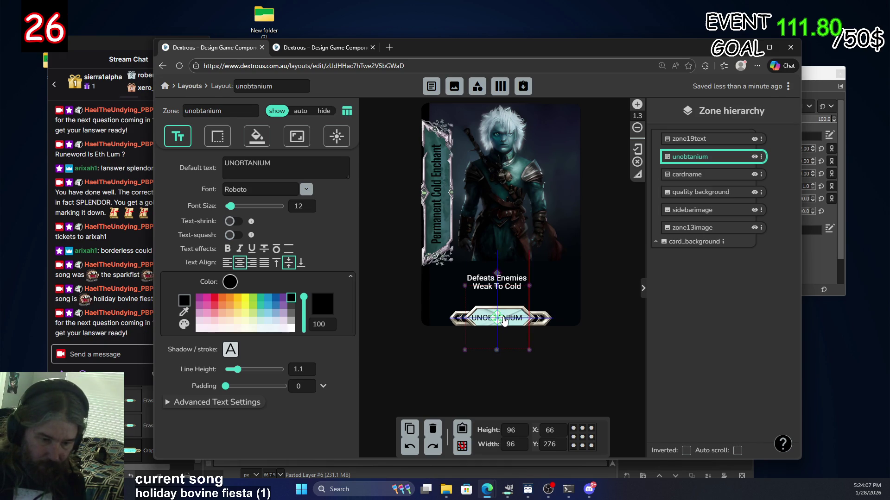
pyautogui.click(462, 446)
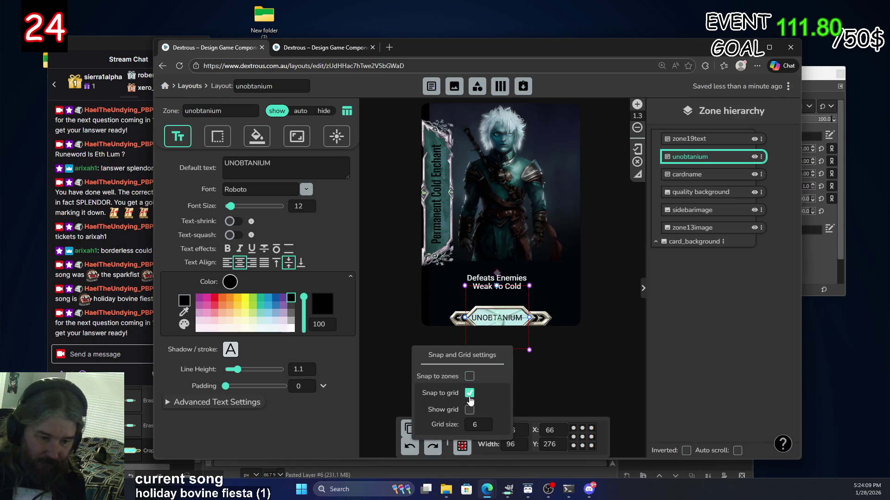
pyautogui.click(469, 393)
pyautogui.moveTo(498, 321); pyautogui.dragTo(501, 323)
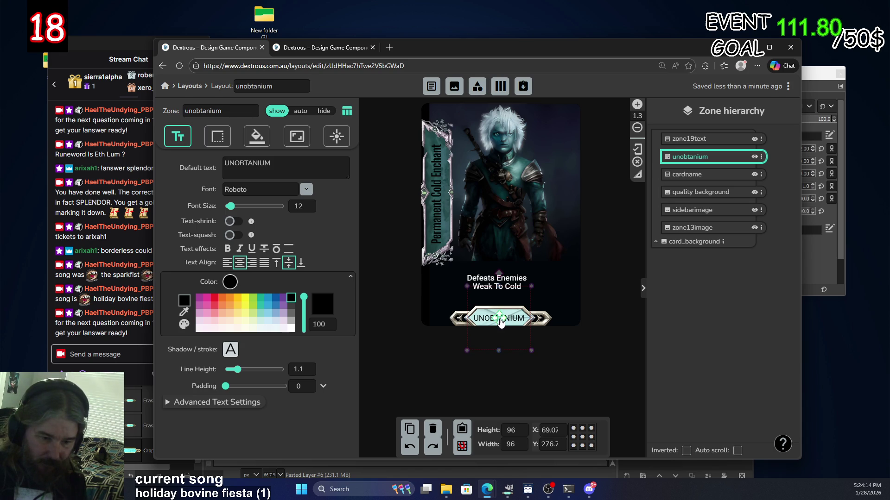
pyautogui.click(580, 351)
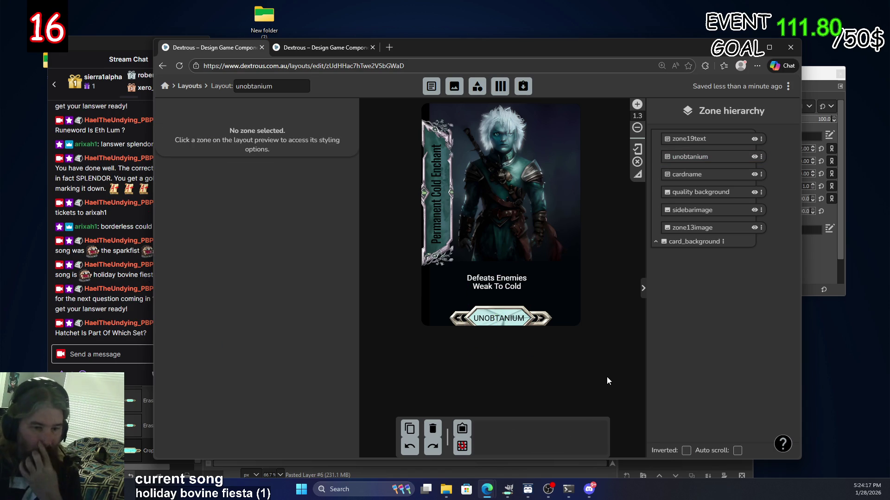
pyautogui.click(504, 316)
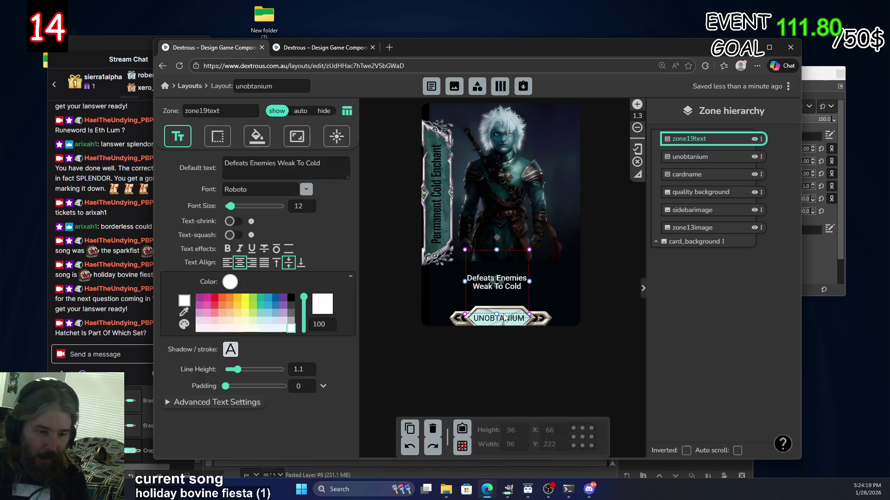
pyautogui.click(534, 323)
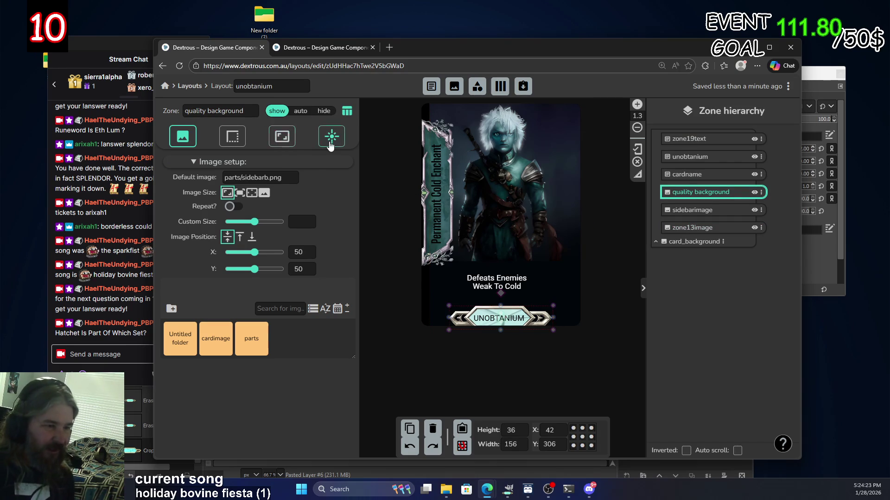
# Try Color-shift and Saturation filter effects on the gem bar background.
pyautogui.click(331, 139)
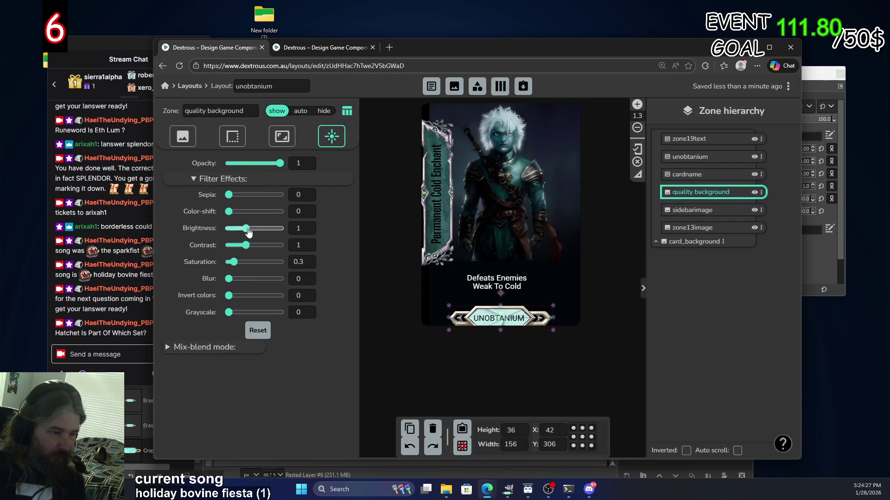
pyautogui.moveTo(229, 212); pyautogui.dragTo(313, 221)
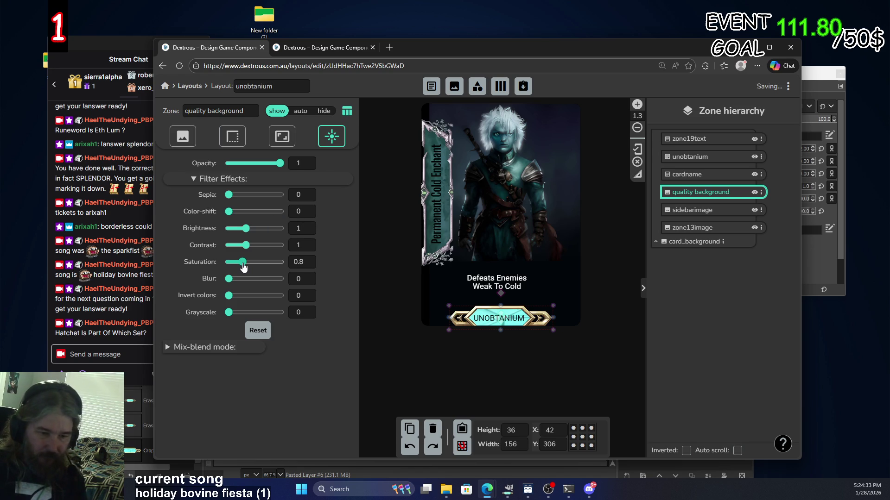
pyautogui.moveTo(241, 263); pyautogui.dragTo(245, 263)
pyautogui.moveTo(230, 213)
pyautogui.mouseDown()
pyautogui.moveTo(267, 213)
pyautogui.moveTo(223, 214)
pyautogui.moveTo(248, 214)
pyautogui.mouseUp()
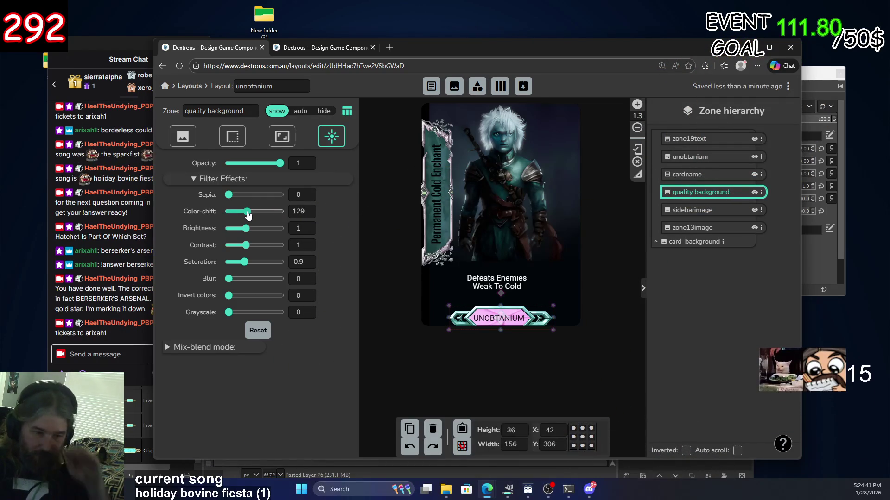
pyautogui.moveTo(248, 214); pyautogui.dragTo(232, 214)
pyautogui.moveTo(243, 263)
pyautogui.mouseDown()
pyautogui.moveTo(233, 262)
pyautogui.moveTo(250, 262)
pyautogui.mouseUp()
pyautogui.moveTo(232, 212); pyautogui.dragTo(235, 215)
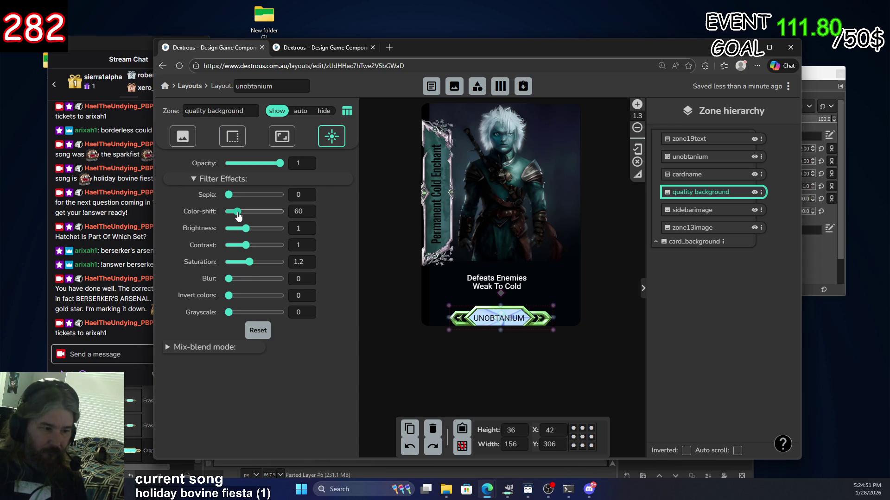
pyautogui.click(256, 332)
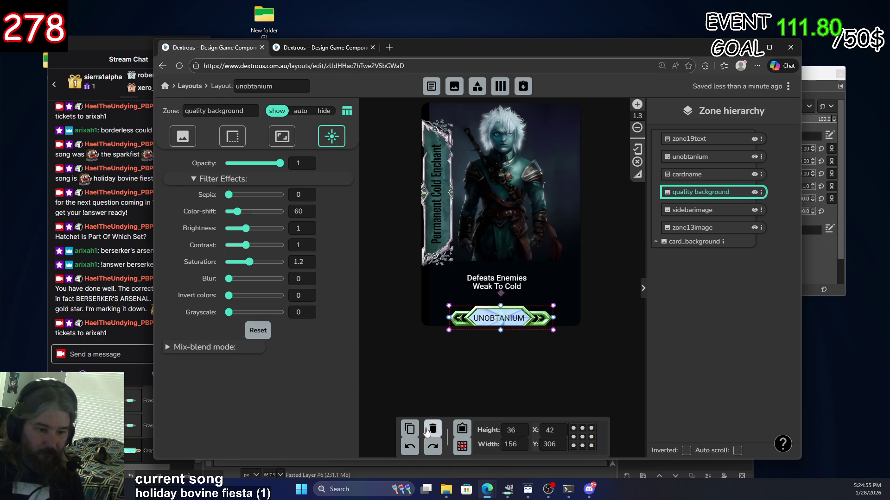
# Undo the colour changes and earlier edits, reverting the zone renames and side banner text.
pyautogui.click(410, 448)
pyautogui.click(410, 449)
pyautogui.click(410, 449)
pyautogui.click(410, 448)
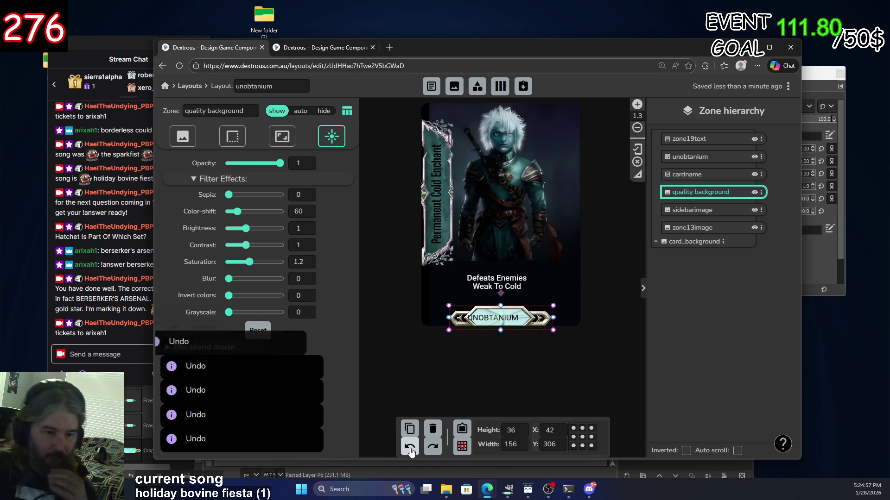
pyautogui.click(410, 448)
pyautogui.click(410, 449)
pyautogui.click(410, 449)
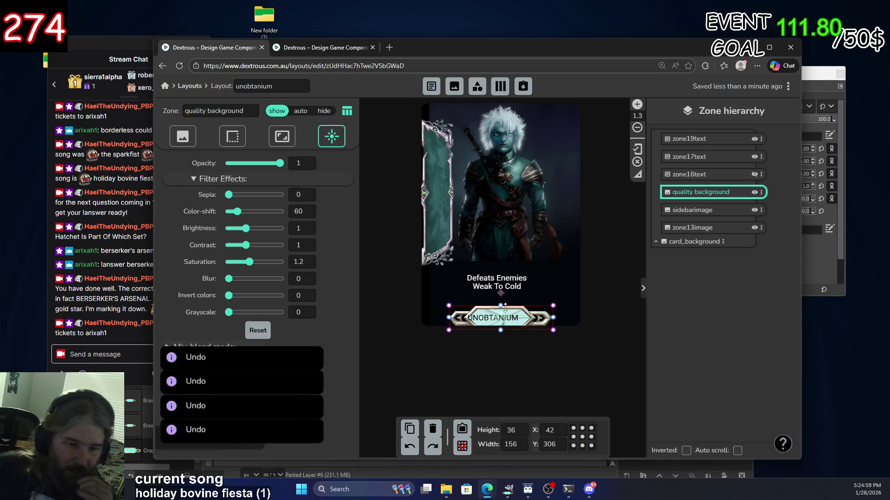
pyautogui.moveTo(507, 322); pyautogui.dragTo(509, 321)
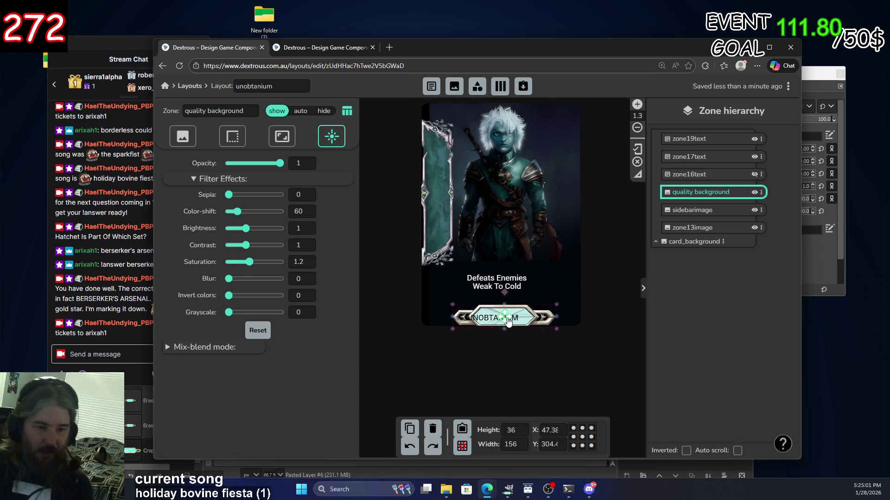
pyautogui.hotkey('ctrl', 'z')
pyautogui.click(517, 354)
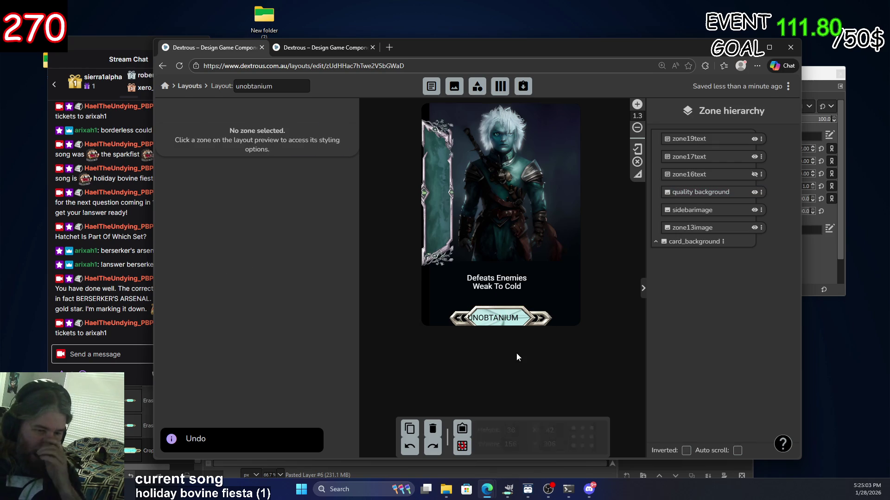
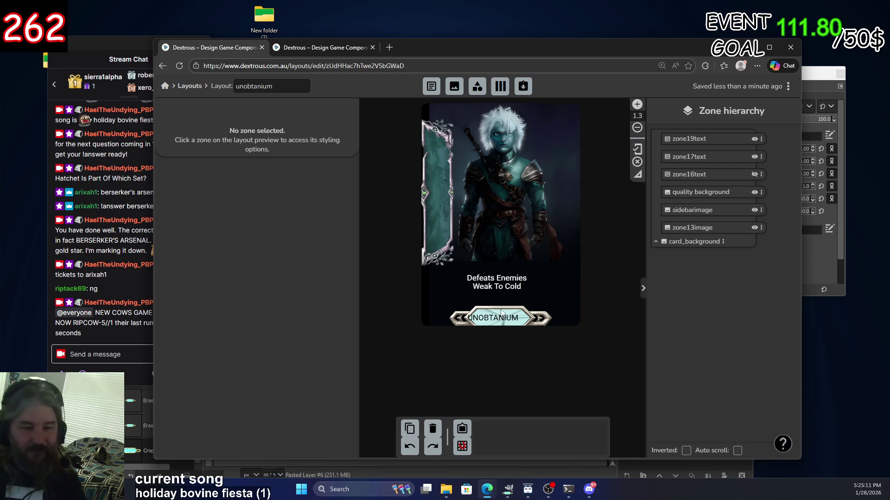
# Check the Dextrous card layout, then return to the gem nameplate image in GIMP.
pyautogui.click(508, 491)
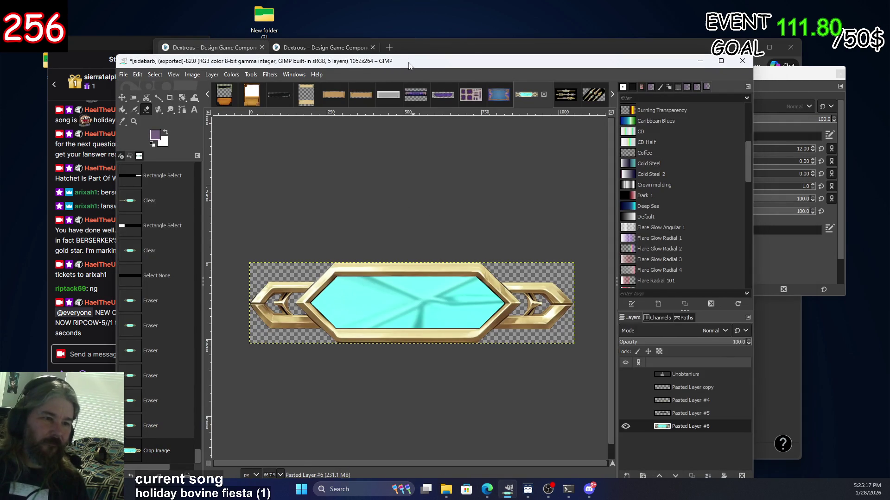
pyautogui.click(700, 60)
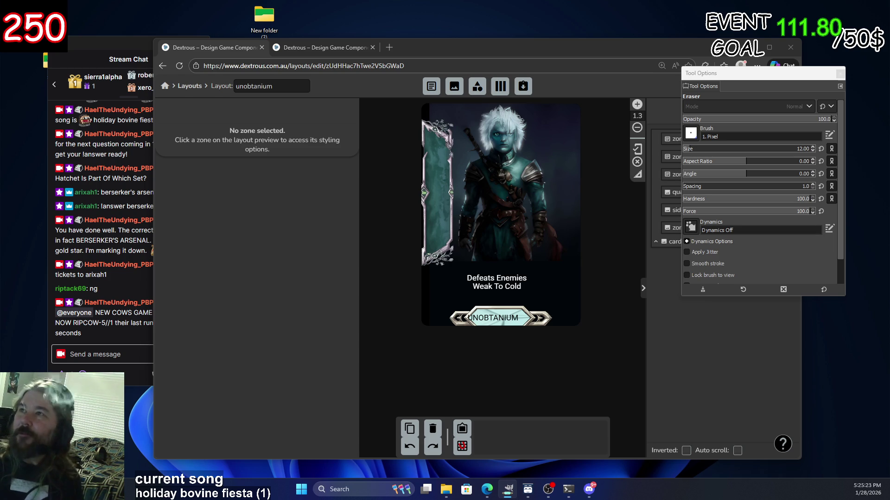
pyautogui.hotkey('alt', 'Tab')
pyautogui.moveTo(188, 85)
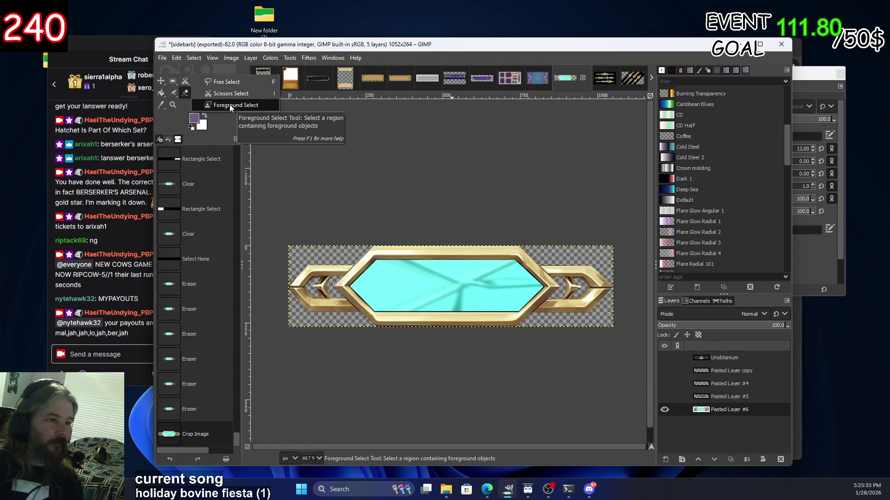
pyautogui.click(235, 94)
# Switch from Scissors to Fuzzy Select and select the gem's cyan area.
pyautogui.scroll(4, 363, 232)
pyautogui.scroll(2, 302, 321)
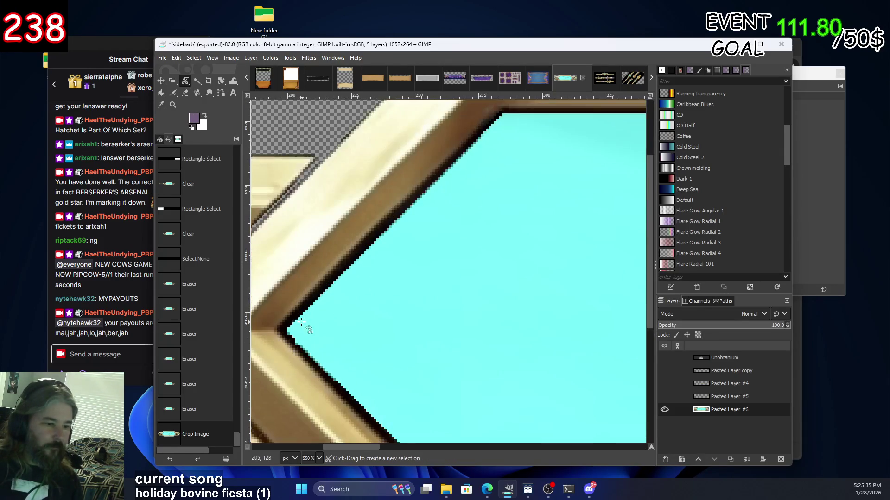
pyautogui.click(287, 329)
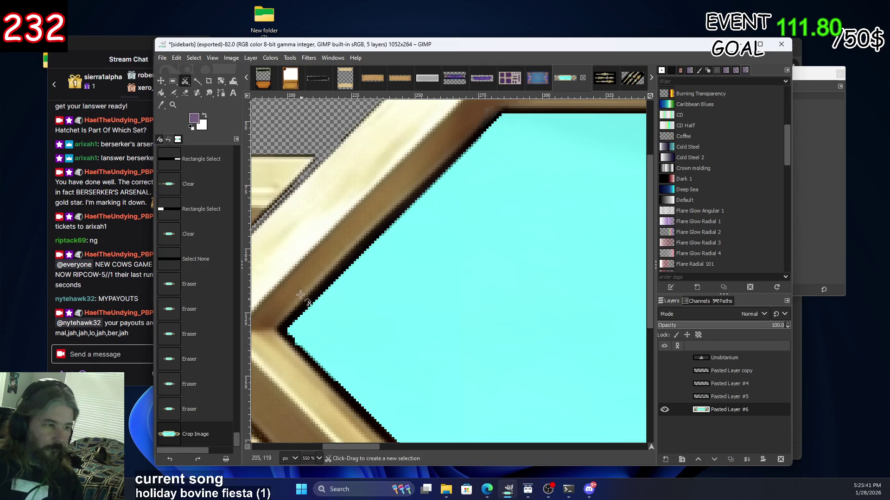
pyautogui.click(197, 81)
pyautogui.click(414, 273)
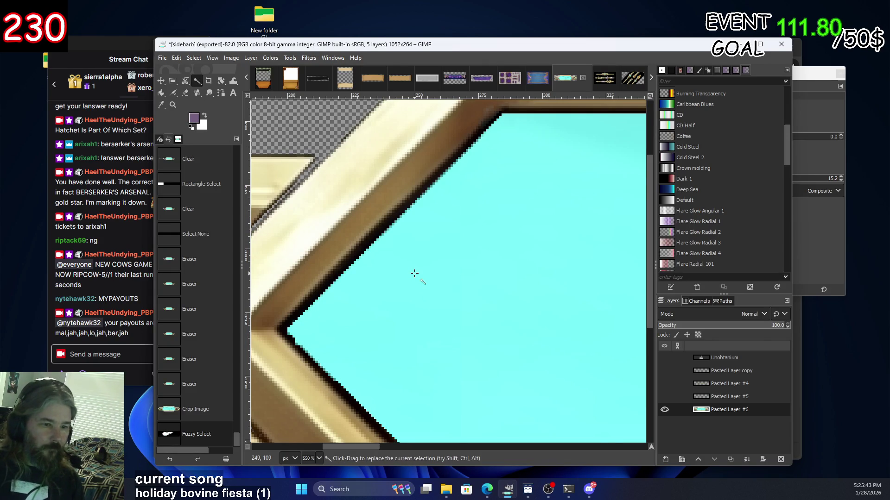
pyautogui.click(415, 274)
pyautogui.click(414, 274)
# Add the shaded lower cyan region to the selection, widening its colour range.
pyautogui.scroll(-2, 414, 273)
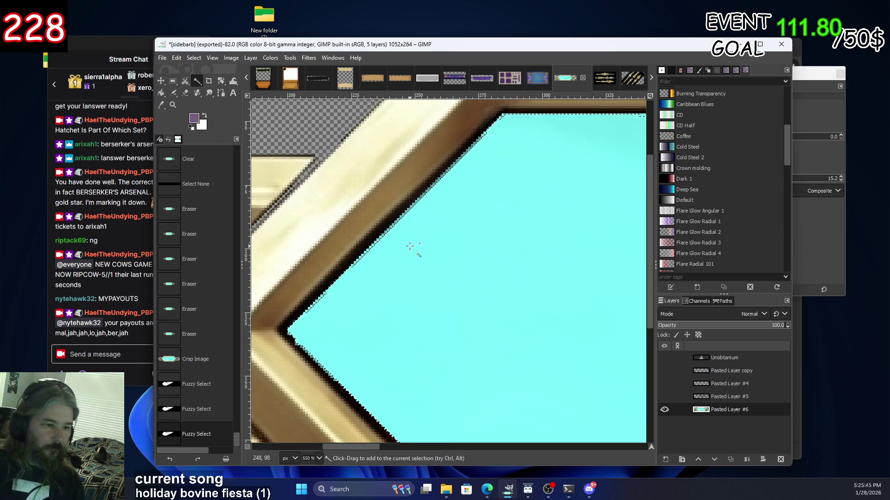
pyautogui.scroll(-2, 533, 235)
pyautogui.scroll(2, 532, 234)
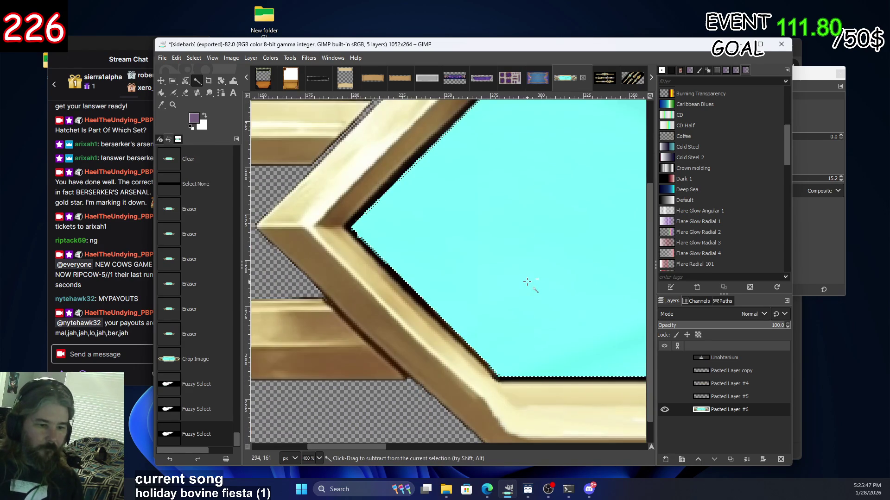
pyautogui.scroll(-1, 527, 282)
pyautogui.moveTo(557, 286); pyautogui.dragTo(332, 254)
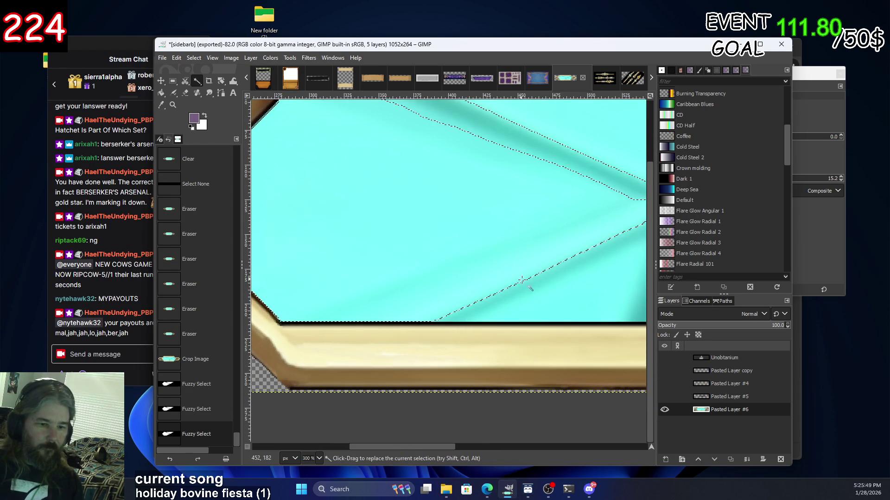
pyautogui.scroll(-2, 524, 278)
pyautogui.scroll(-1, 540, 279)
pyautogui.scroll(2, 574, 263)
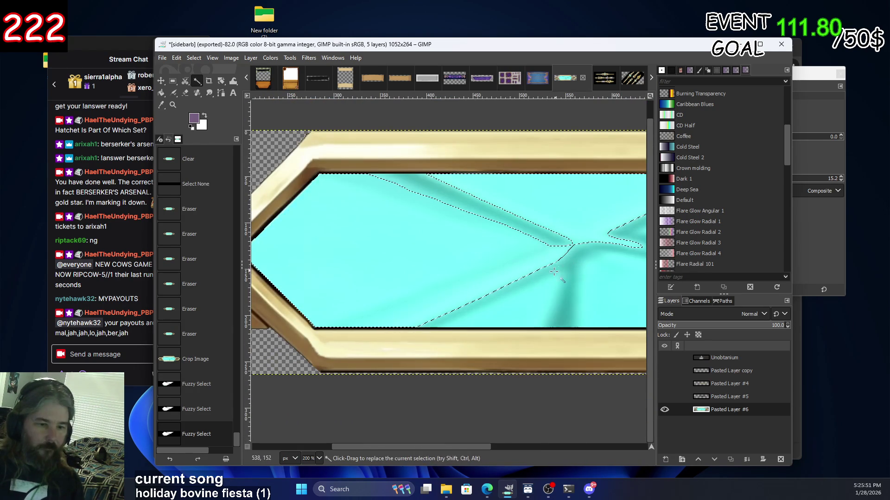
pyautogui.keyDown('shift'); pyautogui.click(509, 310); pyautogui.keyUp('shift')
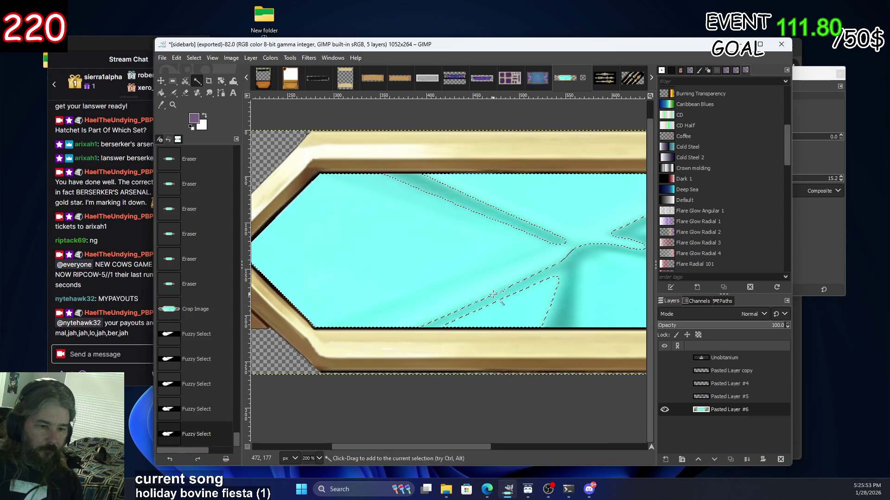
pyautogui.moveTo(576, 302); pyautogui.dragTo(580, 304)
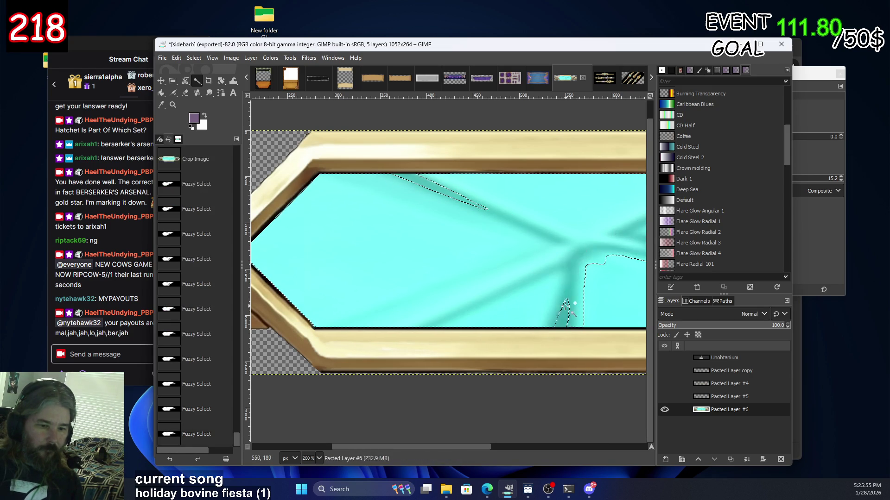
# Merge the remaining cyan patch and small leftover area into the selection.
pyautogui.hscroll(3, 430, 274)
pyautogui.hscroll(2, 431, 273)
pyautogui.keyDown('shift'); pyautogui.click(430, 273); pyautogui.keyUp('shift')
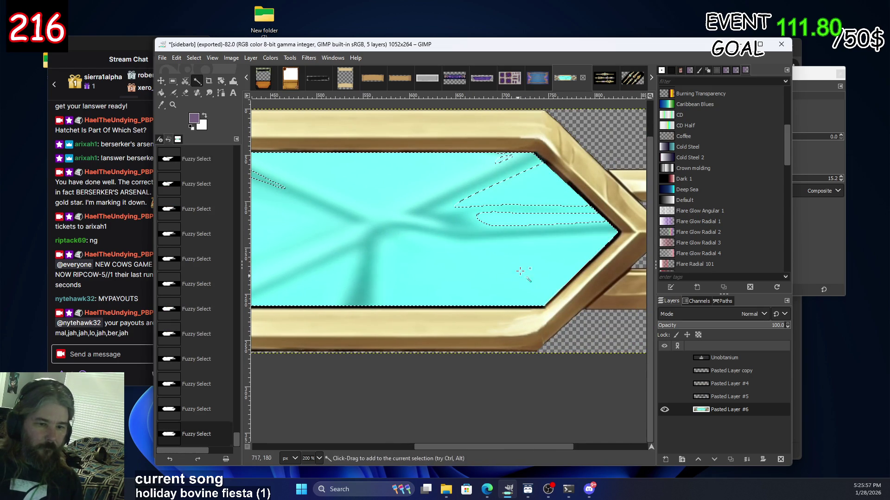
pyautogui.keyDown('shift'); pyautogui.click(504, 170); pyautogui.keyUp('shift')
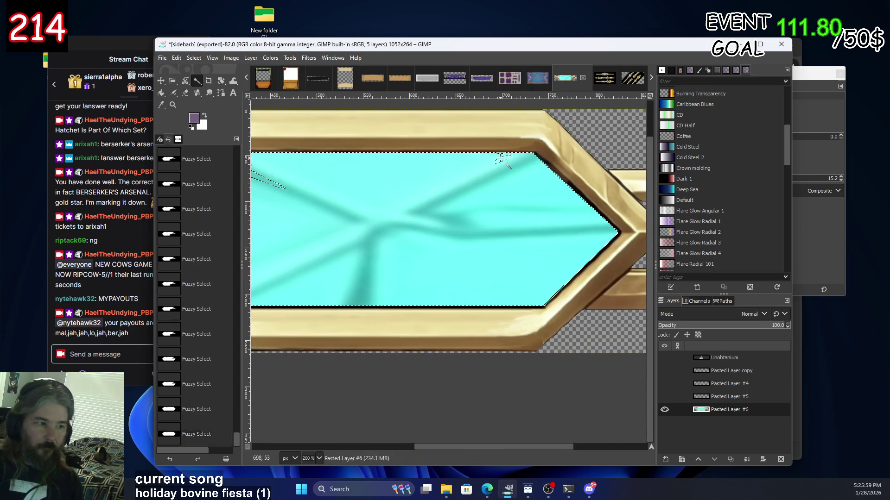
pyautogui.click(662, 70)
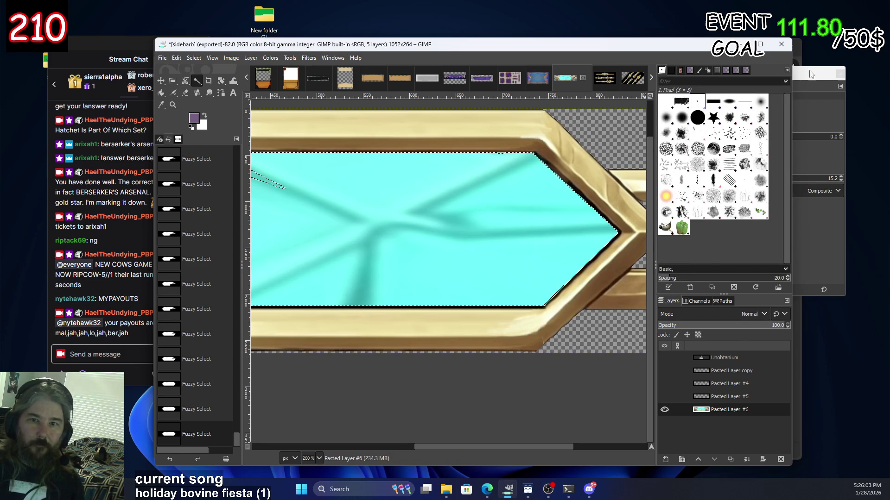
pyautogui.click(786, 70)
# Add the Tool Options tab to the dock and turn off Feather edges.
pyautogui.moveTo(725, 88)
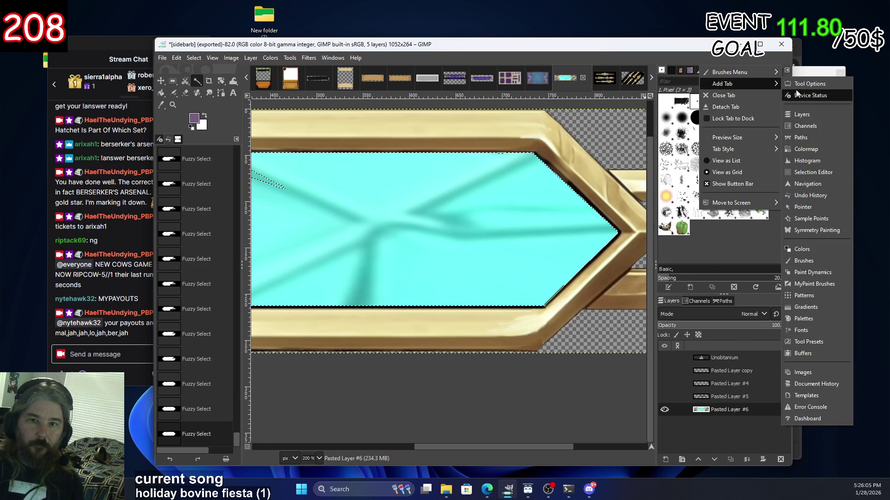
pyautogui.click(808, 87)
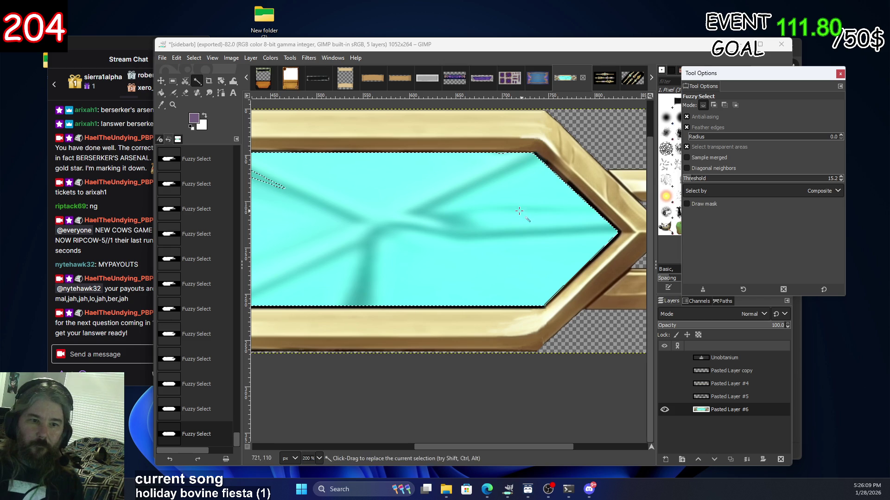
pyautogui.keyDown('ctrl'); pyautogui.scroll(2, 570, 199); pyautogui.keyUp('ctrl')
pyautogui.keyDown('ctrl'); pyautogui.scroll(1, 570, 199); pyautogui.keyUp('ctrl')
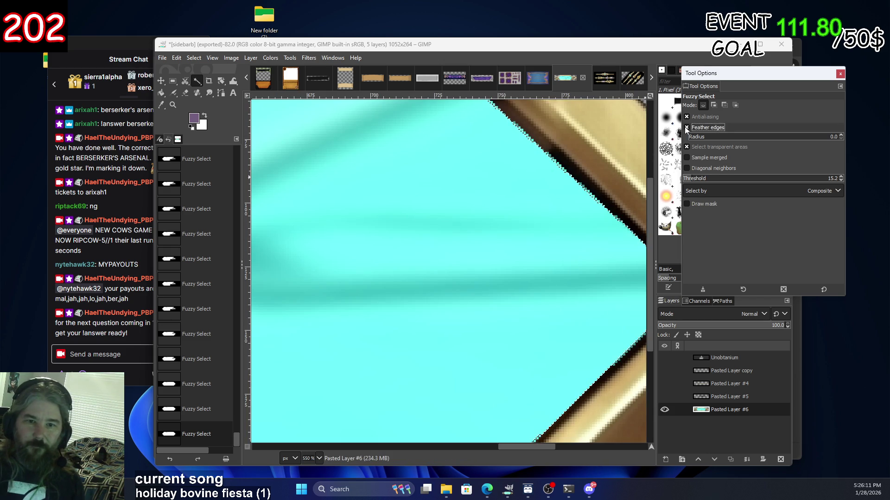
pyautogui.click(687, 130)
# Trial cyan selections with a 1-pixel feather, undo them and leave feathering off.
pyautogui.keyDown('shift'); pyautogui.moveTo(562, 213); pyautogui.dragTo(589, 197); pyautogui.keyUp('shift')
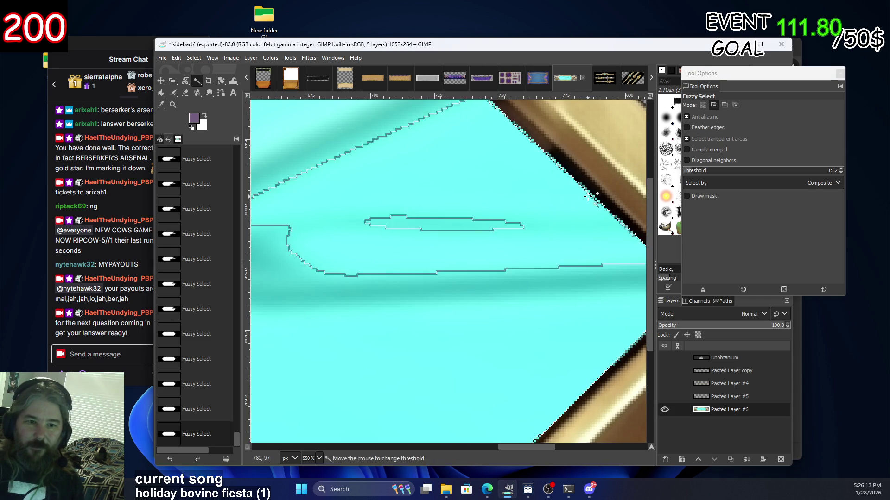
pyautogui.hotkey('ctrl', 'z')
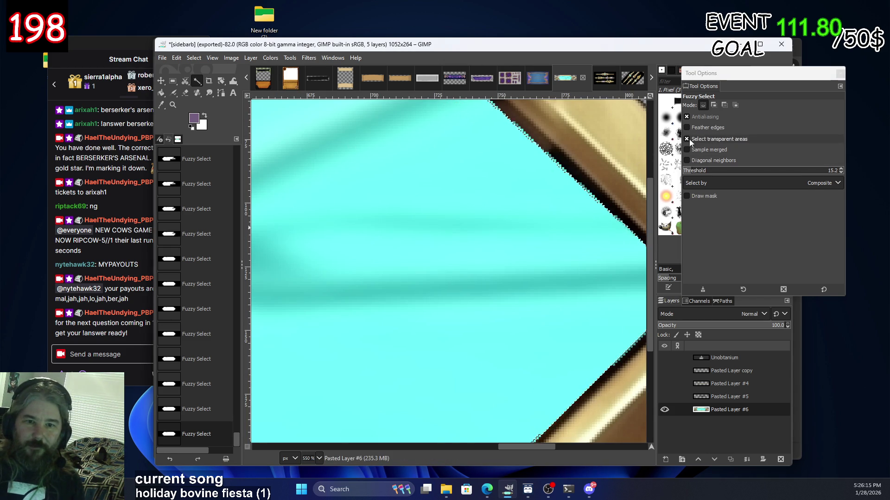
pyautogui.click(688, 127)
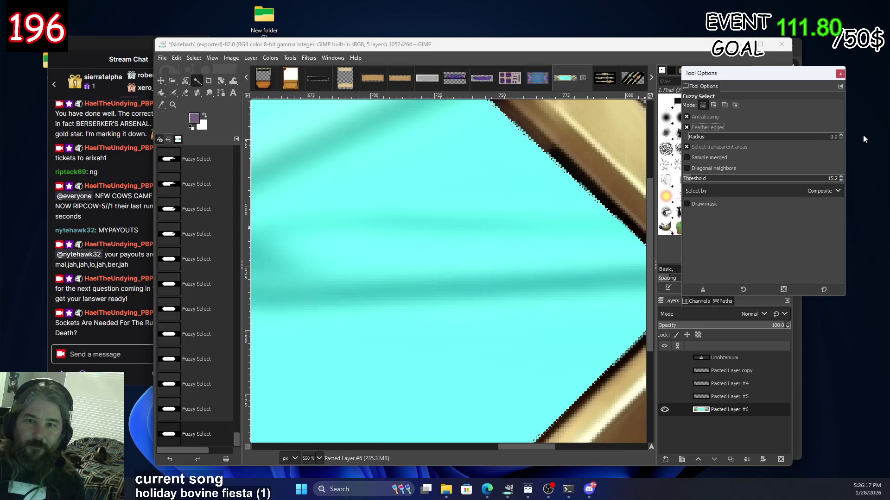
pyautogui.click(840, 135)
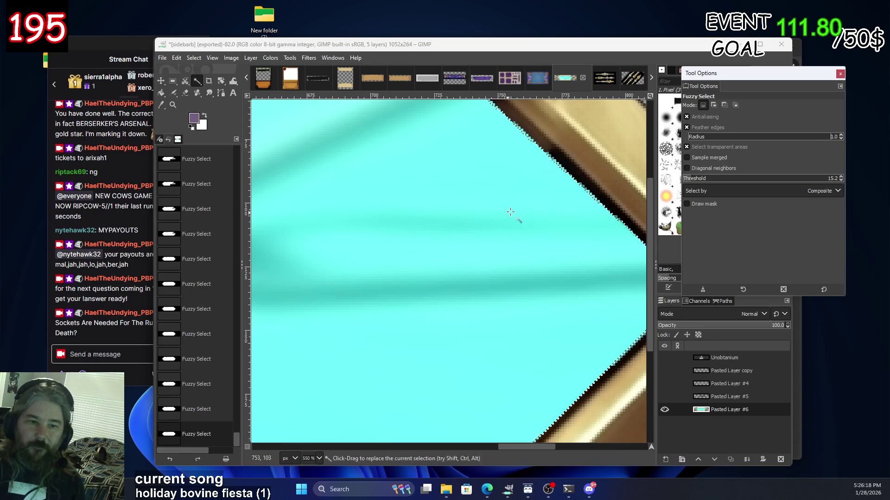
pyautogui.keyDown('shift'); pyautogui.click(563, 195); pyautogui.keyUp('shift')
pyautogui.hotkey('ctrl', 'z')
pyautogui.click(687, 127)
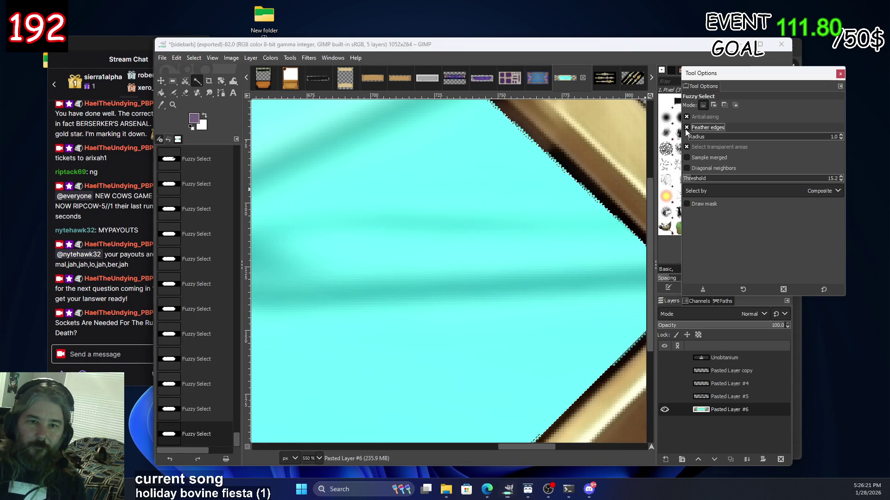
# Raise the fuzzy-select threshold to 60.7 and reselect the cyan panel.
pyautogui.scroll(-2, 519, 238)
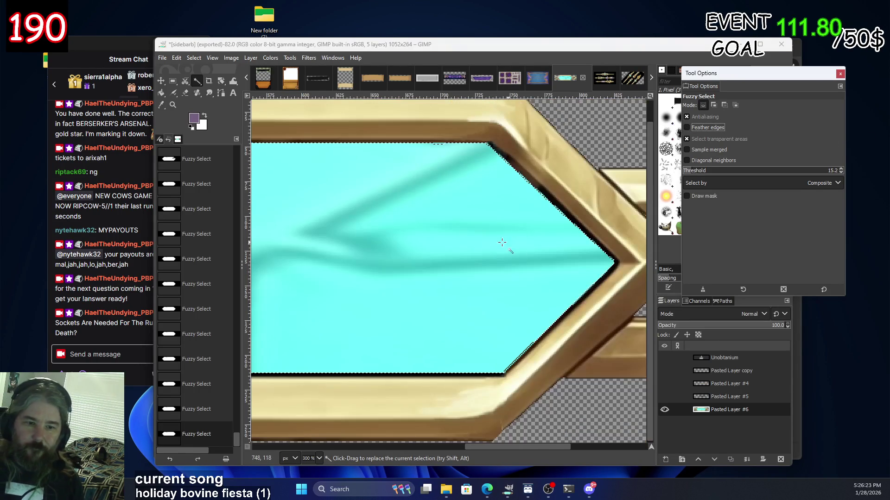
pyautogui.click(703, 171)
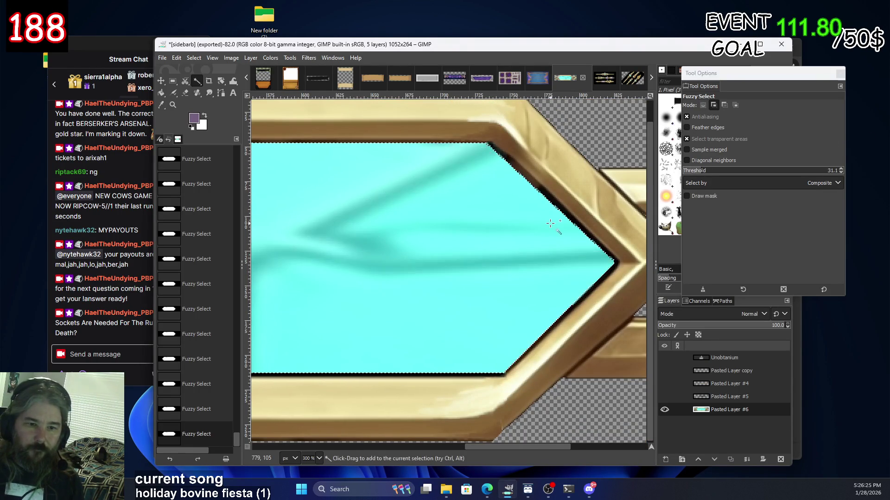
pyautogui.click(719, 172)
pyautogui.click(547, 218)
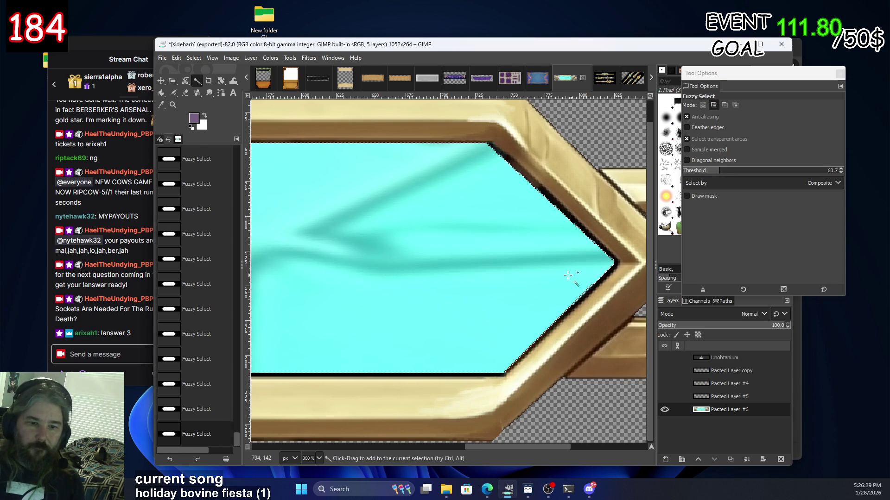
# Inspect the selection around the nameplate and undo the last selection addition.
pyautogui.hscroll(-5, 546, 231)
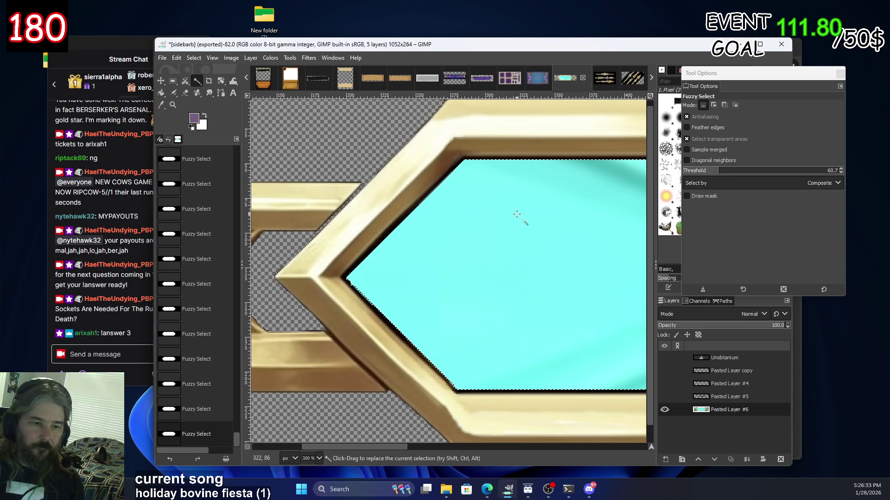
pyautogui.hscroll(10, 532, 173)
pyautogui.scroll(-3, 476, 222)
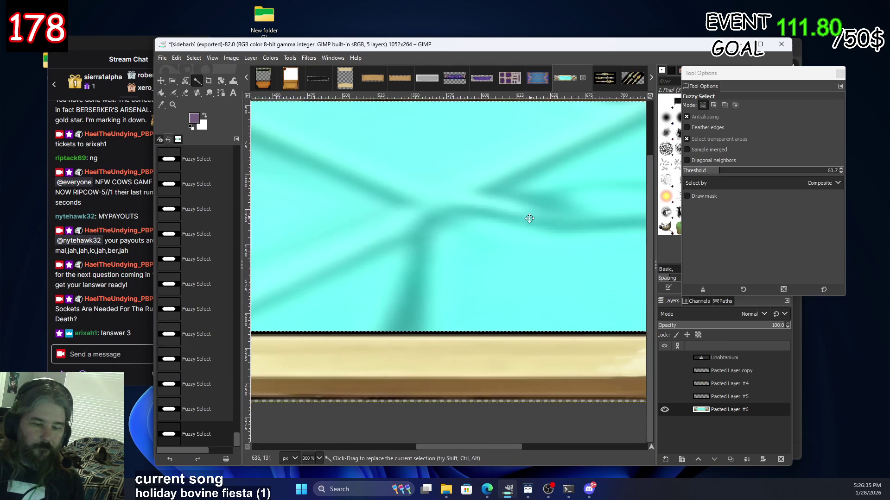
pyautogui.hscroll(10, 531, 217)
pyautogui.keyDown('ctrl'); pyautogui.scroll(3, 518, 270); pyautogui.keyUp('ctrl')
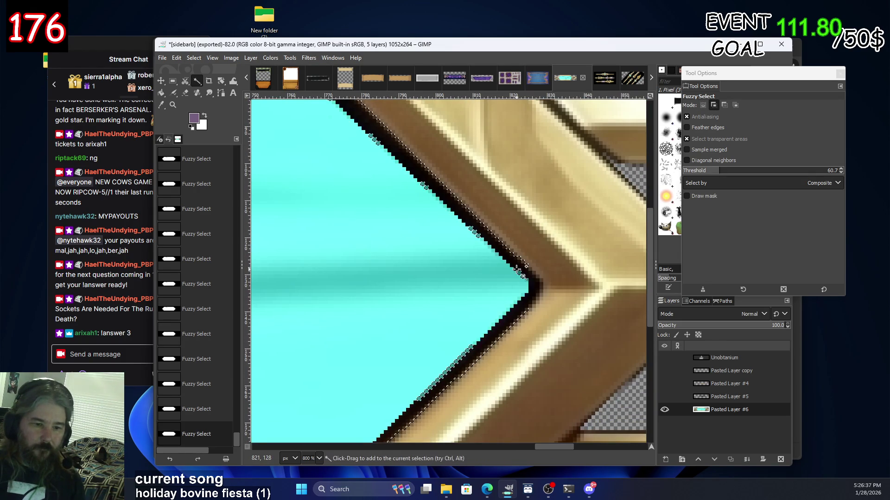
pyautogui.keyDown('ctrl'); pyautogui.scroll(-4, 398, 235); pyautogui.keyUp('ctrl')
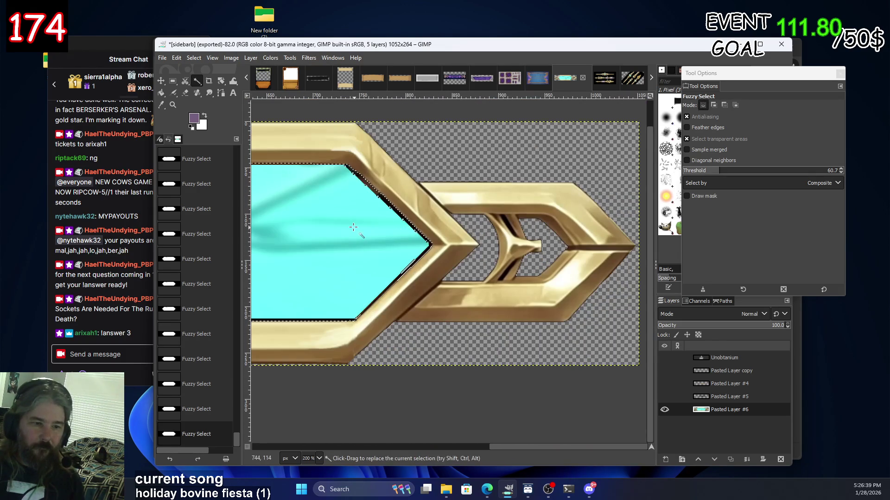
pyautogui.keyDown('ctrl'); pyautogui.scroll(2, 353, 227); pyautogui.keyUp('ctrl')
pyautogui.keyDown('ctrl'); pyautogui.scroll(3, 396, 247); pyautogui.keyUp('ctrl')
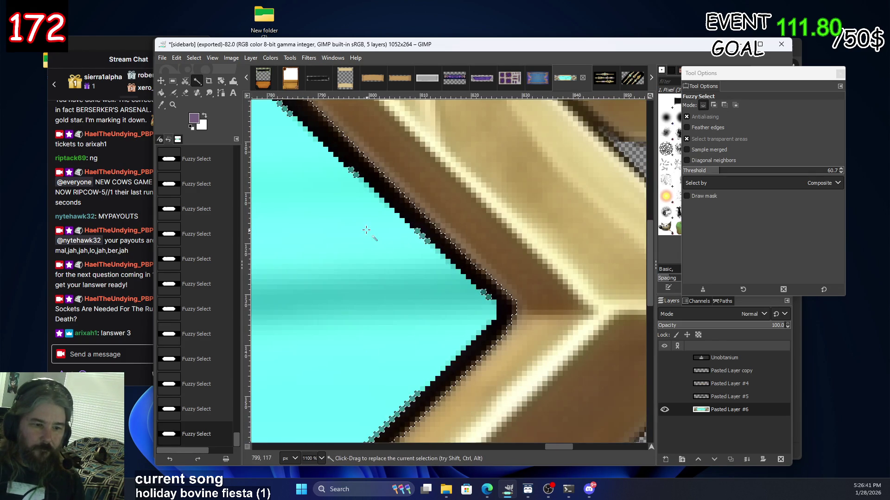
pyautogui.hscroll(-5, 368, 230)
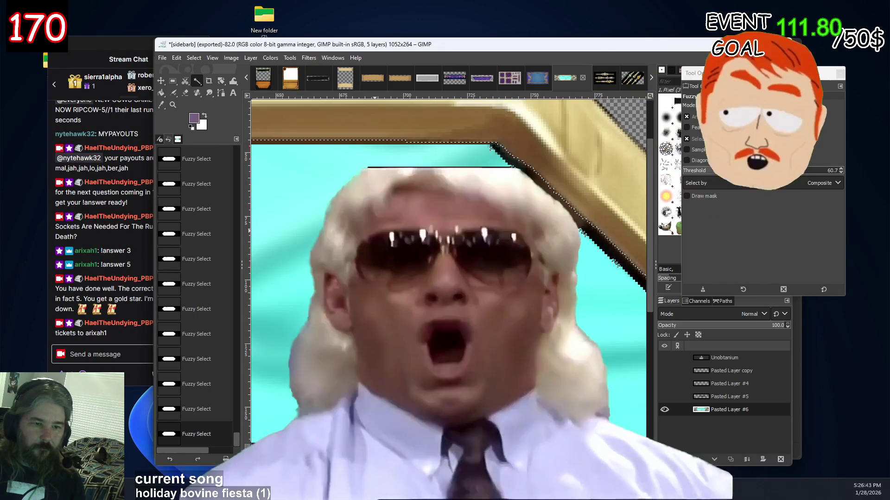
pyautogui.keyDown('ctrl'); pyautogui.scroll(-2, 383, 240); pyautogui.keyUp('ctrl')
pyautogui.hscroll(-5, 383, 240)
pyautogui.scroll(1, 417, 254)
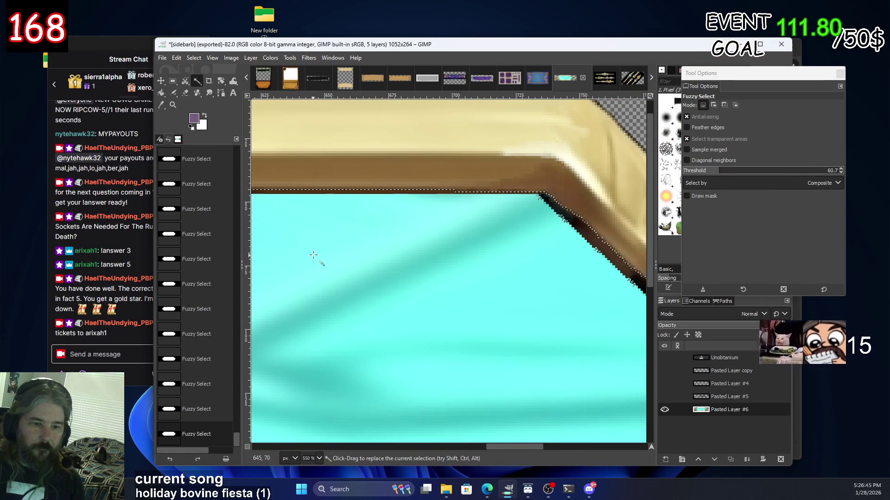
pyautogui.hscroll(-3, 616, 276)
pyautogui.hscroll(-2, 617, 276)
pyautogui.hscroll(-2, 556, 285)
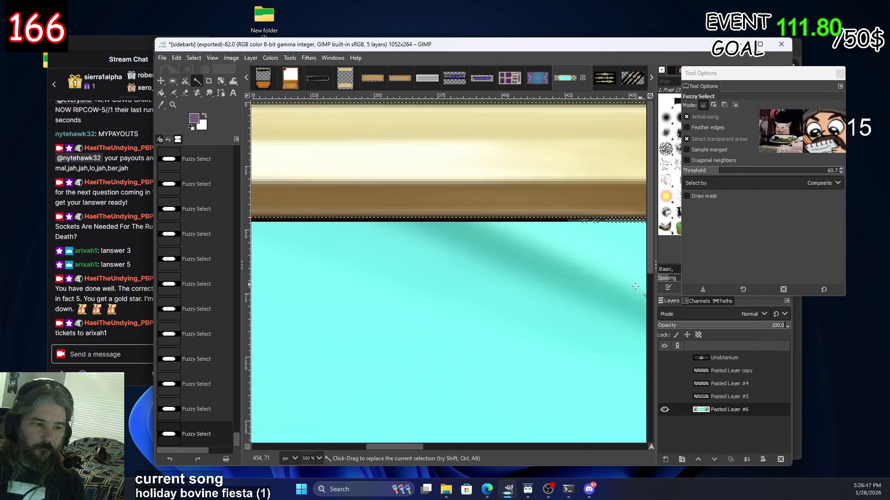
pyautogui.hscroll(-2, 506, 293)
pyautogui.scroll(1, 400, 267)
pyautogui.keyDown('ctrl'); pyautogui.scroll(3, 463, 214); pyautogui.keyUp('ctrl')
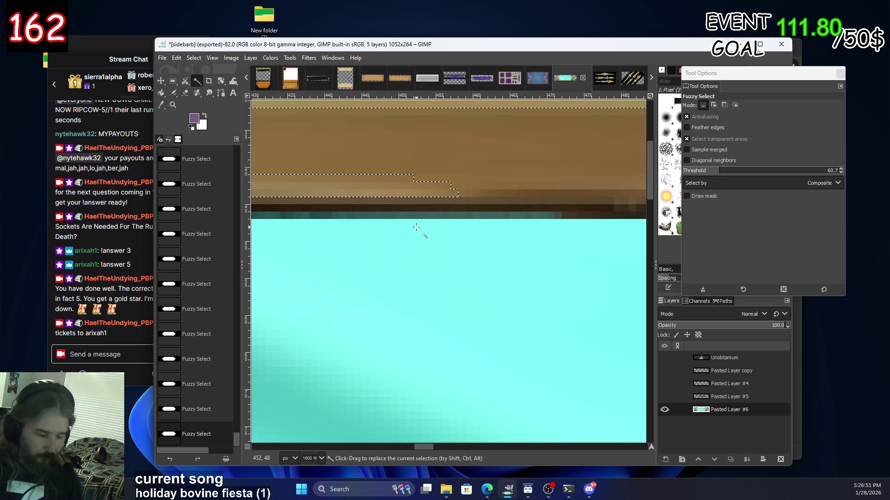
pyautogui.hotkey('ctrl', 'z')
# Lower the threshold to 25.8 and reselect the cyan region.
pyautogui.keyDown('ctrl'); pyautogui.scroll(-4, 360, 236); pyautogui.keyUp('ctrl')
pyautogui.hscroll(-4, 417, 336)
pyautogui.scroll(-5, 444, 330)
pyautogui.hscroll(-1, 509, 190)
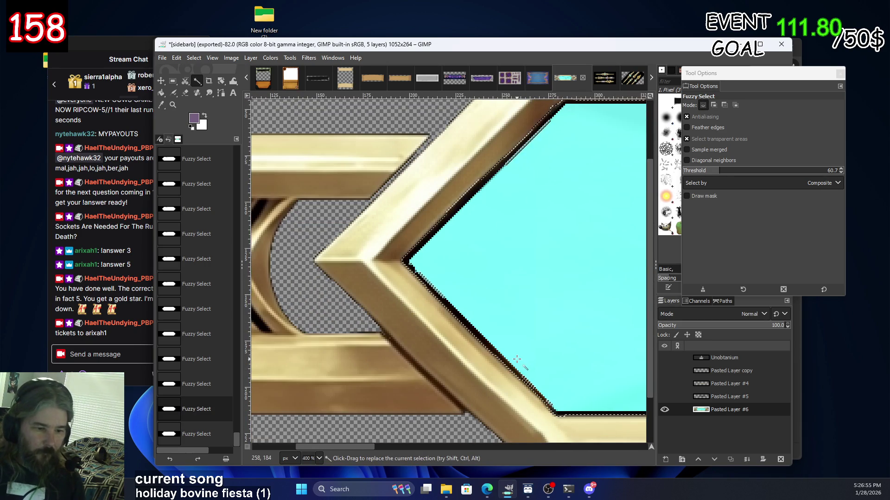
pyautogui.scroll(-1, 519, 347)
pyautogui.keyDown('ctrl'); pyautogui.scroll(2, 494, 298); pyautogui.keyUp('ctrl')
pyautogui.keyDown('ctrl'); pyautogui.scroll(2, 494, 278); pyautogui.keyUp('ctrl')
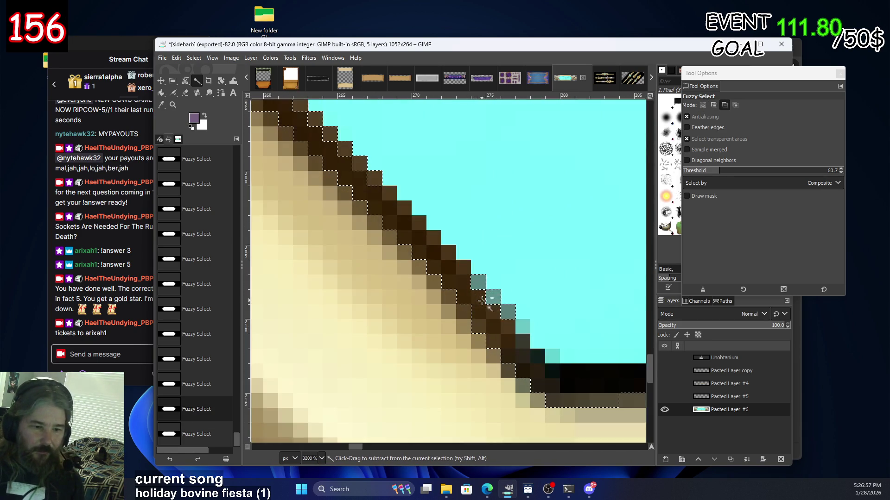
pyautogui.click(698, 171)
pyautogui.click(502, 290)
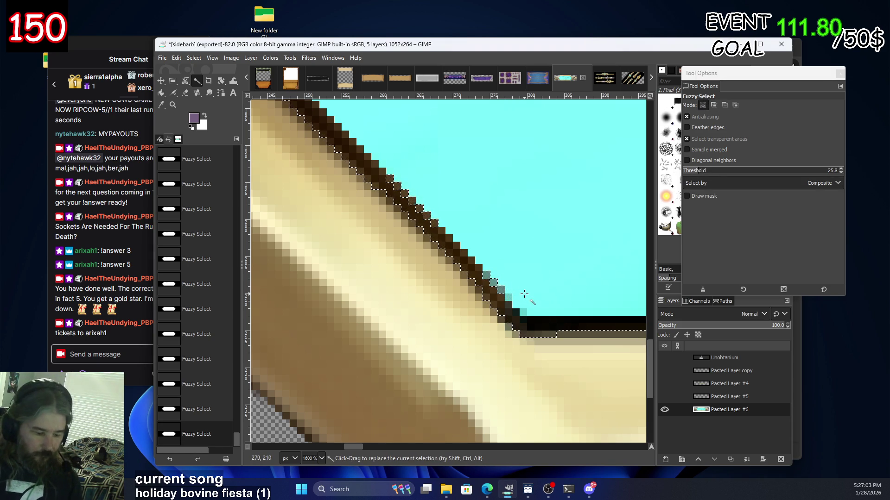
pyautogui.hotkey('ctrl', 'z')
pyautogui.hotkey('ctrl', 'y')
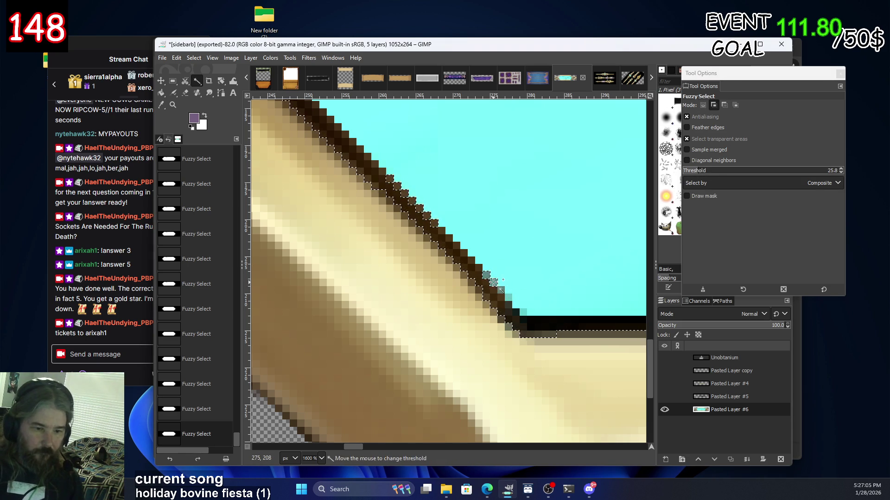
# Add the dark edge pixels along the frame's diagonal border to the selection.
pyautogui.scroll(2, 531, 284)
pyautogui.hscroll(-2, 536, 269)
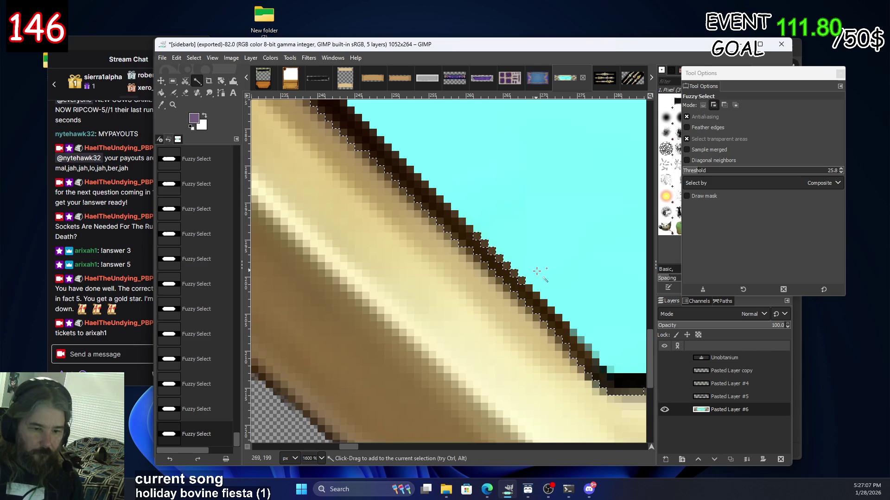
pyautogui.scroll(2, 537, 258)
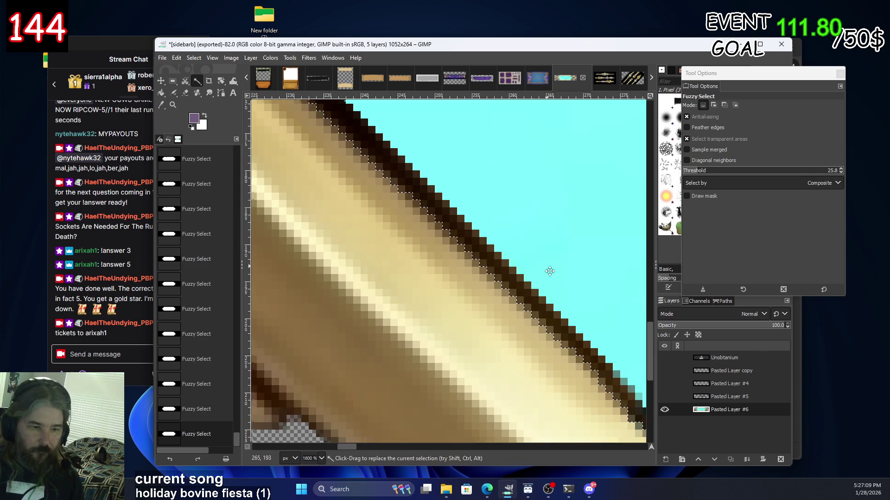
pyautogui.hscroll(-2, 506, 218)
pyautogui.scroll(3, 509, 241)
pyautogui.hscroll(-3, 529, 301)
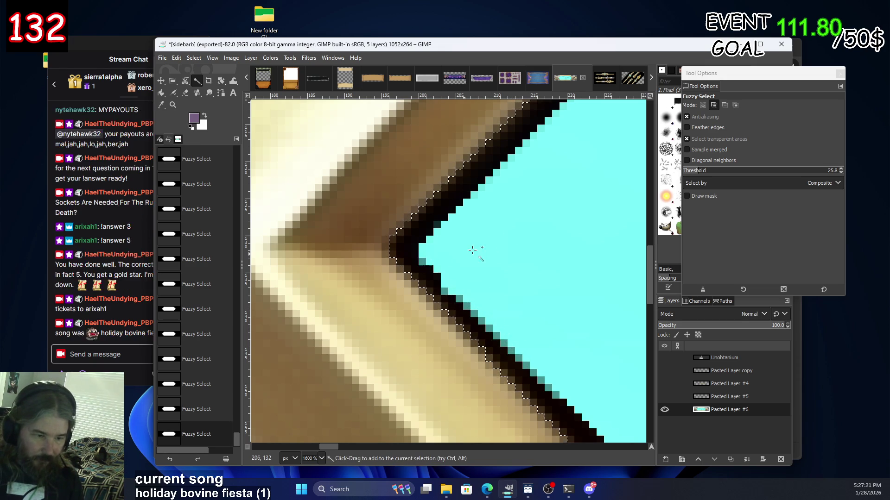
pyautogui.hscroll(5, 425, 251)
pyautogui.scroll(5, 429, 324)
pyautogui.hscroll(5, 424, 357)
pyautogui.scroll(5, 407, 334)
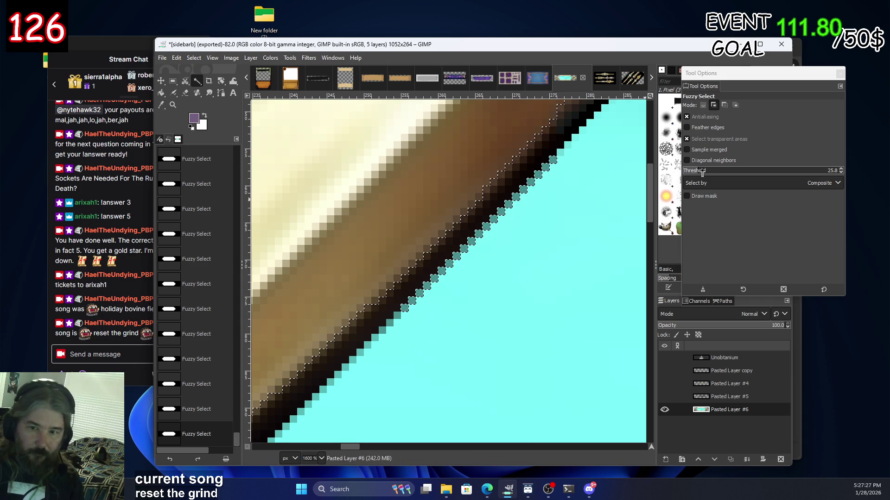
pyautogui.keyDown('shift'); pyautogui.click(404, 309); pyautogui.keyUp('shift')
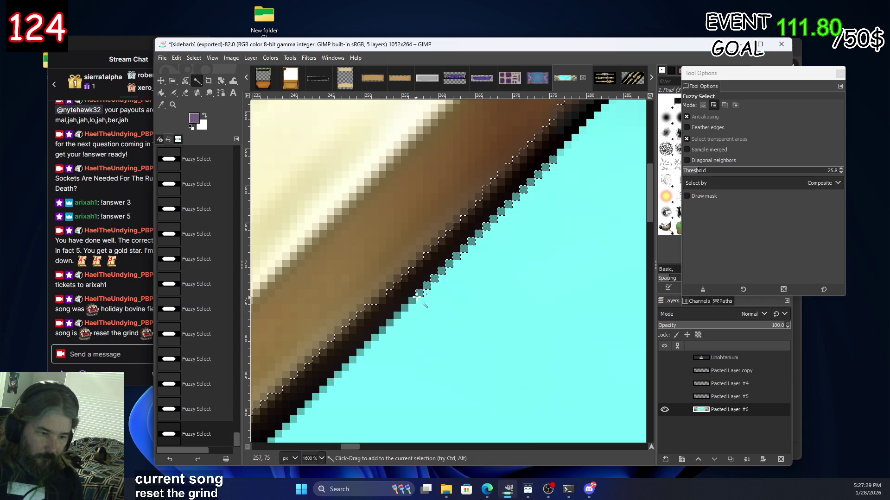
pyautogui.keyDown('shift'); pyautogui.click(440, 273); pyautogui.keyUp('shift')
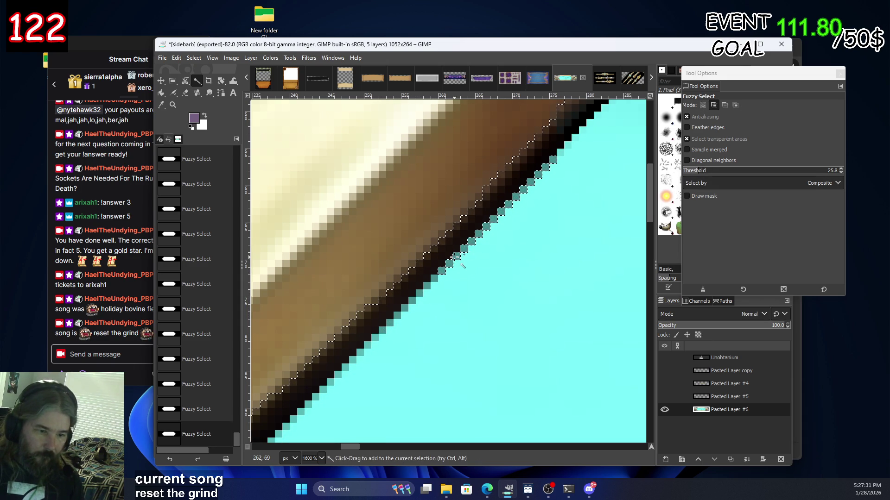
pyautogui.keyDown('shift'); pyautogui.click(546, 166); pyautogui.keyUp('shift')
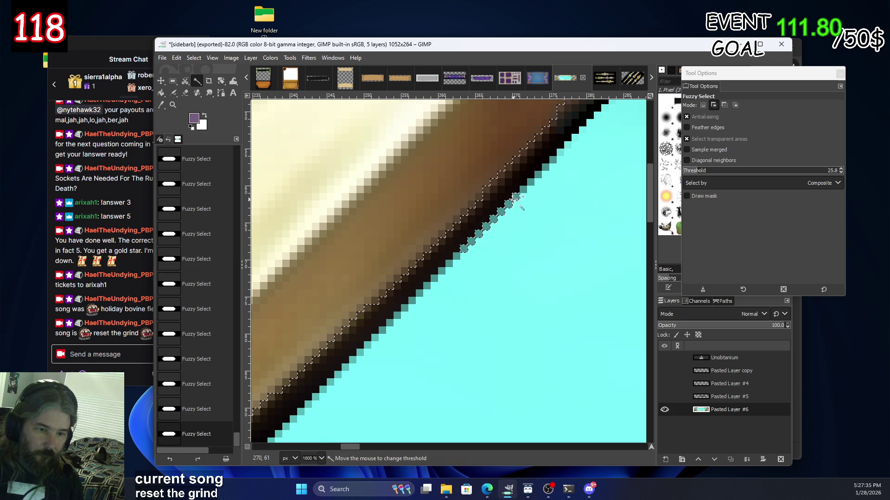
pyautogui.keyDown('shift'); pyautogui.click(486, 227); pyautogui.keyUp('shift')
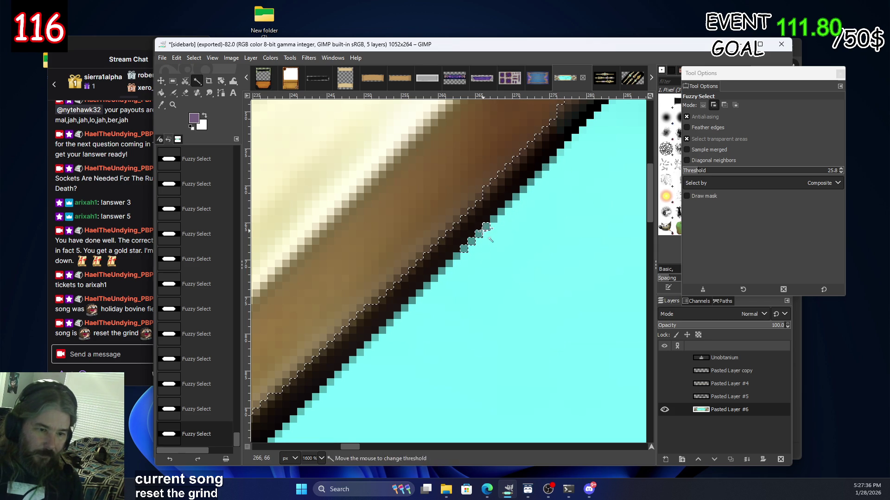
pyautogui.keyDown('shift'); pyautogui.click(471, 242); pyautogui.keyUp('shift')
# Add the teal strip along the frame's top edge to the selection.
pyautogui.hscroll(3, 531, 219)
pyautogui.hscroll(3, 541, 311)
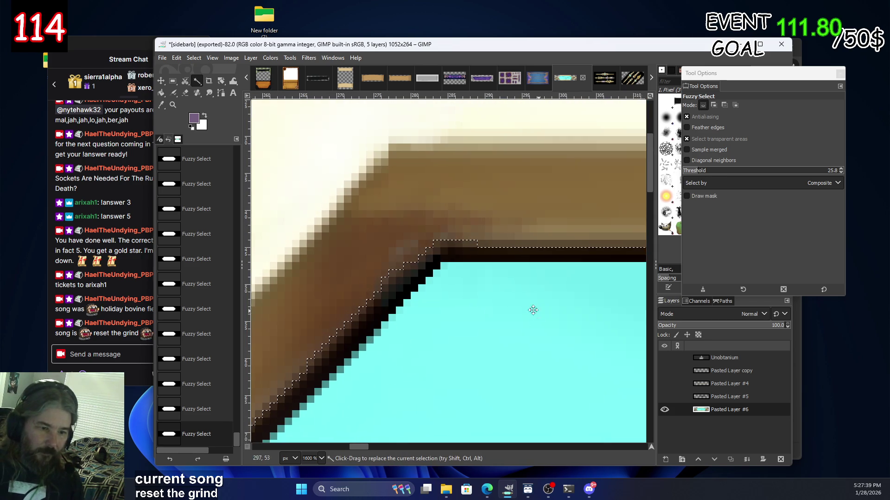
pyautogui.hscroll(3, 576, 302)
pyautogui.hscroll(3, 559, 292)
pyautogui.hscroll(3, 558, 292)
pyautogui.hscroll(3, 408, 304)
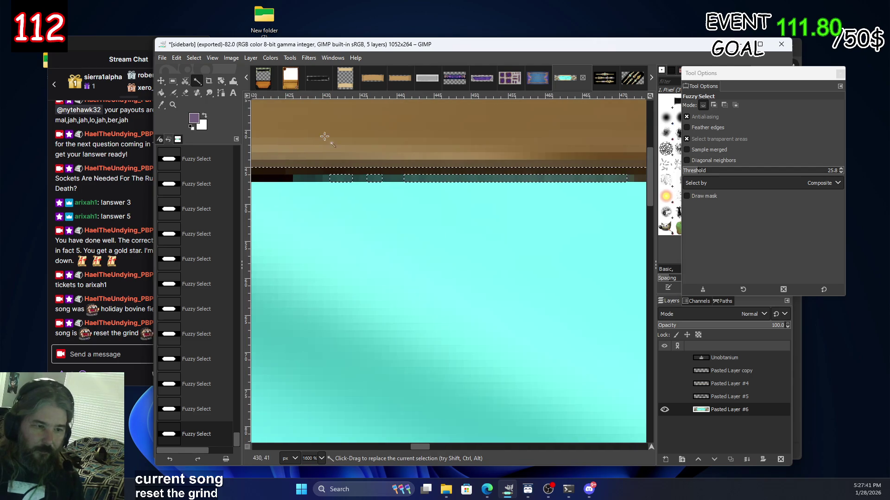
pyautogui.moveTo(331, 178); pyautogui.dragTo(344, 177)
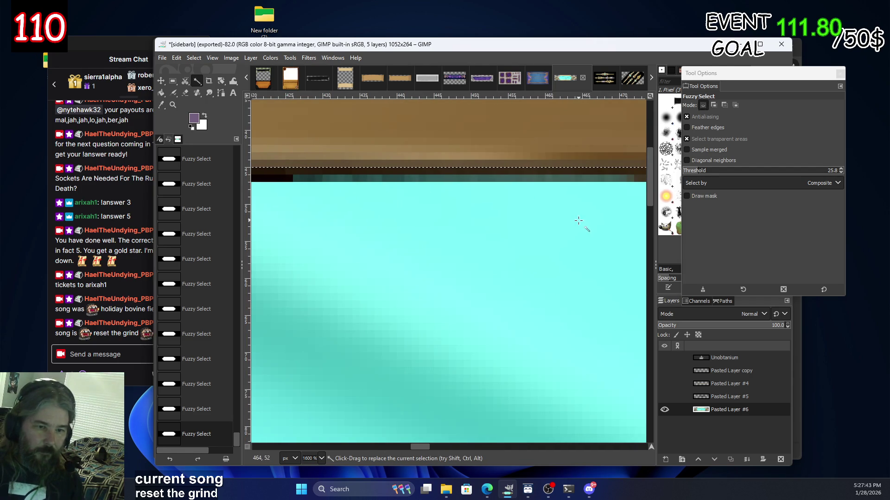
pyautogui.hscroll(5, 353, 262)
pyautogui.hscroll(4, 328, 262)
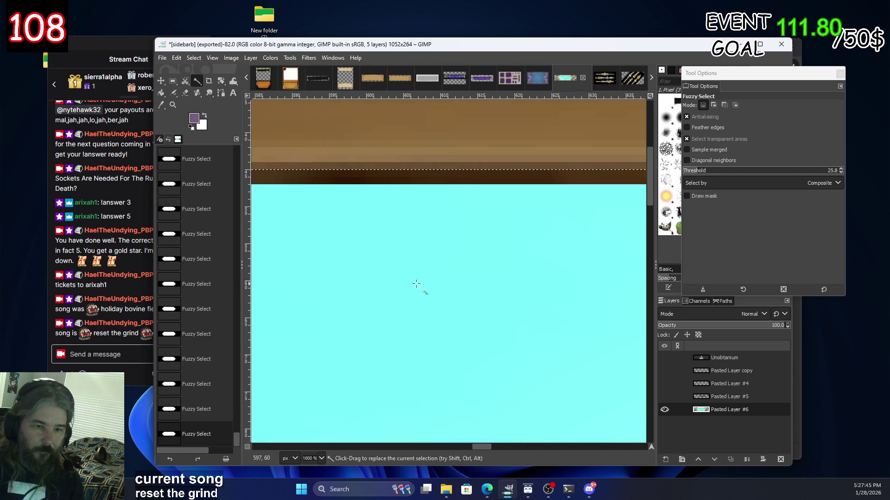
pyautogui.hscroll(7, 340, 283)
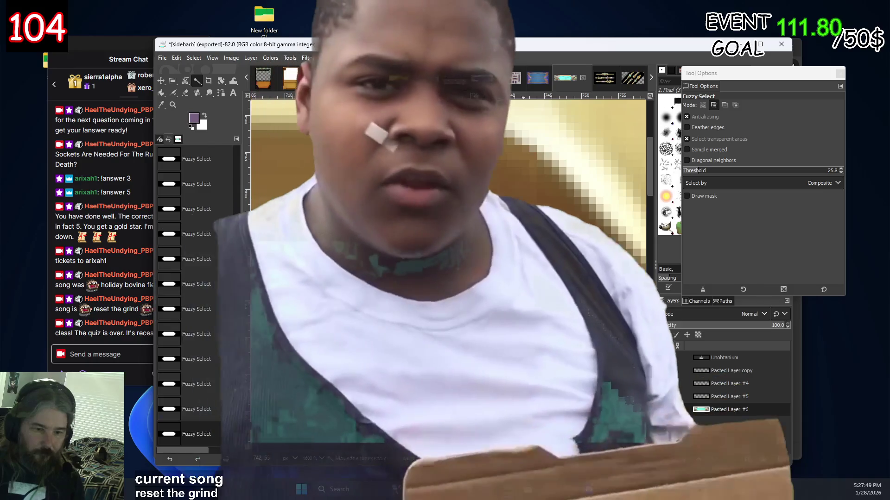
pyautogui.hscroll(2, 521, 278)
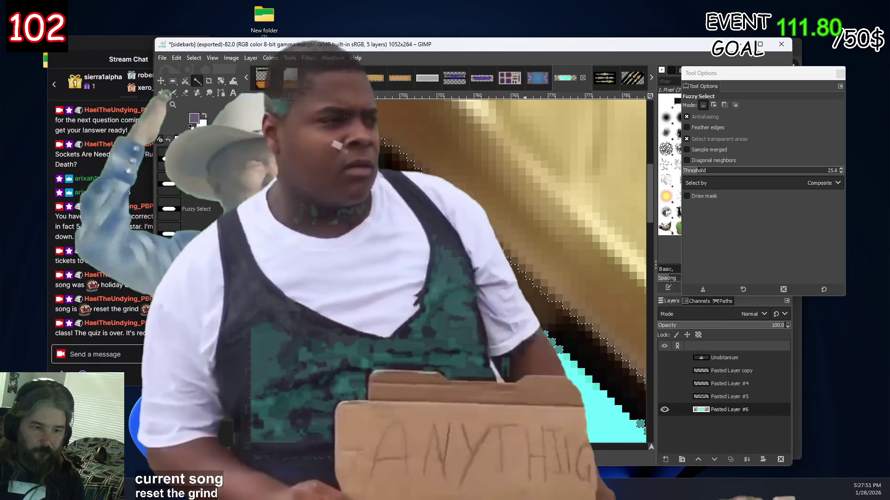
pyautogui.scroll(-3, 488, 293)
pyautogui.hscroll(3, 488, 293)
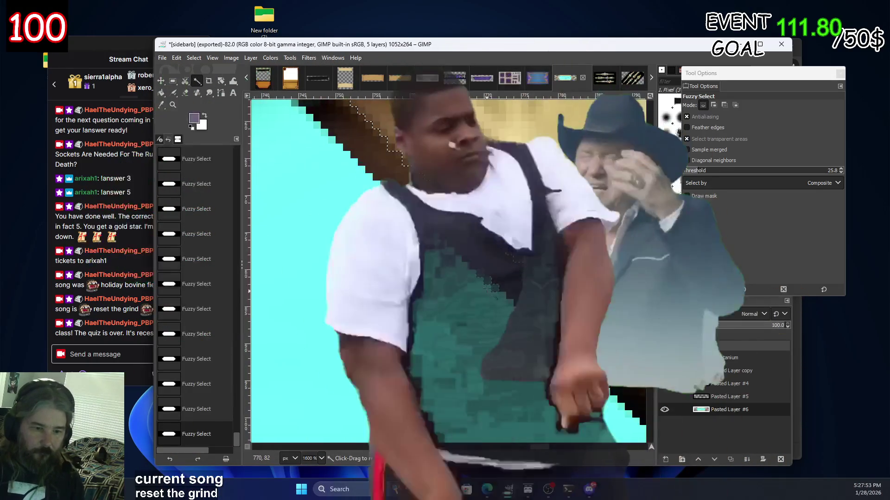
pyautogui.hscroll(2, 488, 291)
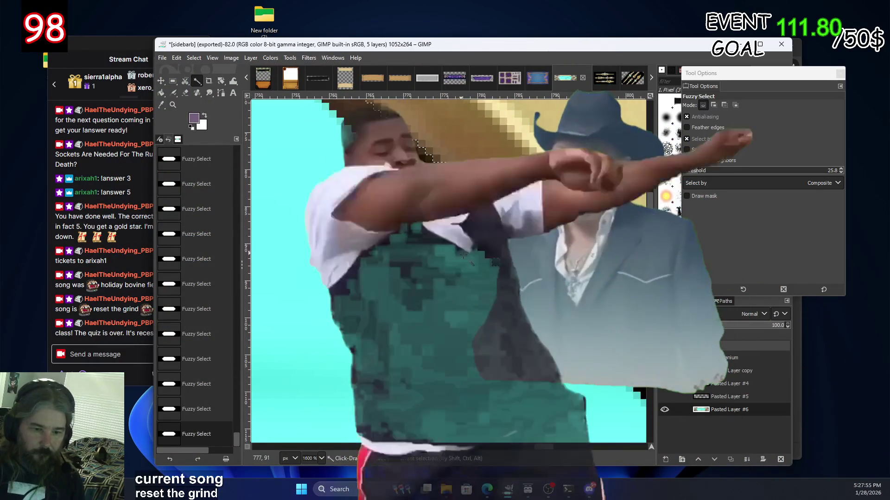
pyautogui.press('shift')
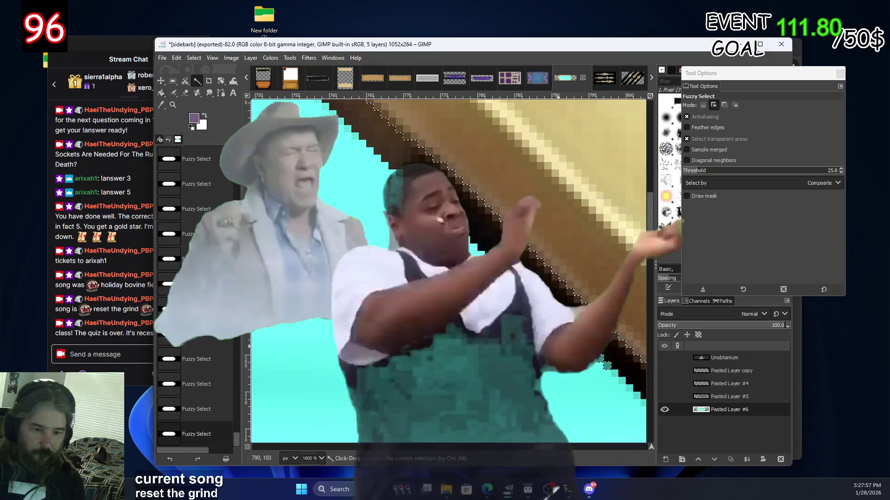
pyautogui.scroll(-2, 491, 299)
pyautogui.hscroll(3, 491, 299)
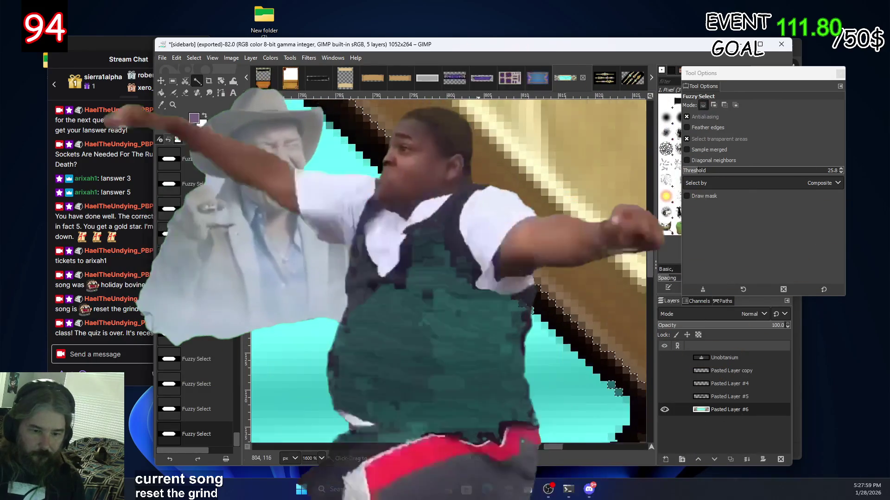
pyautogui.scroll(-2, 490, 299)
pyautogui.hscroll(3, 500, 320)
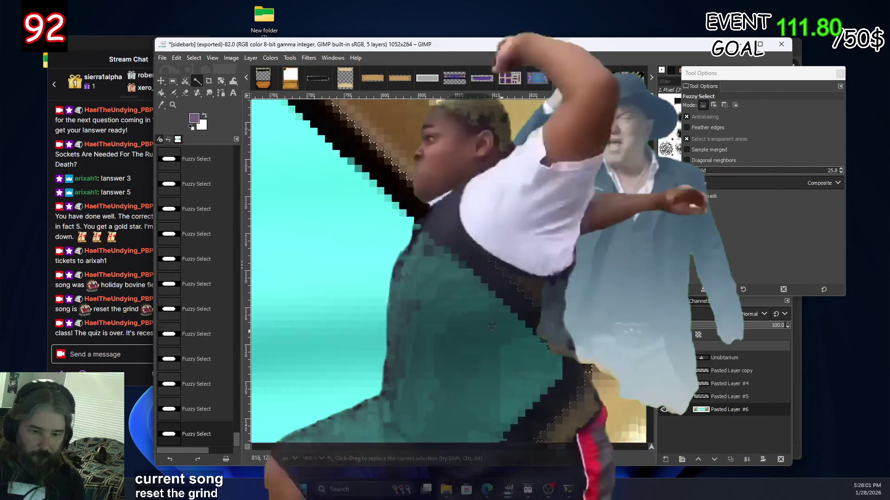
pyautogui.scroll(-2, 514, 339)
pyautogui.hscroll(-3, 514, 339)
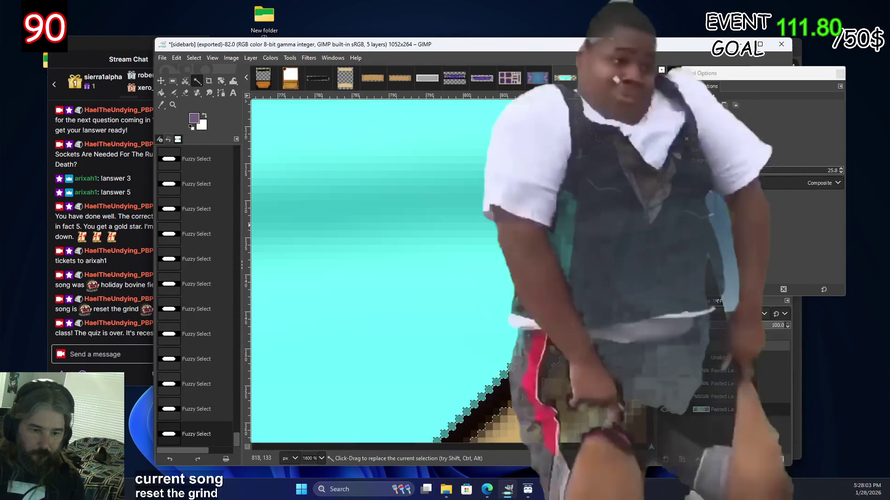
pyautogui.scroll(-2, 578, 267)
pyautogui.hscroll(-3, 579, 268)
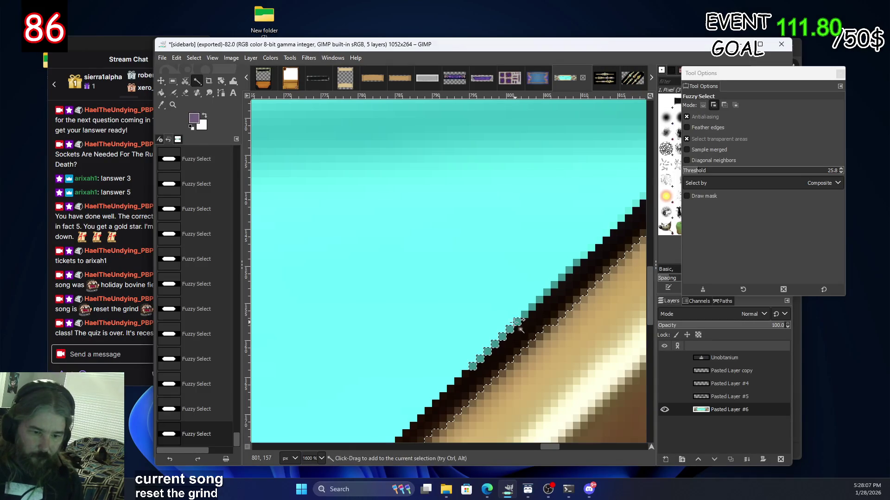
# Drag-select the cyan area to set its spread, then check the lower edges.
pyautogui.moveTo(516, 321); pyautogui.dragTo(502, 337)
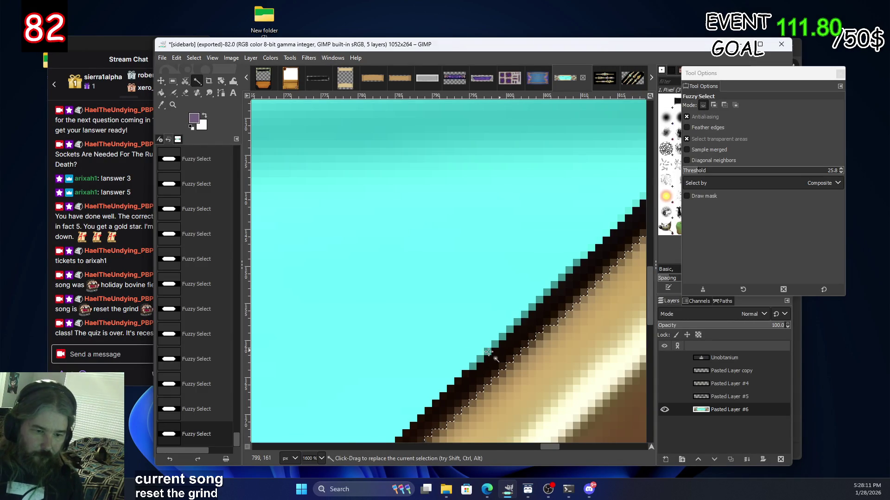
pyautogui.scroll(-5, 513, 347)
pyautogui.hscroll(-4, 527, 187)
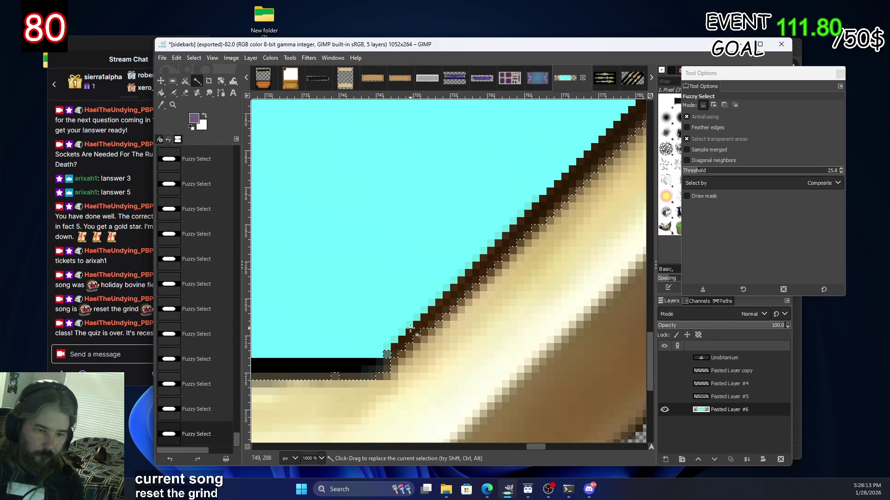
pyautogui.hscroll(-3, 377, 322)
pyautogui.scroll(-3, 515, 268)
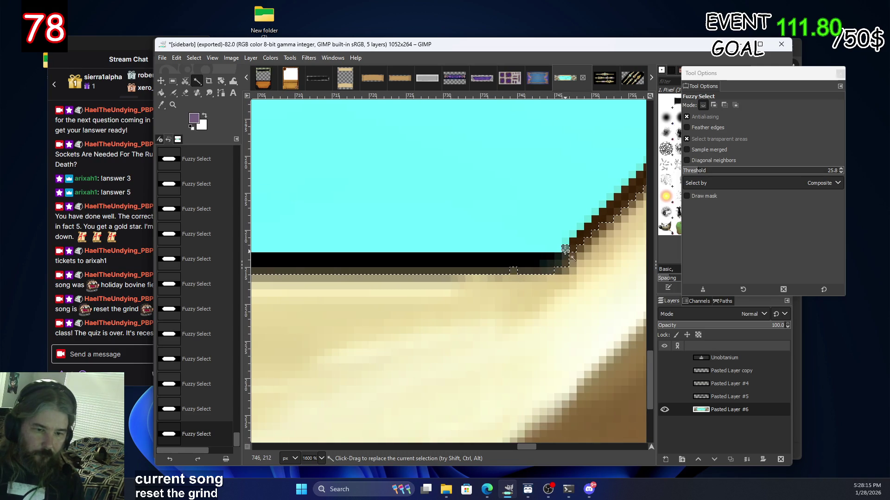
pyautogui.scroll(-1, 488, 244)
pyautogui.scroll(-2, 413, 246)
pyautogui.scroll(-1, 410, 242)
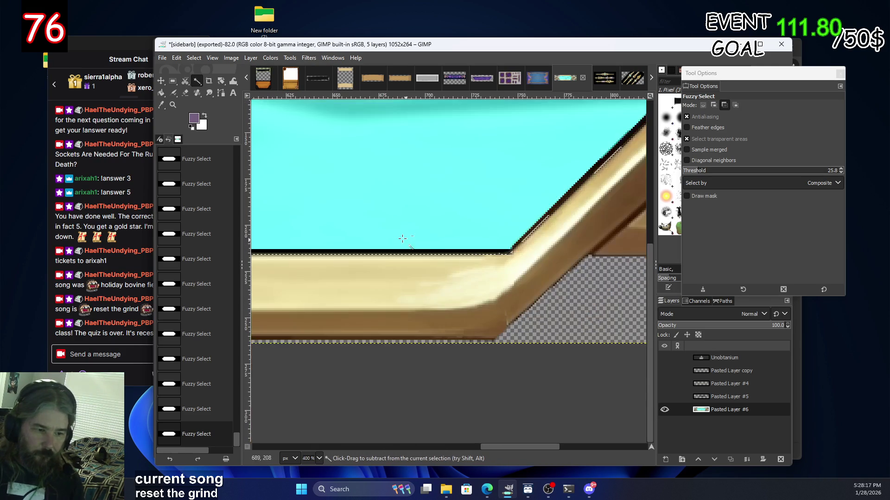
pyautogui.scroll(2, 417, 260)
pyautogui.scroll(2, 427, 282)
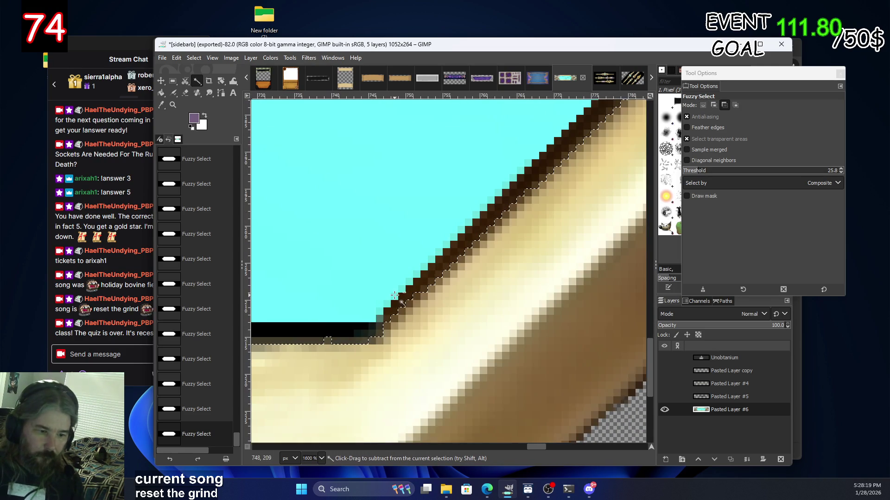
pyautogui.scroll(-4, 394, 296)
pyautogui.scroll(-1, 394, 295)
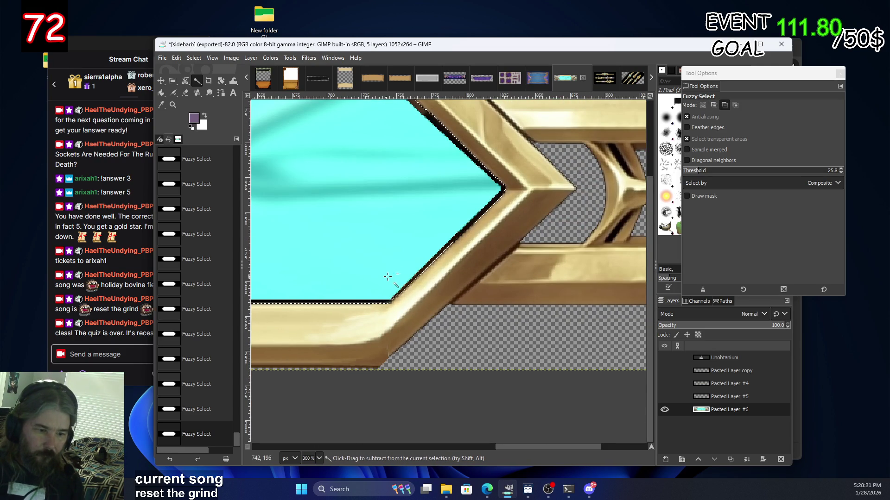
# Check the frame's inner corner and lower the fuzzy-select threshold to 13.7.
pyautogui.scroll(4, 424, 268)
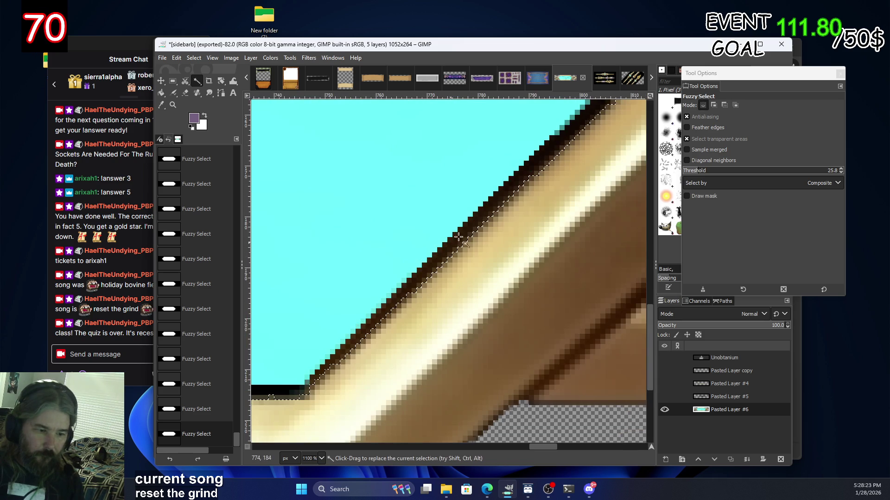
pyautogui.scroll(2, 441, 251)
pyautogui.hscroll(2, 420, 272)
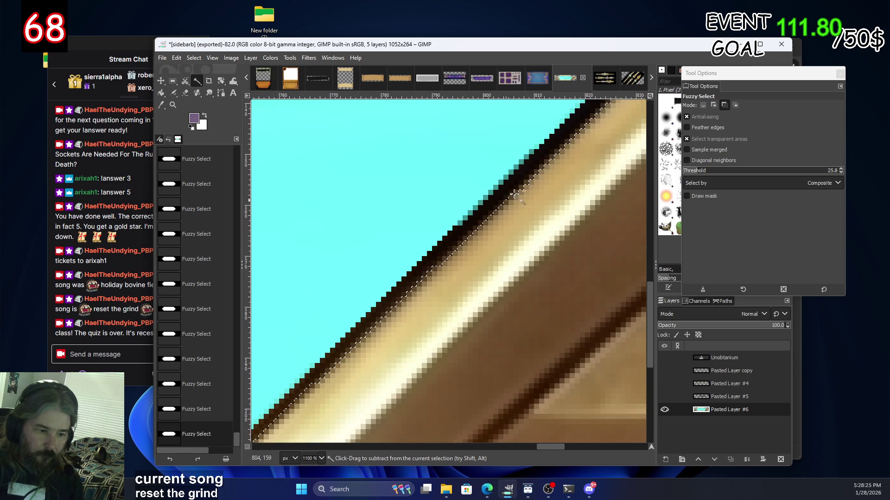
pyautogui.scroll(3, 495, 211)
pyautogui.scroll(4, 341, 147)
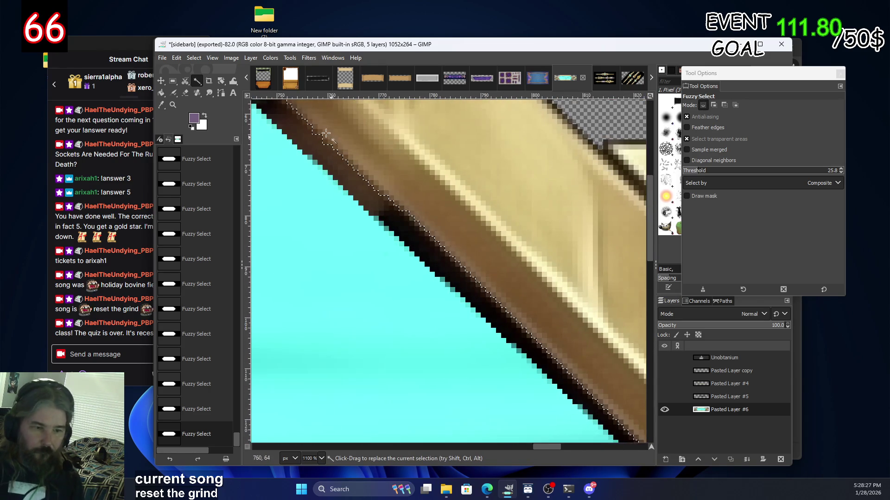
pyautogui.hscroll(-5, 340, 147)
pyautogui.scroll(2, 324, 231)
pyautogui.scroll(-1, 304, 314)
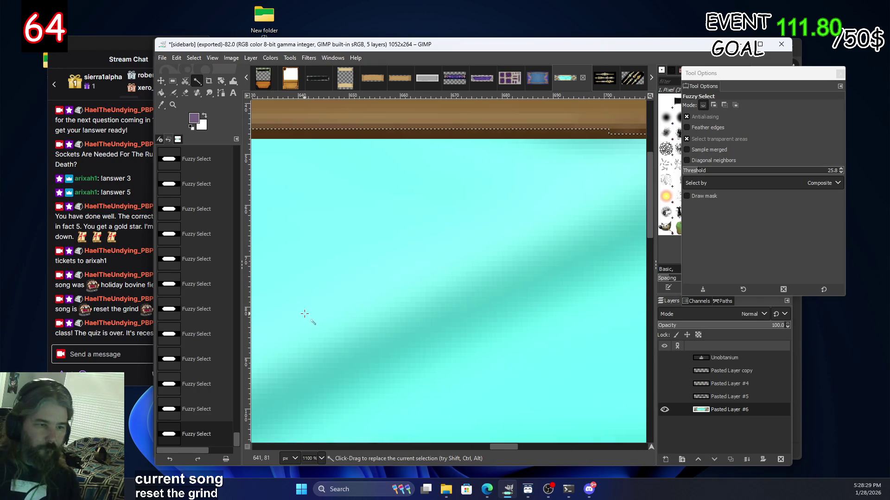
pyautogui.scroll(3, 304, 313)
pyautogui.hscroll(-8, 377, 284)
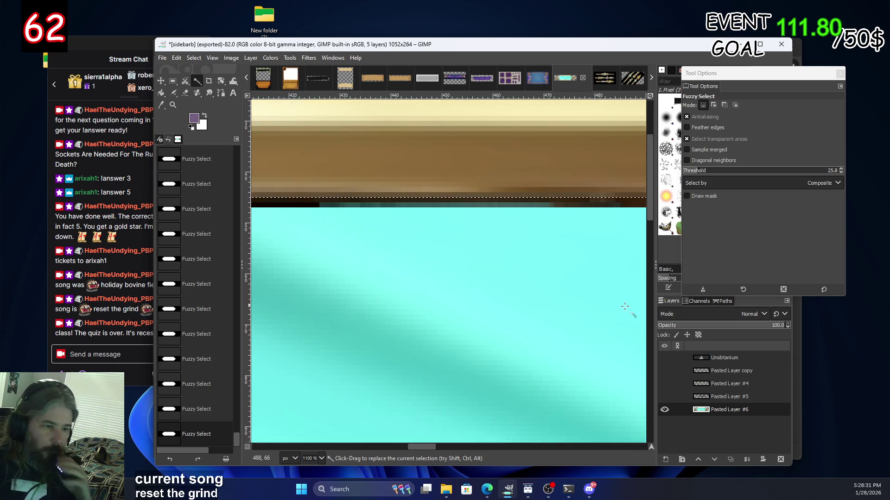
pyautogui.scroll(1, 576, 308)
pyautogui.hscroll(-8, 533, 341)
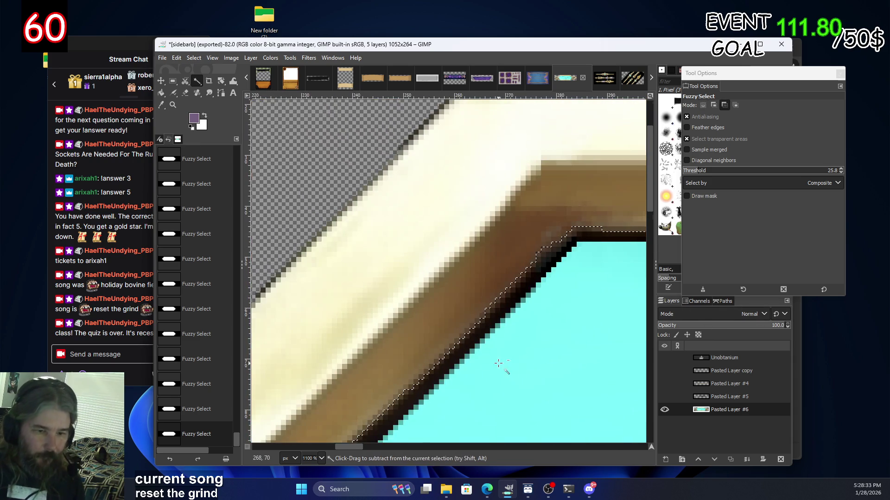
pyautogui.scroll(-1, 445, 384)
pyautogui.scroll(-1, 447, 385)
pyautogui.hscroll(-1, 457, 293)
pyautogui.scroll(1, 456, 292)
pyautogui.hscroll(1, 453, 260)
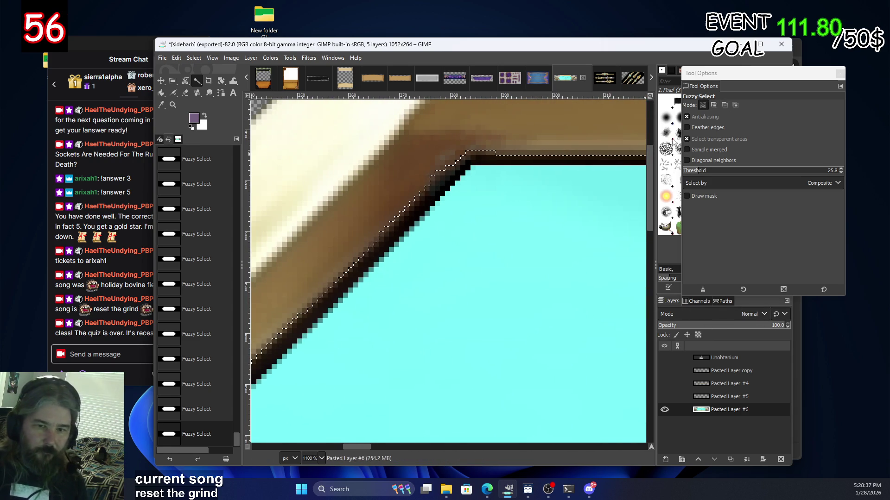
pyautogui.moveTo(695, 172); pyautogui.dragTo(688, 172)
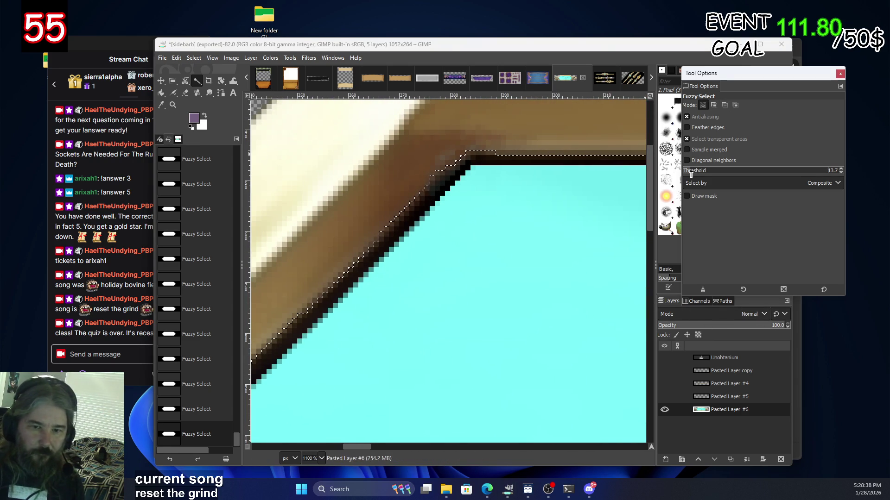
# Subtract the stray edge bits, the top bump and the dark edge strip from the cyan selection.
pyautogui.keyDown('ctrl'); pyautogui.click(443, 179); pyautogui.keyUp('ctrl')
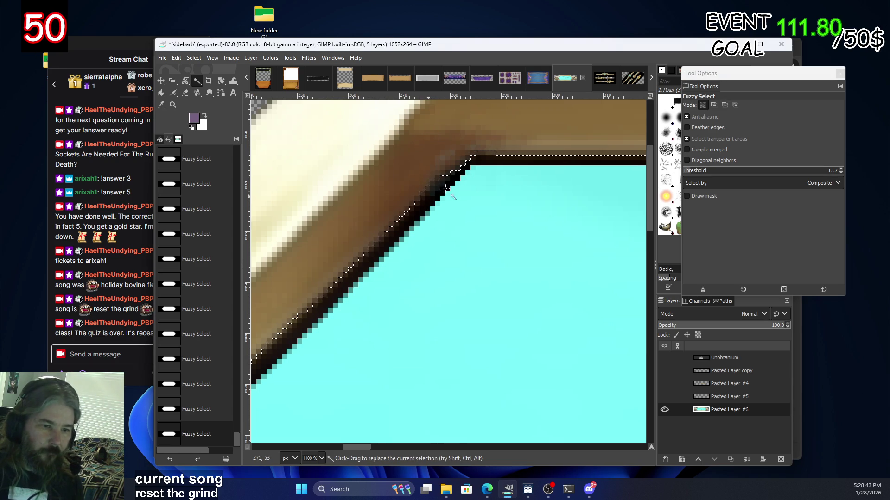
pyautogui.click(491, 151)
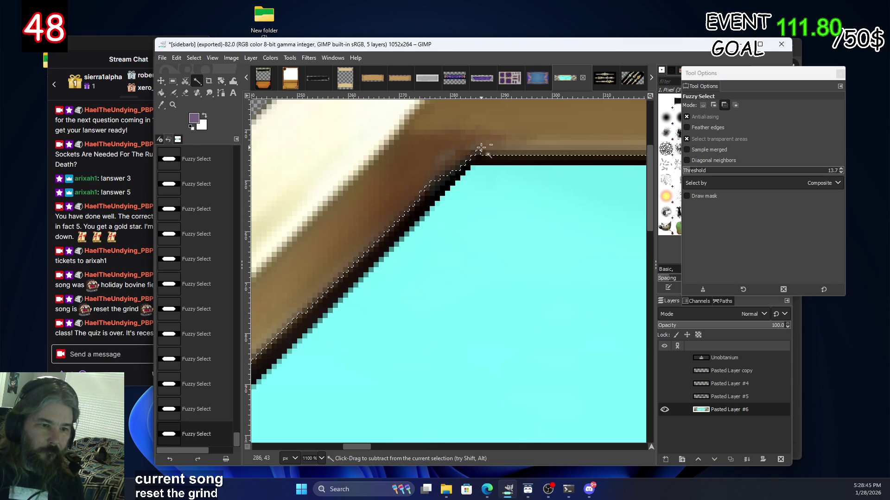
pyautogui.scroll(-5, 543, 180)
pyautogui.hscroll(-5, 509, 213)
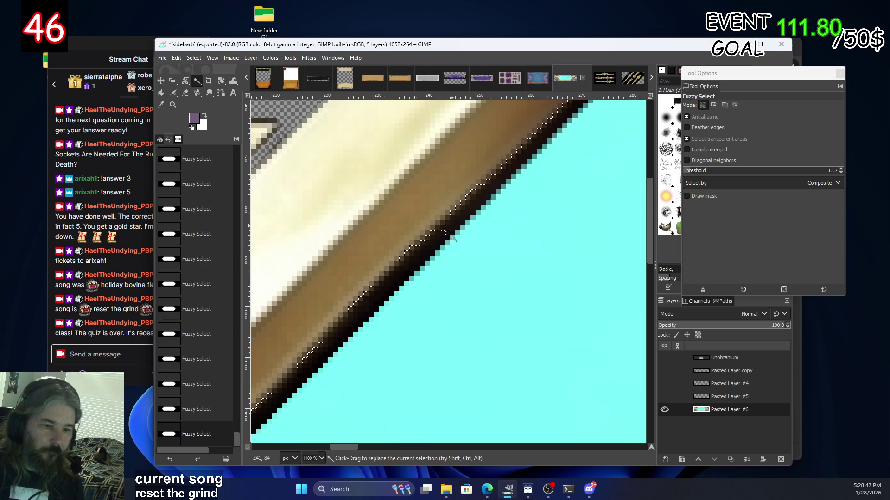
pyautogui.press('ctrl')
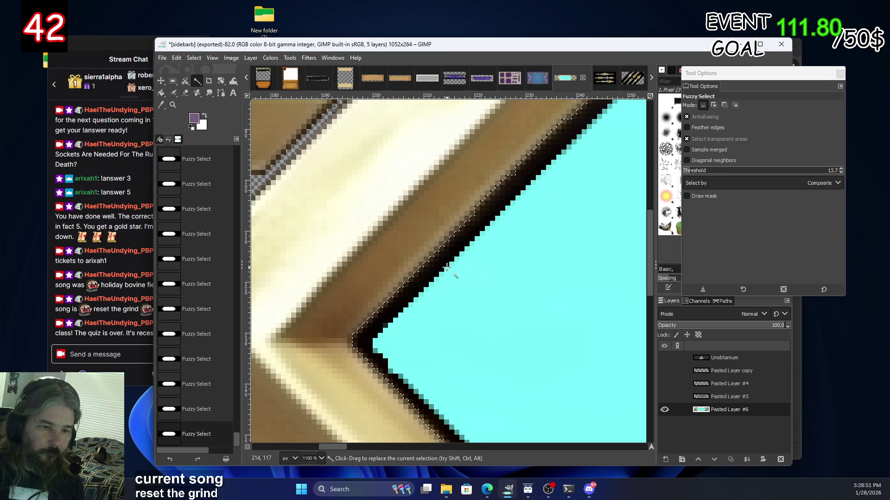
pyautogui.scroll(-5, 463, 287)
pyautogui.hscroll(2, 556, 370)
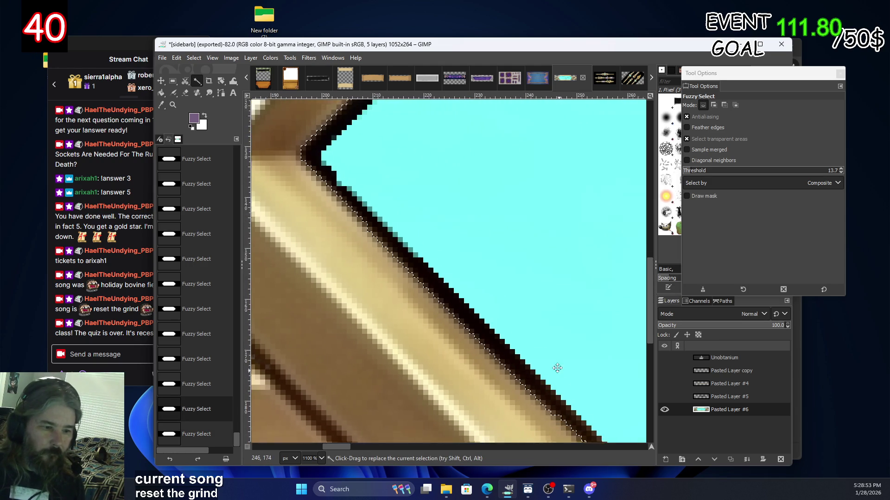
pyautogui.moveTo(562, 376); pyautogui.dragTo(356, 90)
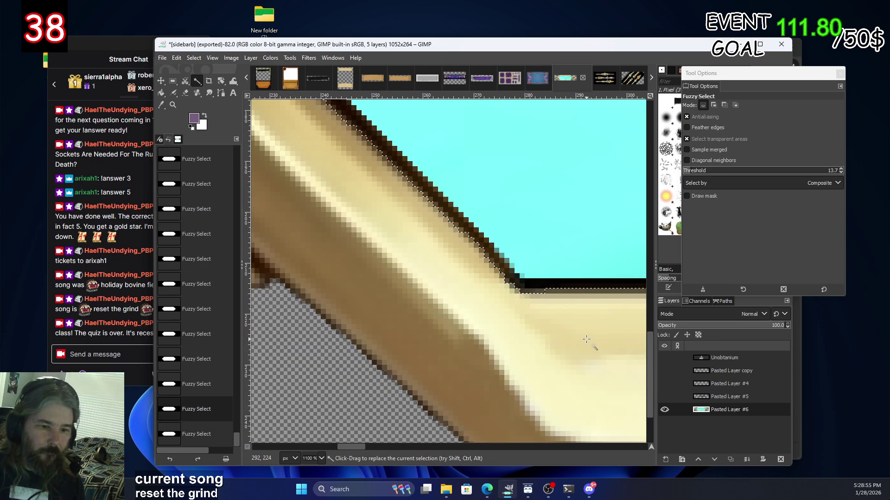
pyautogui.keyDown('ctrl'); pyautogui.click(542, 291); pyautogui.keyUp('ctrl')
# Cut the selected cyan fill away, leaving the gold frame's interior transparent.
pyautogui.hscroll(3, 579, 296)
pyautogui.hscroll(5, 574, 278)
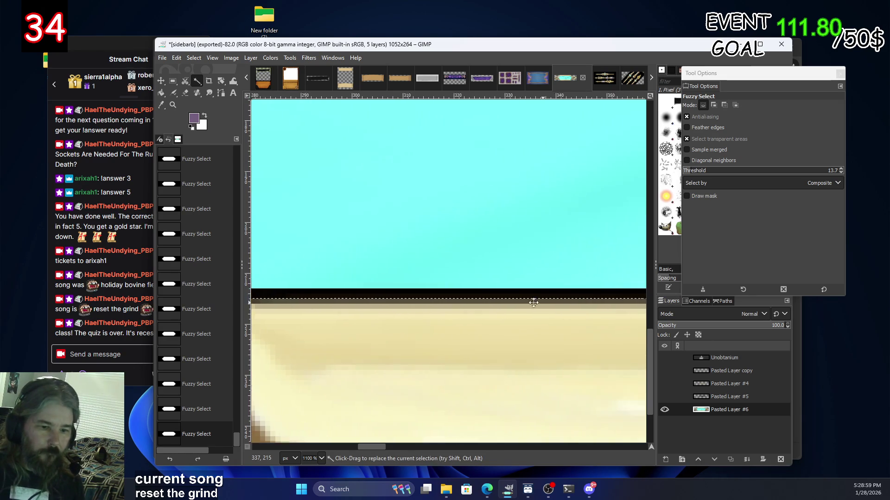
pyautogui.scroll(-3, 570, 264)
pyautogui.scroll(-2, 522, 350)
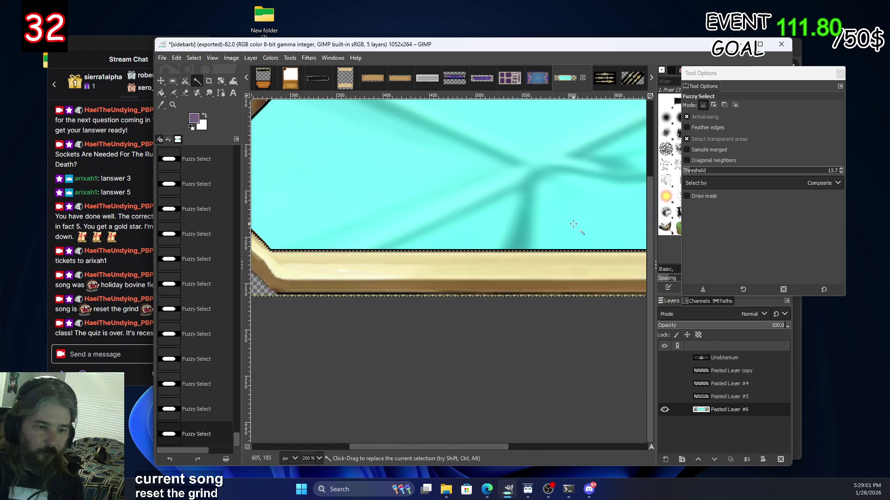
pyautogui.scroll(3, 573, 223)
pyautogui.hscroll(5, 573, 223)
pyautogui.hscroll(-3, 545, 260)
pyautogui.scroll(-1, 544, 261)
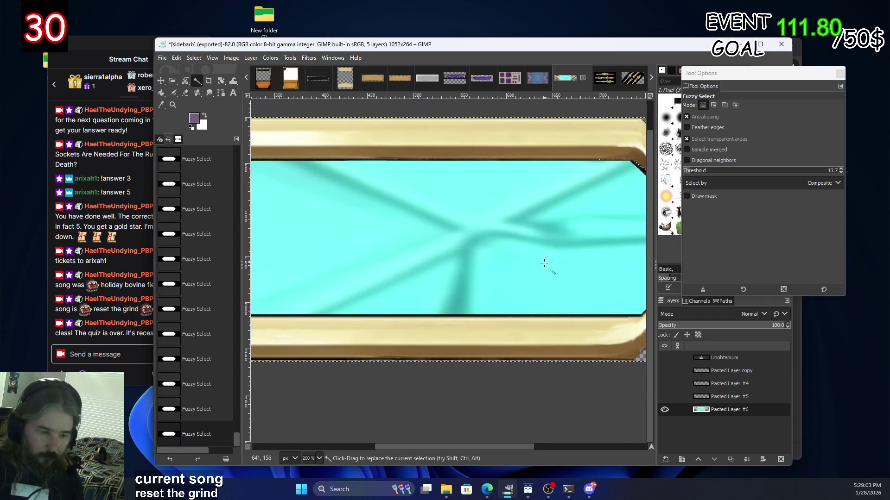
pyautogui.hotkey('ctrl', 'x')
pyautogui.scroll(-1, 465, 318)
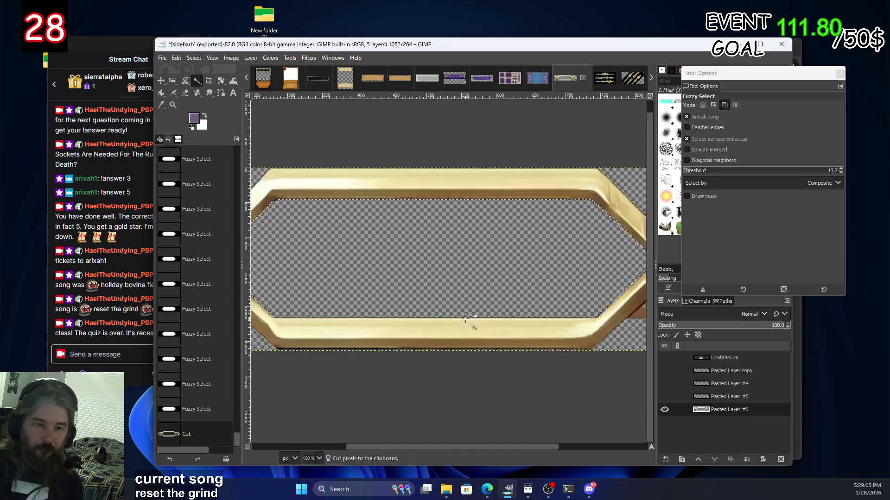
# Start opening an image file as a layer, then cancel it.
pyautogui.scroll(-3, 465, 318)
pyautogui.scroll(2, 470, 327)
pyautogui.click(162, 60)
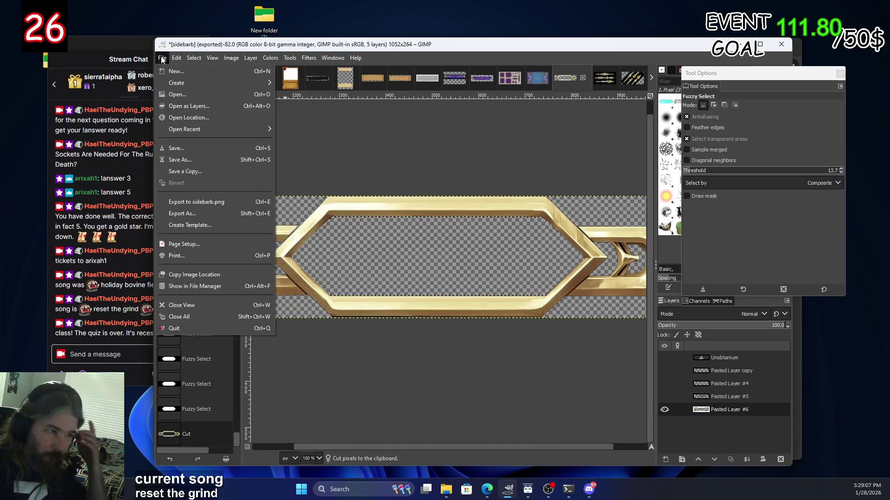
pyautogui.click(188, 106)
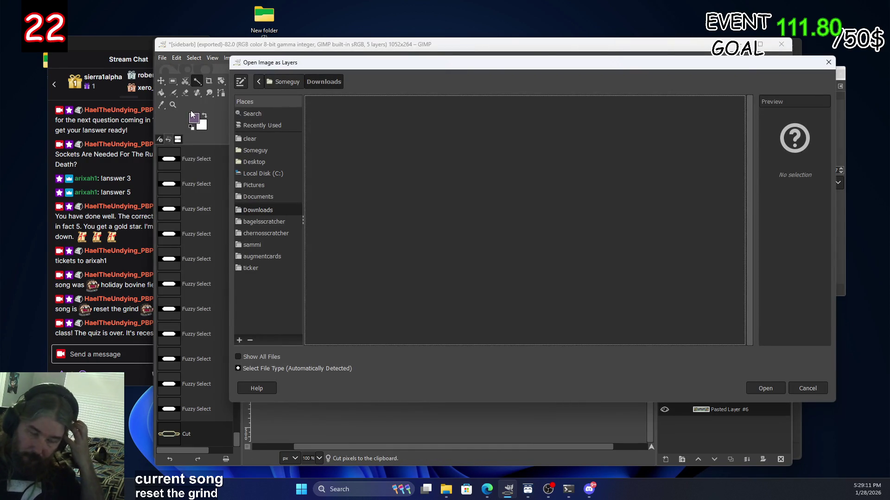
pyautogui.click(807, 389)
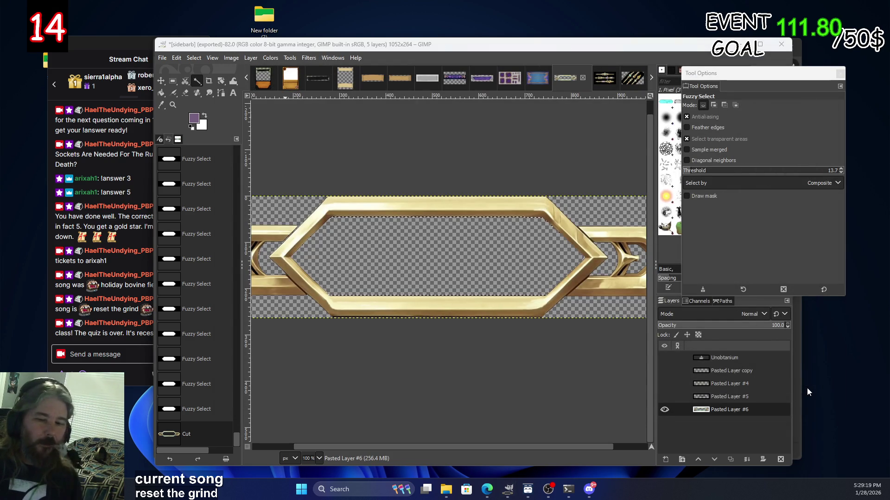
# Export the hollow frame image to Documents as sidebarbempty.png with default PNG options.
pyautogui.click(166, 63)
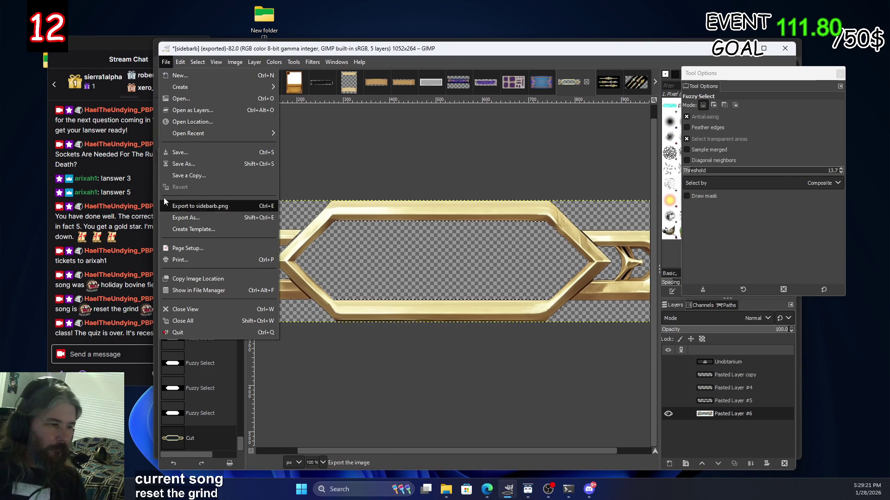
pyautogui.click(185, 218)
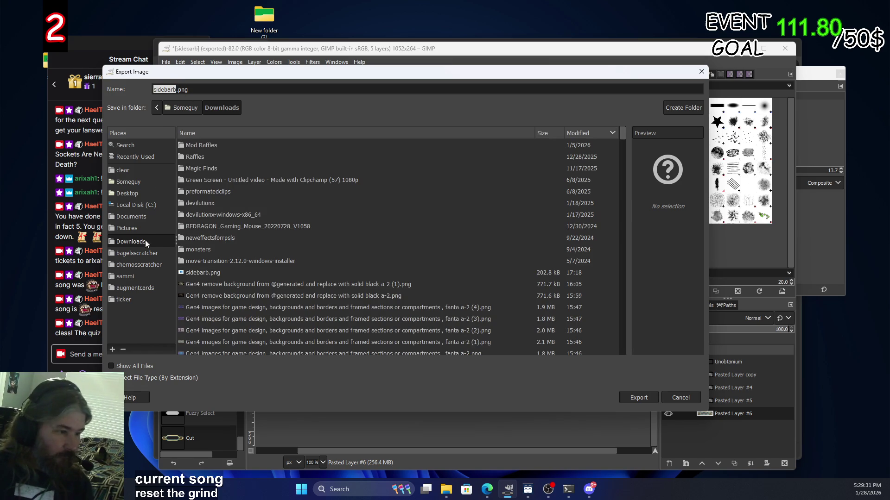
pyautogui.click(144, 217)
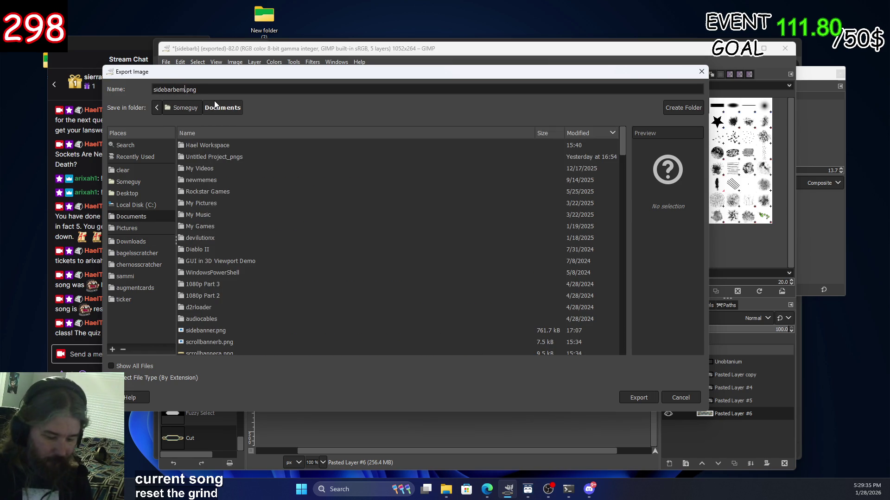
pyautogui.write('pty')
pyautogui.click(634, 397)
pyautogui.click(449, 365)
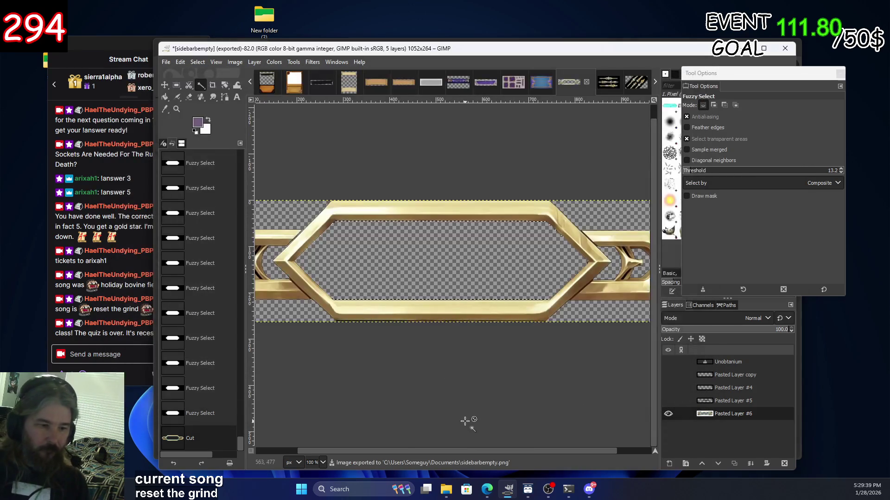
pyautogui.scroll(-3, 427, 269)
pyautogui.scroll(2, 427, 269)
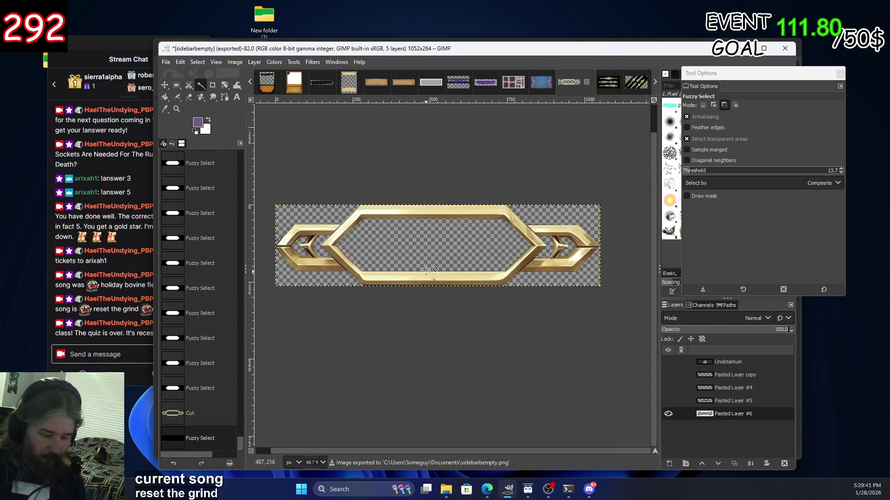
pyautogui.hotkey('ctrl', 'n')
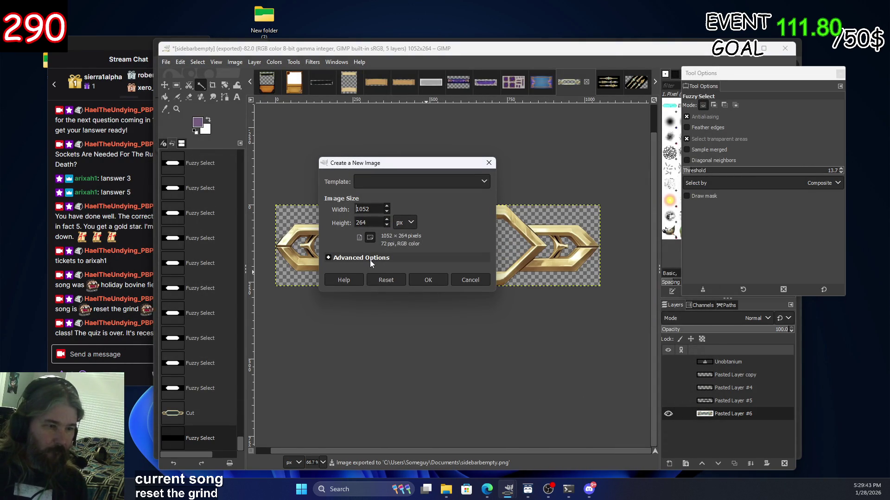
# Create a transparent-filled 1052×264 image and paste the cyan gem hexagon into it.
pyautogui.click(370, 264)
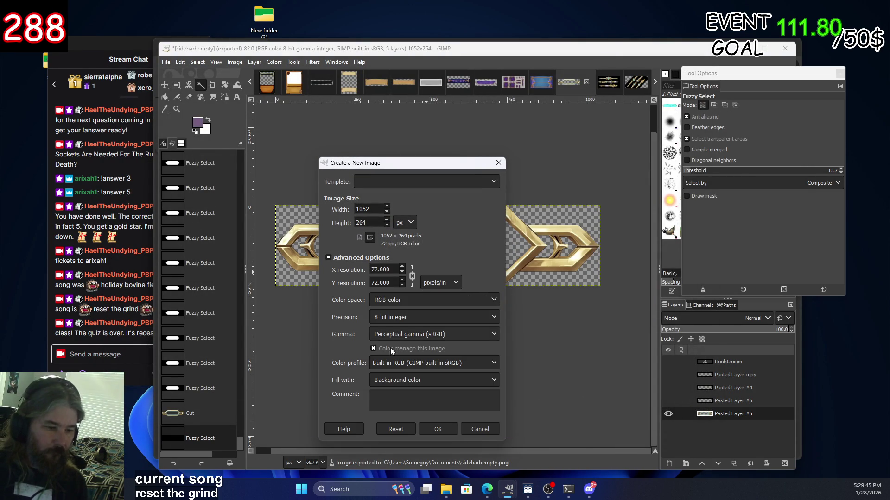
pyautogui.click(403, 381)
pyautogui.click(406, 430)
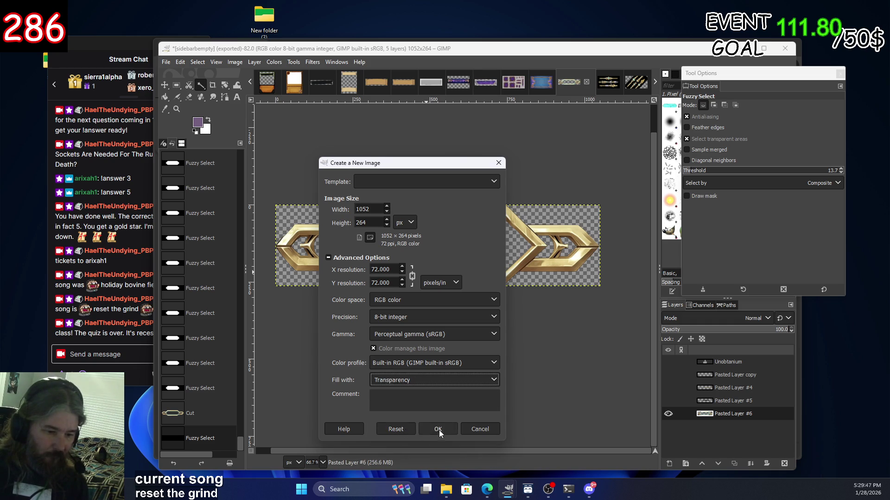
pyautogui.click(438, 429)
pyautogui.hotkey('ctrl', 'v')
pyautogui.scroll(-1, 405, 273)
pyautogui.scroll(1, 405, 273)
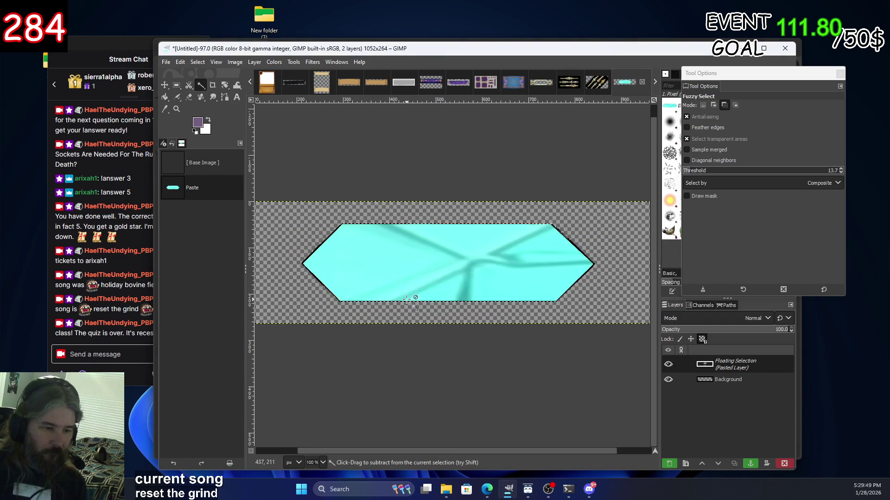
pyautogui.rightClick(406, 273)
pyautogui.moveTo(432, 333)
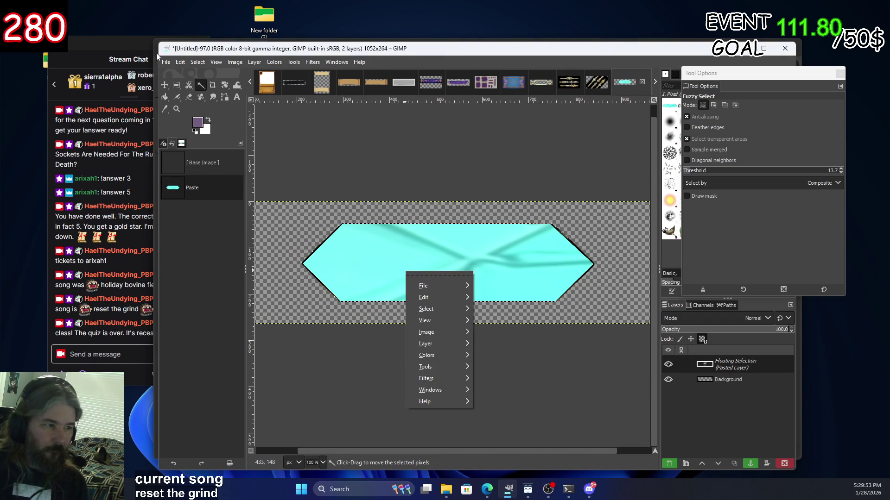
pyautogui.click(159, 73)
# Export the gem image to Documents as sidebarbgem.png with default PNG options.
pyautogui.click(165, 62)
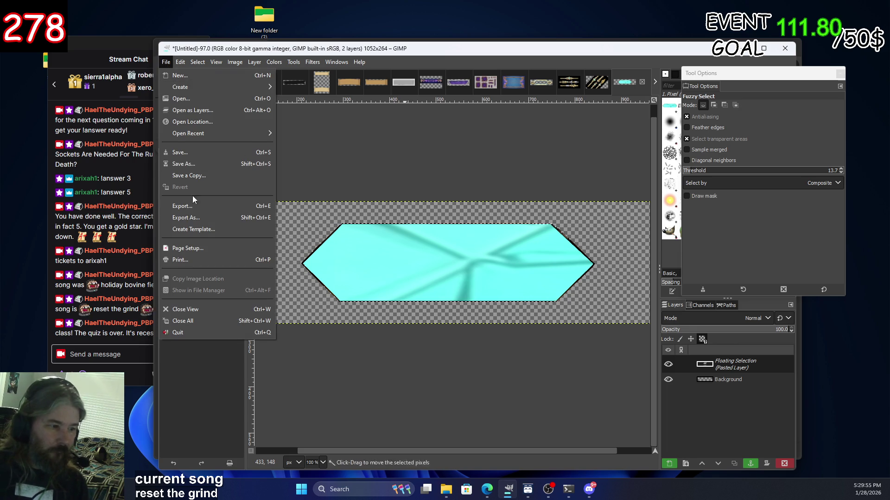
pyautogui.click(195, 218)
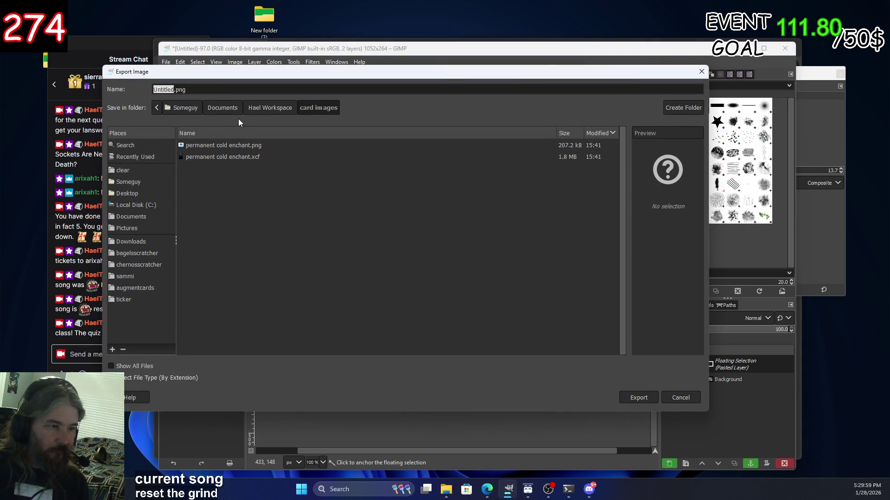
pyautogui.click(231, 108)
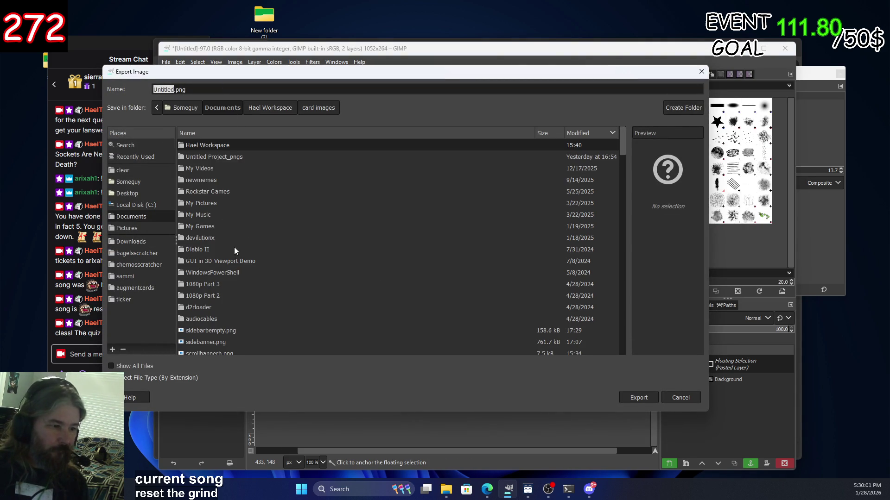
pyautogui.click(216, 331)
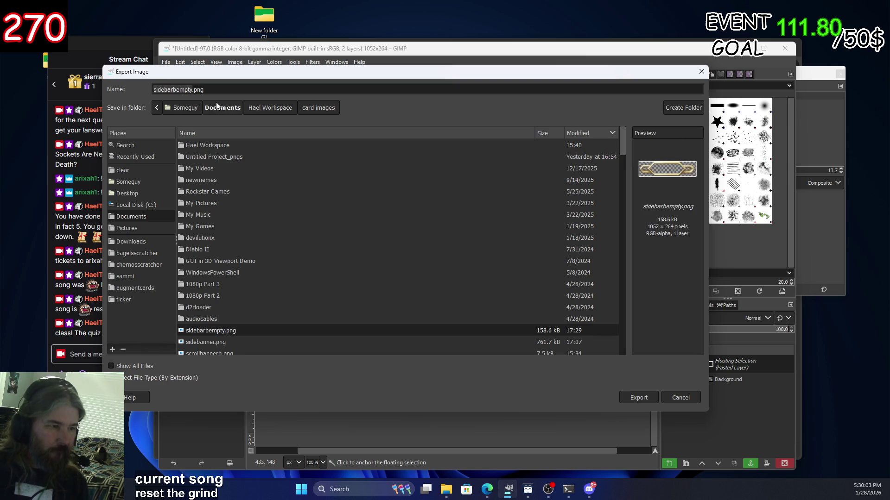
pyautogui.click(193, 90)
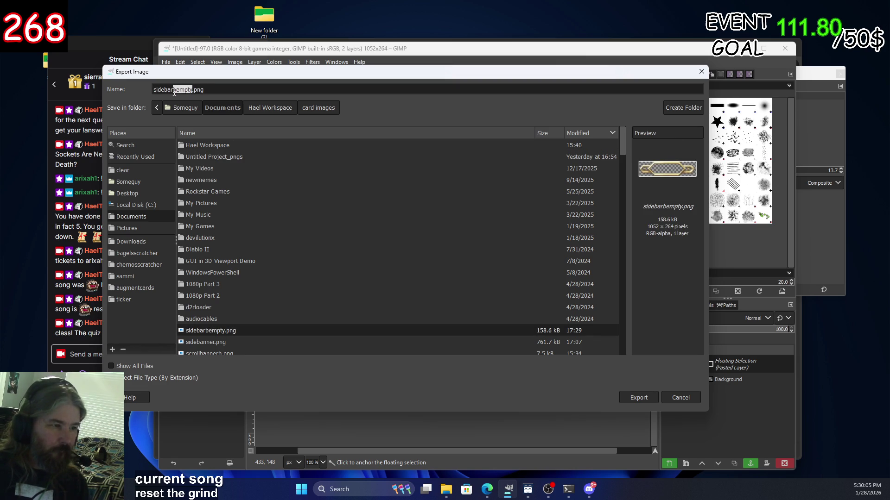
pyautogui.write('g')
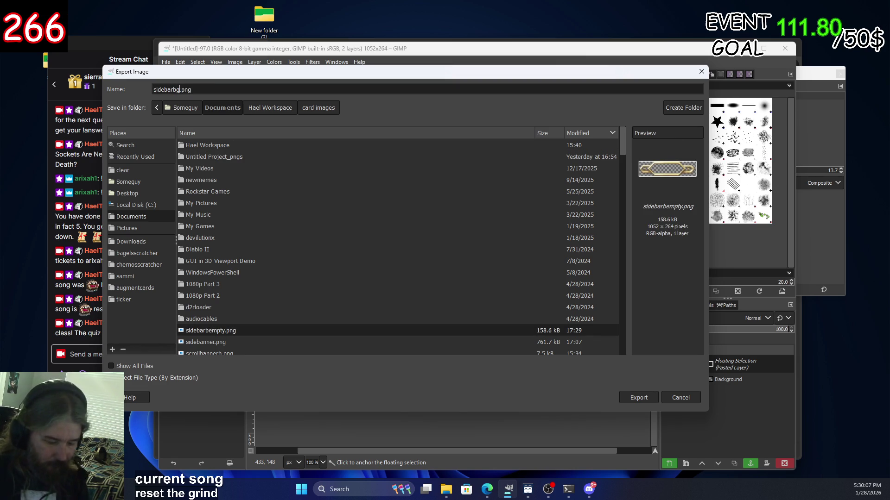
pyautogui.click(639, 398)
pyautogui.click(449, 365)
pyautogui.moveTo(486, 489)
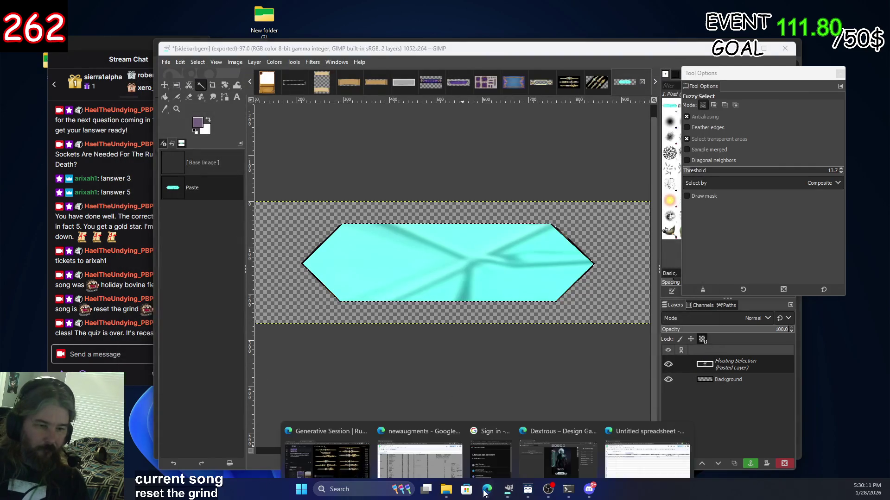
pyautogui.click(534, 449)
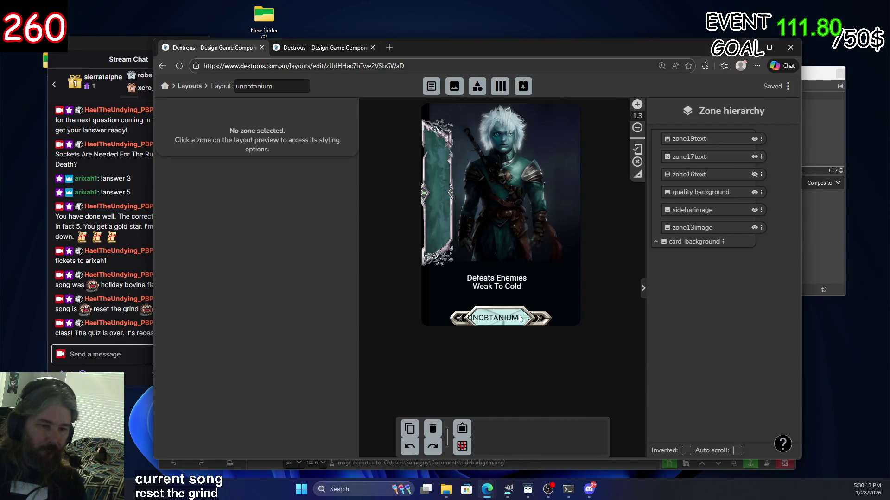
# Move the UNOBTANIUM text onto the left frame and the gem nameplate up onto the art.
pyautogui.click(521, 317)
pyautogui.moveTo(495, 320); pyautogui.dragTo(447, 208)
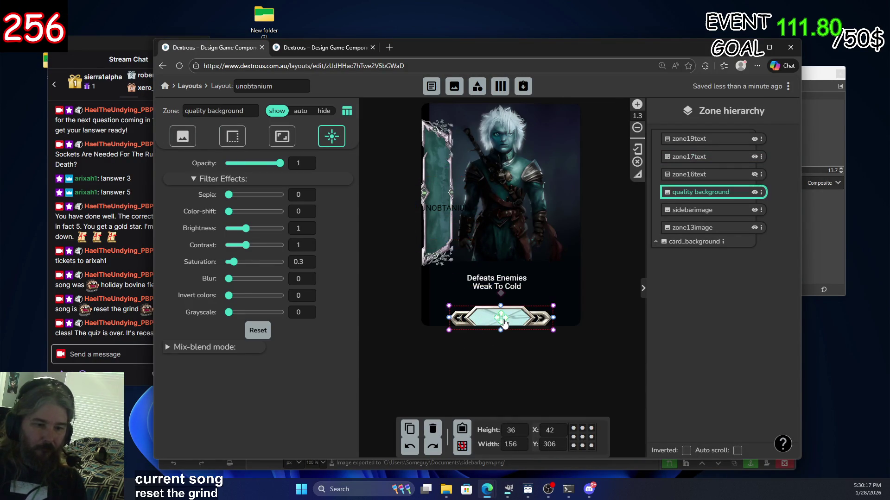
pyautogui.moveTo(506, 315); pyautogui.dragTo(515, 234)
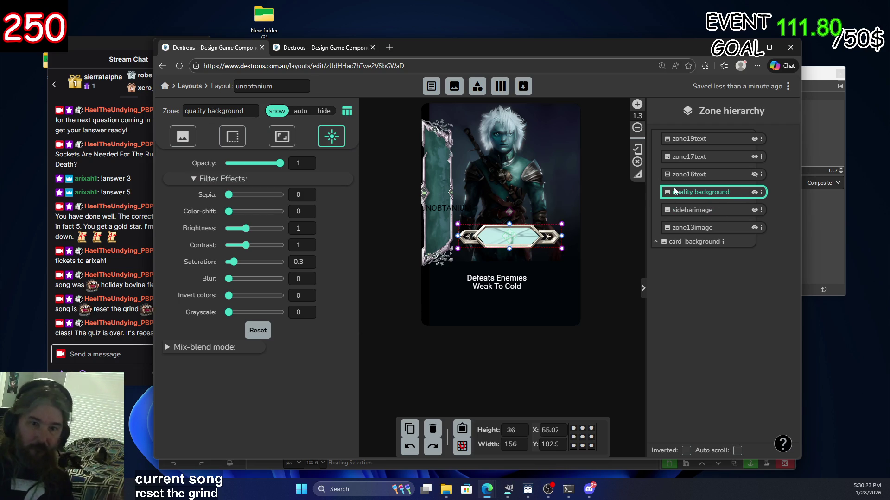
# Duplicate the quality background zone and move the copy higher on the card.
pyautogui.rightClick(694, 196)
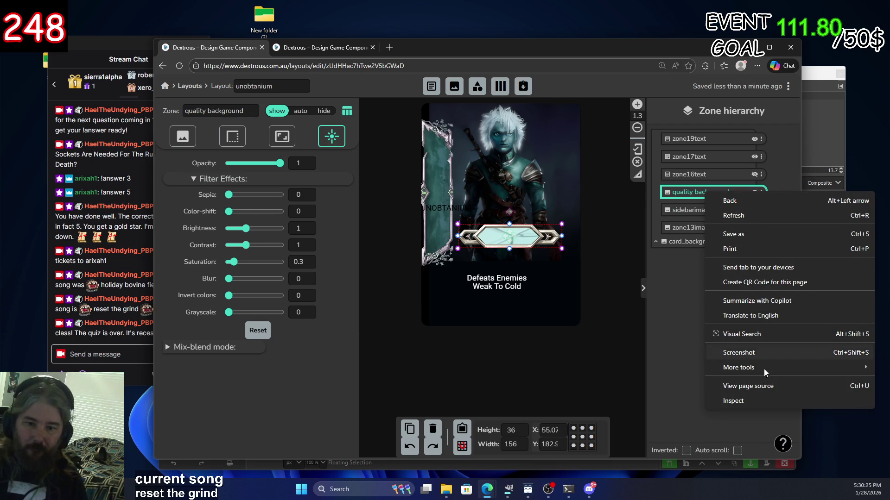
pyautogui.click(691, 197)
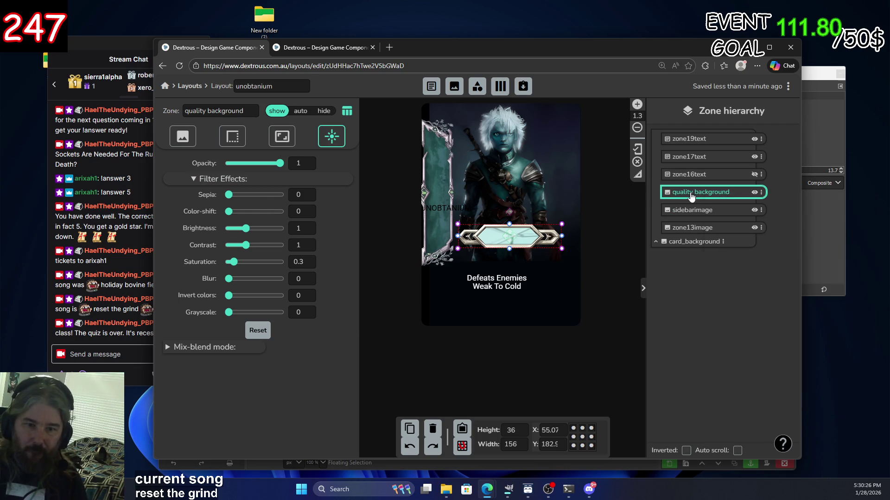
pyautogui.click(761, 193)
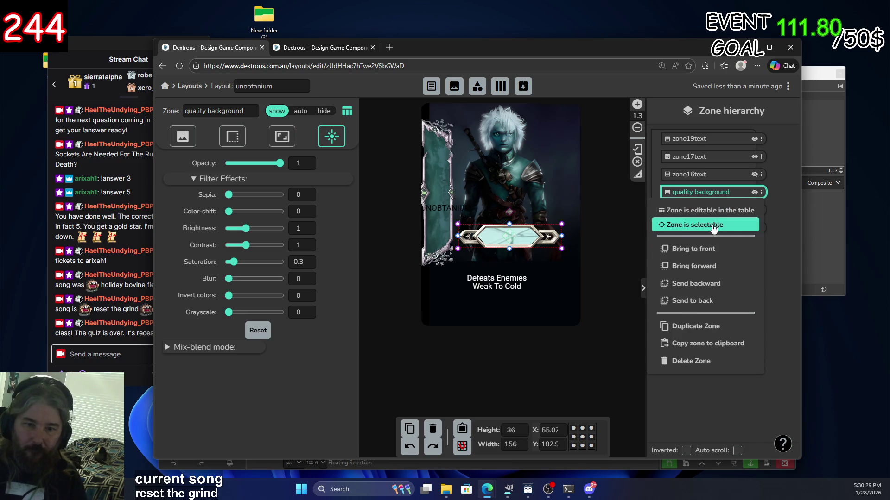
pyautogui.click(695, 326)
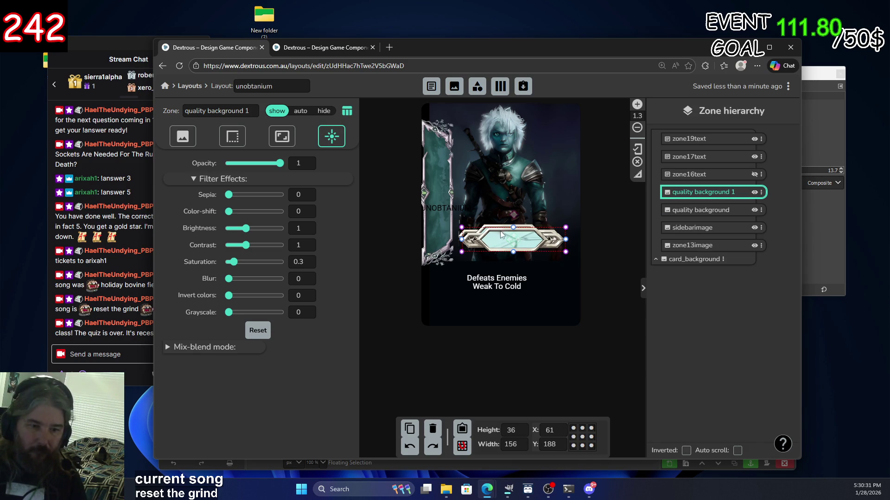
pyautogui.moveTo(500, 235); pyautogui.dragTo(503, 207)
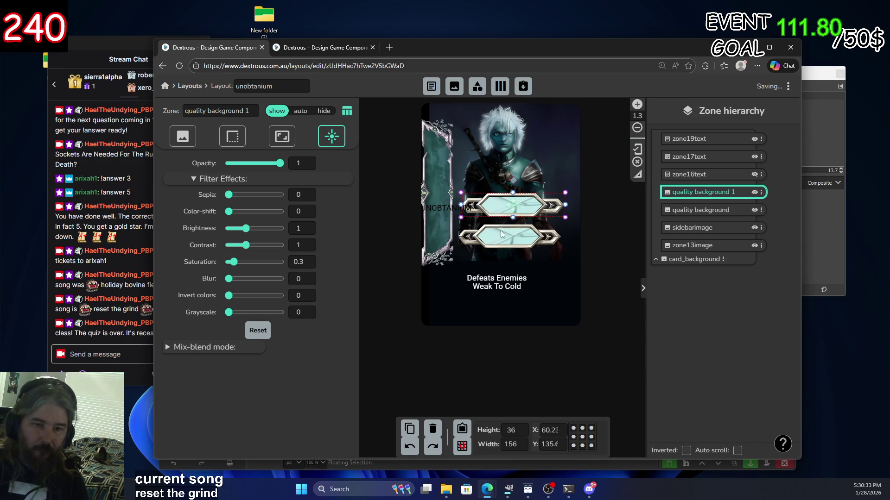
pyautogui.click(496, 234)
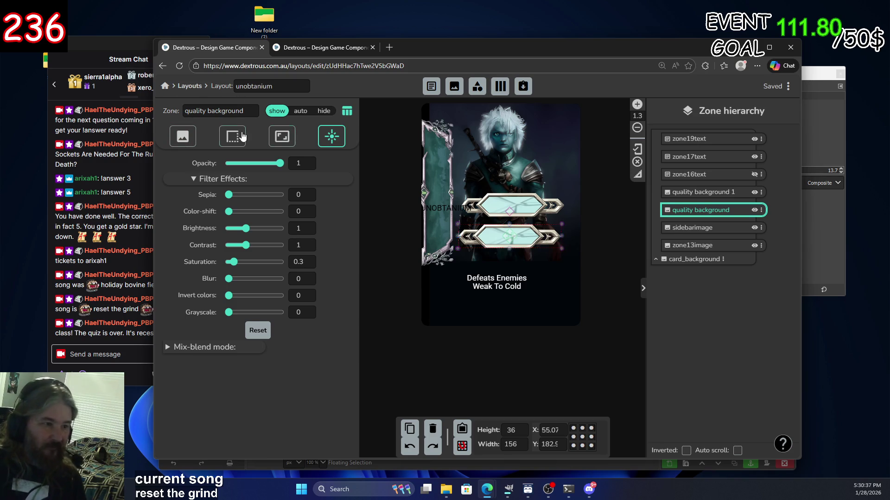
pyautogui.click(182, 136)
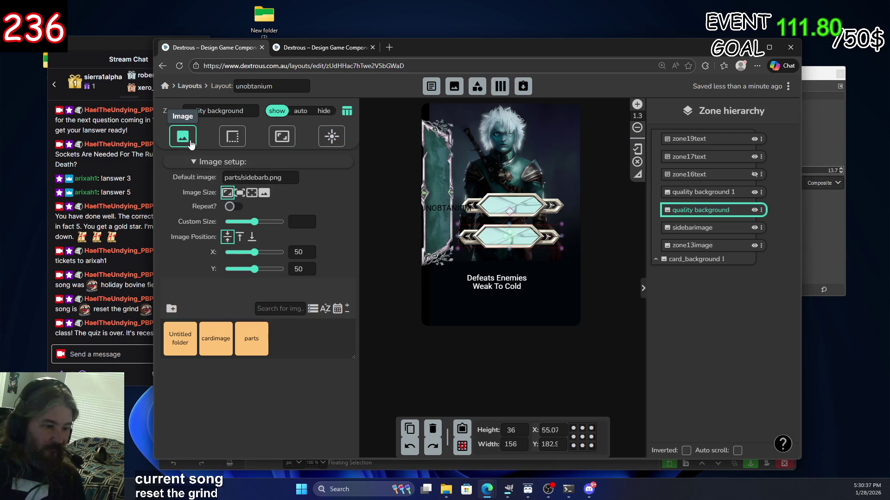
# Upload sidebarbempty.png, assign it to quality background and move it to the card's bottom.
pyautogui.doubleClick(247, 342)
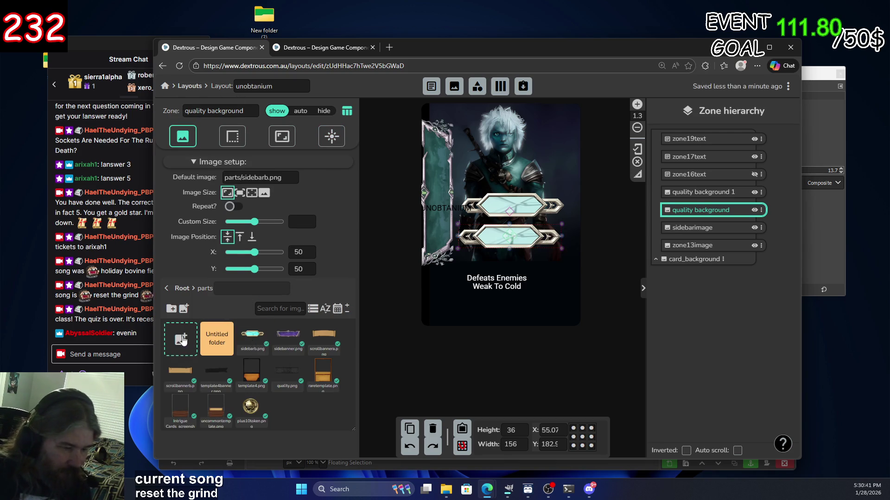
pyautogui.click(182, 339)
pyautogui.click(447, 285)
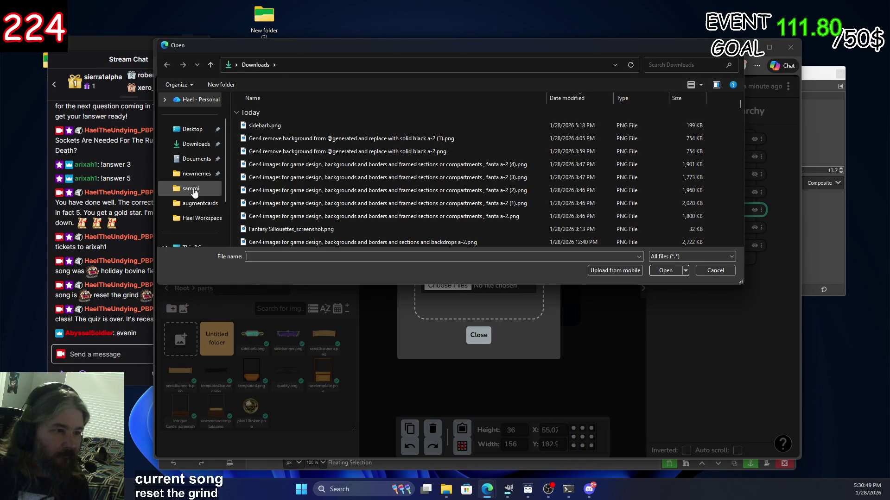
pyautogui.click(196, 159)
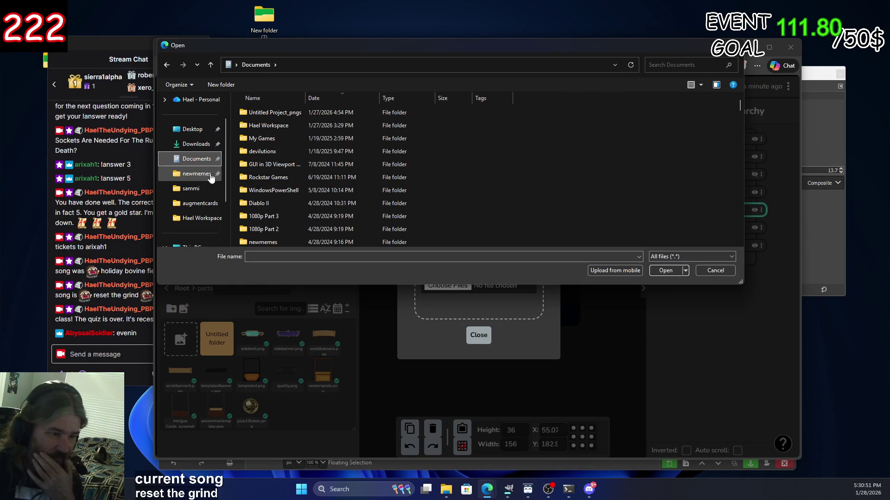
pyautogui.doubleClick(273, 126)
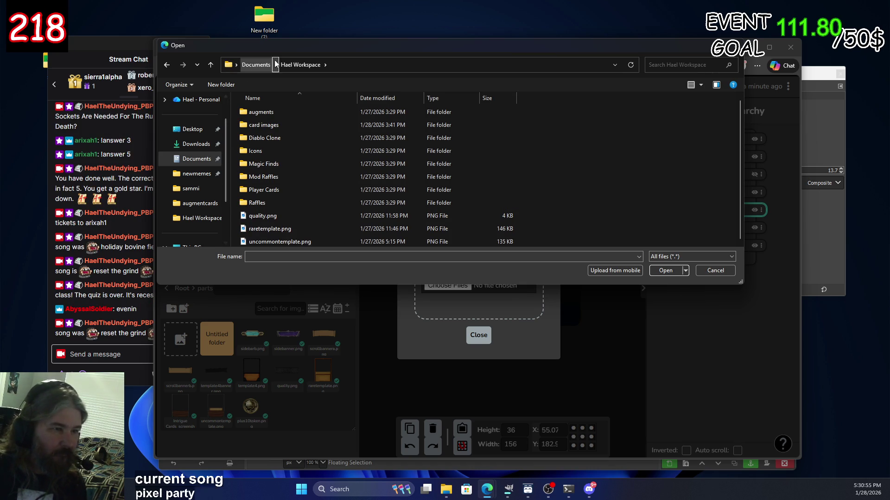
pyautogui.click(255, 65)
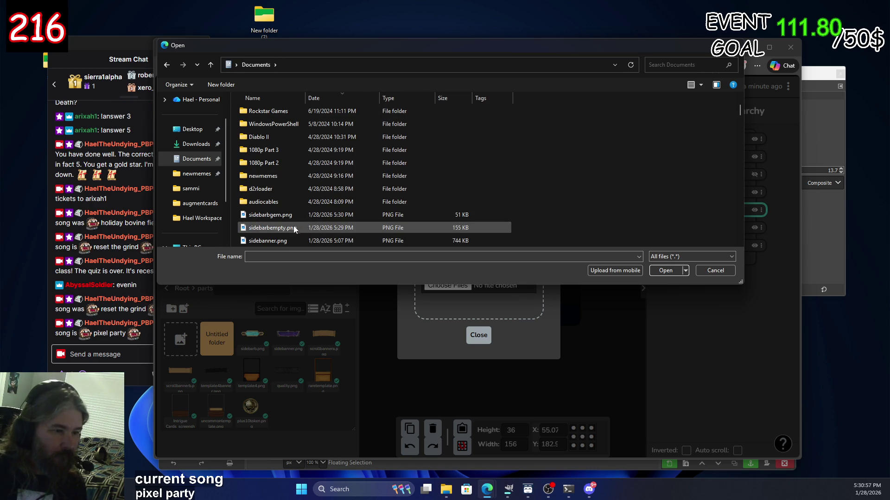
pyautogui.doubleClick(291, 227)
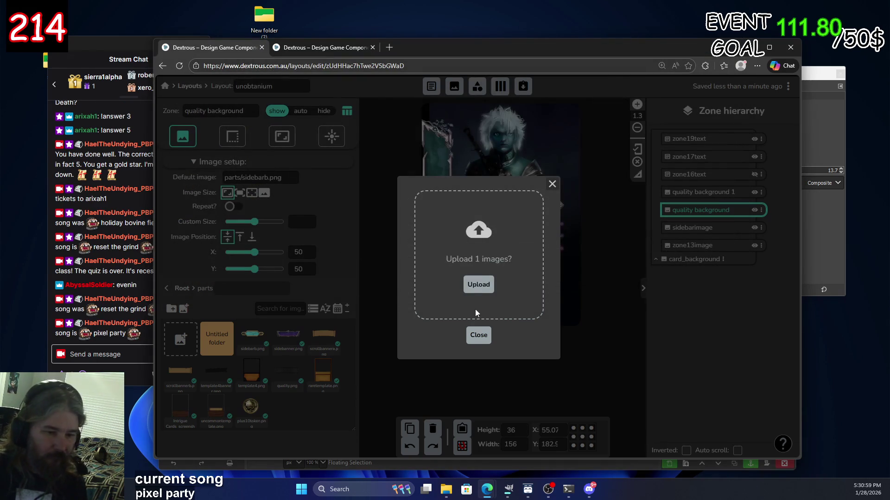
pyautogui.click(478, 289)
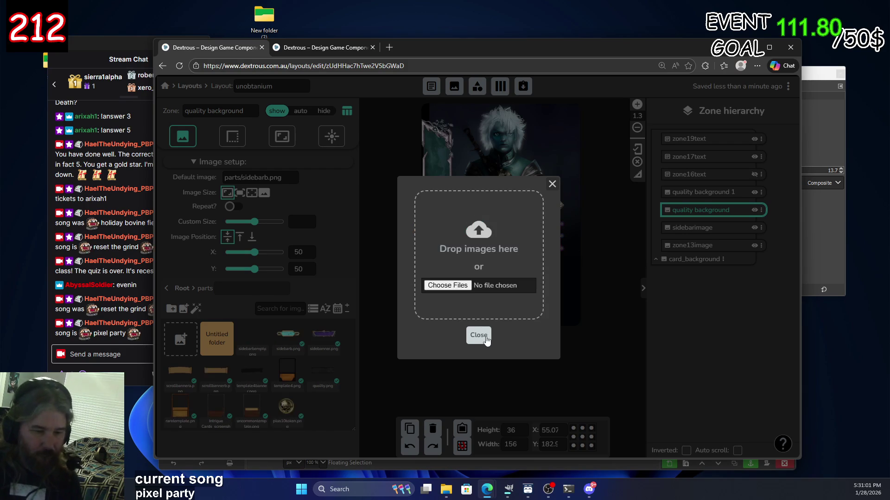
pyautogui.click(477, 335)
pyautogui.click(254, 342)
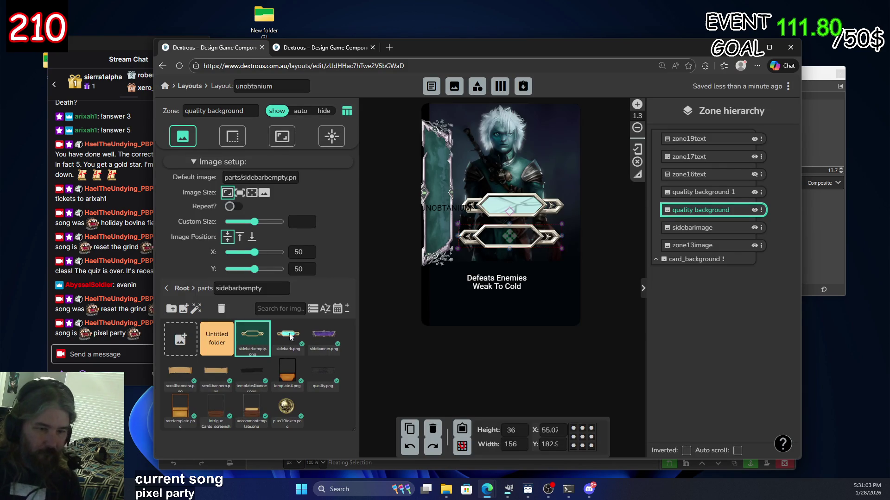
pyautogui.moveTo(510, 236); pyautogui.dragTo(501, 314)
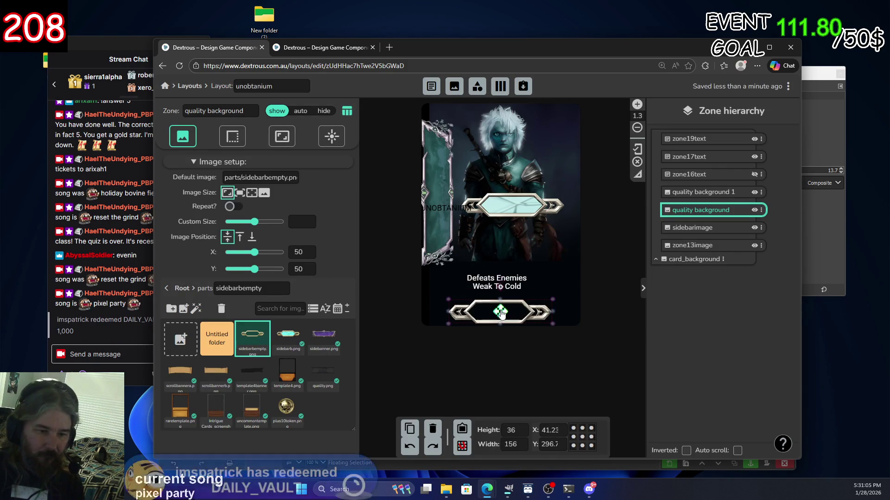
# Select the quality background 1 zone and upload sidebarbgem.png from Documents.
pyautogui.click(181, 341)
pyautogui.click(454, 289)
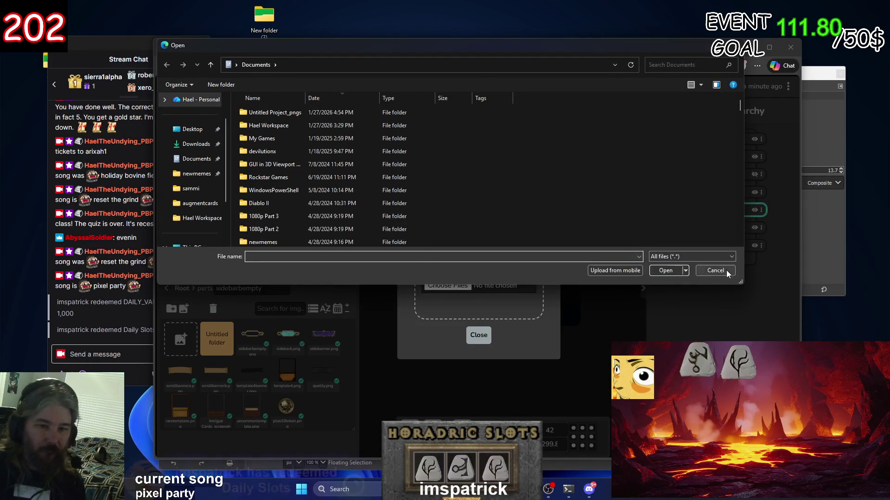
pyautogui.click(725, 270)
pyautogui.click(552, 183)
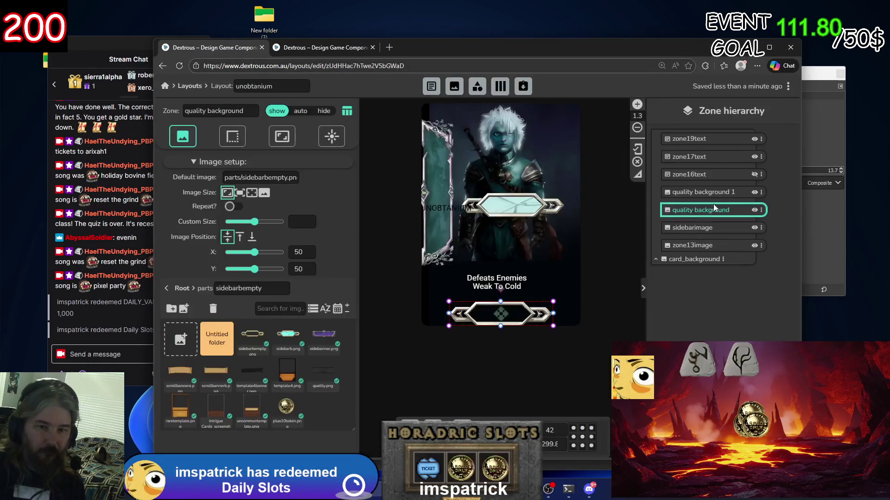
pyautogui.click(709, 192)
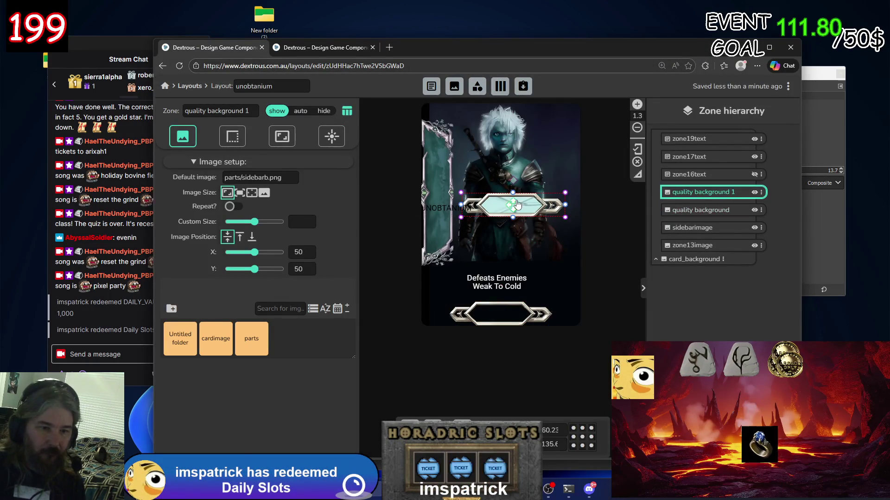
pyautogui.click(252, 343)
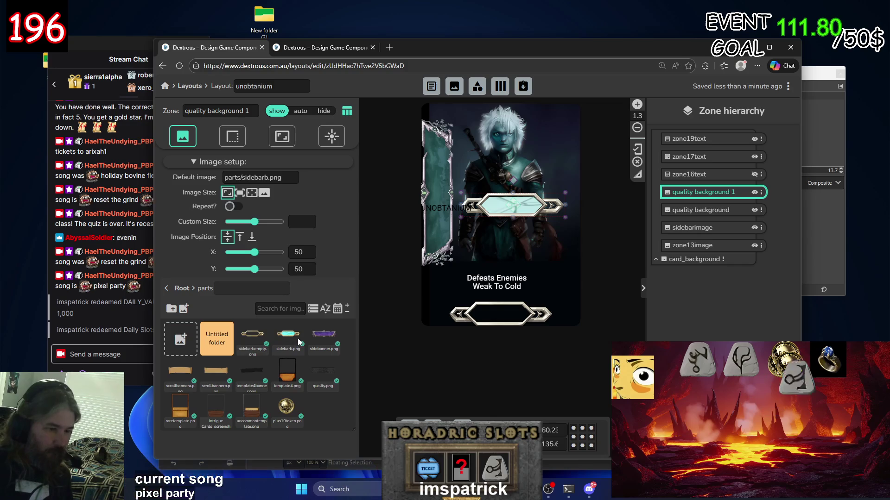
pyautogui.click(180, 339)
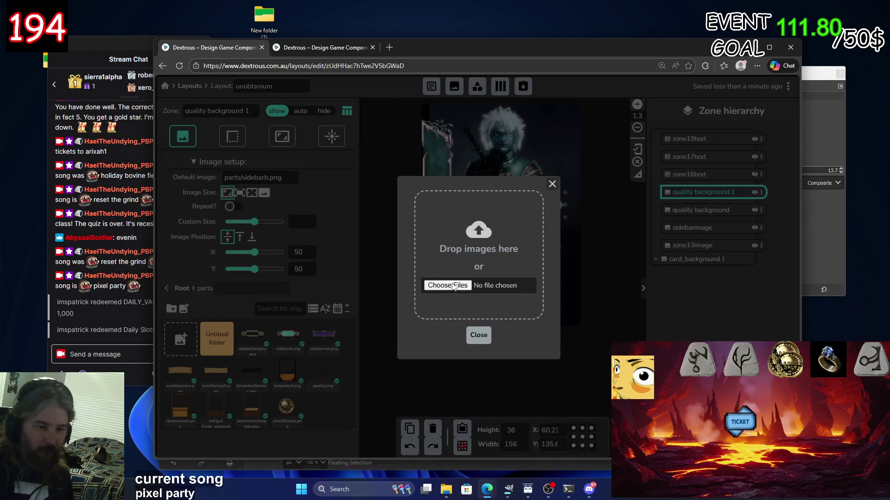
pyautogui.click(447, 286)
pyautogui.scroll(-5, 271, 184)
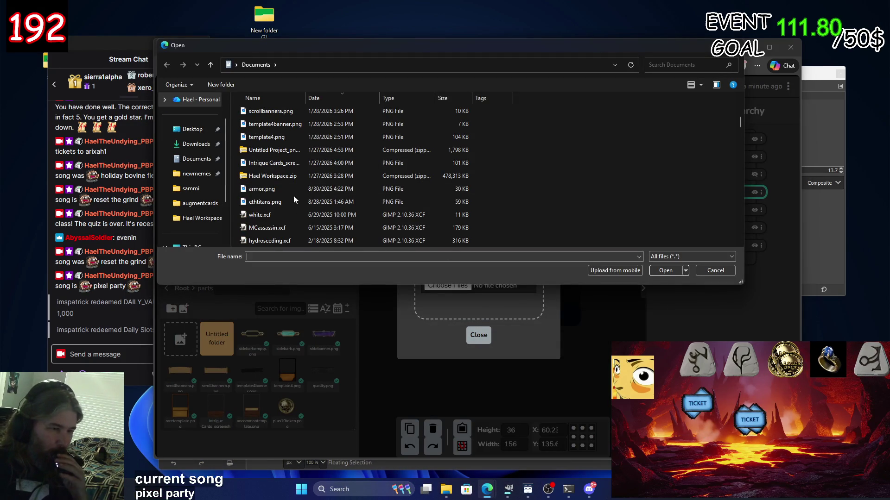
pyautogui.scroll(1, 274, 179)
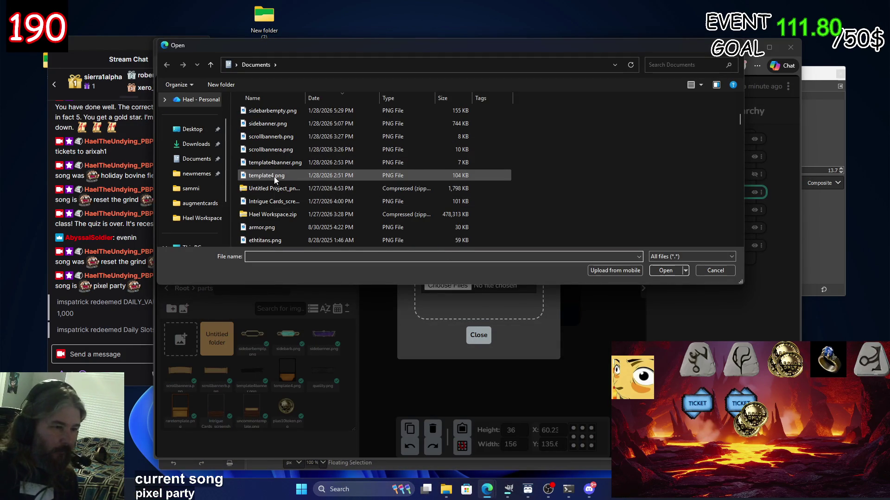
pyautogui.doubleClick(292, 136)
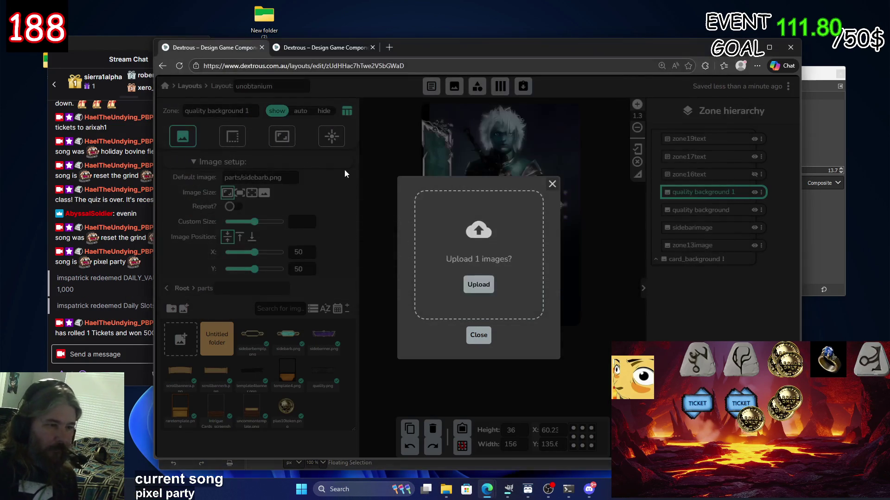
pyautogui.click(479, 284)
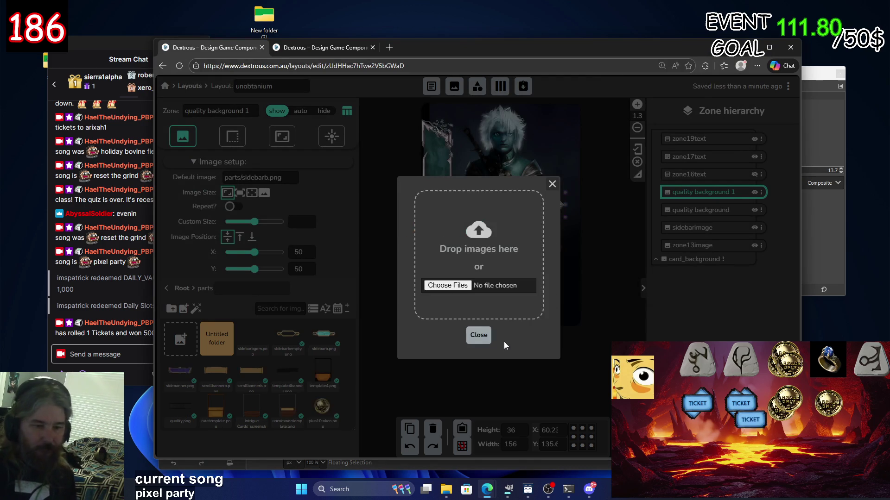
pyautogui.click(479, 335)
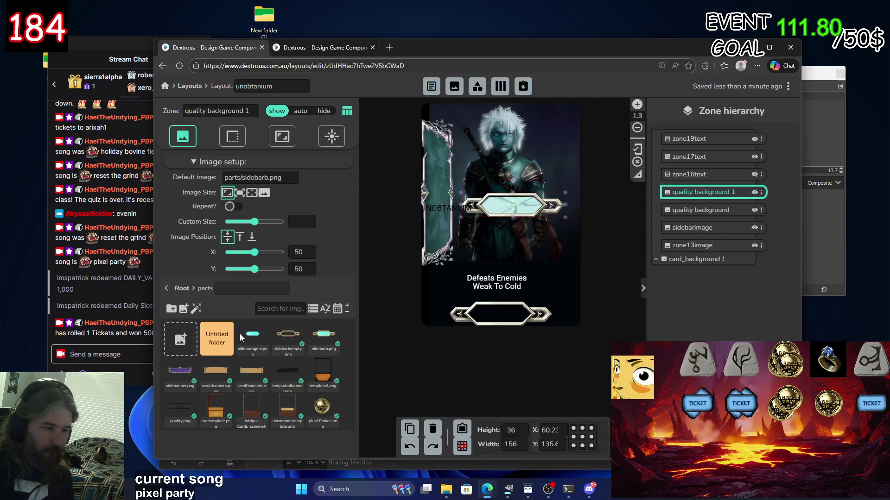
# Place the gem image into the bottom nameplate frame and preview the card.
pyautogui.moveTo(256, 336)
pyautogui.mouseDown()
pyautogui.moveTo(503, 309)
pyautogui.moveTo(496, 313)
pyautogui.mouseUp()
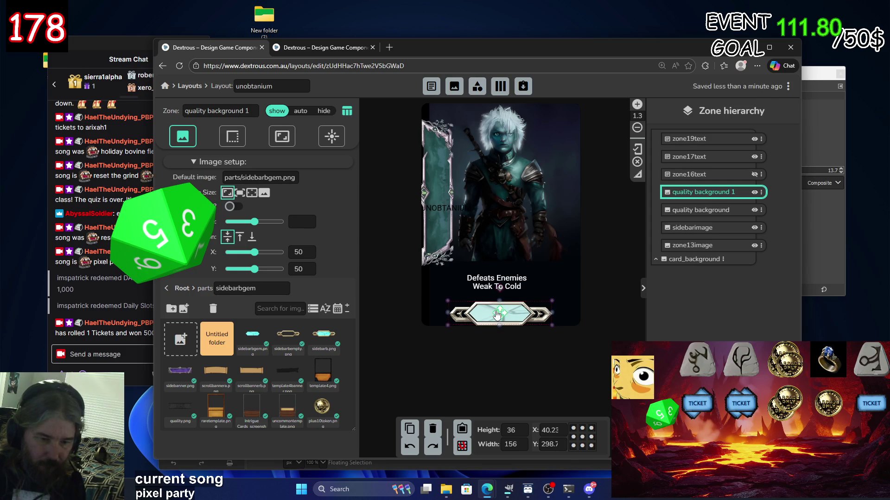
pyautogui.click(579, 372)
pyautogui.scroll(-3, 556, 366)
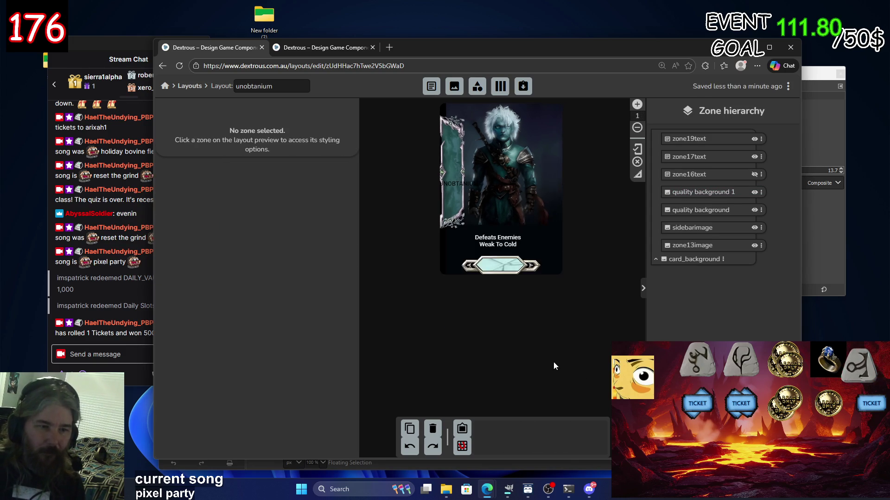
pyautogui.scroll(3, 555, 361)
# Try the gem's saturation 0.5, hue 360 and brightness 0.8 filters, then reset them.
pyautogui.click(507, 318)
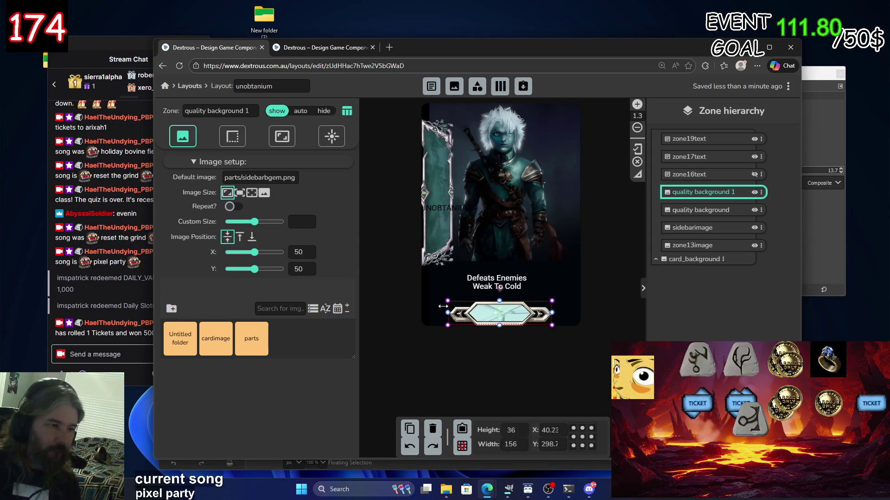
pyautogui.click(282, 136)
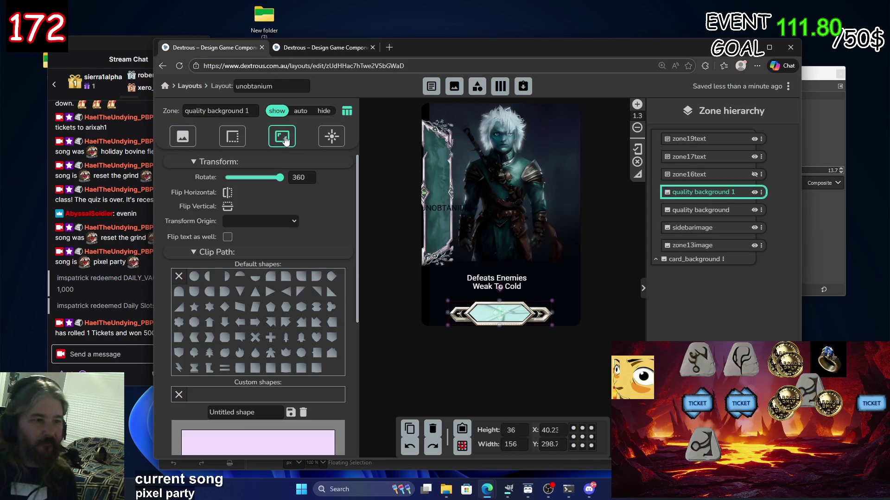
pyautogui.click(233, 139)
pyautogui.click(332, 136)
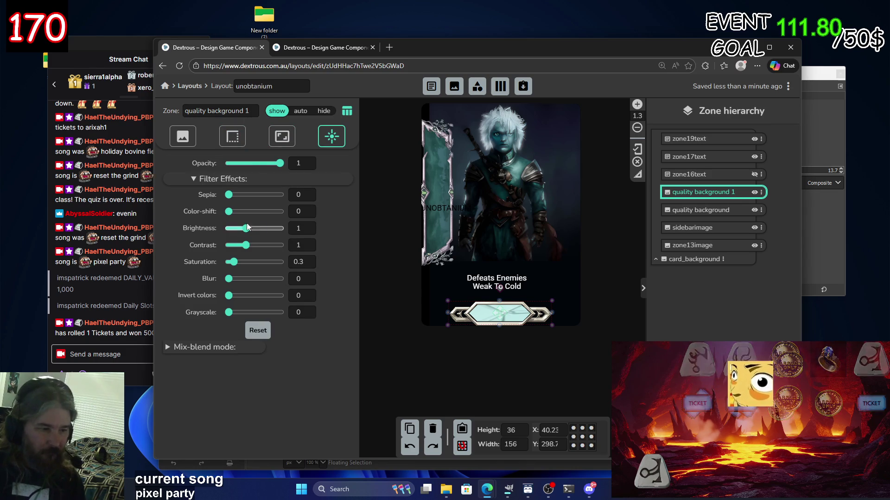
pyautogui.click(237, 263)
pyautogui.moveTo(229, 212); pyautogui.dragTo(283, 212)
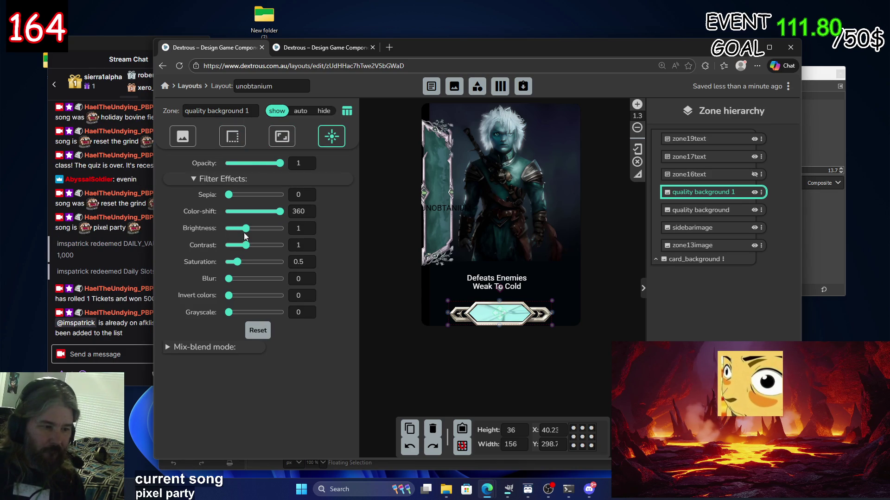
pyautogui.click(244, 229)
pyautogui.moveTo(244, 229); pyautogui.dragTo(242, 229)
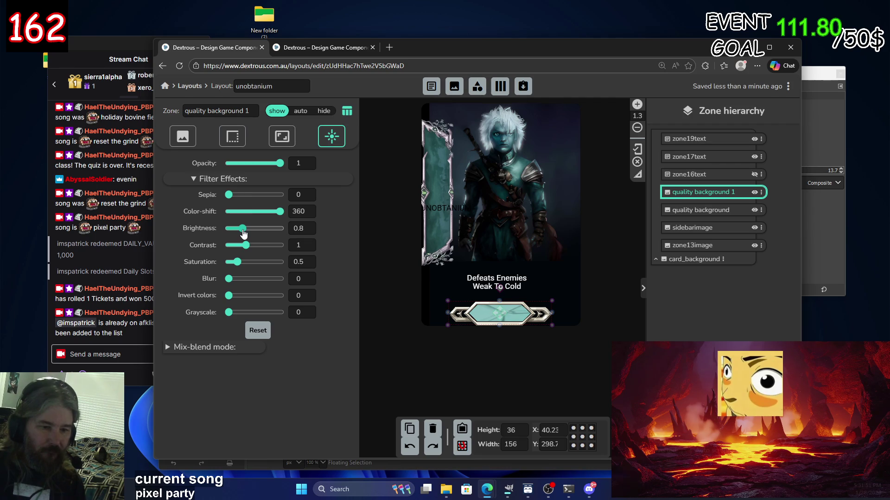
pyautogui.click(257, 331)
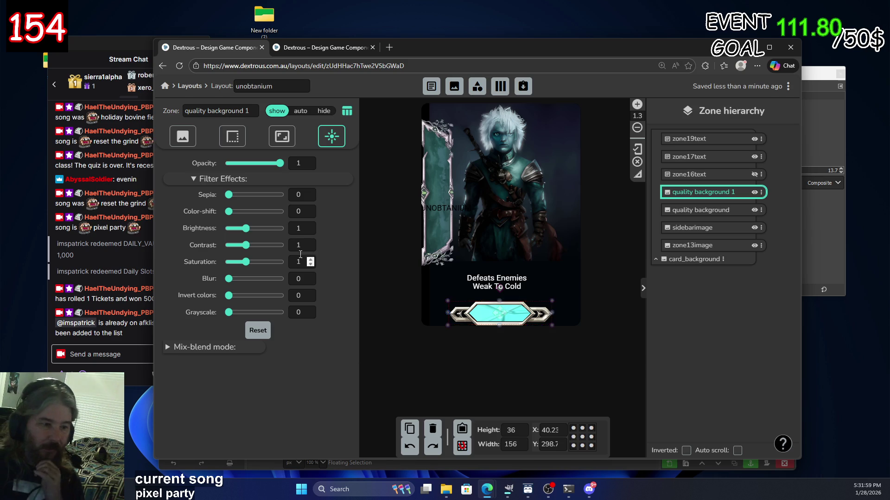
# Reset the gem's filters again and lower its contrast to 0.9.
pyautogui.moveTo(246, 262); pyautogui.dragTo(250, 268)
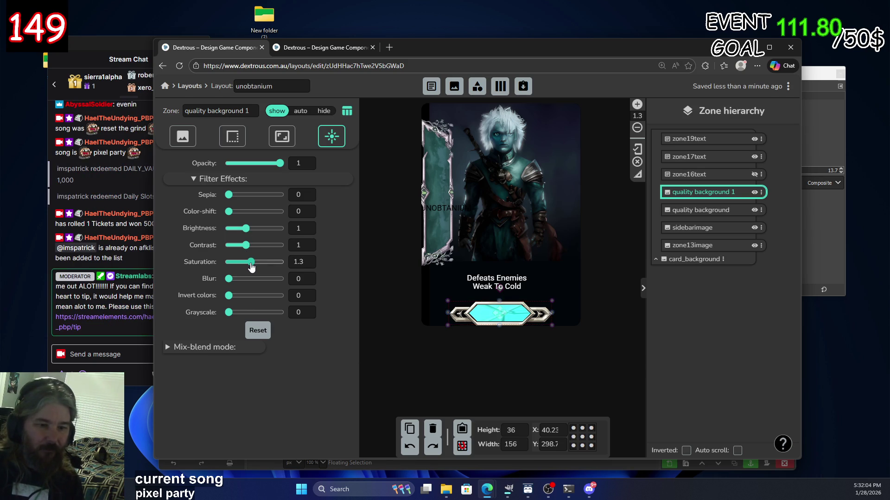
pyautogui.click(267, 335)
pyautogui.moveTo(246, 245); pyautogui.dragTo(247, 247)
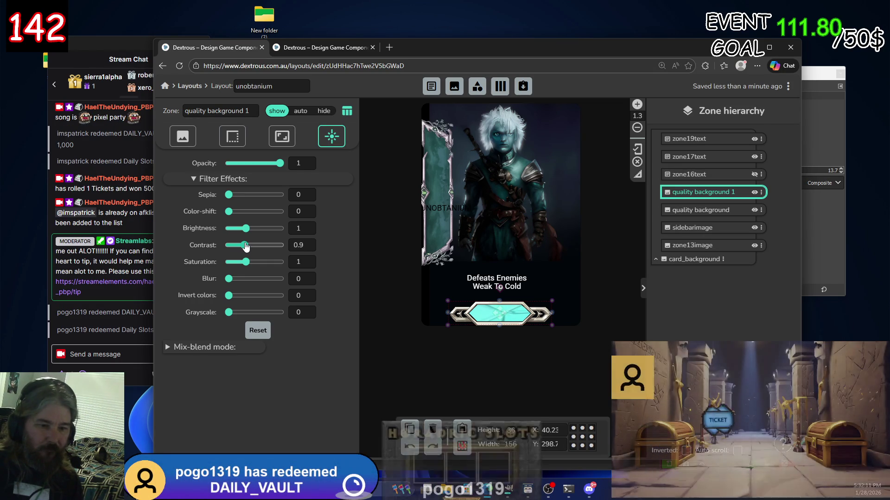
pyautogui.click(436, 374)
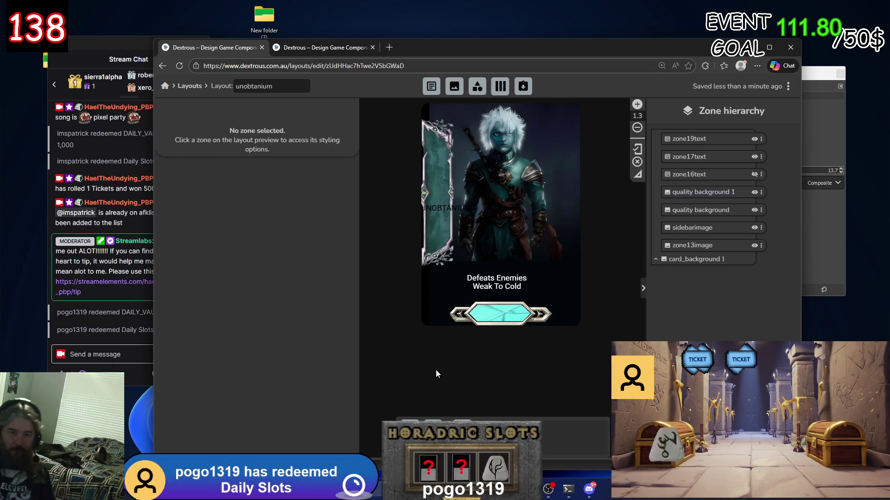
# Inspect the artwork and zone19text zones, undoing an accidental artwork move.
pyautogui.click(512, 199)
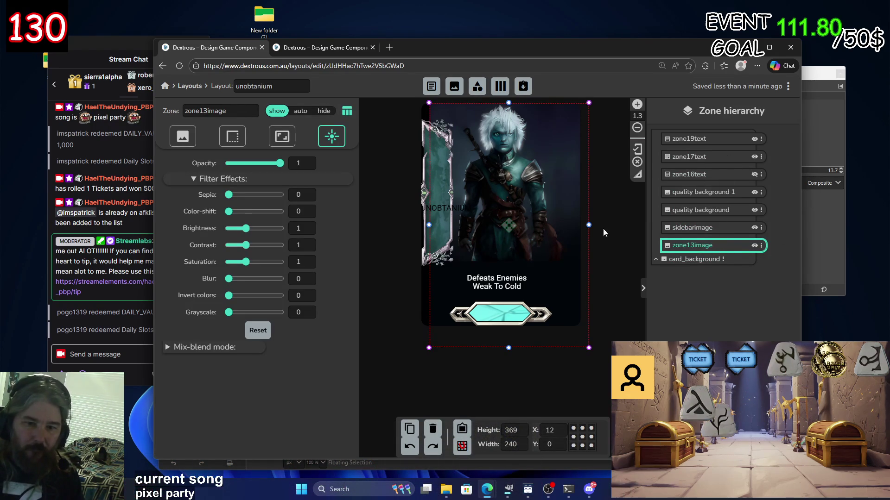
pyautogui.moveTo(509, 227); pyautogui.dragTo(508, 223)
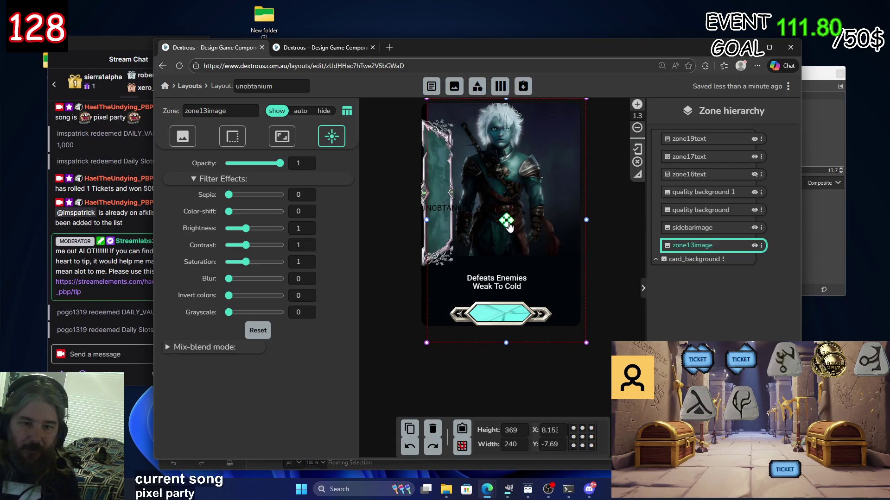
pyautogui.hotkey('ctrl', 'z')
pyautogui.click(739, 140)
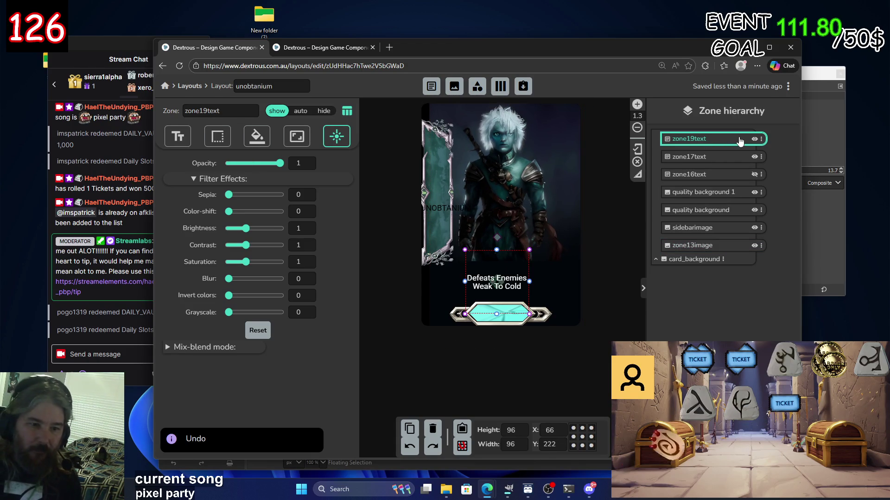
pyautogui.click(753, 139)
pyautogui.click(754, 139)
# Move the UNOBTANIUM title onto the cyan gem and rename zone17text to unobtanium.
pyautogui.click(713, 157)
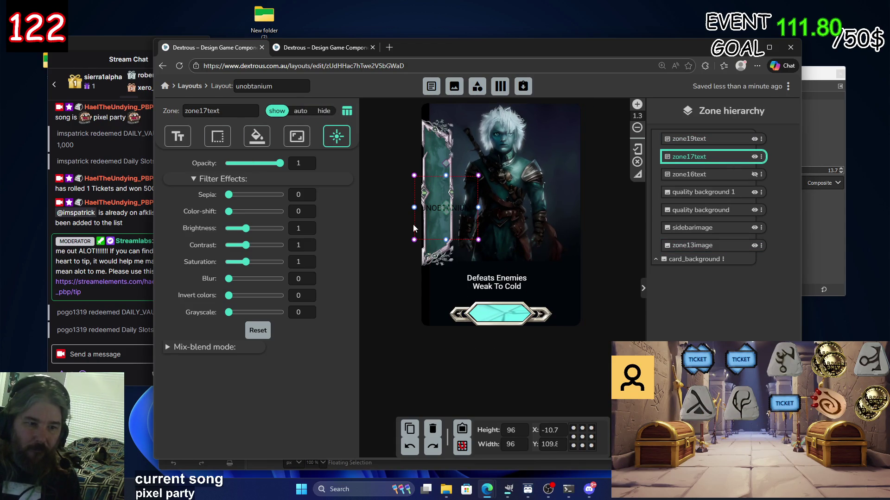
pyautogui.moveTo(436, 212); pyautogui.dragTo(501, 316)
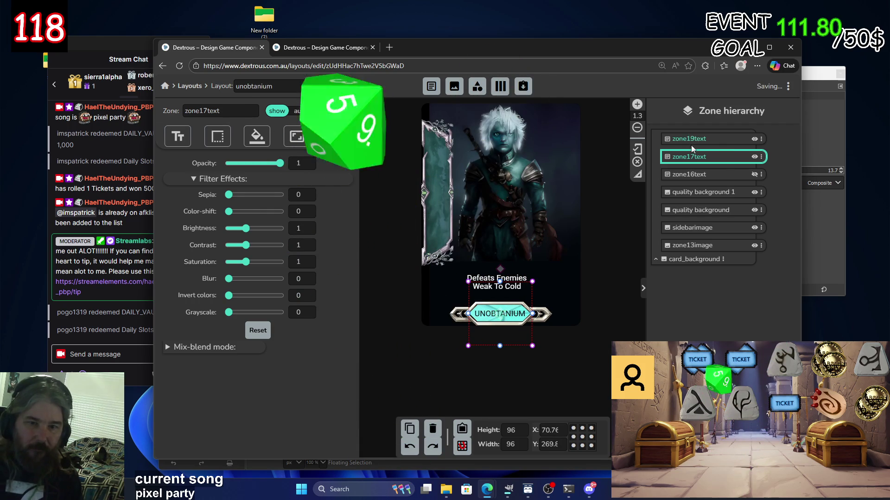
pyautogui.doubleClick(717, 158)
pyautogui.write('un')
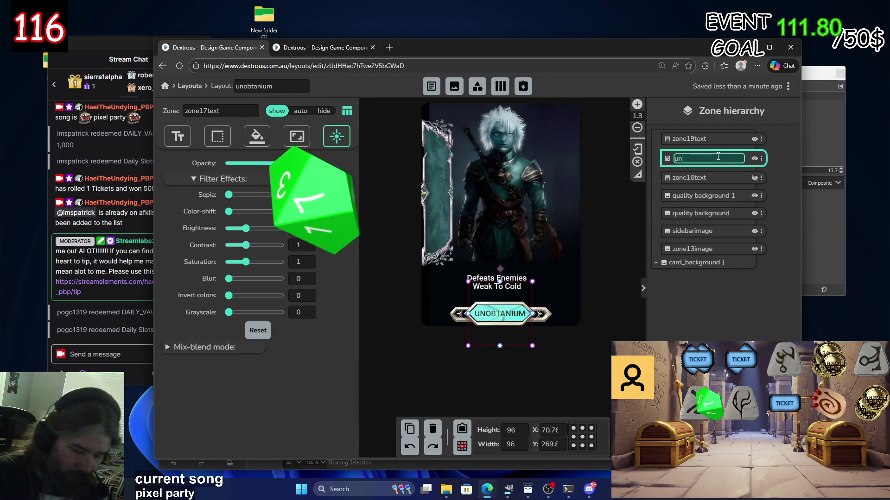
pyautogui.write('obtanium')
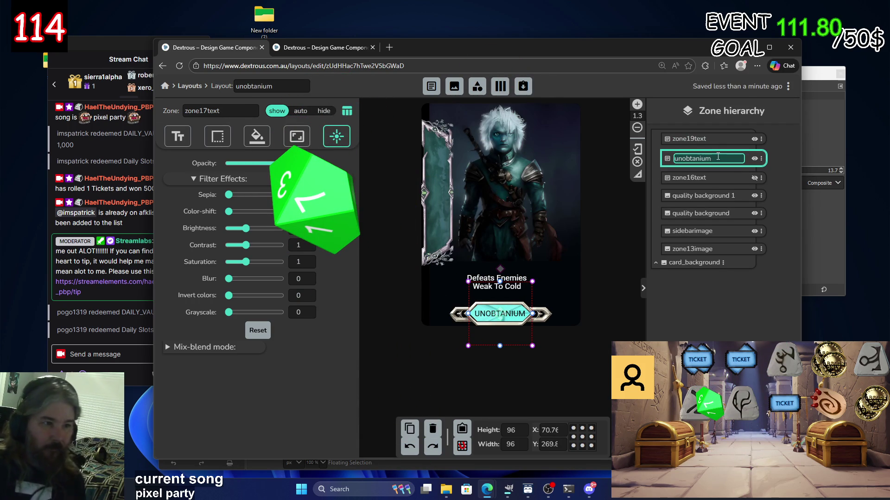
pyautogui.press('Return')
# Close the extra rare layout tab, unhide zone16text and rename it cardname.
pyautogui.click(258, 44)
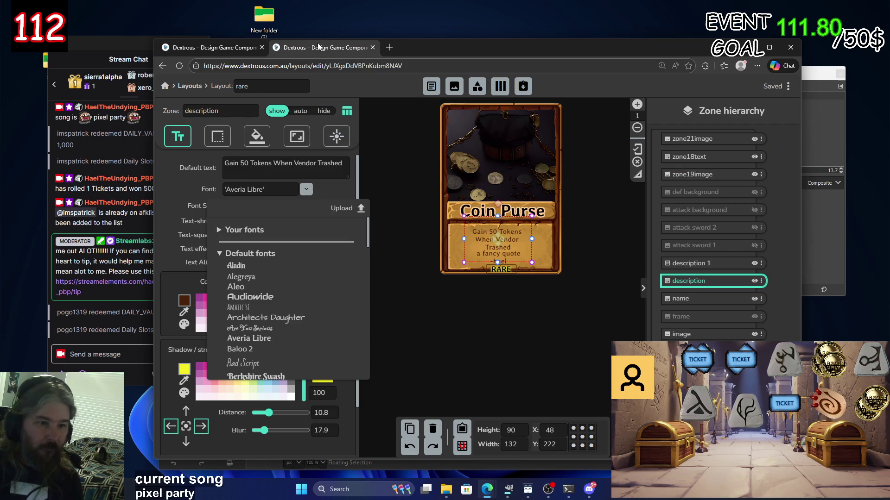
pyautogui.click(228, 50)
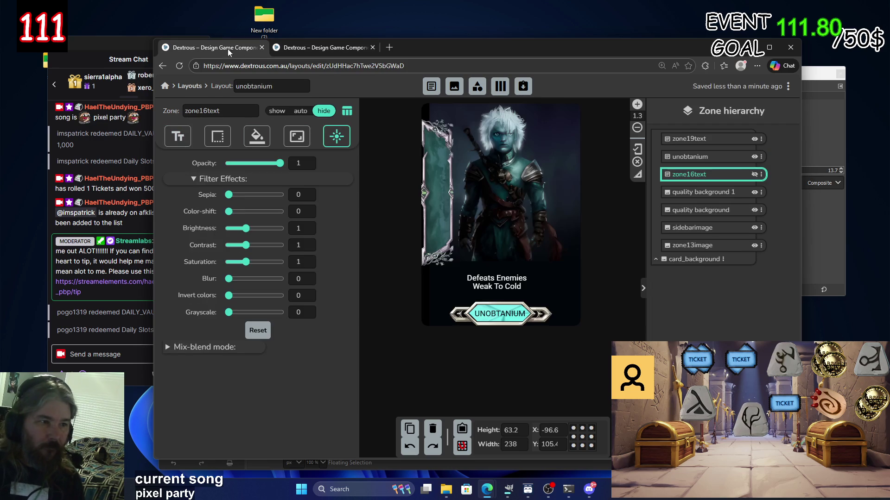
pyautogui.click(373, 48)
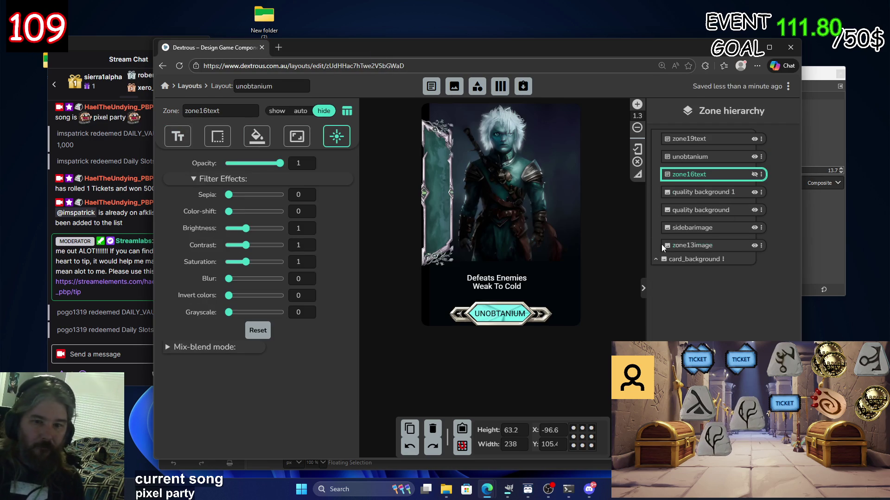
pyautogui.click(712, 180)
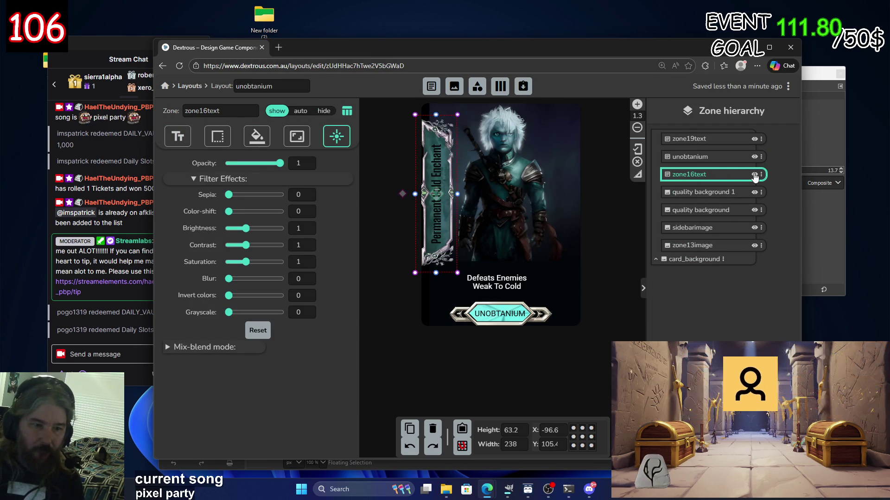
pyautogui.doubleClick(713, 179)
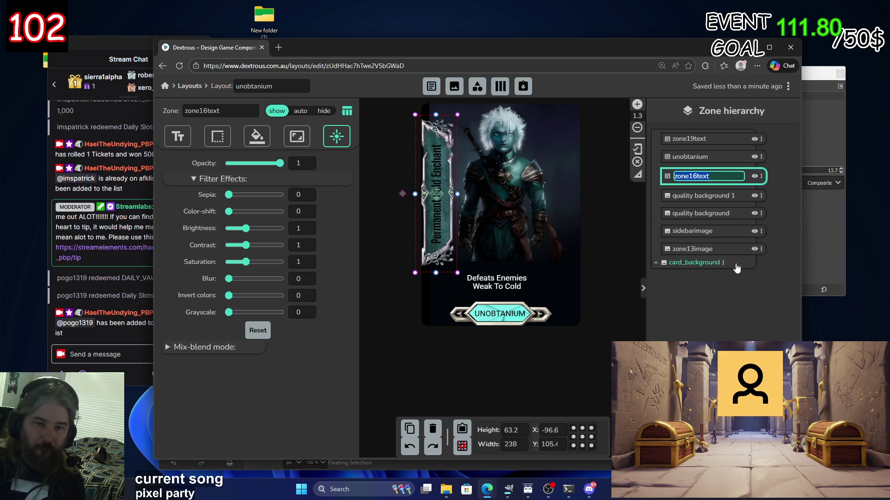
pyautogui.write('v')
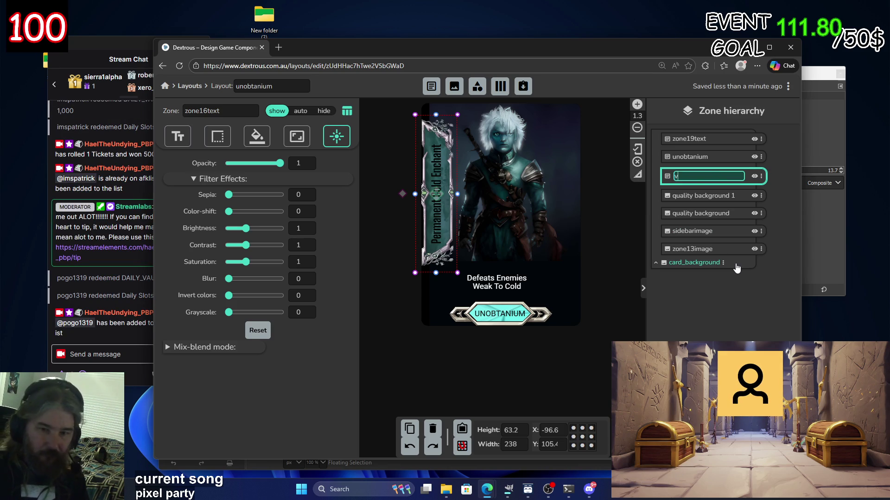
pyautogui.write('ardname')
pyautogui.press('Return')
pyautogui.click(713, 231)
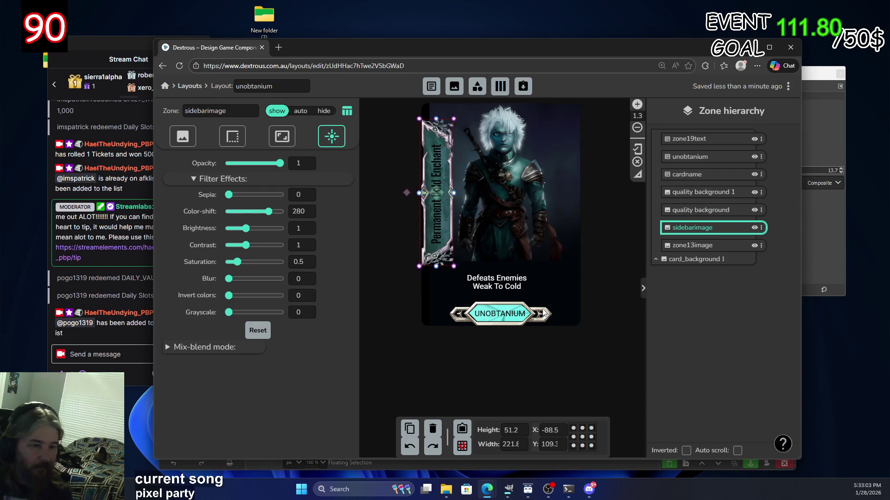
# Shift the hues of the sidebar frame and the quality background zones.
pyautogui.moveTo(264, 216)
pyautogui.mouseDown()
pyautogui.moveTo(248, 218)
pyautogui.moveTo(308, 222)
pyautogui.moveTo(265, 221)
pyautogui.moveTo(274, 221)
pyautogui.mouseUp()
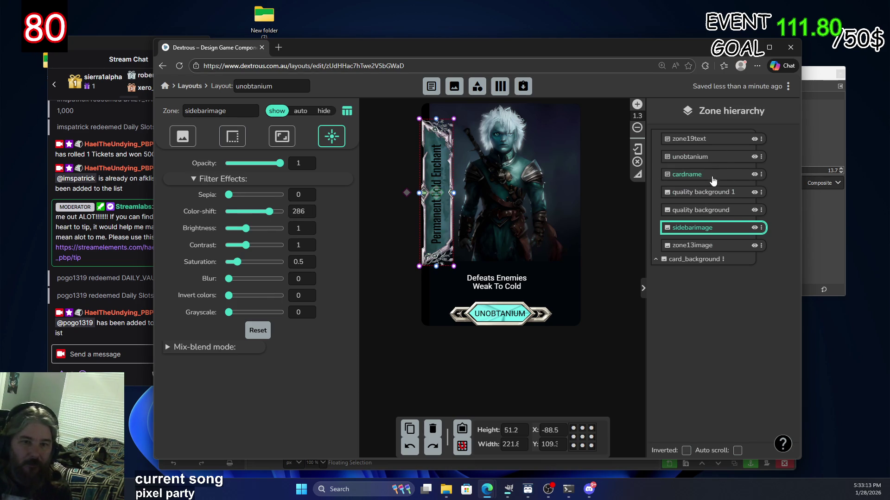
pyautogui.click(724, 196)
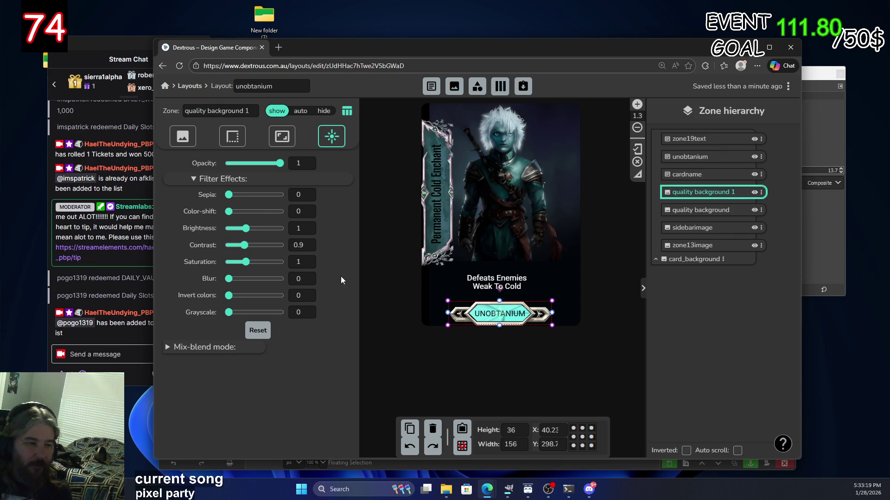
pyautogui.moveTo(238, 212); pyautogui.dragTo(242, 213)
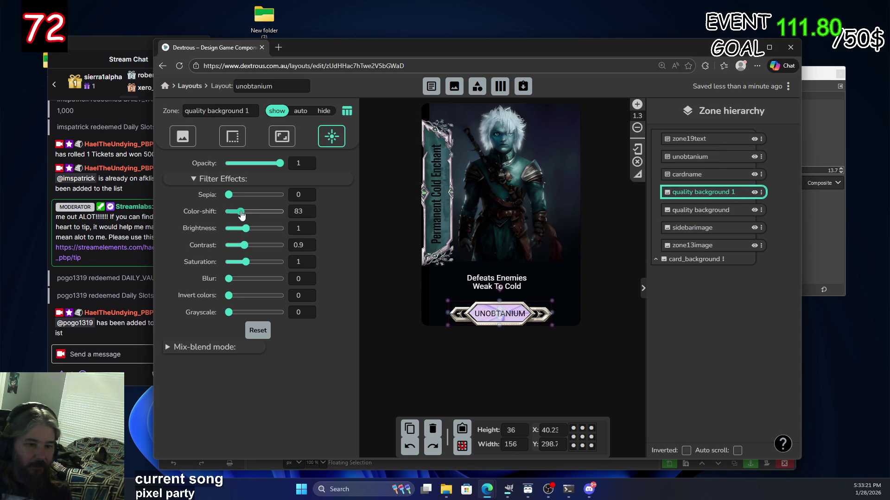
pyautogui.click(711, 214)
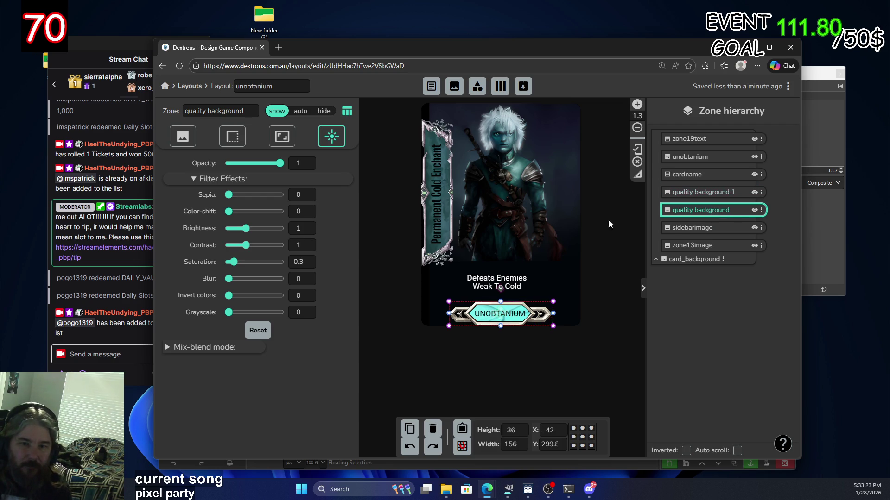
pyautogui.moveTo(229, 213)
pyautogui.mouseDown()
pyautogui.moveTo(304, 217)
pyautogui.moveTo(253, 219)
pyautogui.mouseUp()
pyautogui.rightClick(304, 217)
pyautogui.click(273, 213)
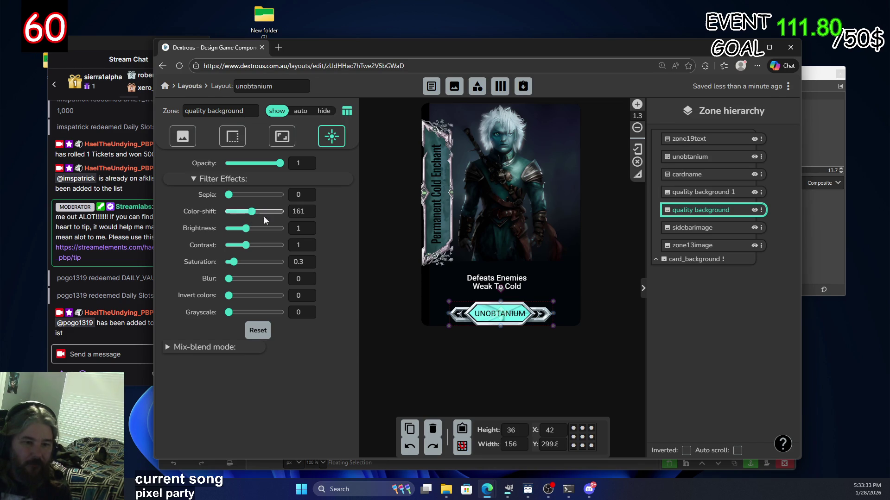
# Try brightness and hue changes on the UNOBTANIUM nameplate background, briefly recolouring it green.
pyautogui.click(714, 198)
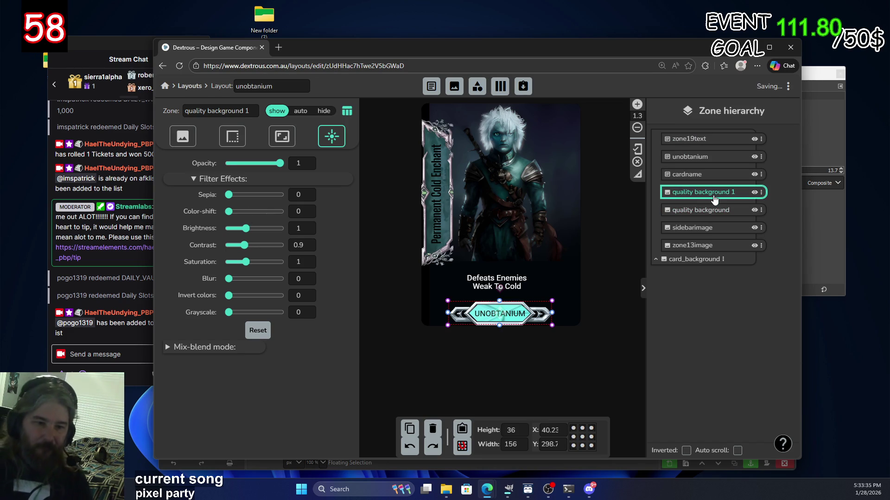
pyautogui.moveTo(246, 229)
pyautogui.mouseDown()
pyautogui.moveTo(205, 230)
pyautogui.moveTo(247, 235)
pyautogui.mouseUp()
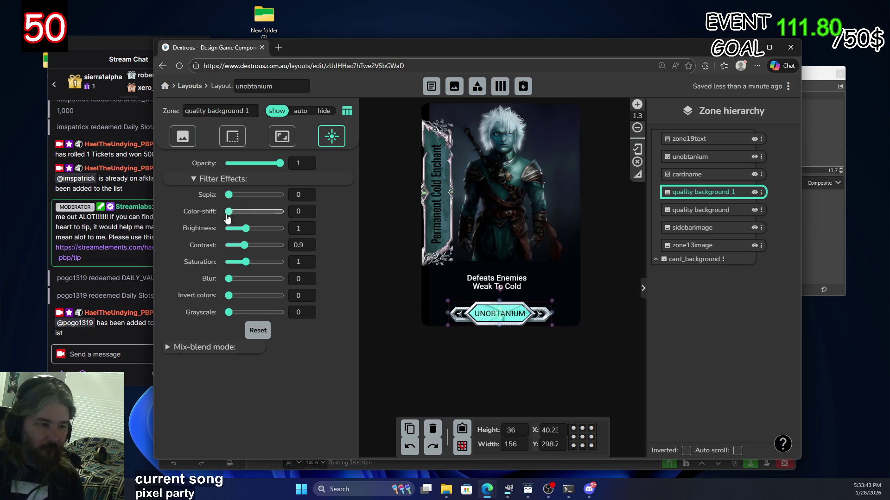
pyautogui.moveTo(228, 212)
pyautogui.mouseDown()
pyautogui.moveTo(312, 223)
pyautogui.moveTo(238, 226)
pyautogui.moveTo(309, 232)
pyautogui.mouseUp()
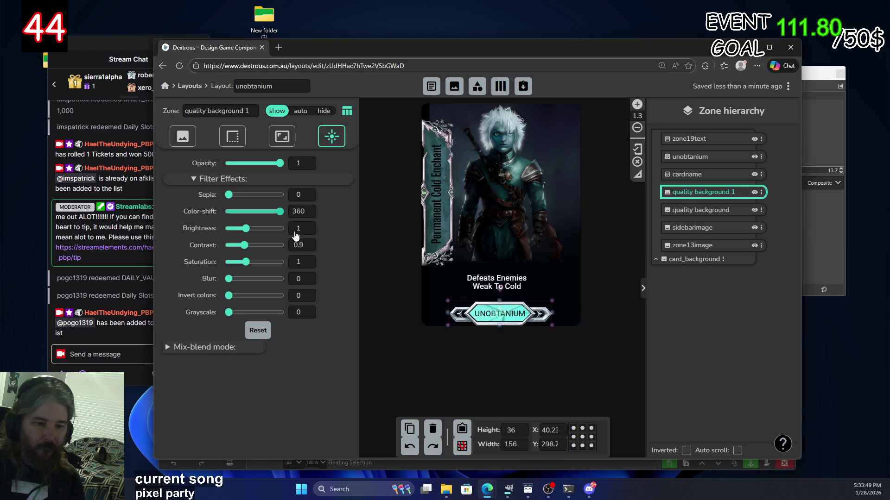
pyautogui.moveTo(282, 237); pyautogui.dragTo(274, 235)
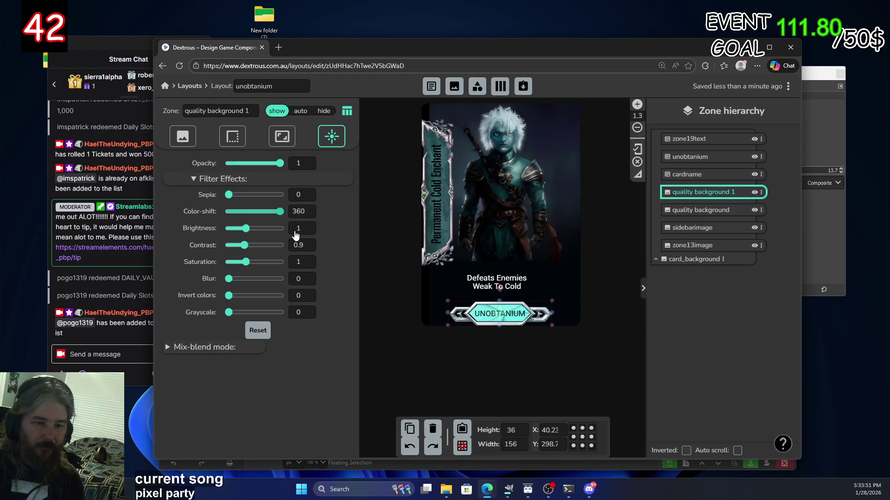
pyautogui.click(541, 362)
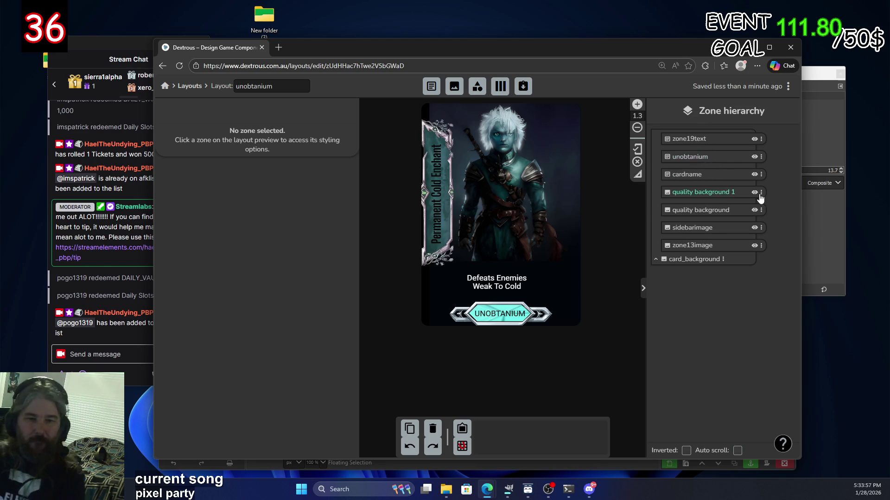
# Step the quality background zone's brightness up and down, trying values such as 0.7 and 0.9.
pyautogui.click(699, 227)
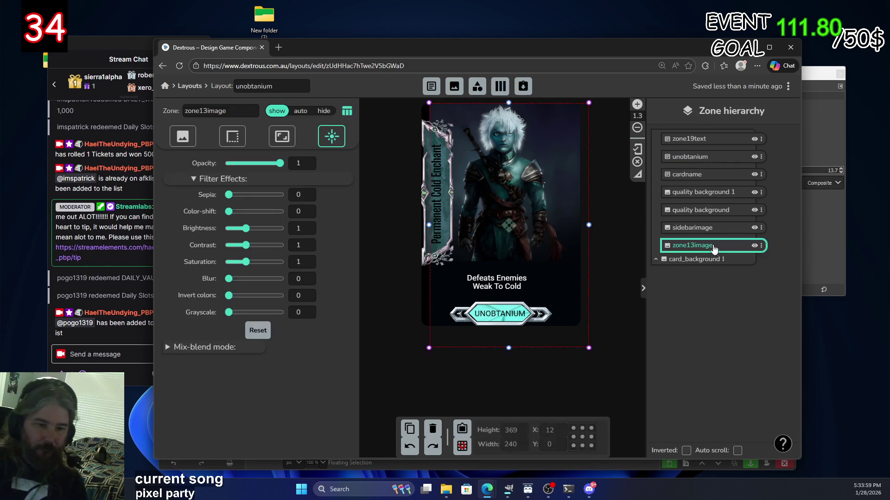
pyautogui.click(710, 210)
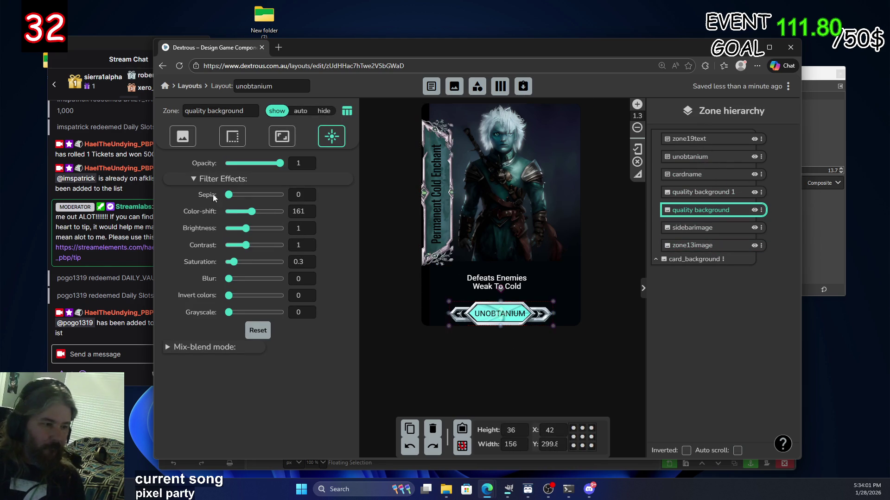
pyautogui.moveTo(234, 229); pyautogui.dragTo(241, 229)
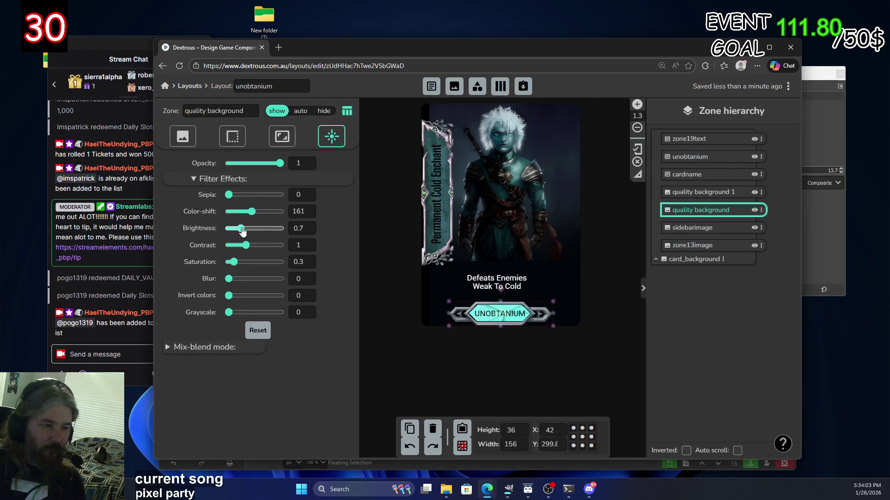
pyautogui.click(310, 227)
pyautogui.click(311, 227)
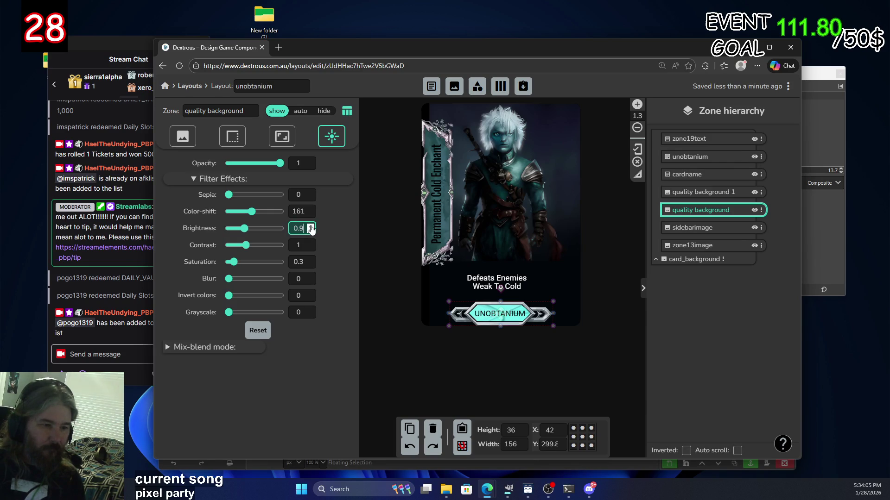
pyautogui.click(310, 231)
pyautogui.click(310, 231)
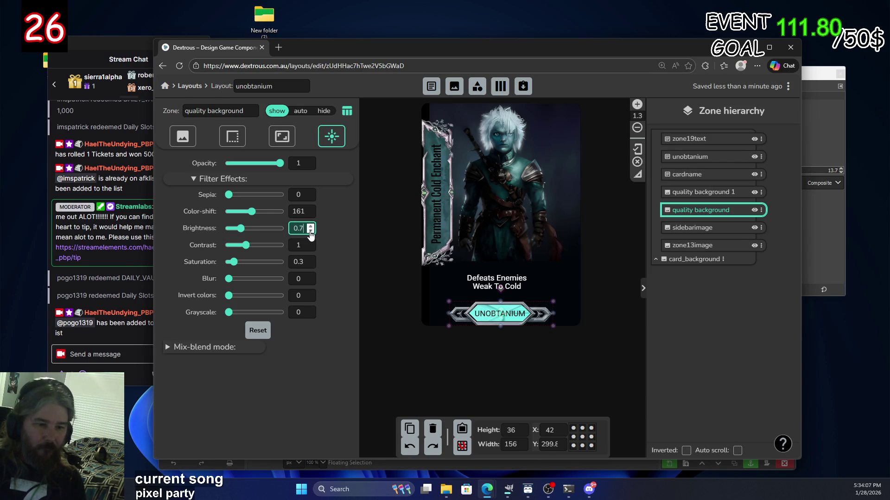
pyautogui.click(310, 226)
pyautogui.click(310, 226)
pyautogui.click(311, 226)
pyautogui.click(311, 226)
pyautogui.click(311, 226)
pyautogui.click(310, 227)
pyautogui.click(310, 227)
pyautogui.click(310, 230)
pyautogui.click(310, 231)
pyautogui.click(310, 231)
pyautogui.click(310, 230)
# Lower the quality background 1 nameplate brightness to 0.9, then deselect it.
pyautogui.click(715, 194)
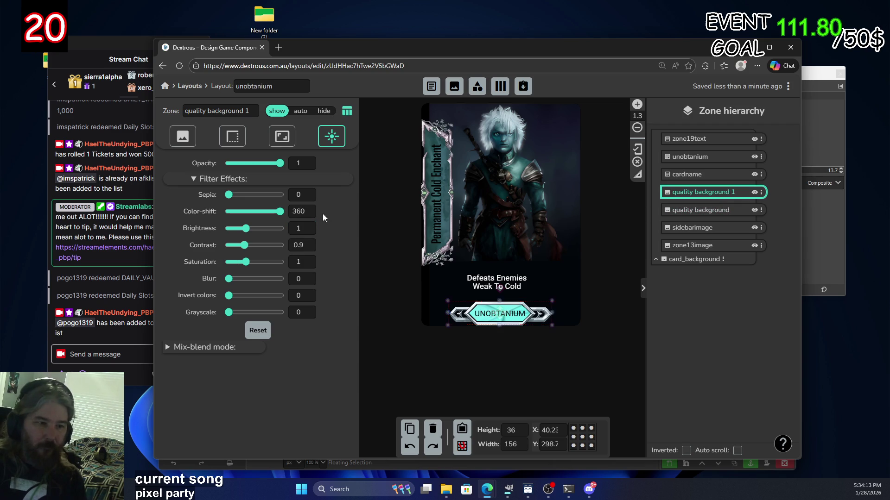
pyautogui.click(310, 231)
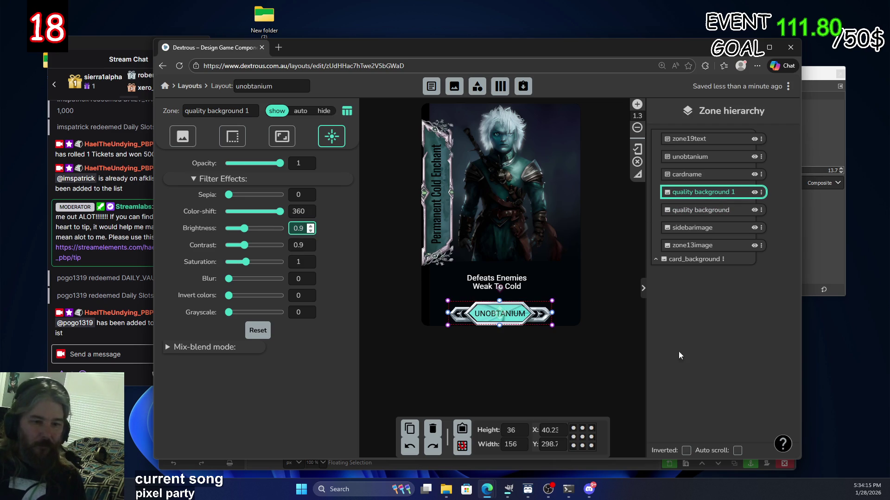
pyautogui.click(627, 357)
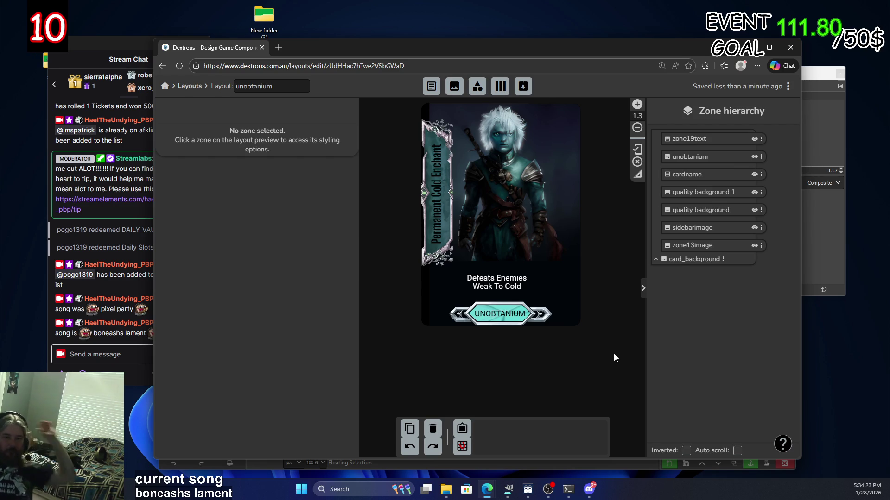
# Select the cardname zone, the vertical label on the card's sidebar.
pyautogui.click(523, 320)
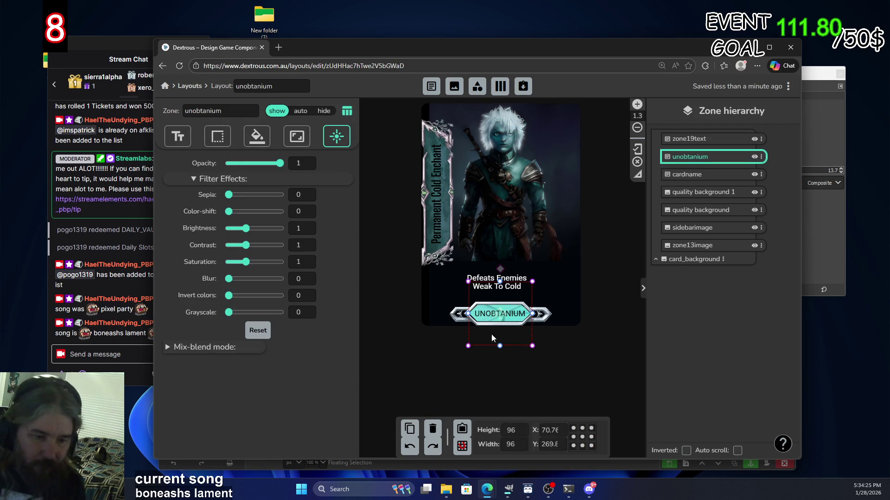
pyautogui.click(624, 351)
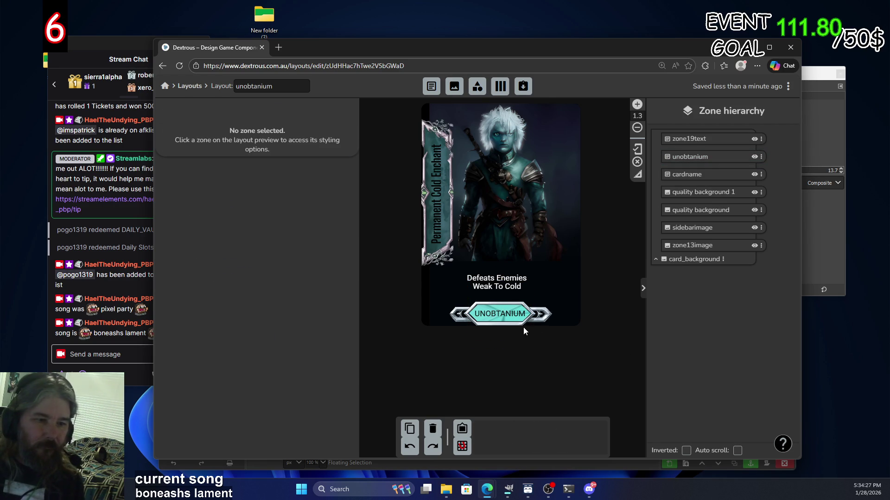
pyautogui.click(433, 225)
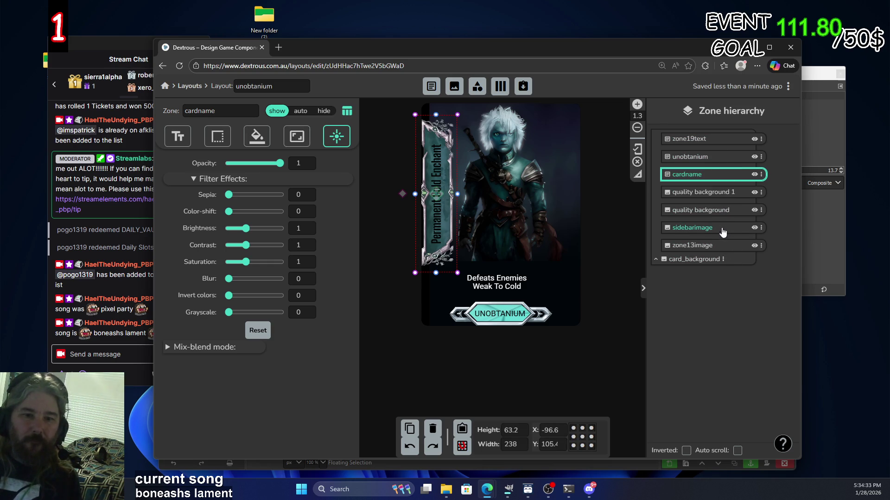
pyautogui.click(711, 140)
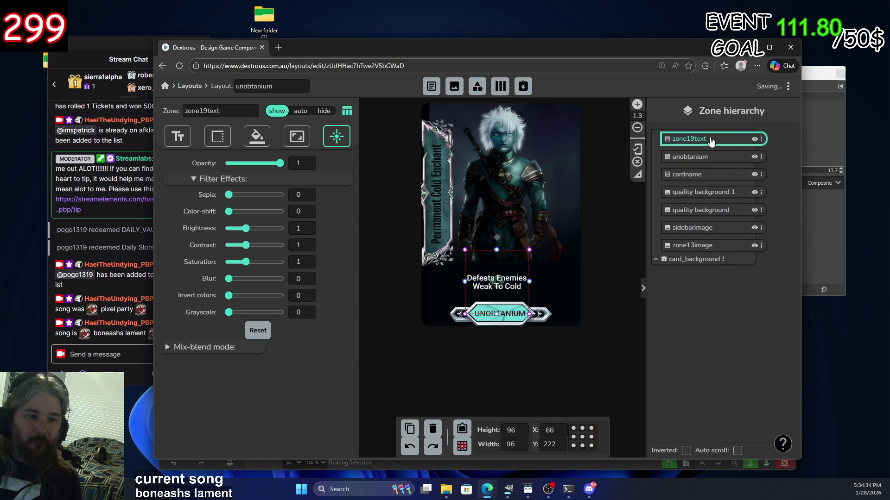
pyautogui.click(715, 176)
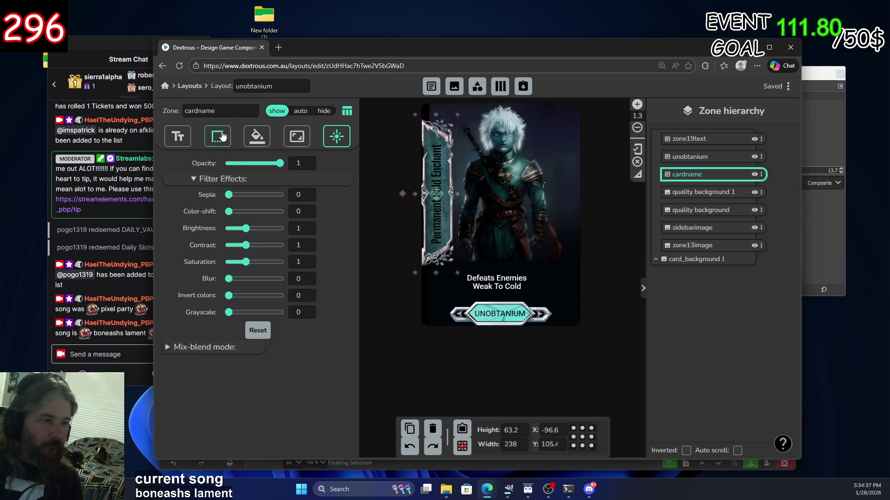
# Show cardname's text settings and expand its Shadow / stroke options.
pyautogui.click(256, 136)
pyautogui.click(207, 141)
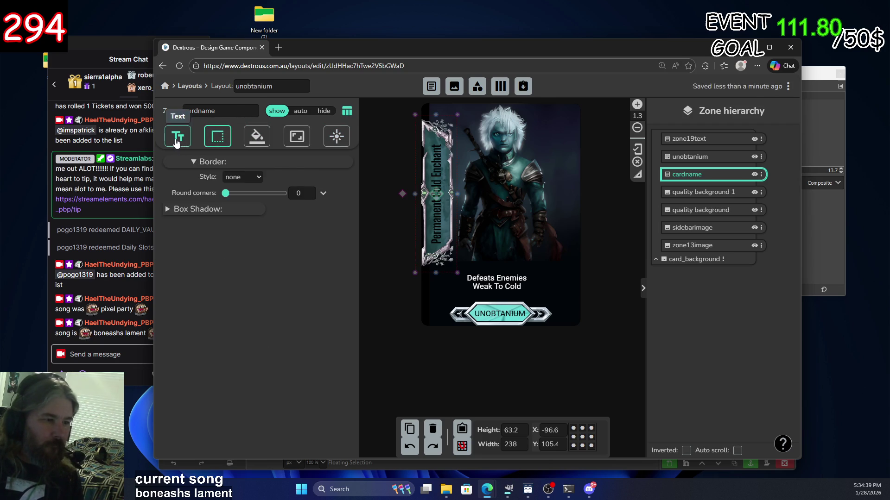
pyautogui.click(178, 138)
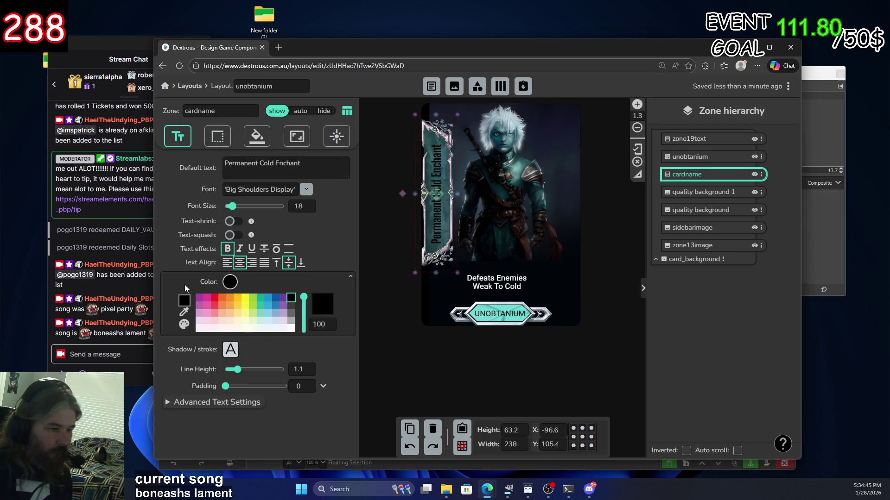
pyautogui.click(230, 350)
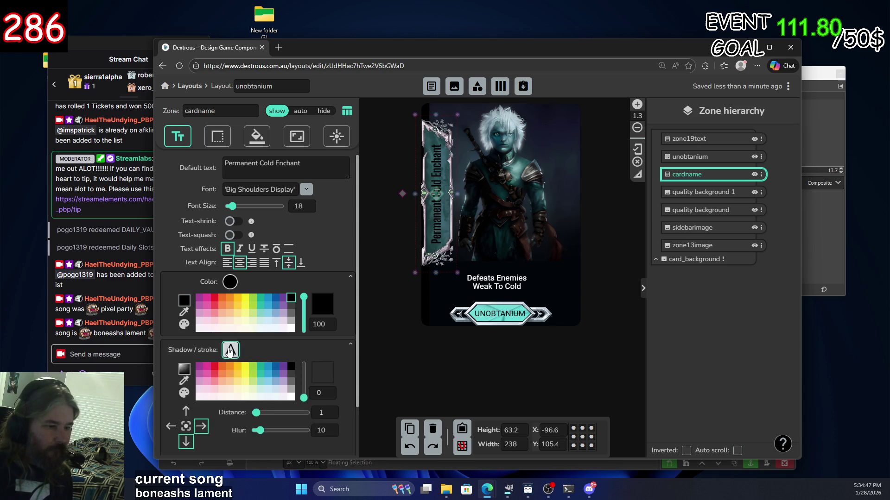
# Make the cardname text shadow fully opaque (100) with a near-white colour.
pyautogui.scroll(-2, 186, 353)
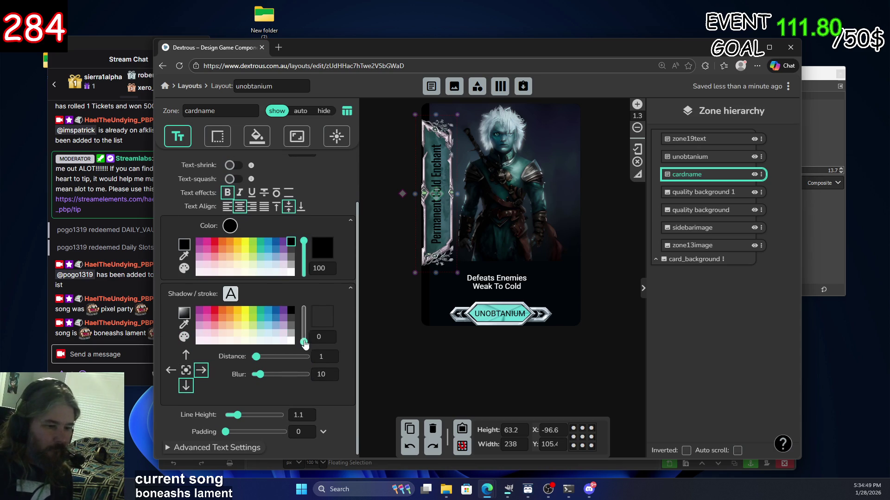
pyautogui.moveTo(303, 342); pyautogui.dragTo(304, 308)
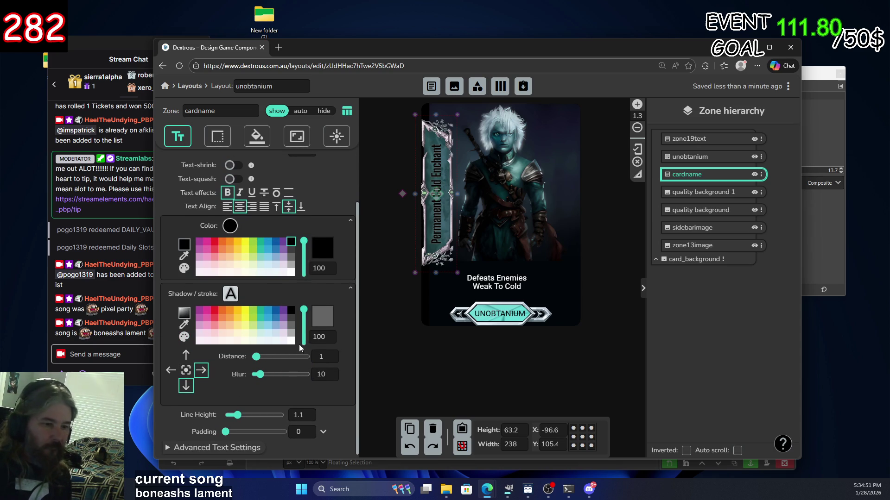
pyautogui.click(276, 311)
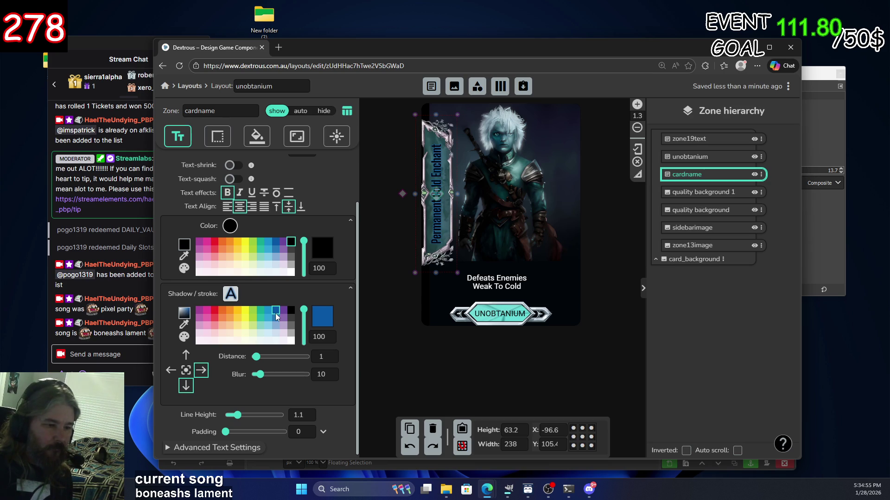
pyautogui.click(275, 319)
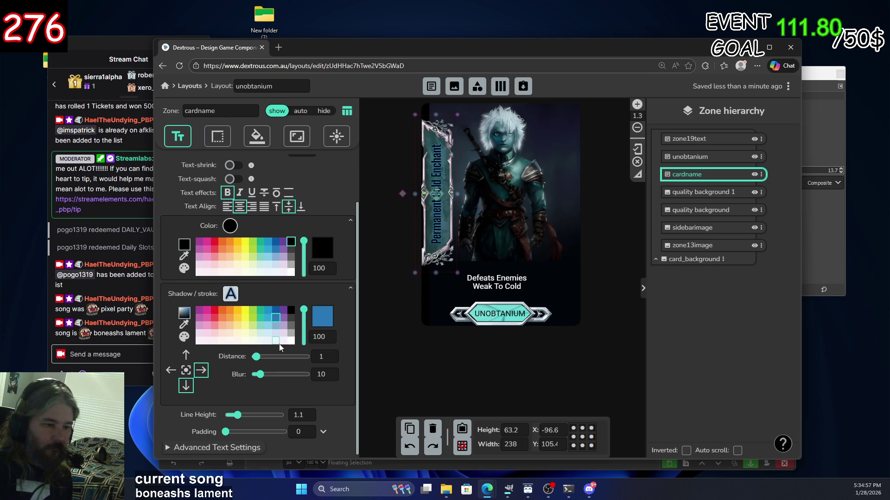
pyautogui.click(275, 342)
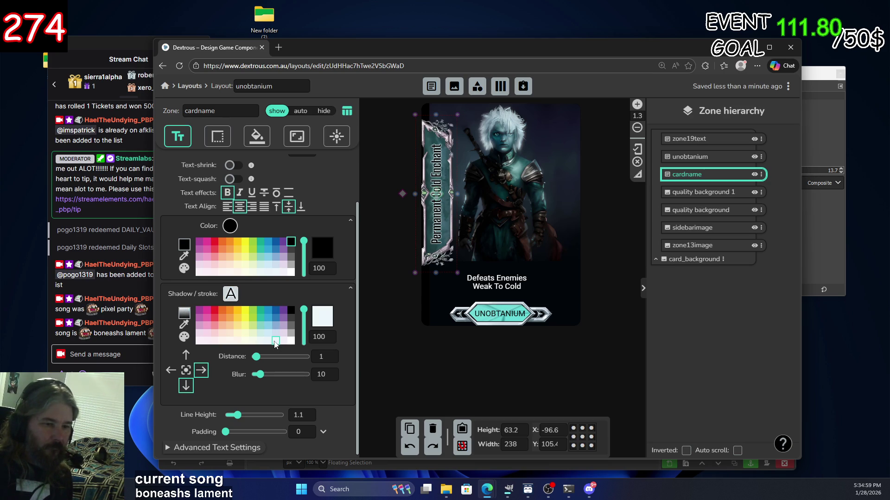
# Set shadow distance 15.6 and blur 15.2, spreading it evenly on all sides.
pyautogui.click(172, 371)
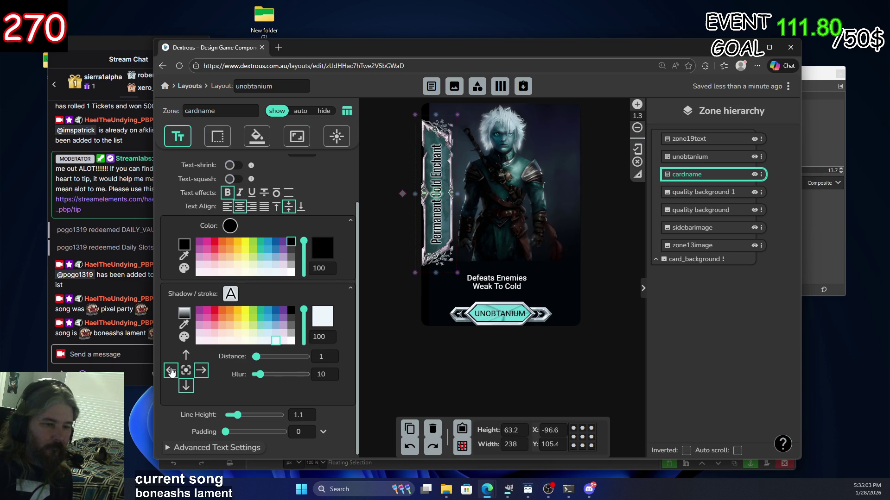
pyautogui.click(171, 371)
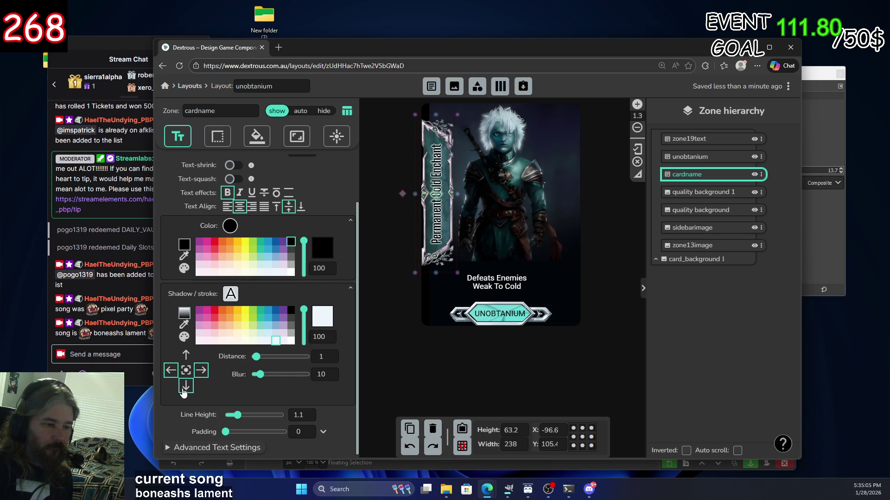
pyautogui.moveTo(256, 357)
pyautogui.mouseDown()
pyautogui.moveTo(281, 358)
pyautogui.moveTo(271, 357)
pyautogui.mouseUp()
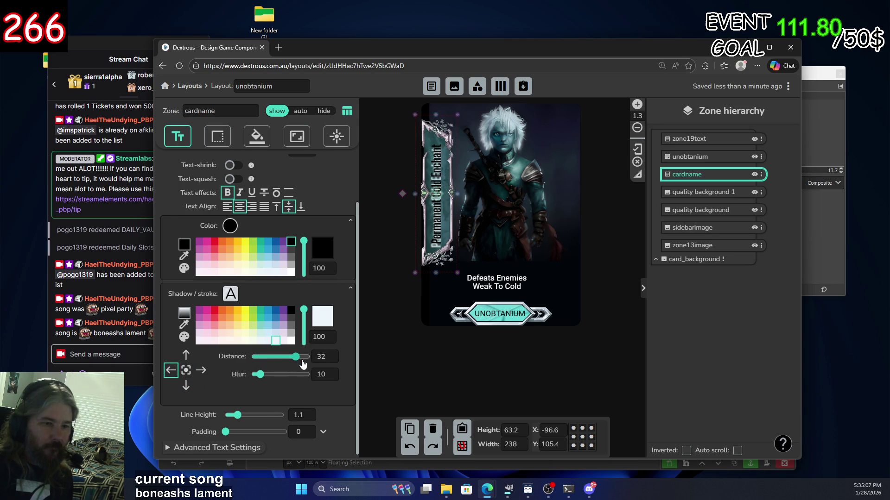
pyautogui.click(186, 356)
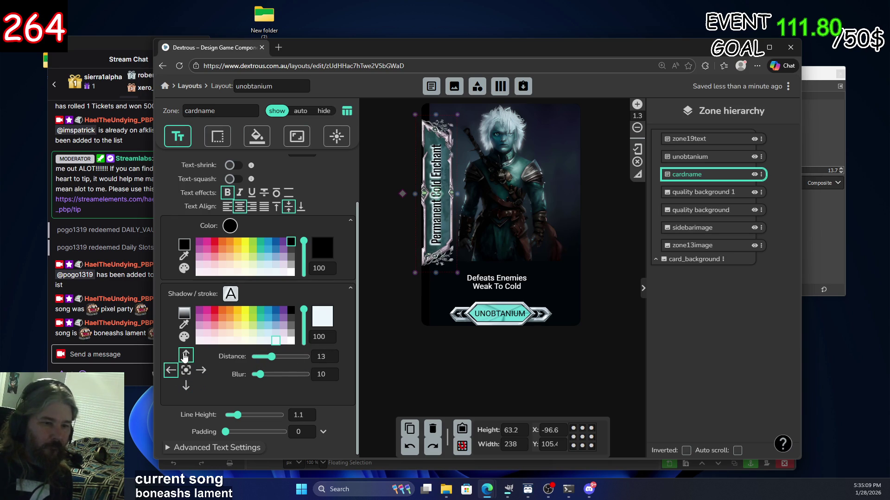
pyautogui.moveTo(272, 357)
pyautogui.mouseDown()
pyautogui.moveTo(285, 362)
pyautogui.moveTo(275, 364)
pyautogui.mouseUp()
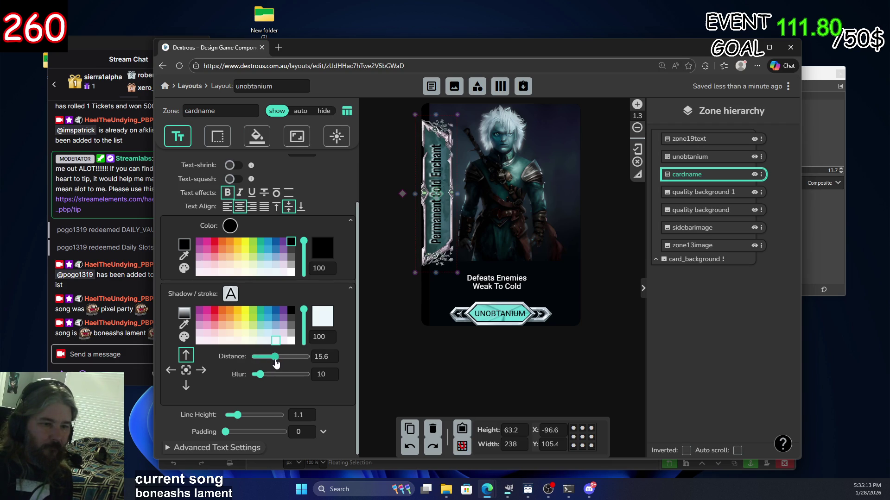
pyautogui.moveTo(275, 363); pyautogui.dragTo(261, 379)
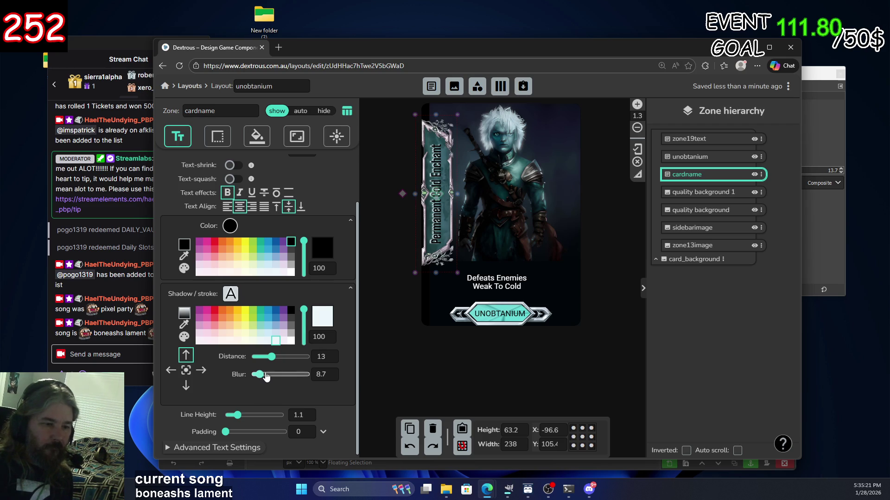
pyautogui.moveTo(276, 361); pyautogui.dragTo(265, 378)
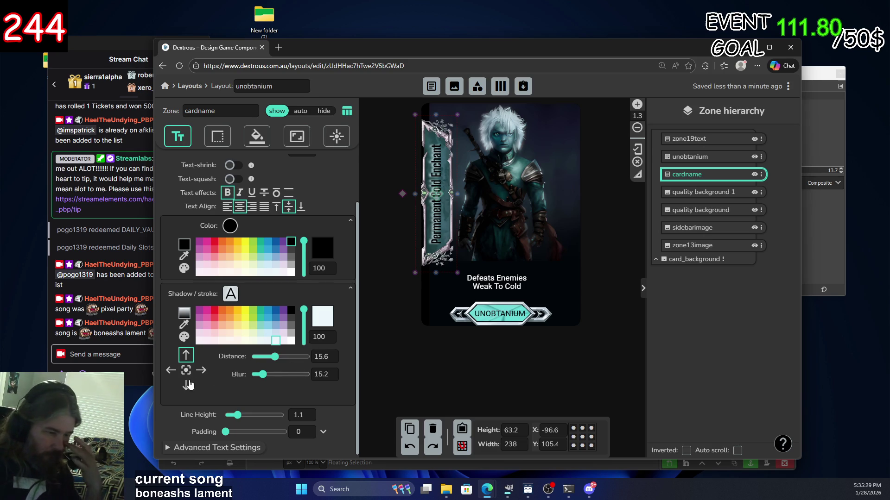
pyautogui.click(171, 371)
pyautogui.click(186, 371)
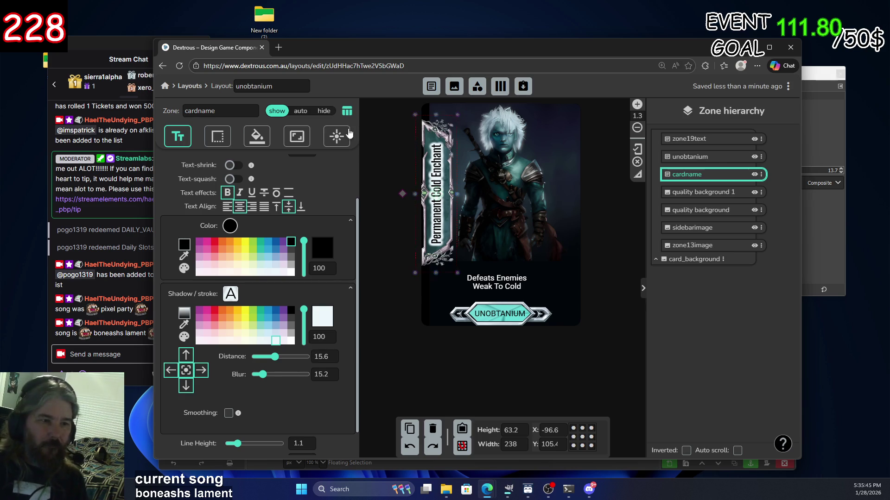
pyautogui.click(387, 179)
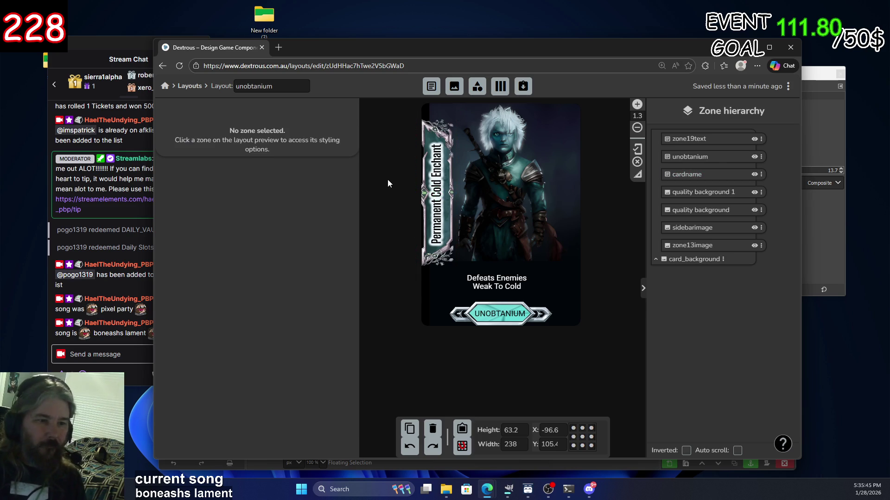
# Lower the card name's shadow opacity to about 84 for a paler glow.
pyautogui.click(437, 221)
pyautogui.click(610, 329)
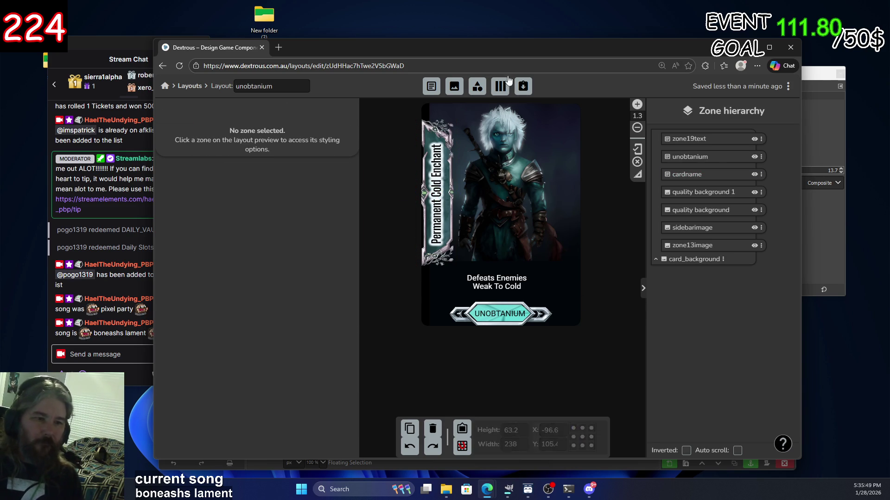
pyautogui.moveTo(471, 53); pyautogui.dragTo(399, 39)
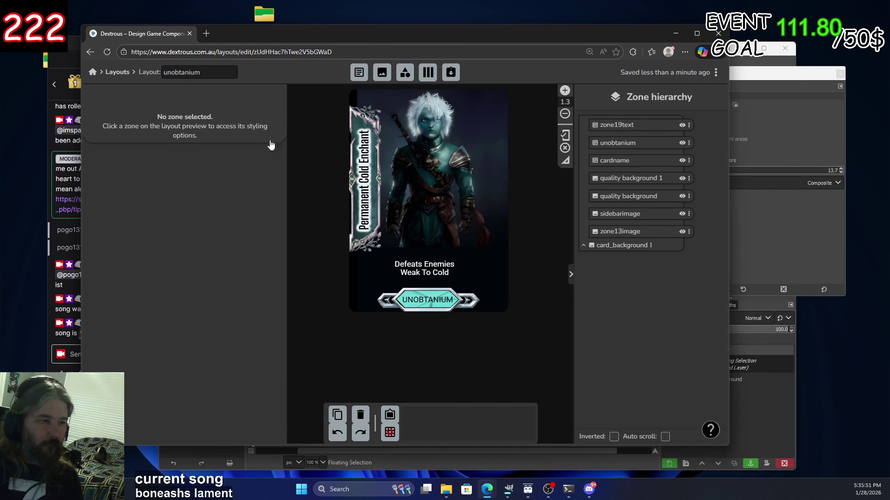
pyautogui.click(365, 173)
pyautogui.click(232, 361)
pyautogui.moveTo(232, 361); pyautogui.dragTo(232, 375)
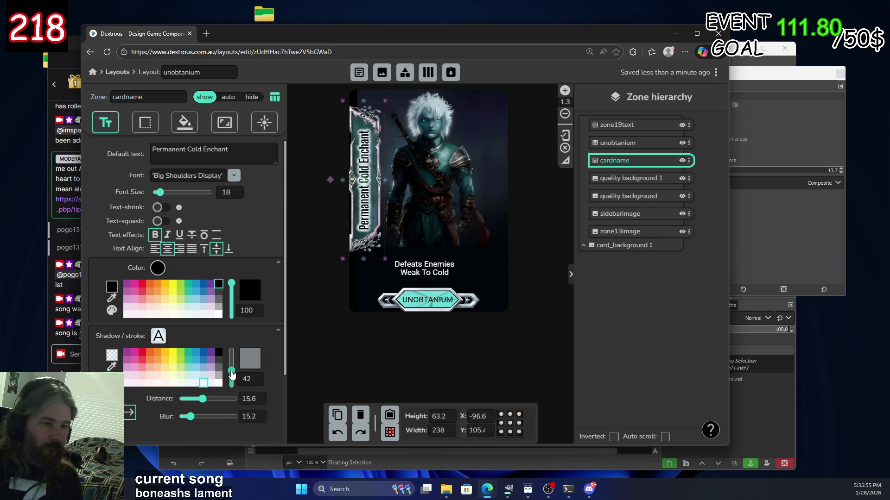
pyautogui.moveTo(232, 375); pyautogui.dragTo(234, 362)
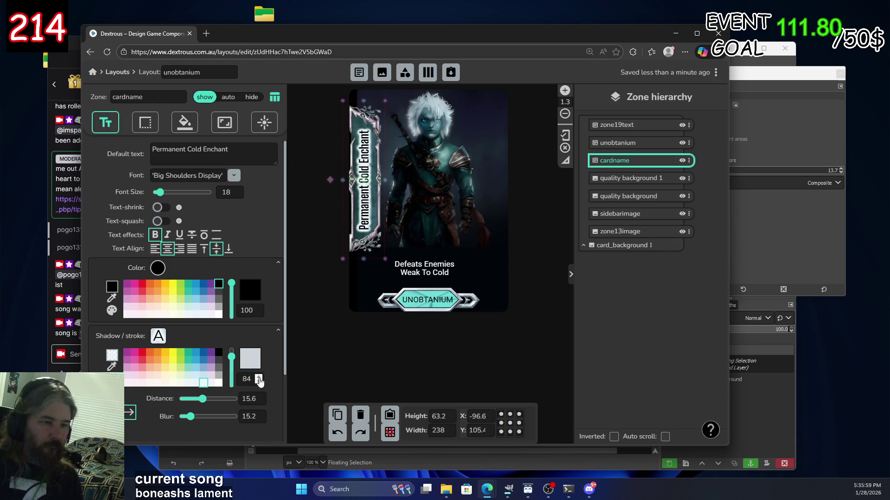
# Compare shadow smoothing on and off, leave it off, and preview the finished card.
pyautogui.scroll(-1, 208, 366)
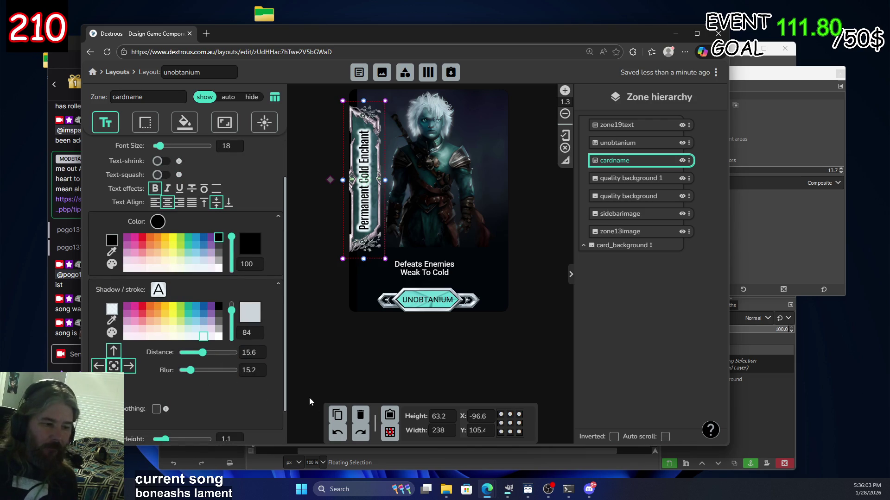
pyautogui.click(156, 409)
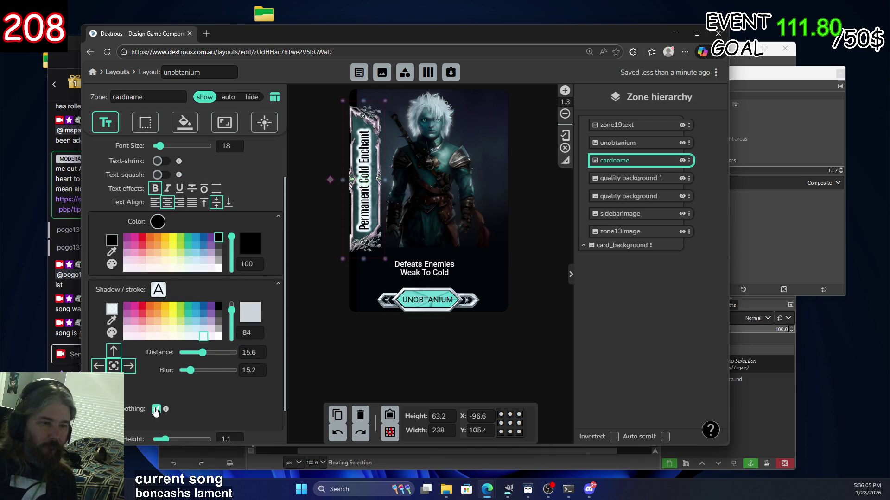
pyautogui.click(157, 410)
pyautogui.click(156, 410)
pyautogui.click(157, 410)
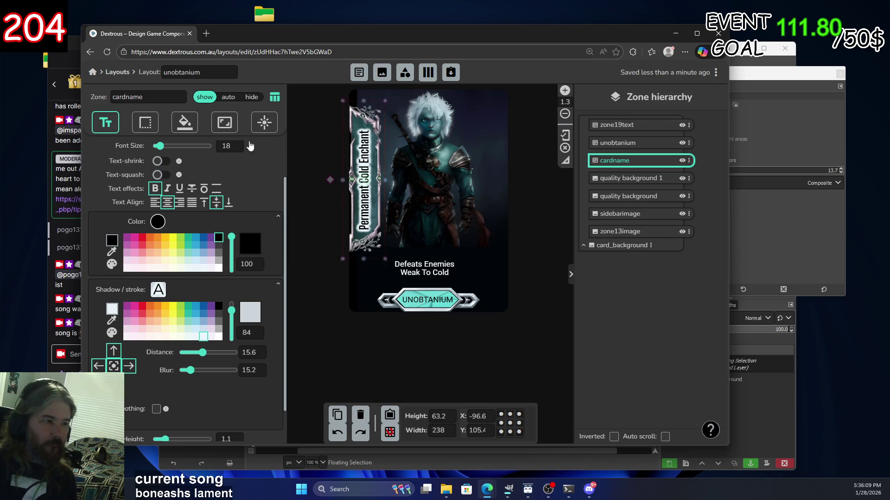
pyautogui.click(473, 352)
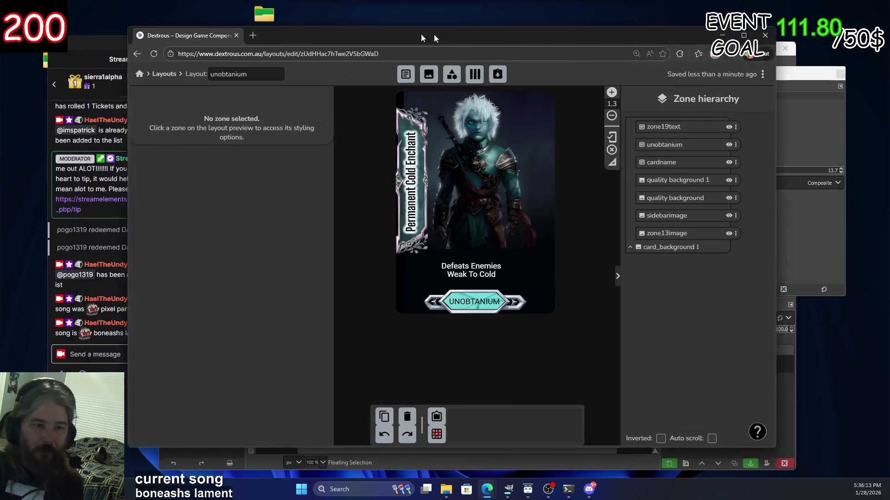
pyautogui.moveTo(370, 24); pyautogui.dragTo(511, 28)
pyautogui.moveTo(93, 44); pyautogui.dragTo(71, 43)
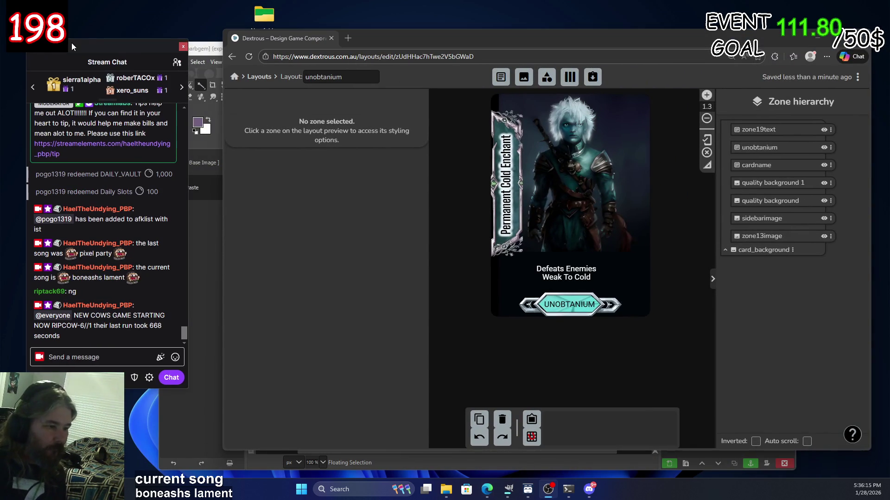